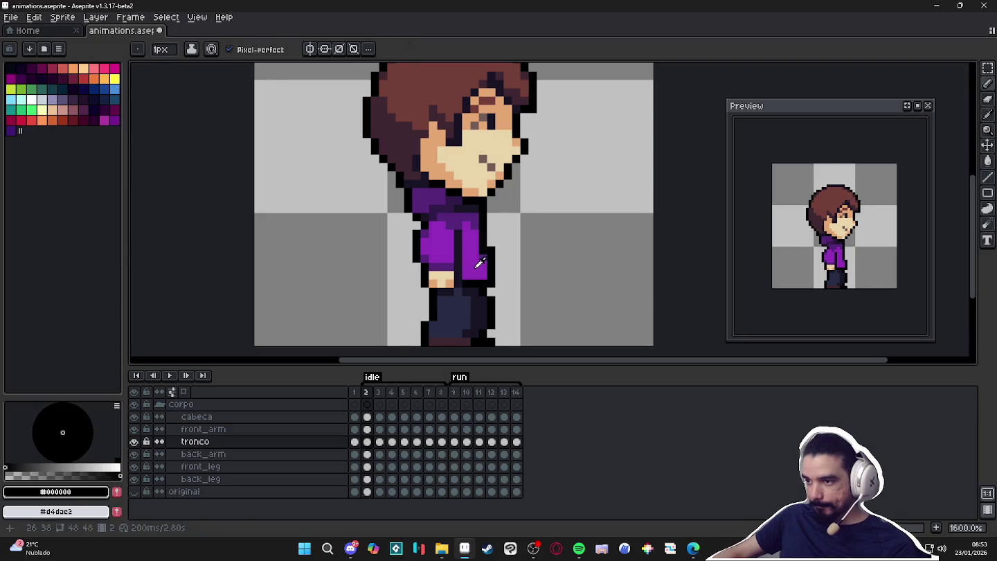
- Redraw the black torso outline on frame 3, undoing a stray outline bulge
left_click(477, 266, "alt")
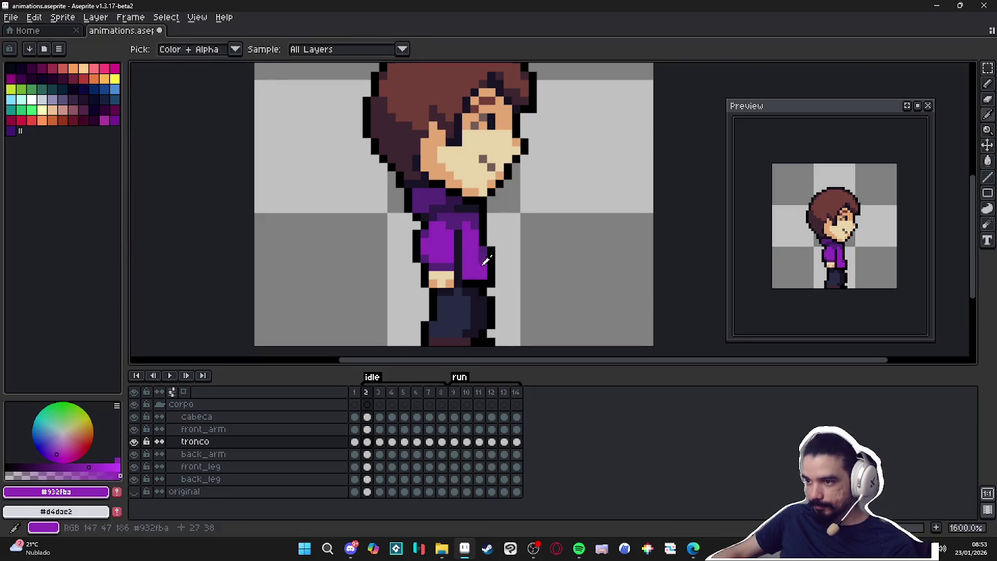
key(".")
left_click(491, 281, "alt")
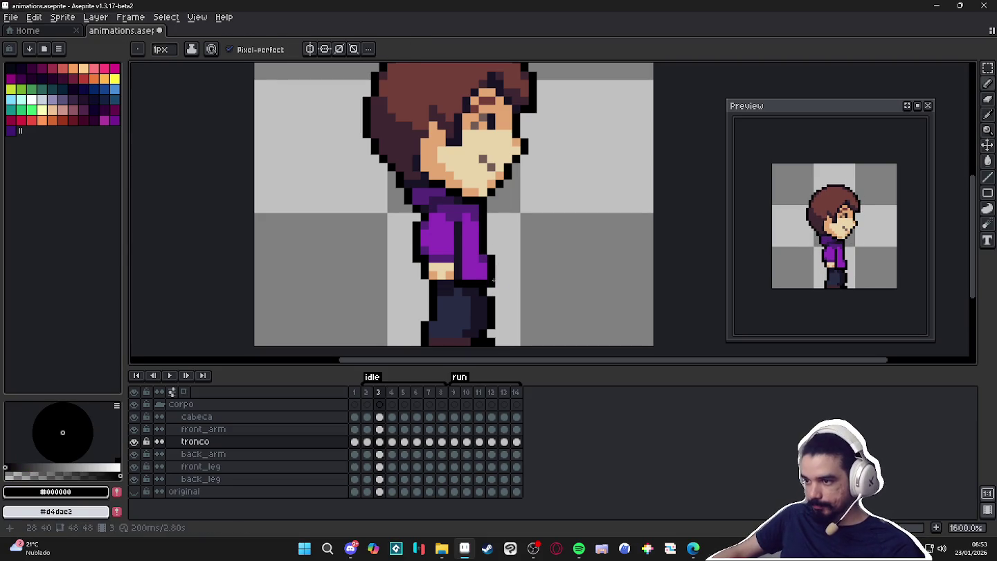
left_click_drag(491, 280, 484, 202)
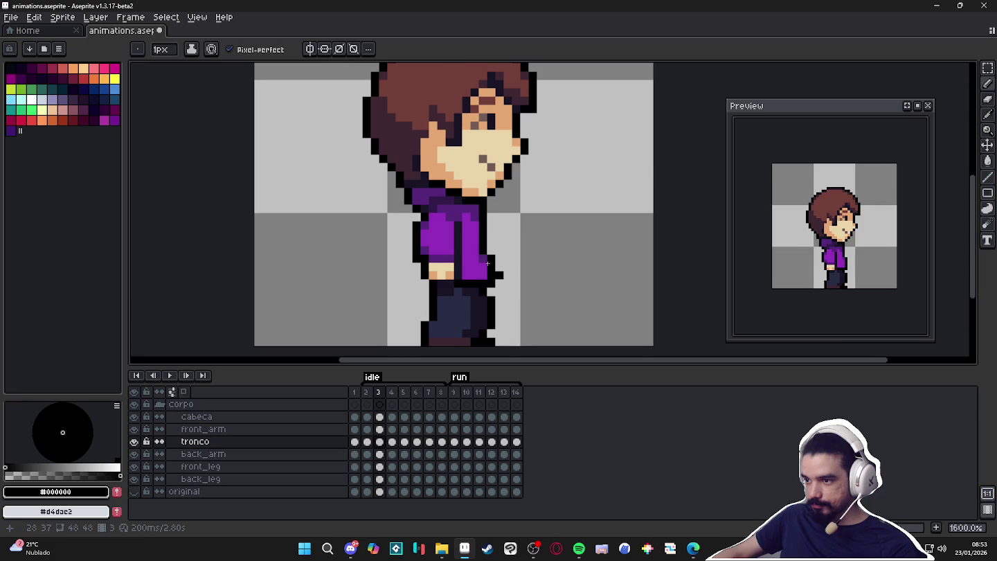
key("ctrl+z")
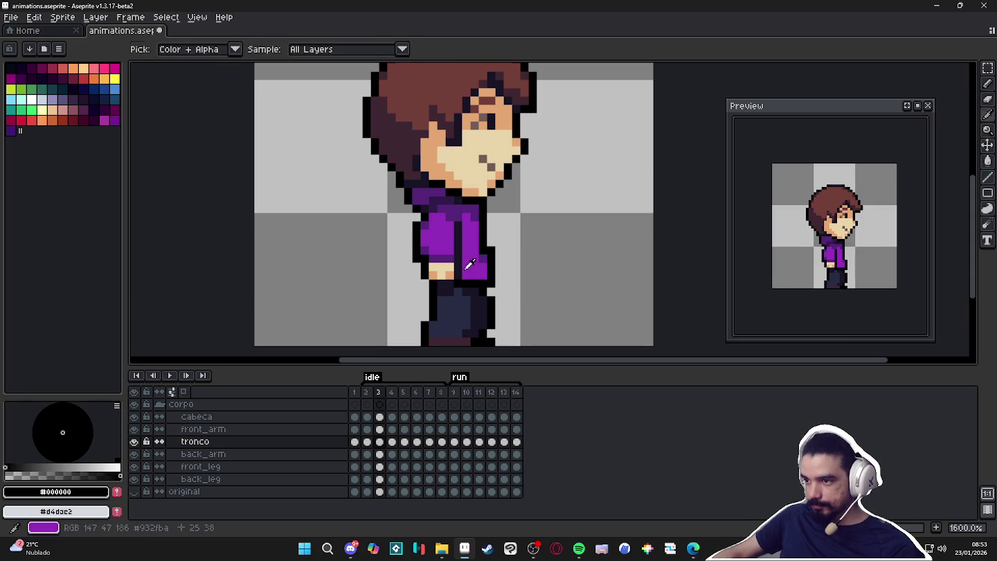
left_click(480, 260, "alt")
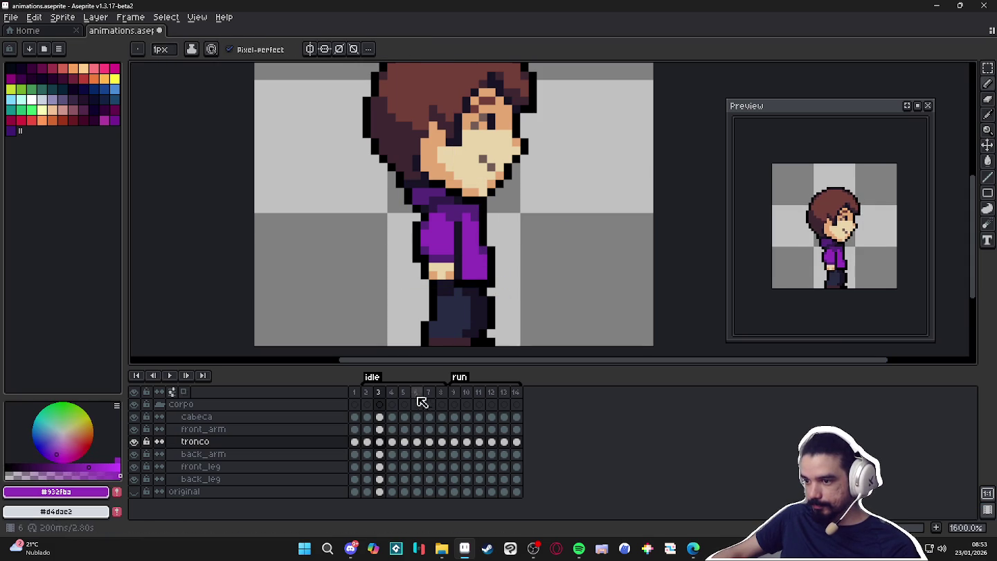
- On frame 4, retouch the hoodie outline and add a purple pixel on the leg
left_click(391, 391)
left_click(493, 274, "alt")
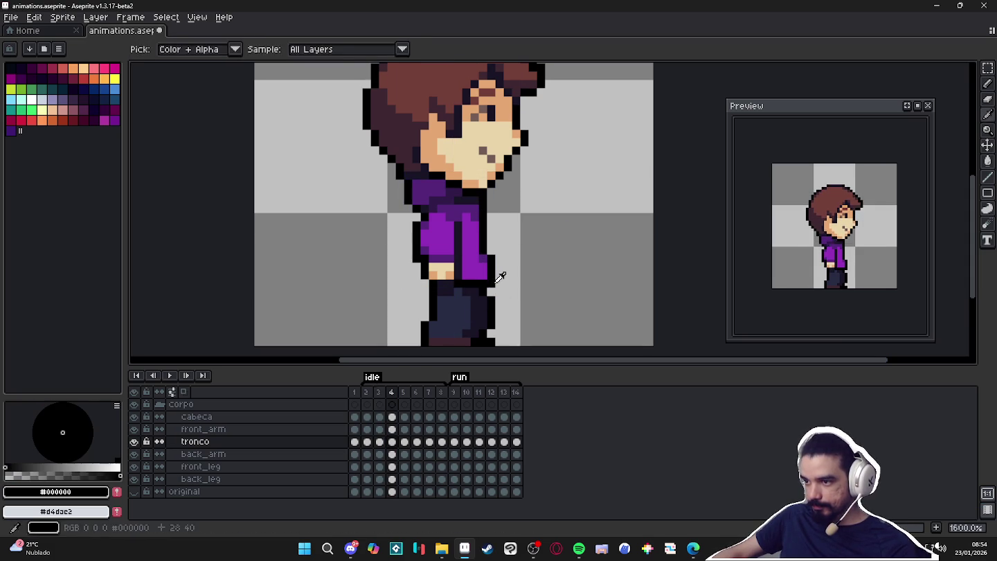
left_click(465, 251, "alt")
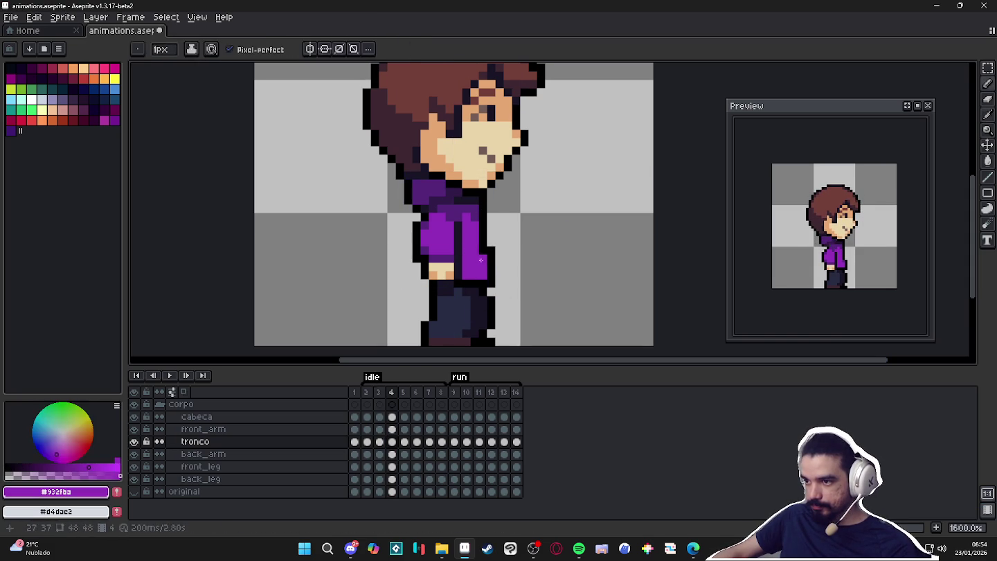
left_click(457, 309)
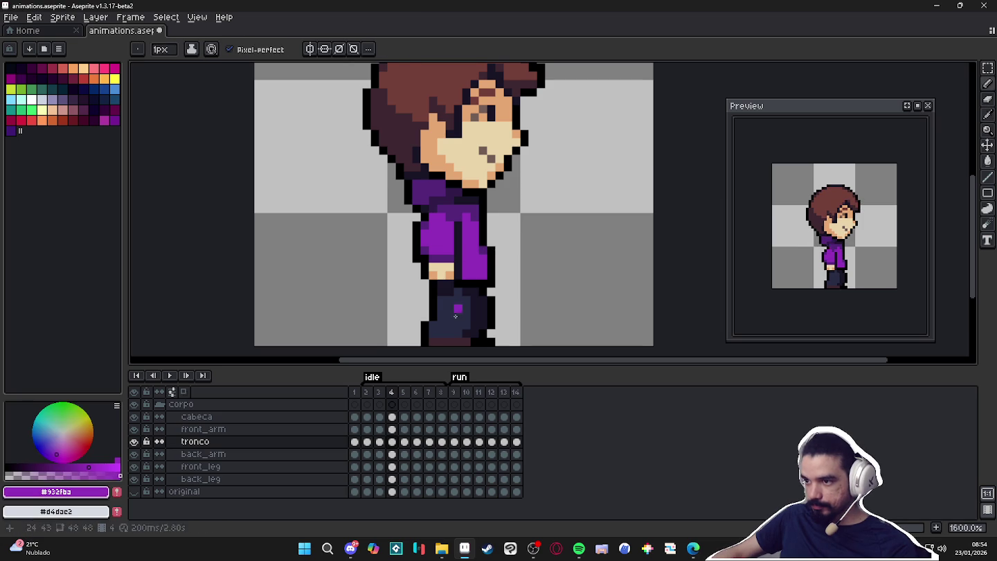
- Shift the torso pixels on frame 5 and retouch its black outline and purple shading
left_click(404, 391)
key("v")
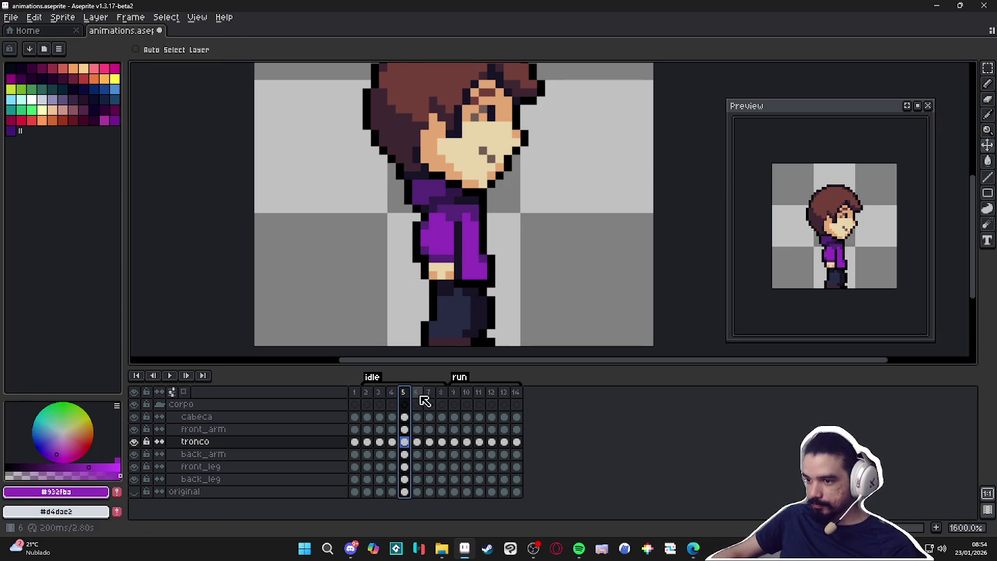
key("Left")
key("Right")
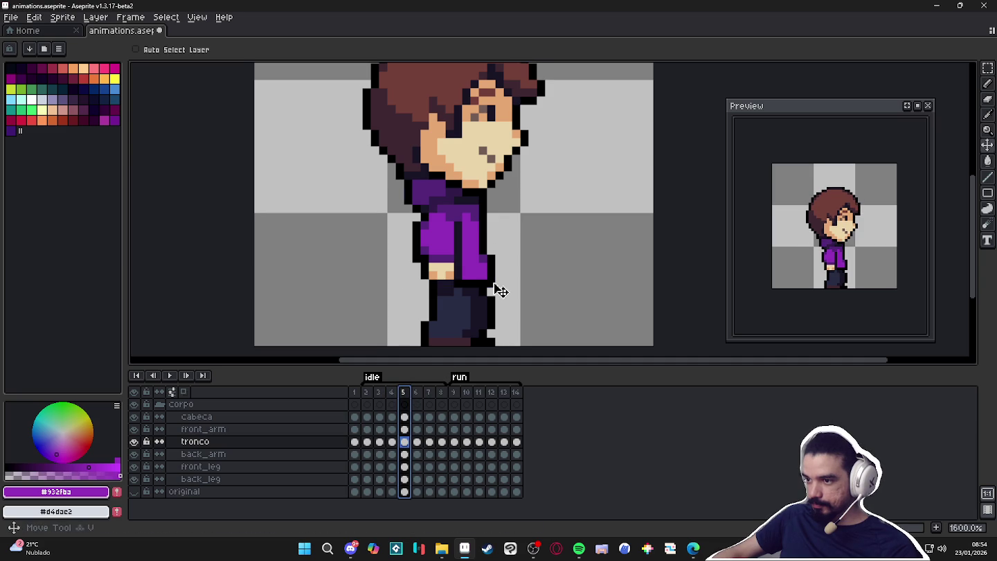
key("b")
left_click(495, 270, "alt")
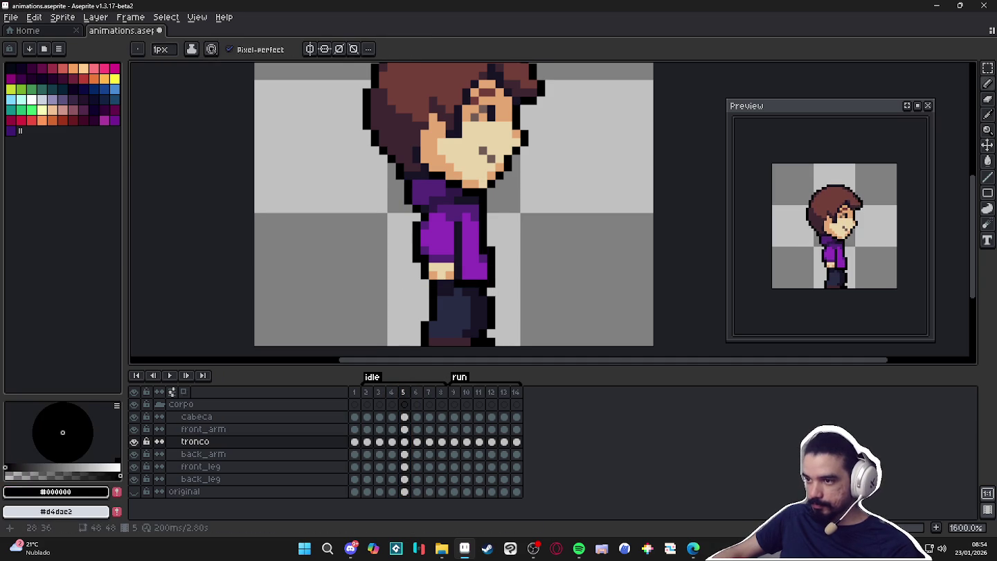
left_click(480, 254, "alt")
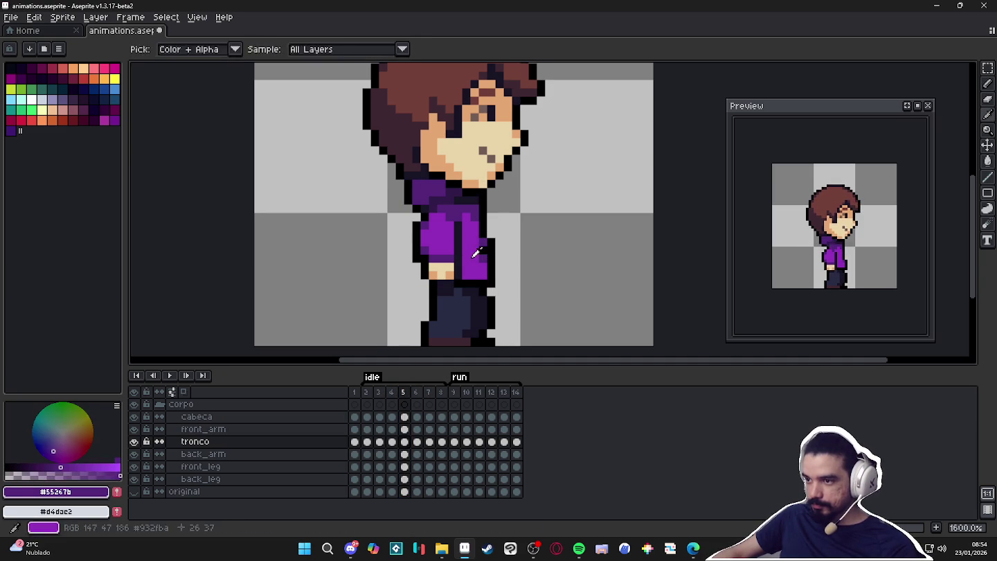
- Retouch the hoodie's black outline and purple shading on frames 6 and 7
key("Right")
key("v")
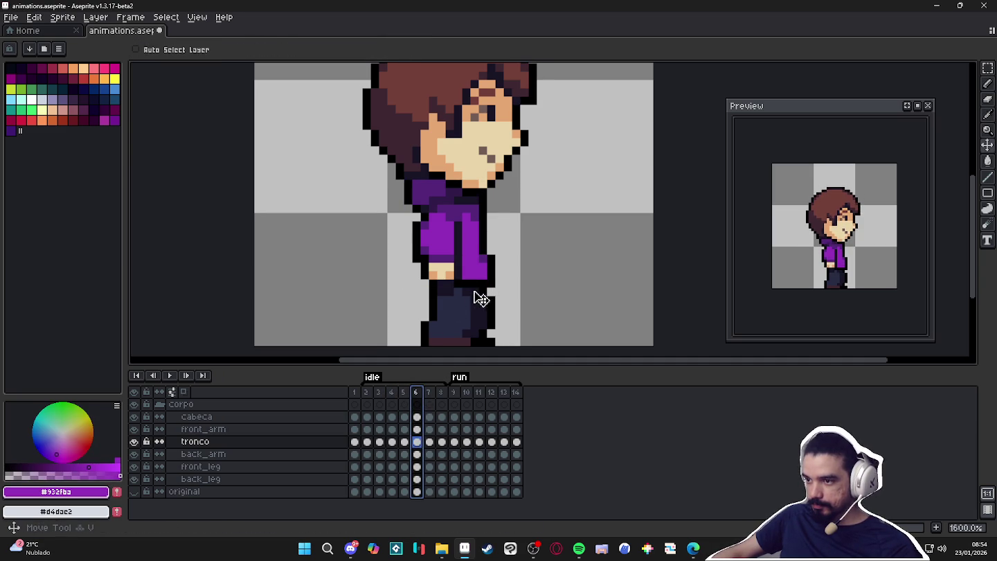
key("b")
left_click(494, 273, "alt")
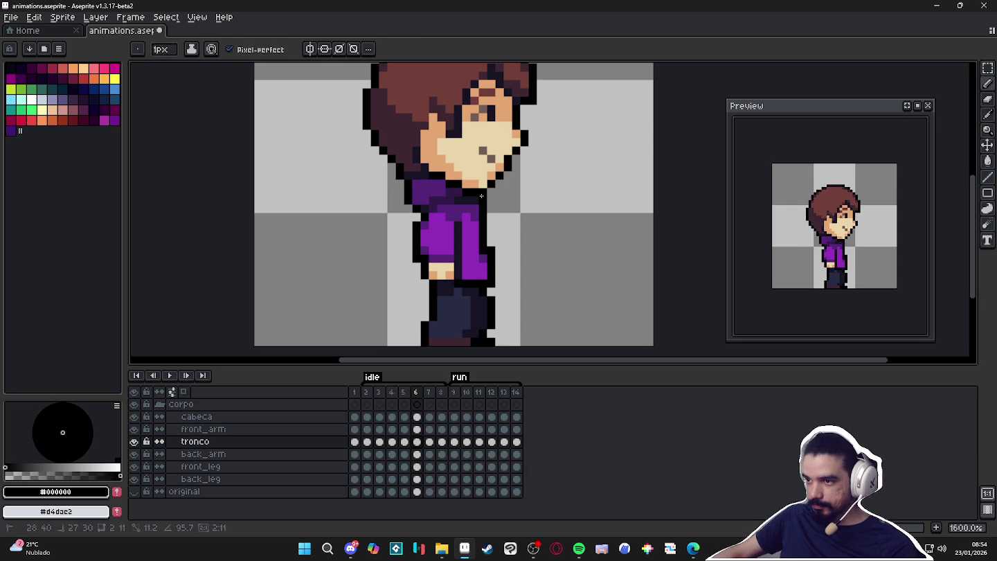
left_click(465, 239, "alt")
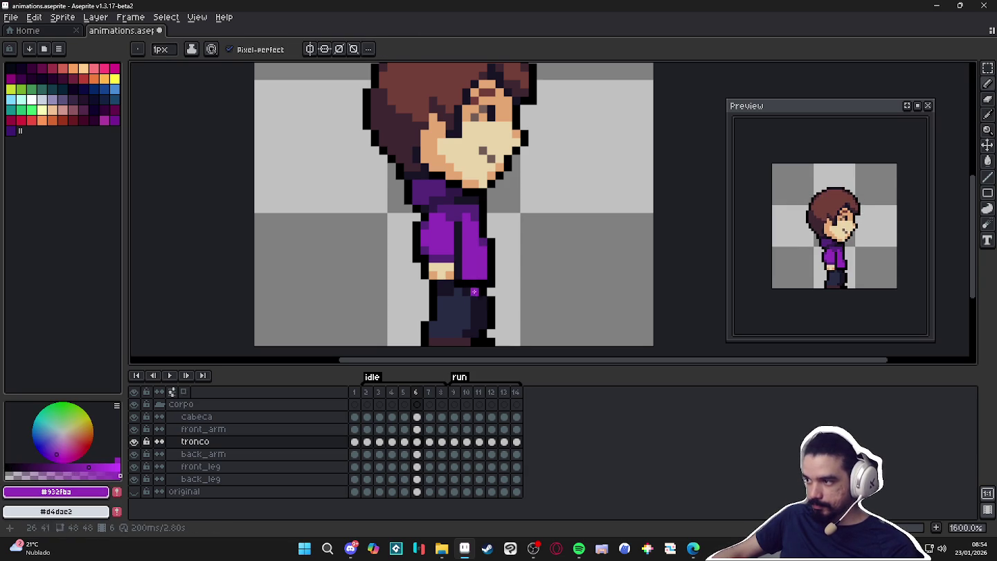
left_click(429, 405)
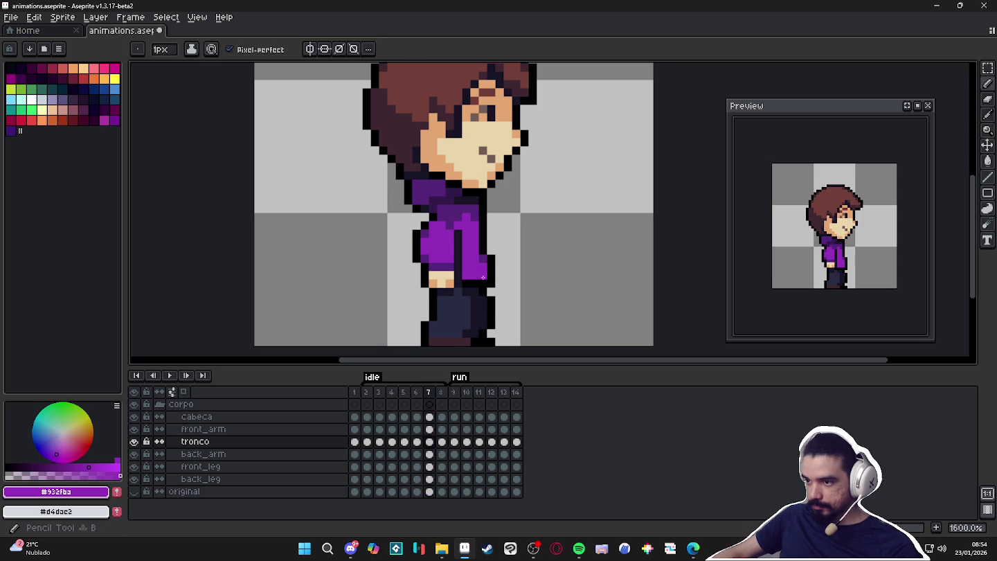
left_click(490, 273, "alt")
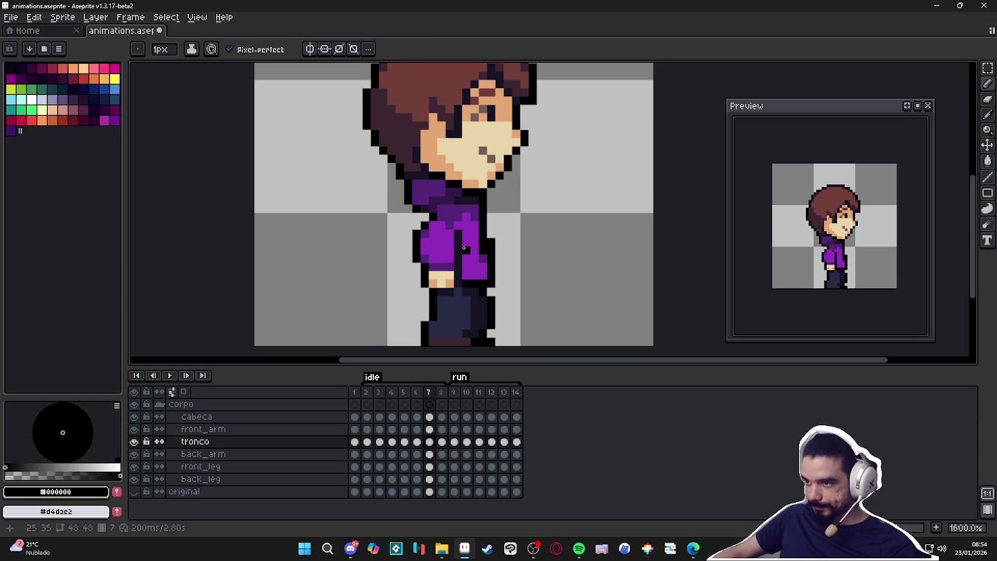
left_click(467, 237, "alt")
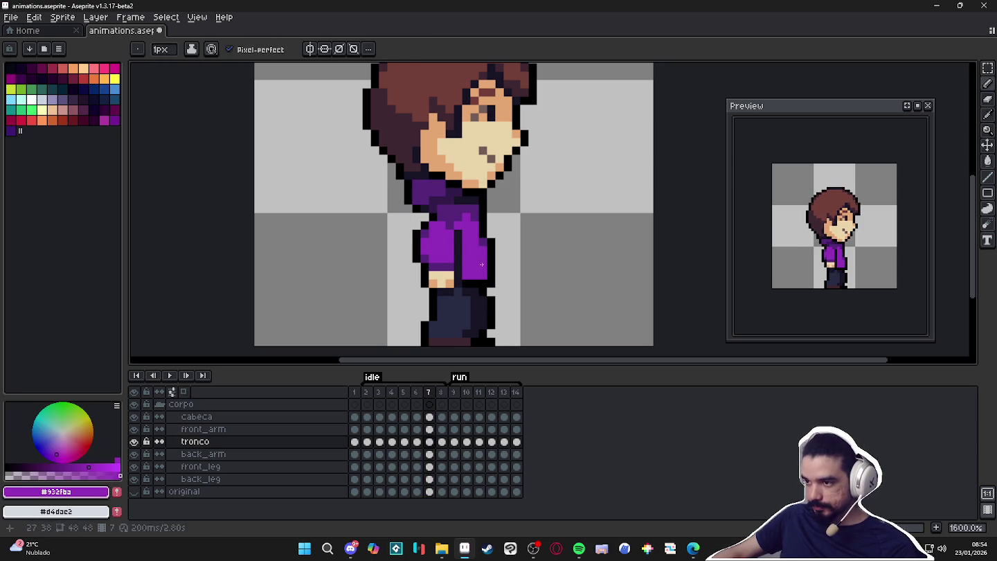
- Add black outline and darker purple shading to the hoodie on frame 8
left_click(441, 404)
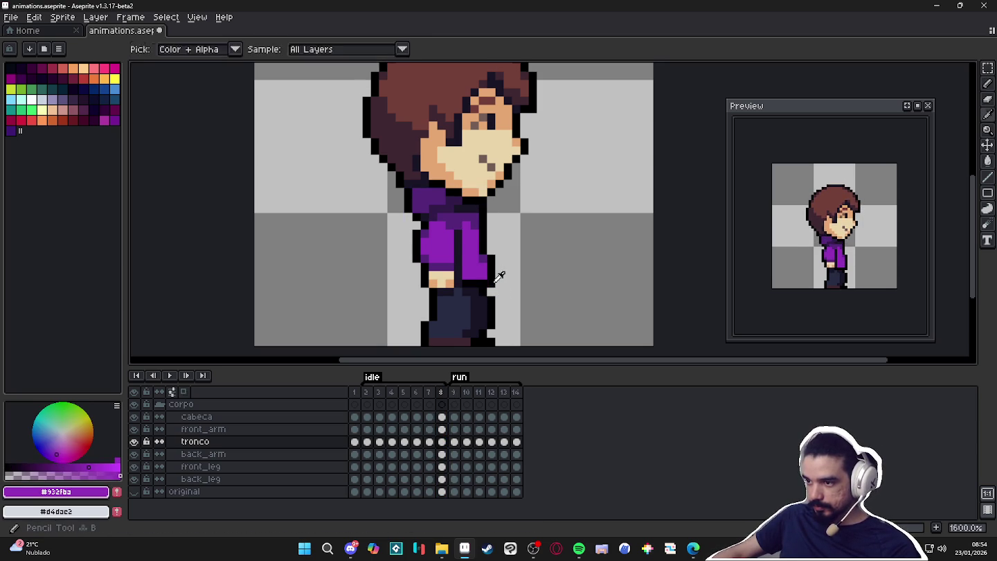
left_click(492, 283, "alt")
left_click(484, 255, "alt")
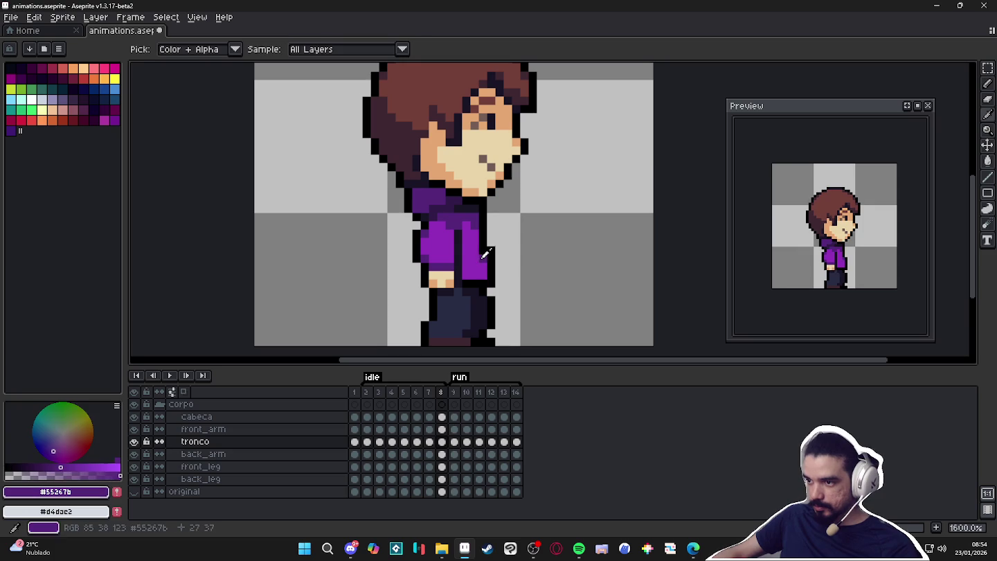
left_click(479, 256, "alt")
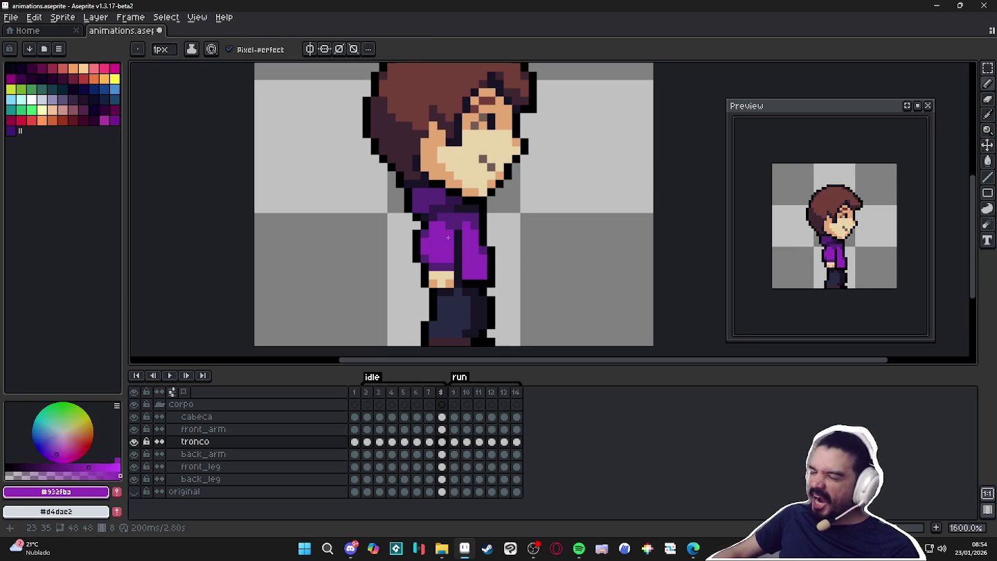
scroll(457, 219, "up", 2)
- Set the duration of frames 1–14 to 150 ms in Frame Properties
scroll(458, 219, "down", 2)
scroll(457, 219, "down", 1)
left_click(166, 17)
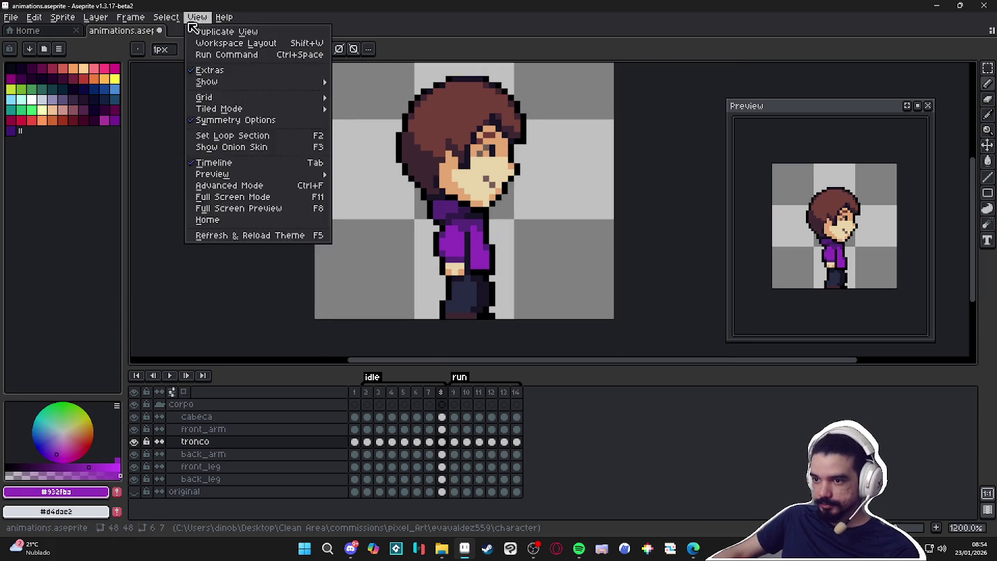
left_click(172, 186)
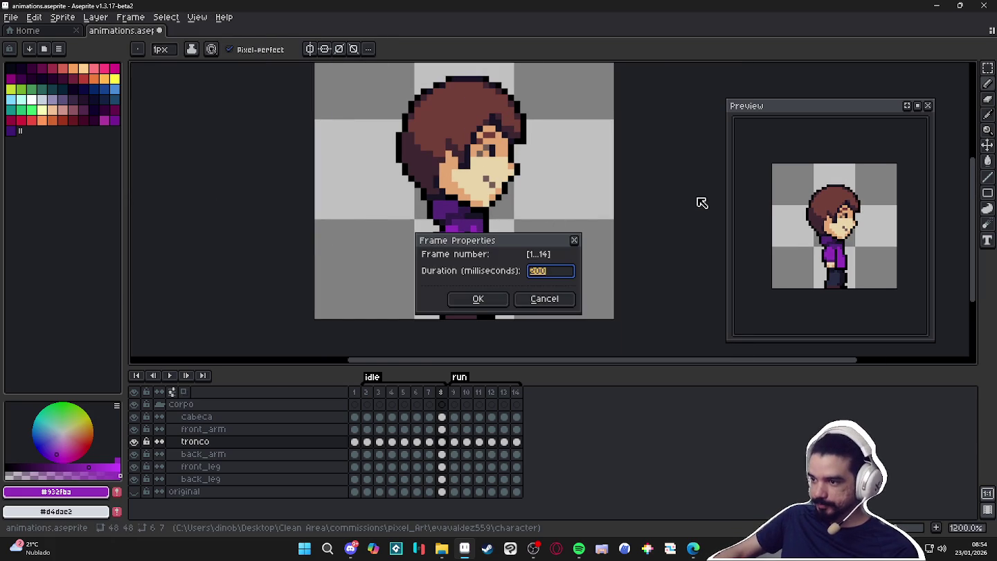
type("150")
key("Return")
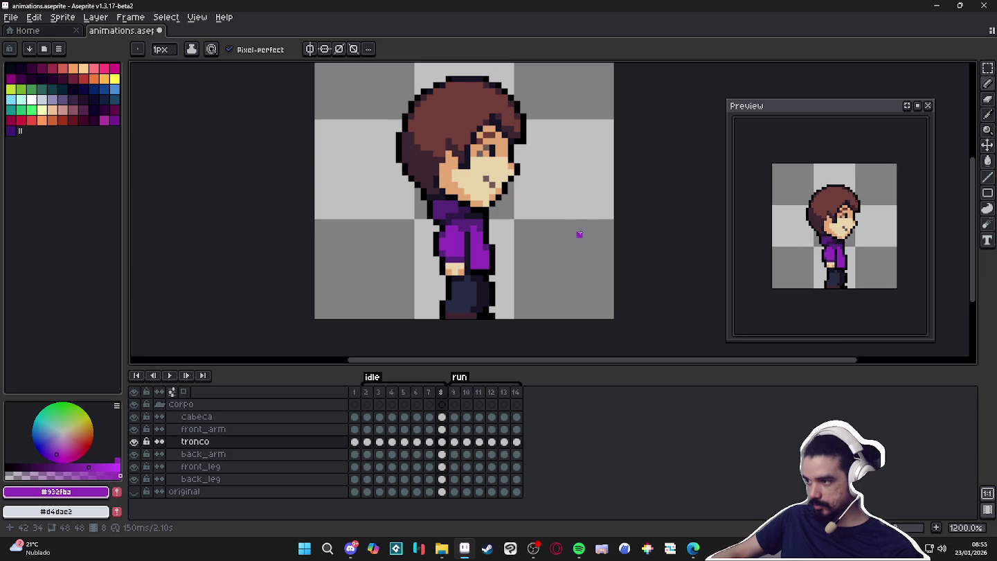
left_click(368, 392)
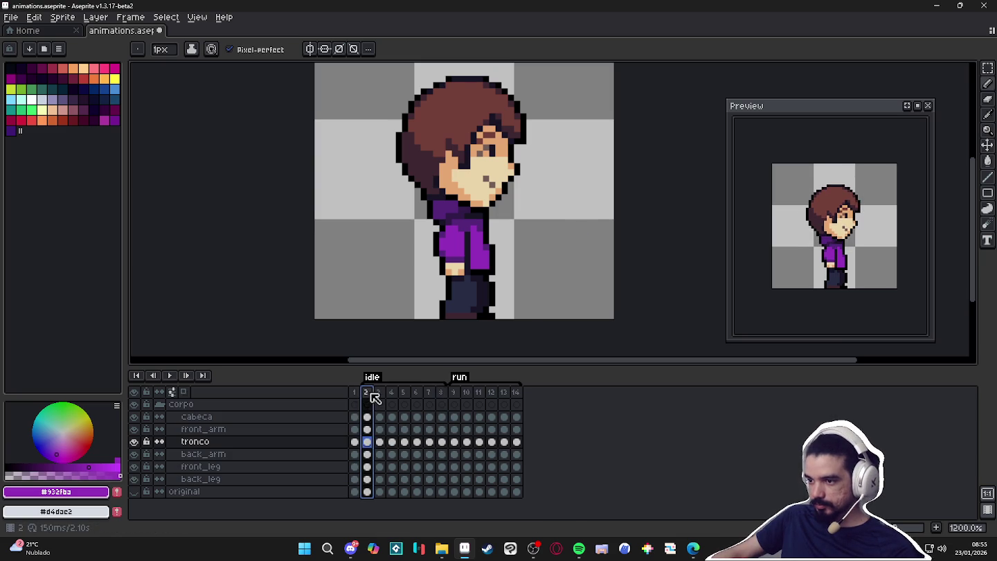
- On frame 3, repaint a stray purple pixel on the front_leg layer dark navy
left_click(379, 393)
scroll(457, 291, "up", 1)
scroll(458, 290, "up", 2)
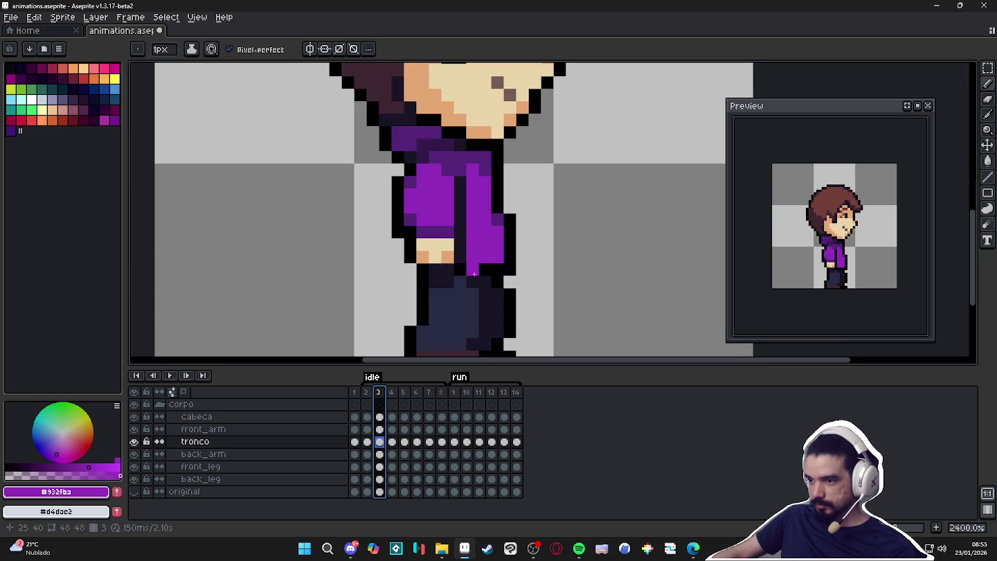
left_click(456, 297, "ctrl")
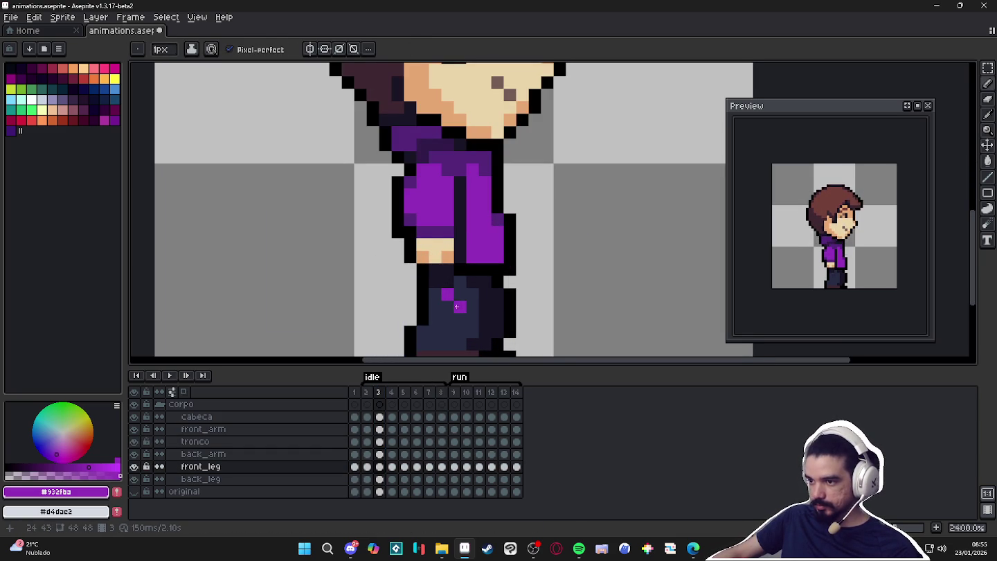
left_click(446, 285, "alt")
left_click(446, 294)
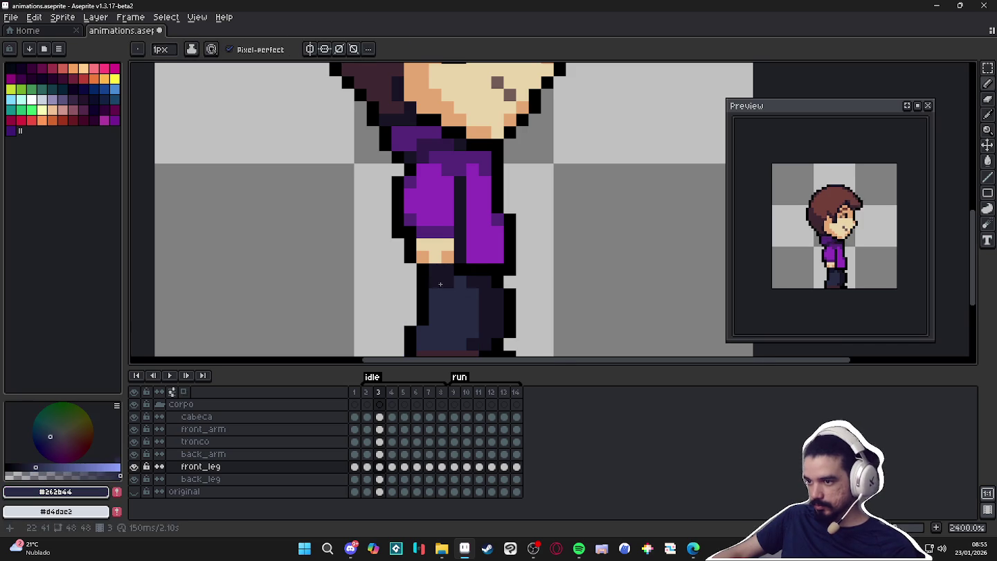
left_click(446, 287, "ctrl")
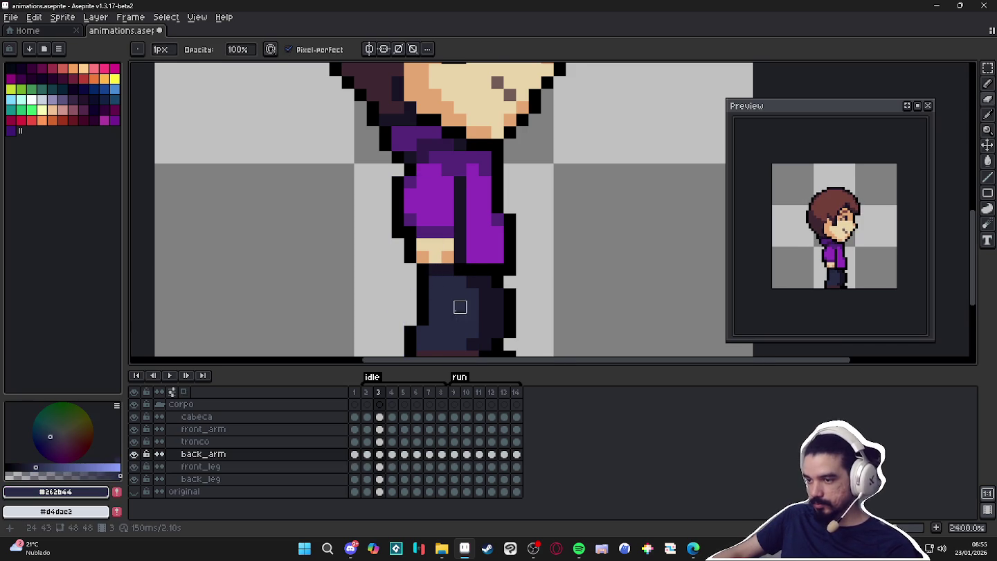
- Check the leg and arm layers on frames 4 to 7, then zoom out to 800%
key("Right")
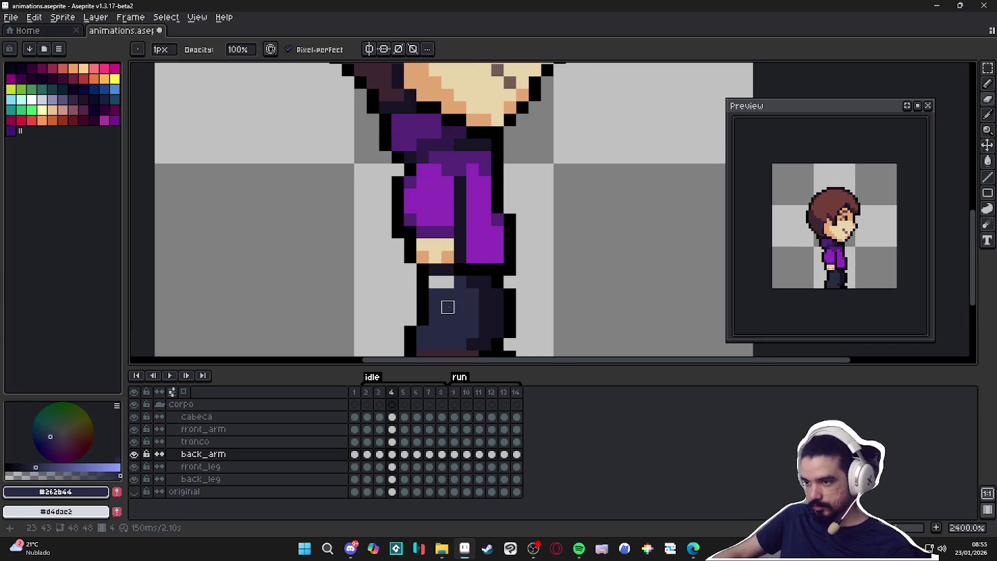
left_click(449, 289, "ctrl")
key("Right")
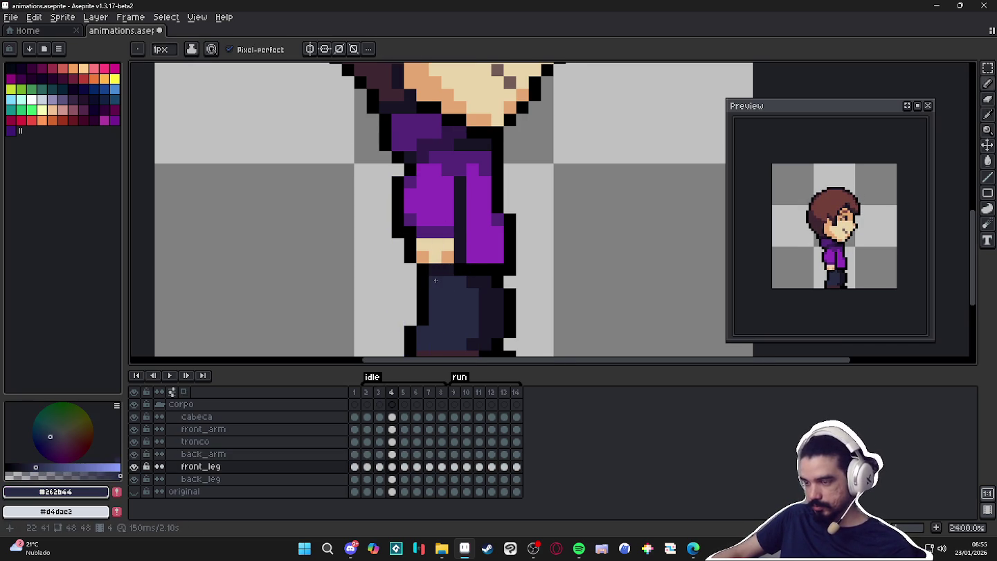
left_click(448, 290, "ctrl")
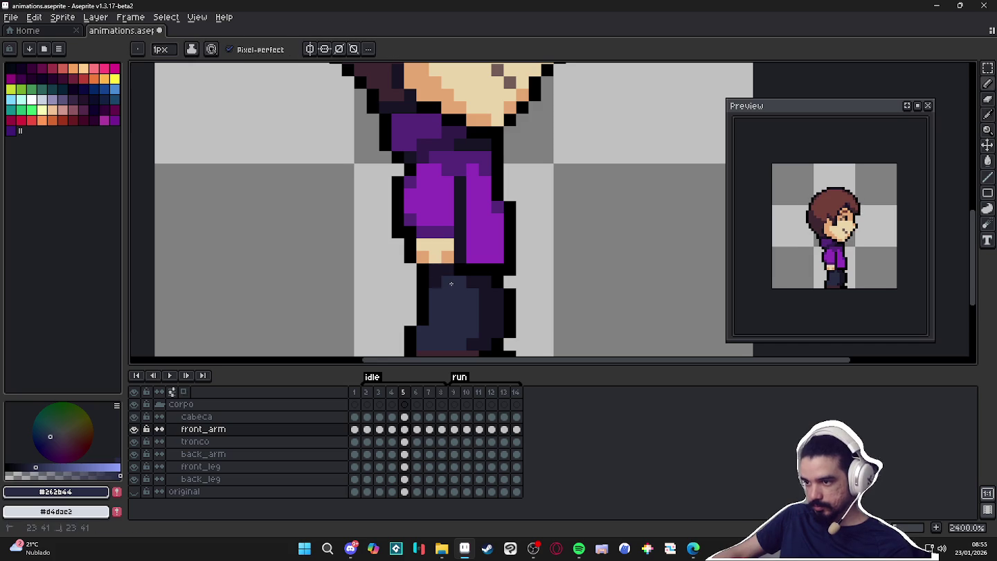
key("ctrl")
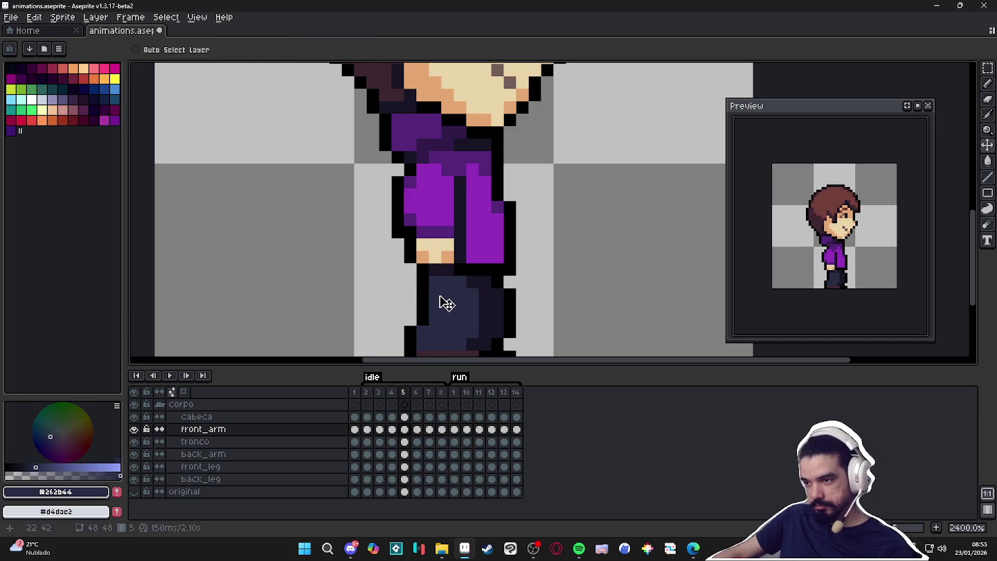
key("Right")
left_click(446, 305, "ctrl")
key("alt")
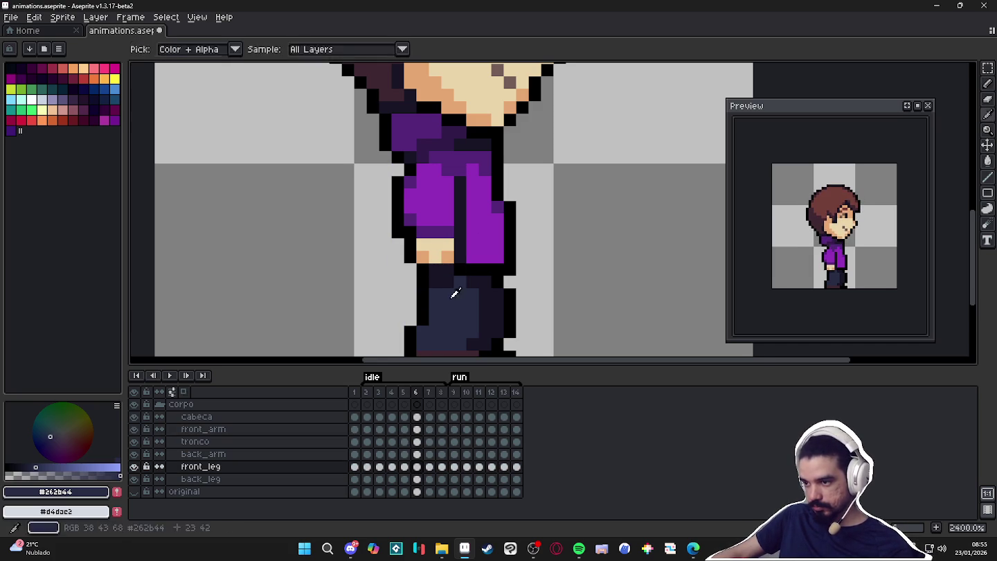
left_click(450, 290, "ctrl")
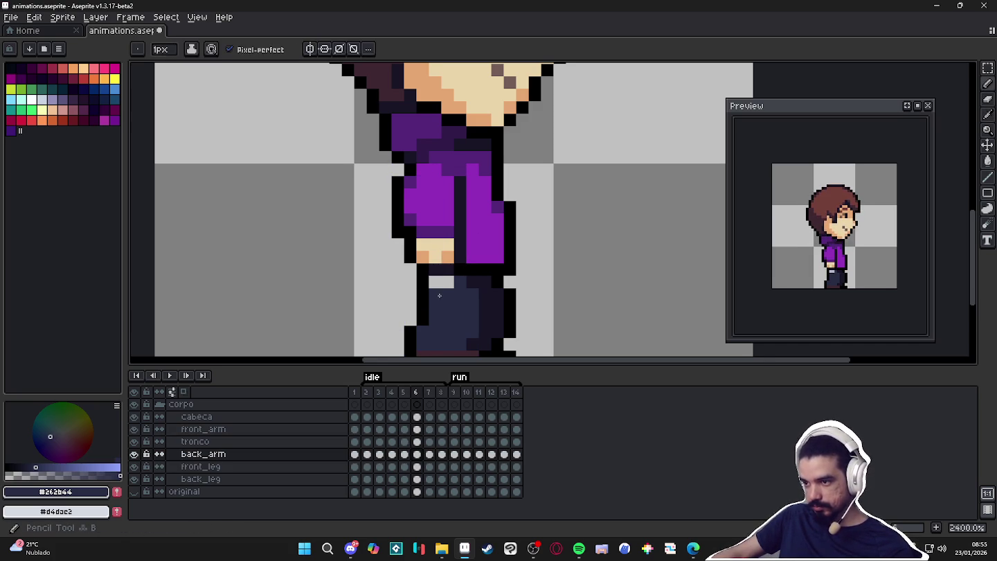
left_click(437, 285, "ctrl")
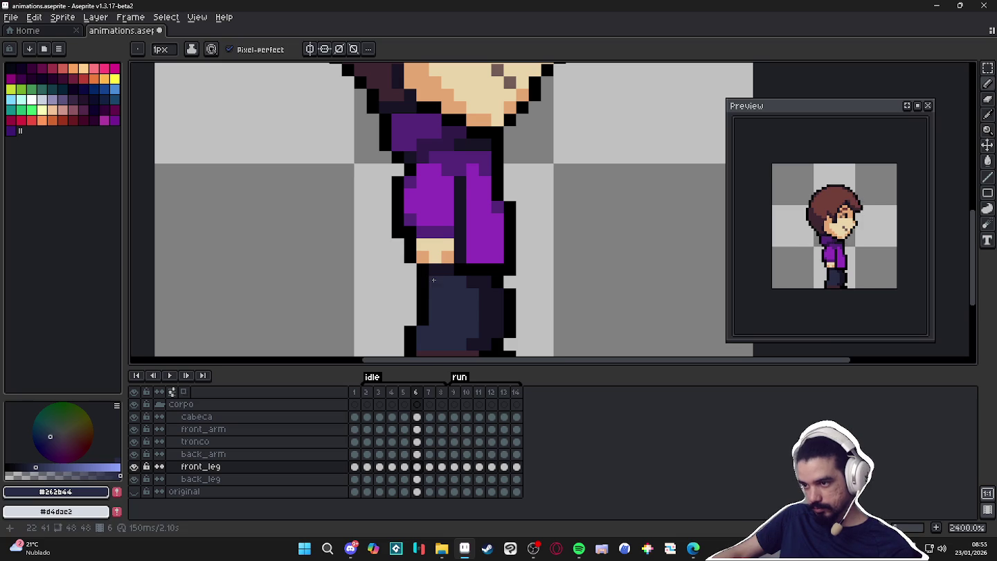
key("Right")
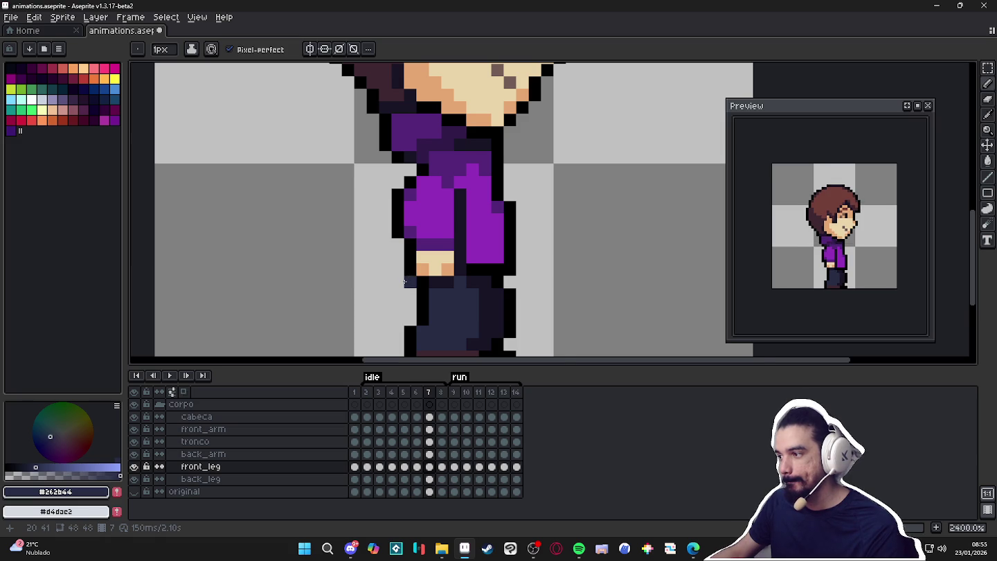
key("4")
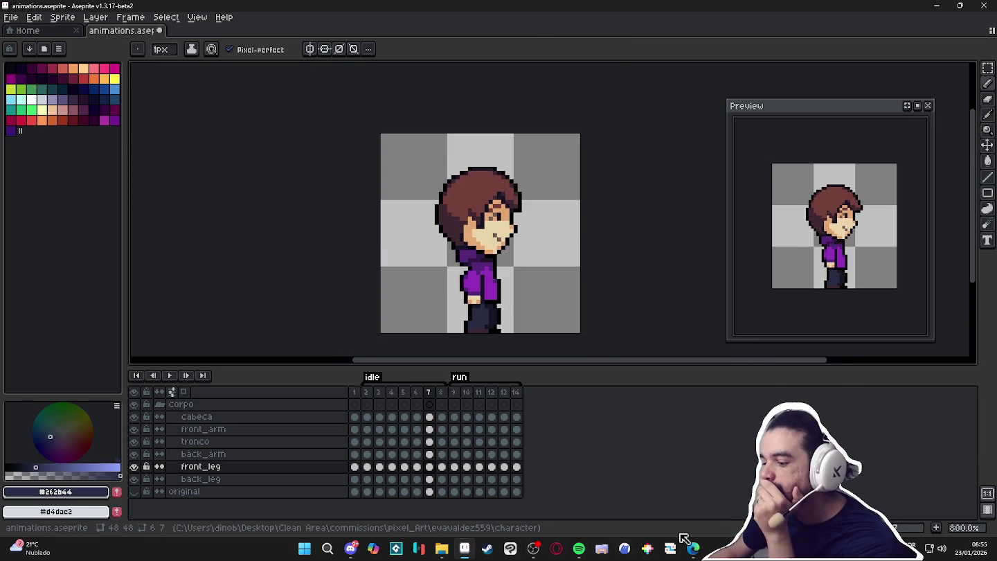
- Skip Spotify ahead two songs to Amor Acidente, then minimize it
left_click(579, 548)
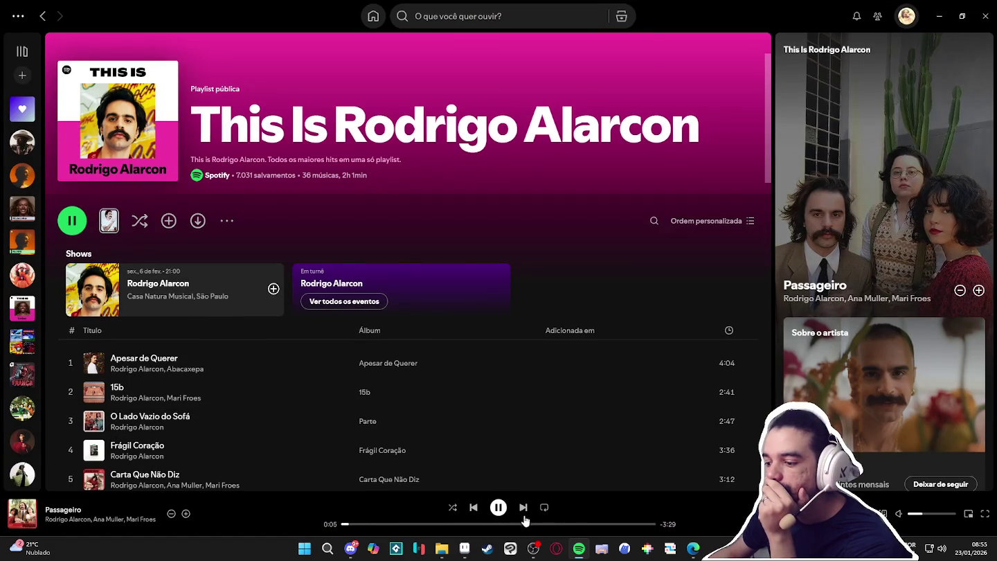
left_click(523, 507)
left_click(523, 508)
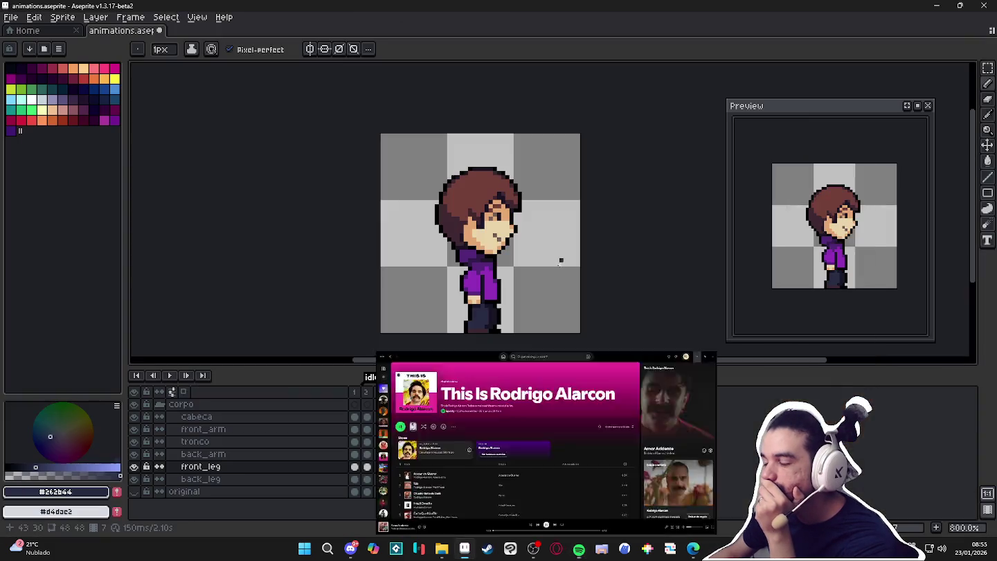
left_click(579, 549)
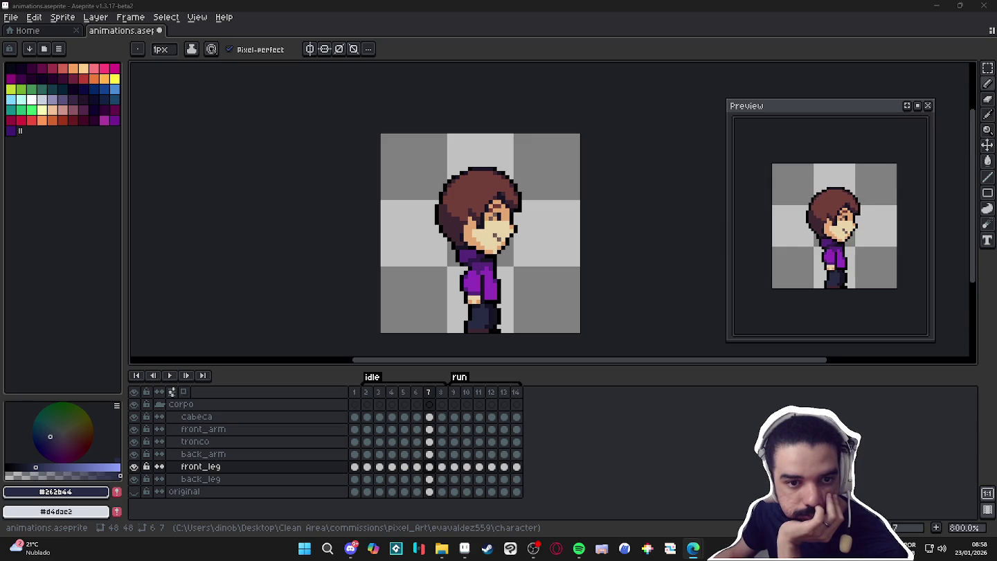
left_click(366, 395)
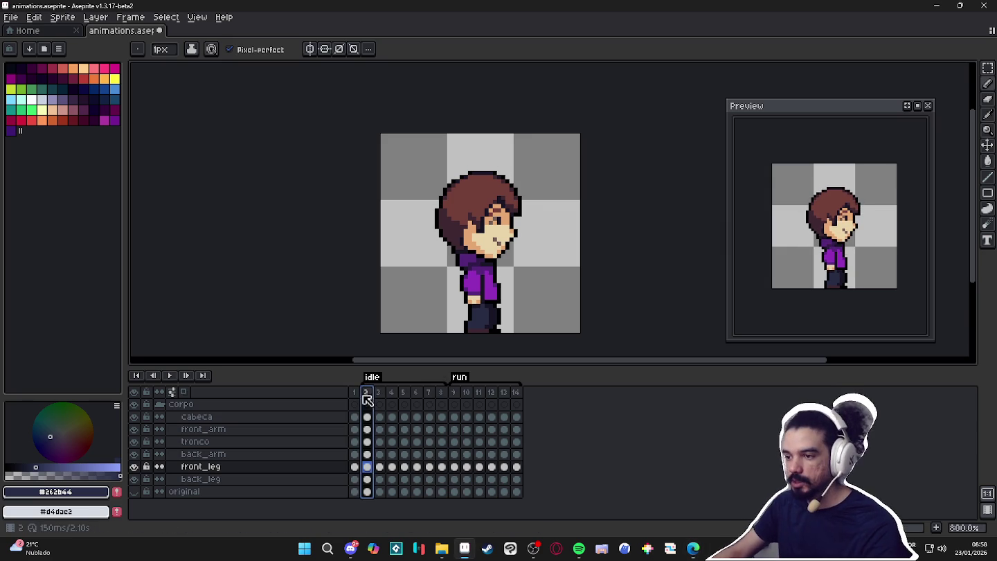
- Compare the idle poses across frames 3 through 7
left_click(381, 395)
left_click(391, 399)
left_click(404, 398)
left_click(417, 395)
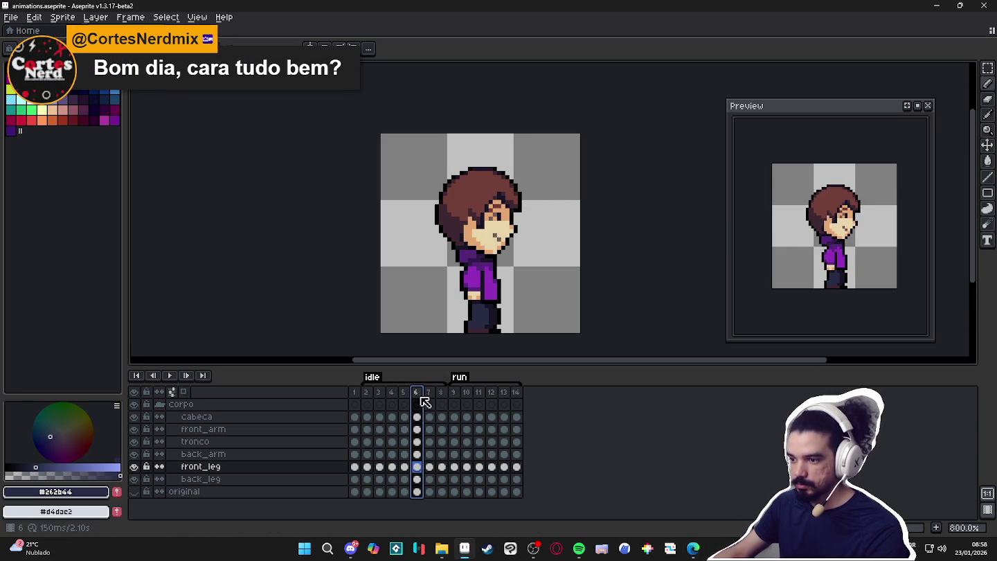
left_click(428, 398)
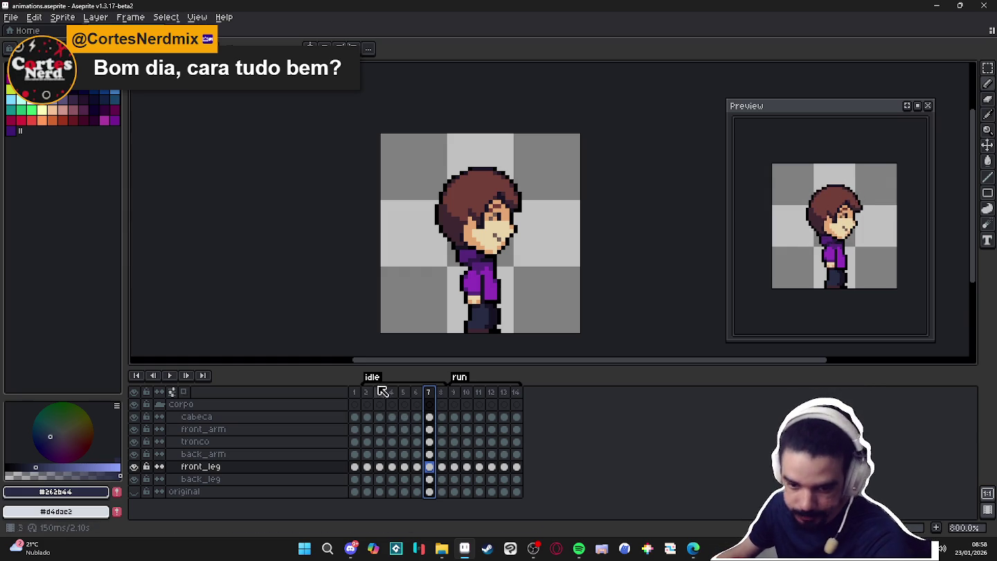
left_click(377, 394)
key("Right")
key("Right")
key("Right")
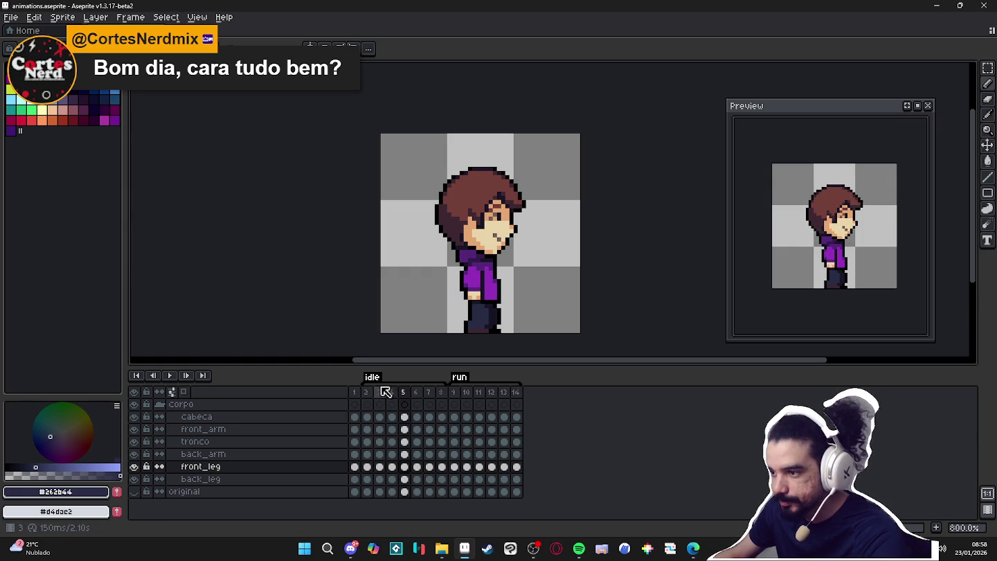
key("Right")
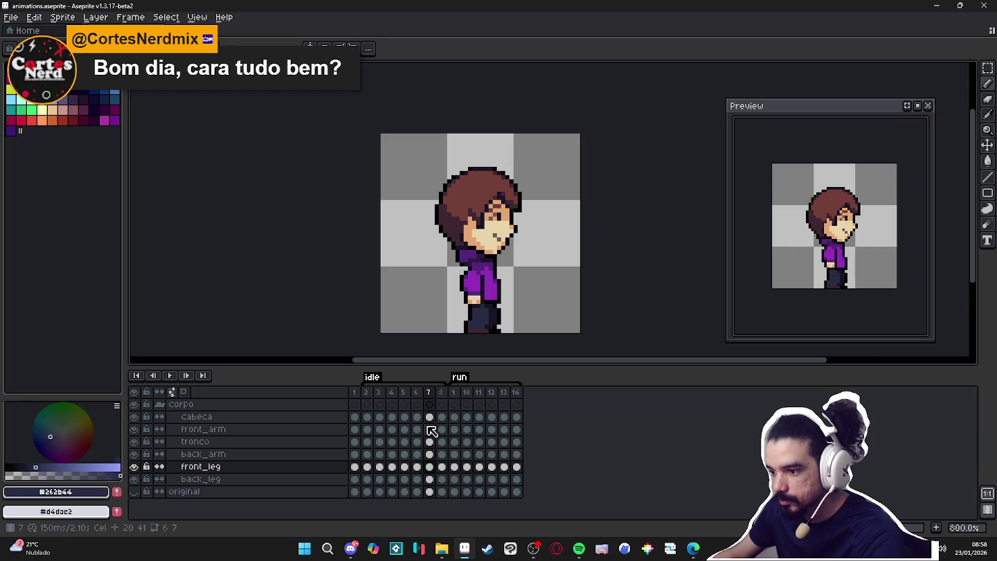
- Delete frame 7, leaving 13 frames, and recheck frames 2 to 4
left_click(429, 392)
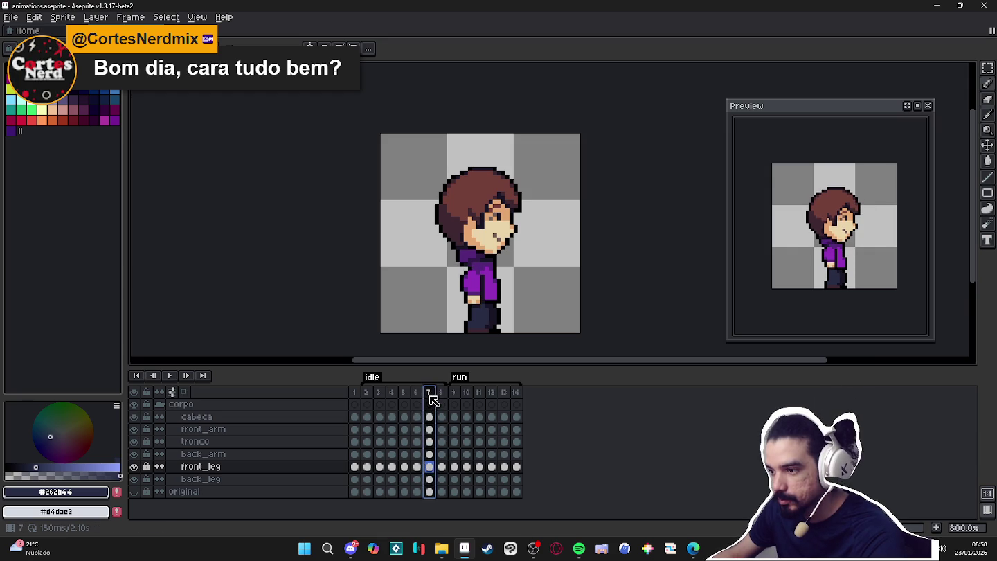
key("Delete")
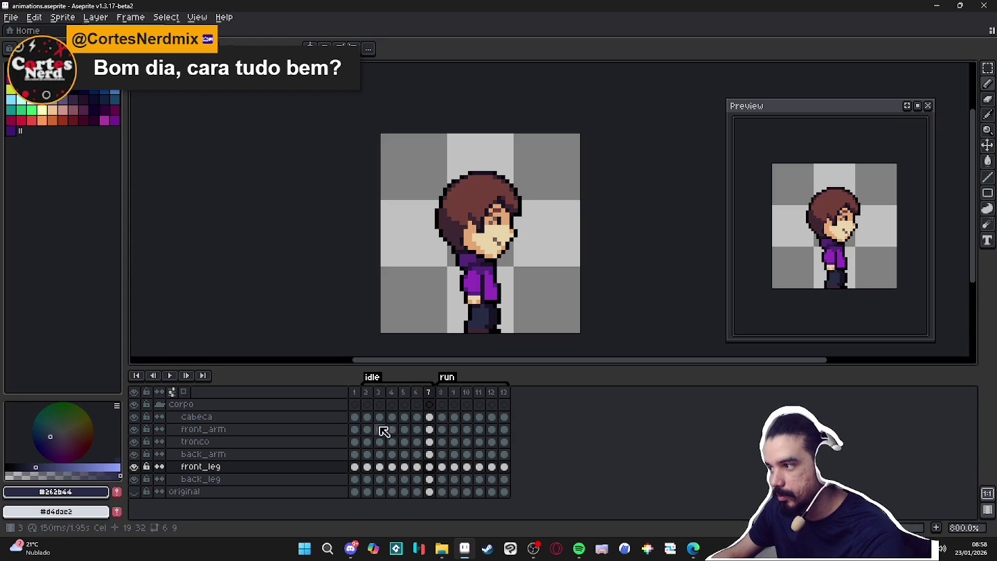
left_click(367, 403)
key("Right")
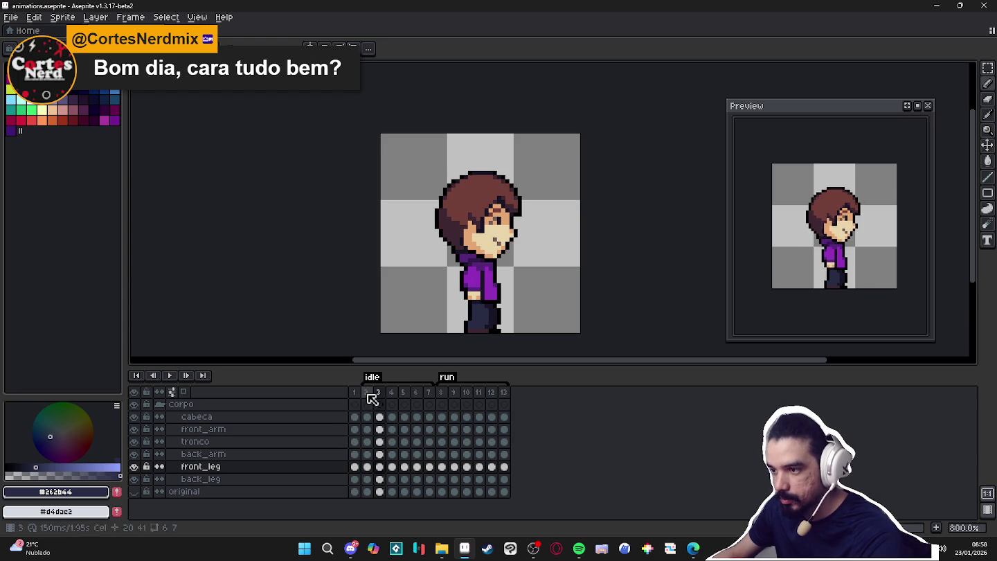
key("Right")
key("Right")
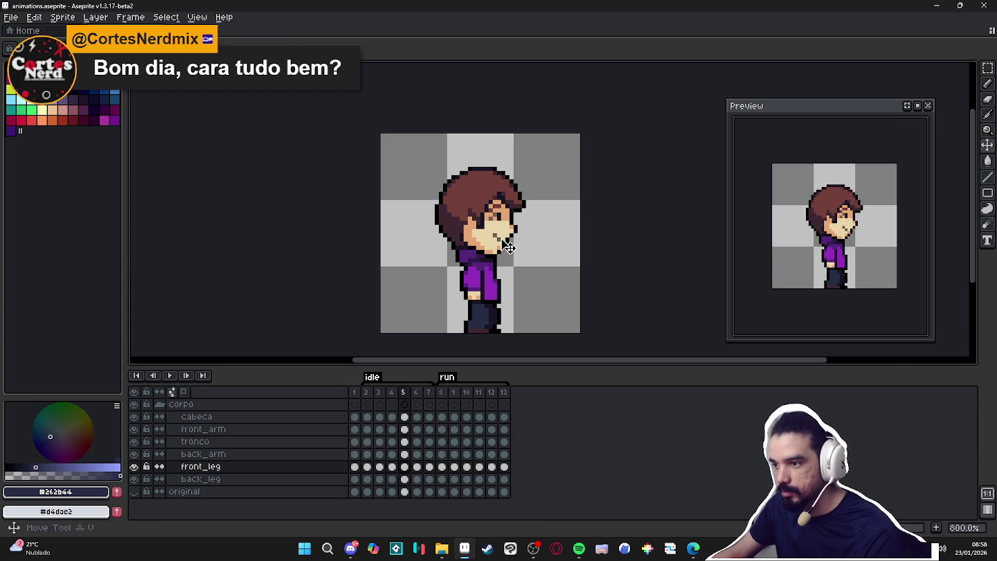
- Rotate the cabeca head on frame 5 by about 1.5 degrees
left_click(403, 416)
scroll(528, 230, "up", 3)
key("ctrl+t")
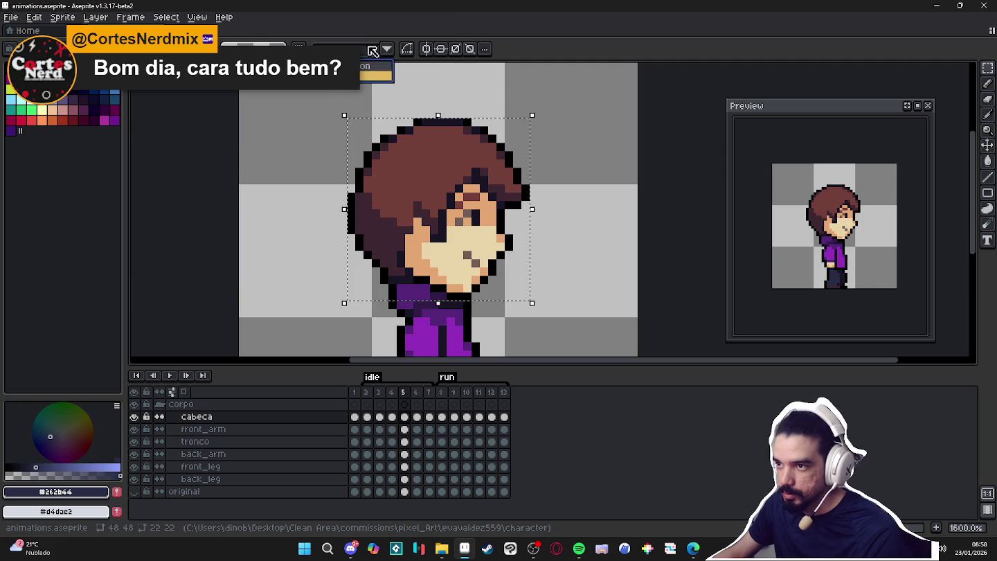
left_click_drag(542, 116, 545, 113)
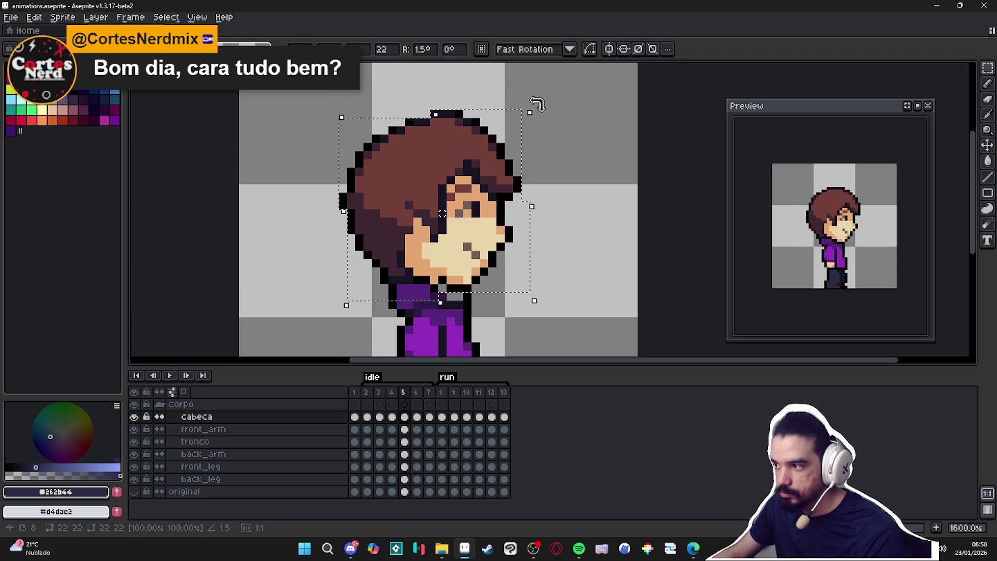
key("Return")
scroll(442, 214, "down", 1)
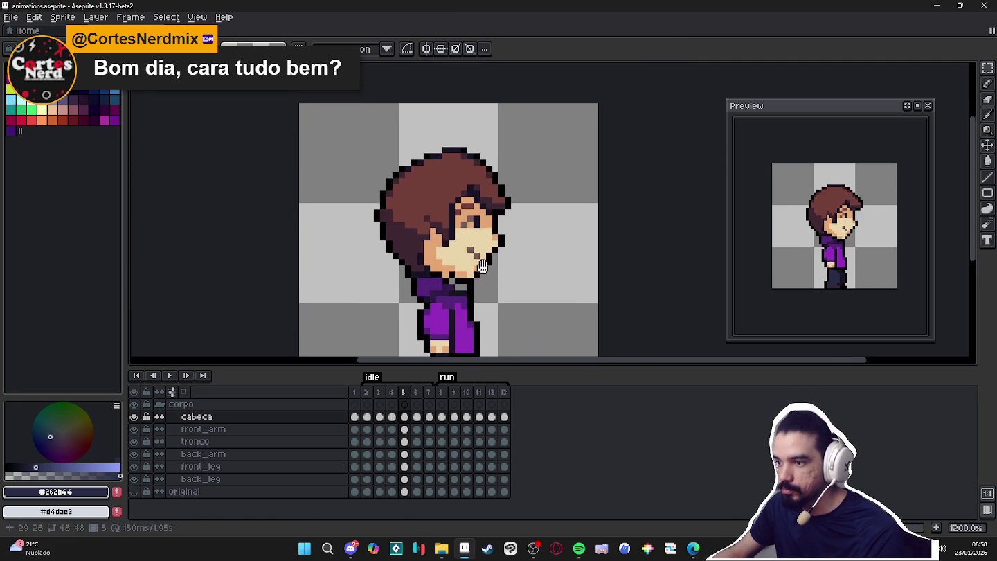
left_click_drag(506, 246, 504, 203)
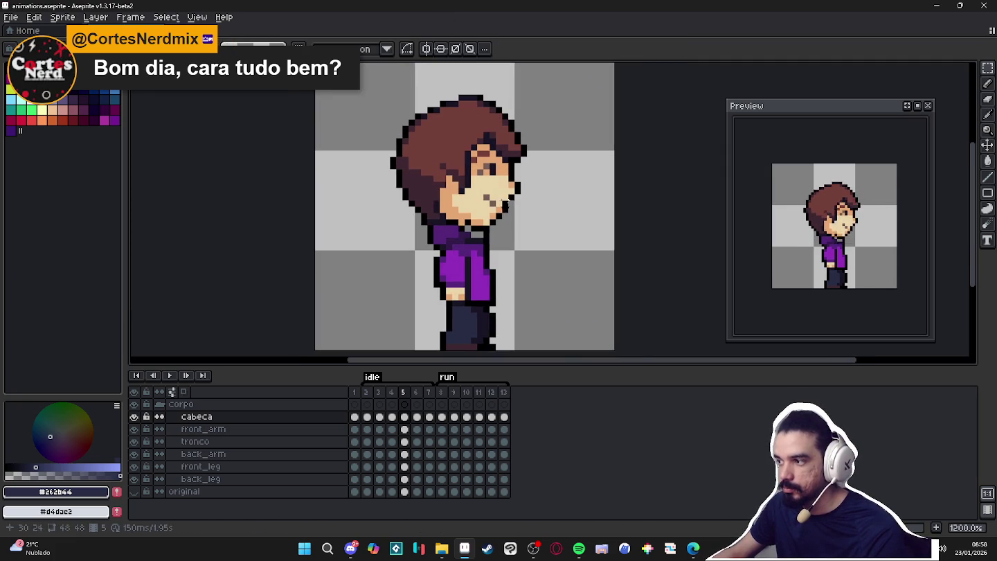
- Compare head poses on frames 4–7 and nudge frame 6's head up and left
left_click(417, 393)
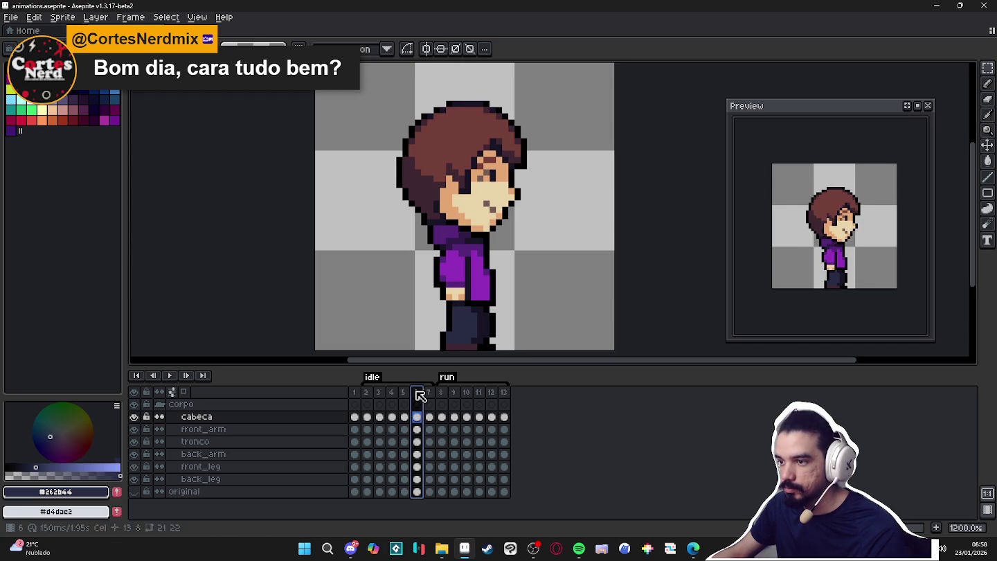
left_click(426, 393)
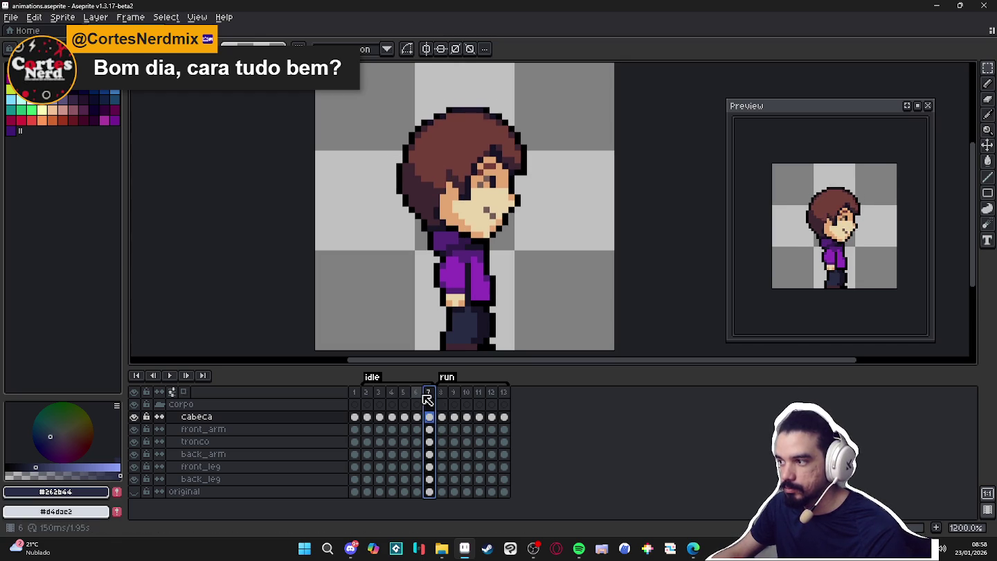
left_click(408, 392)
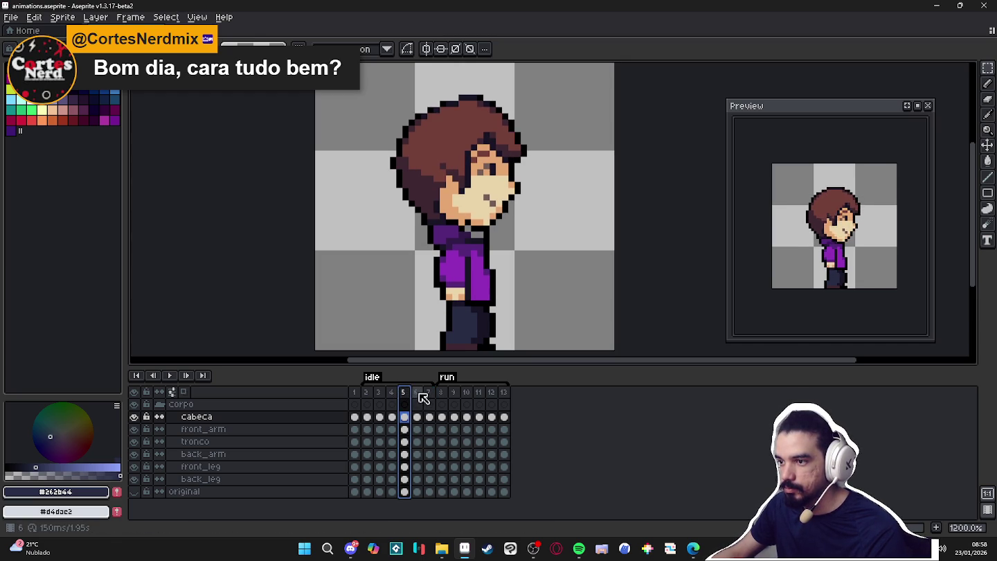
left_click(419, 393)
left_click(392, 392)
left_click(403, 393)
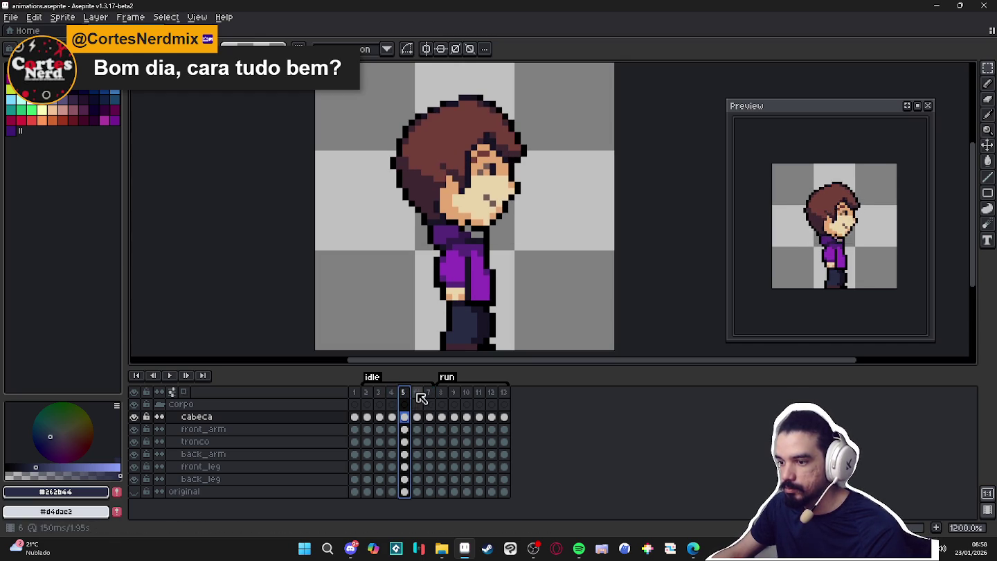
left_click(418, 418)
left_click_drag(422, 420, 418, 418)
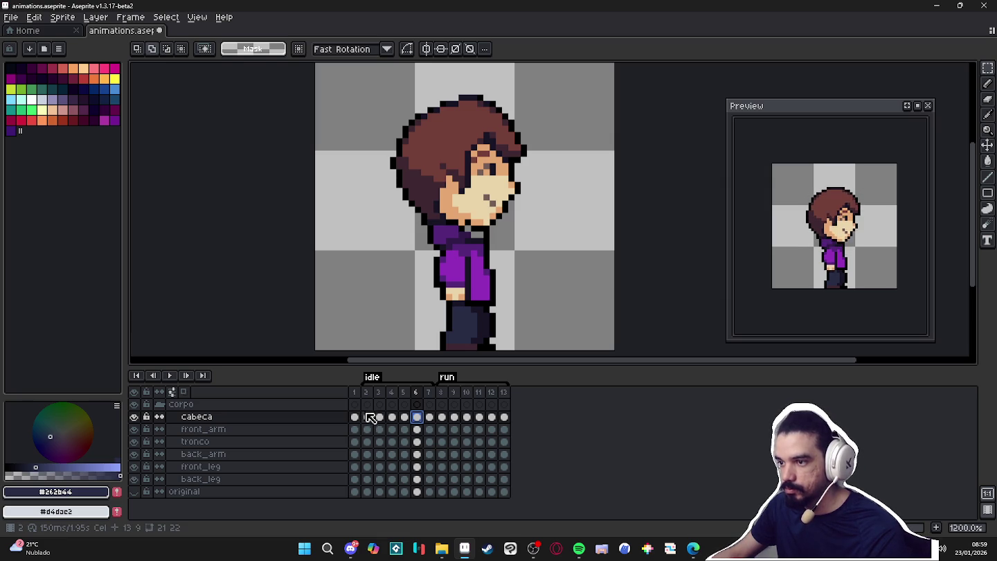
left_click(369, 417)
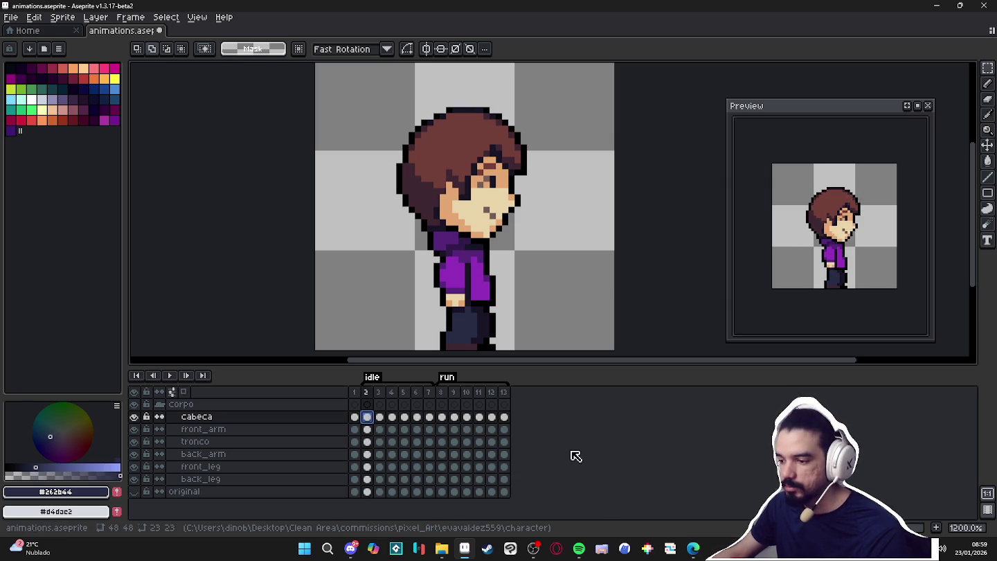
- With the Move tool, flip between frames 2 to 5 comparing head poses, ending on frame 5
key("v")
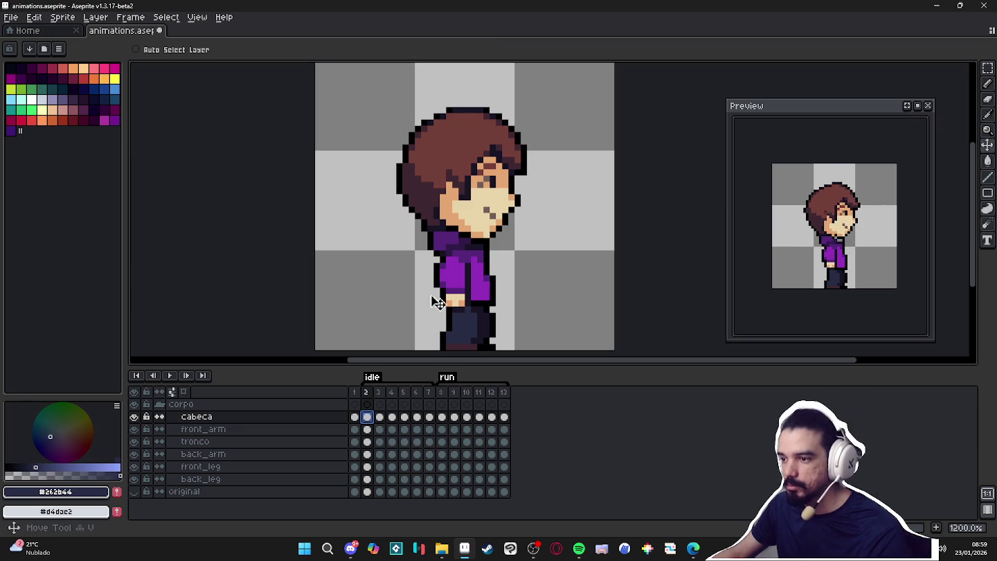
left_click(379, 393)
left_click(392, 394)
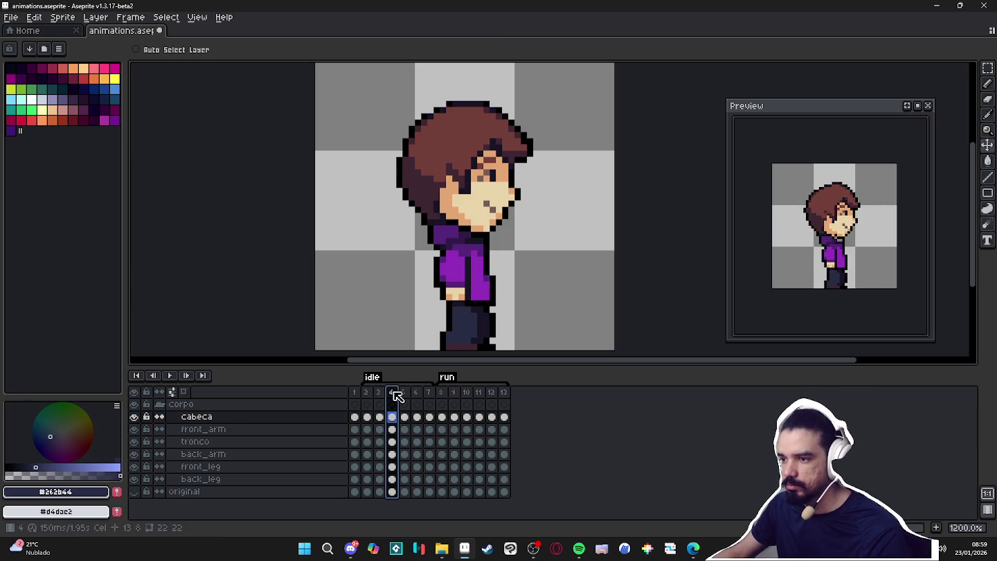
left_click(379, 394)
left_click(391, 395)
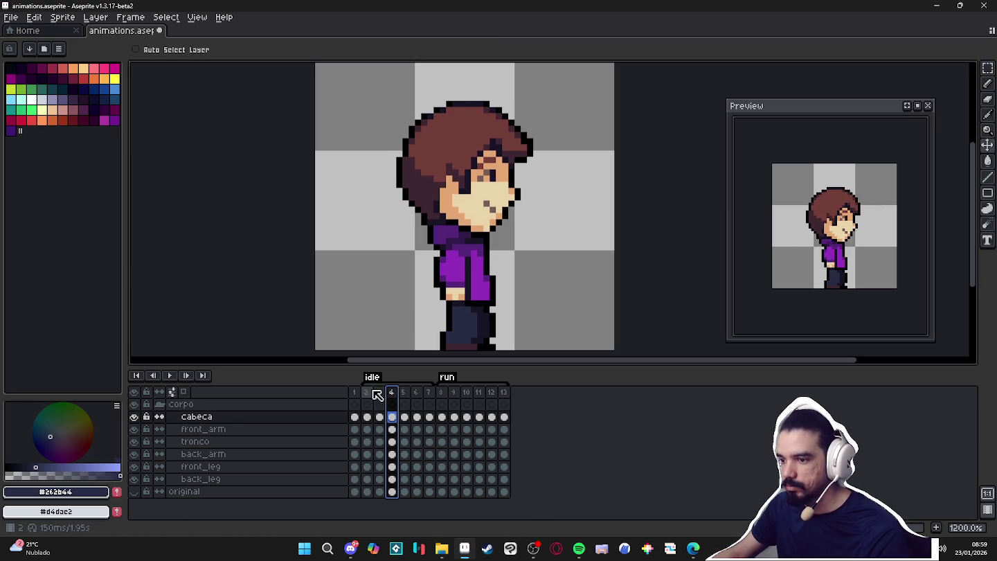
left_click(366, 393)
left_click(379, 393)
left_click(392, 393)
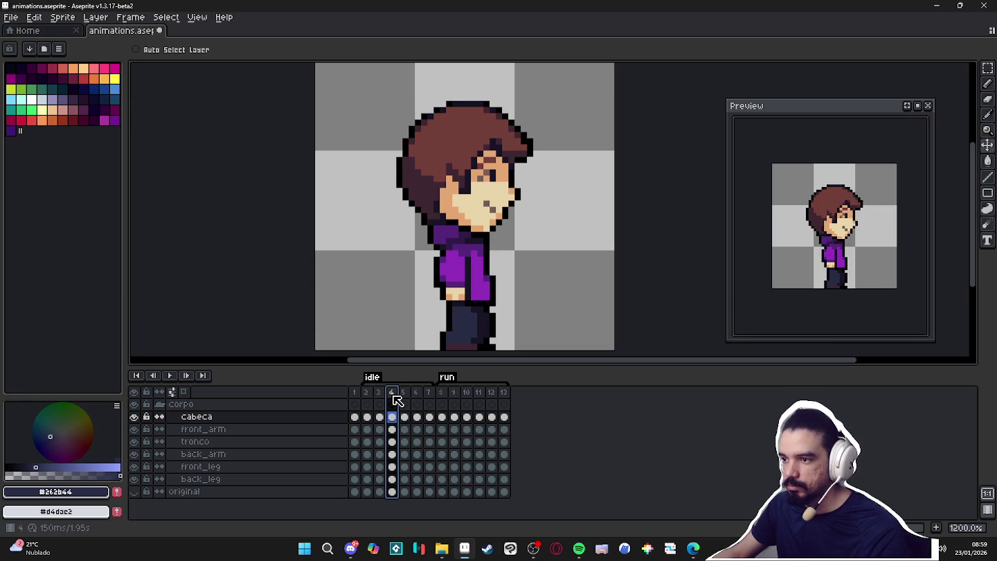
left_click(378, 393)
left_click(392, 393)
left_click(405, 393)
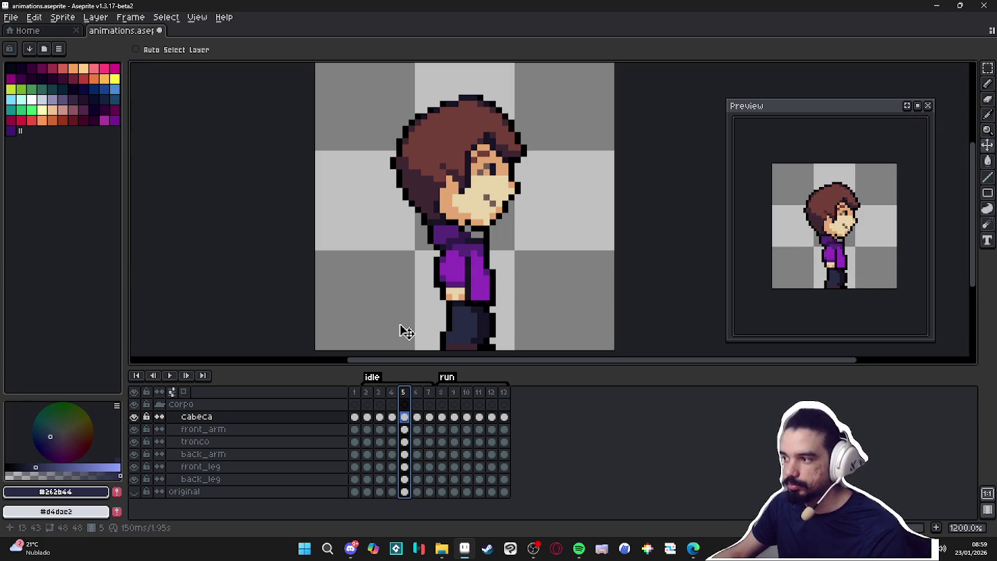
left_click(391, 394)
left_click(404, 393)
scroll(465, 158, "up", 2)
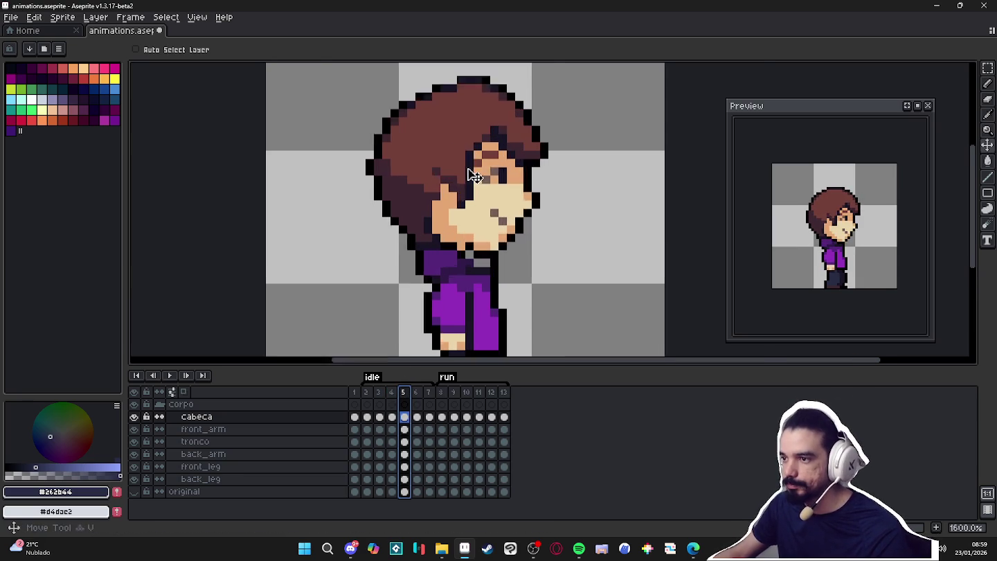
- On frame 5, repaint the dark hair pixels above the eye in hair brown
scroll(475, 167, "up", 1)
key("b")
left_click(481, 131, "alt")
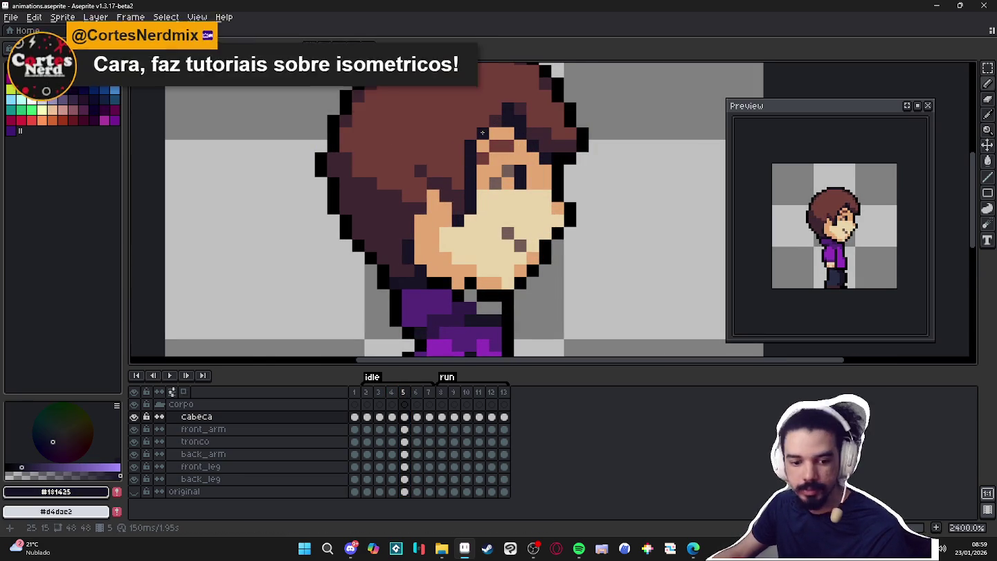
left_click(493, 121)
left_click(483, 104, "alt")
left_click_drag(502, 108, 527, 105)
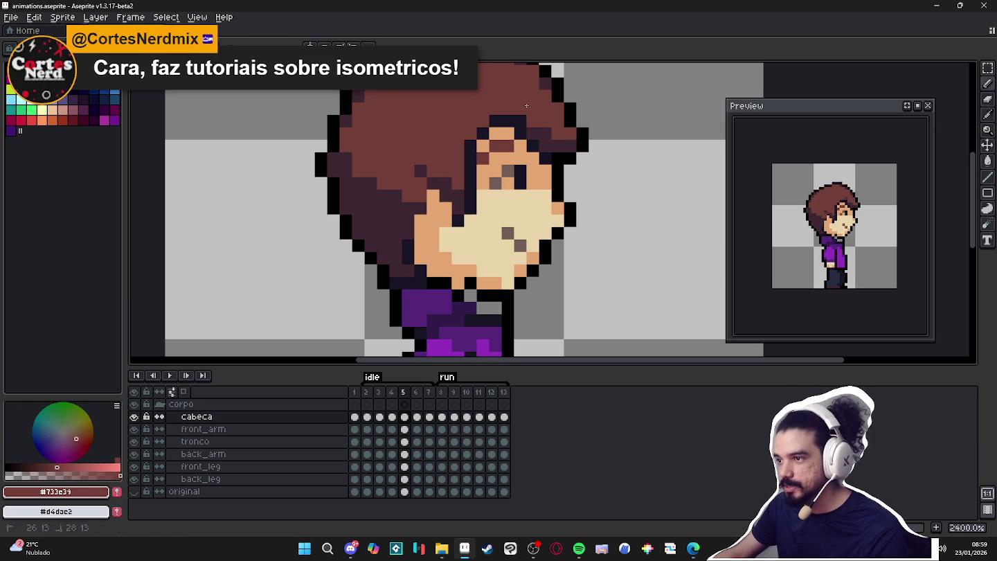
left_click(519, 119, "alt")
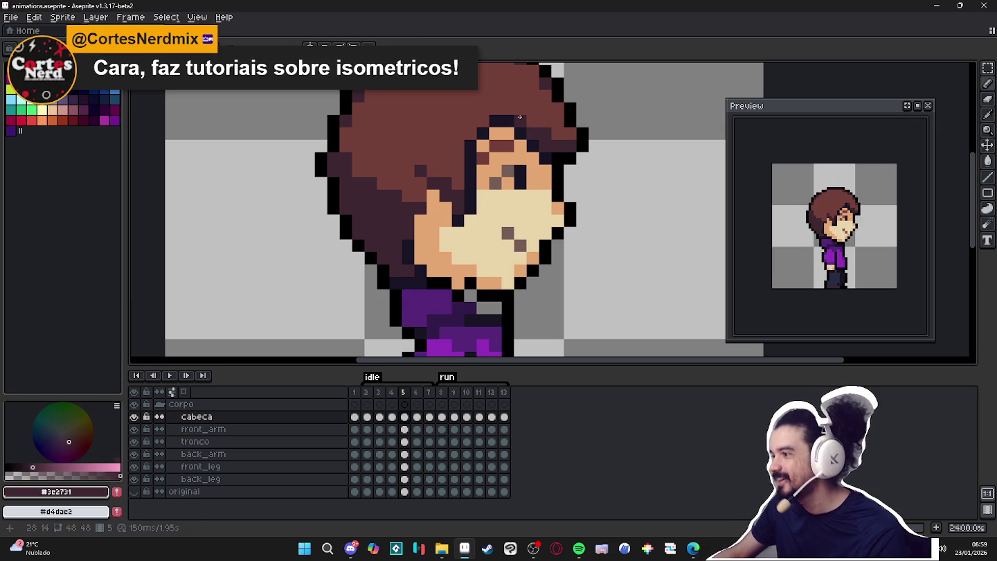
scroll(478, 263, "down", 3)
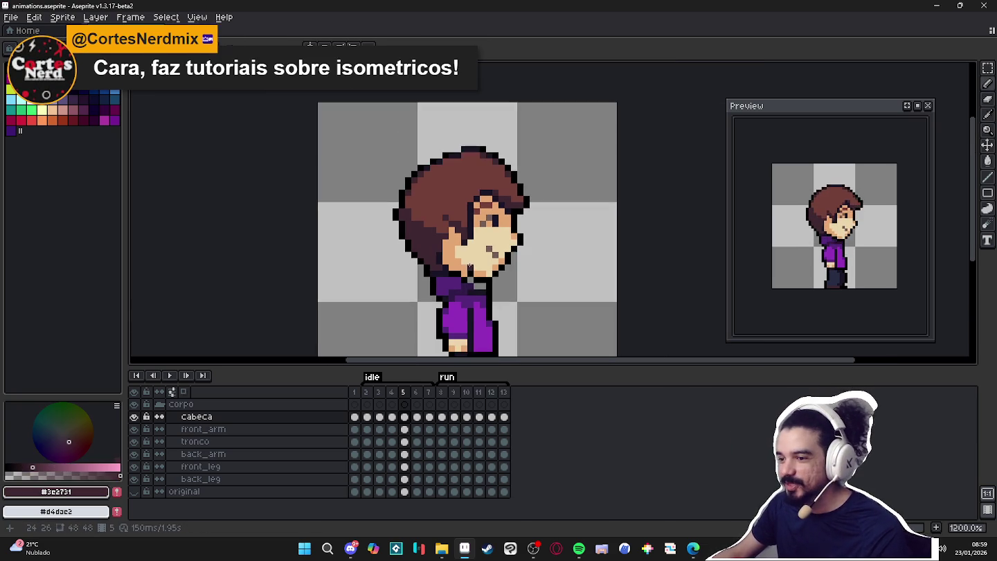
- Sample hair colours on frames 2–3 and paint frame 4's dark eye pixel brown
left_click(366, 392)
scroll(488, 204, "up", 1)
scroll(487, 202, "up", 2)
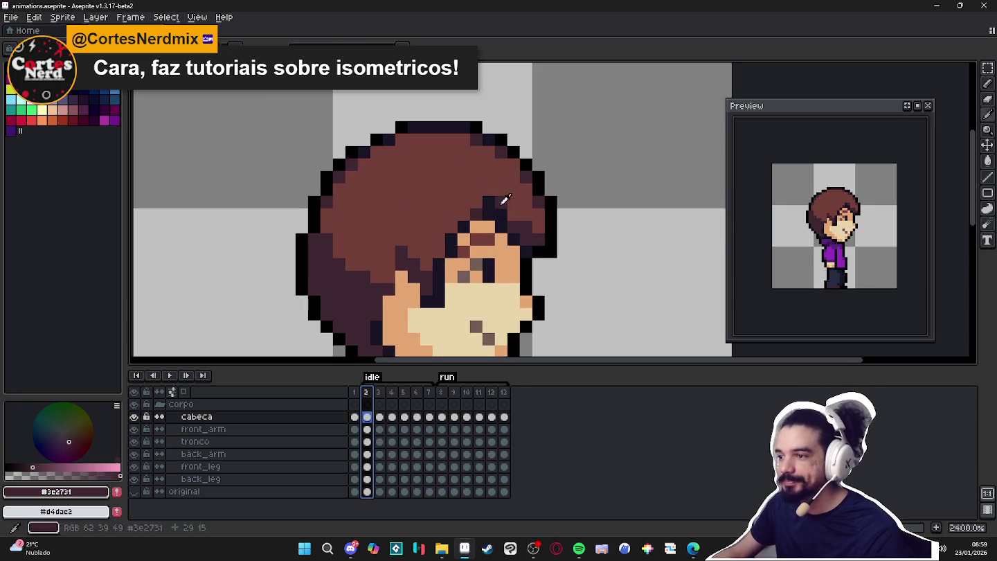
left_click(487, 198, "alt")
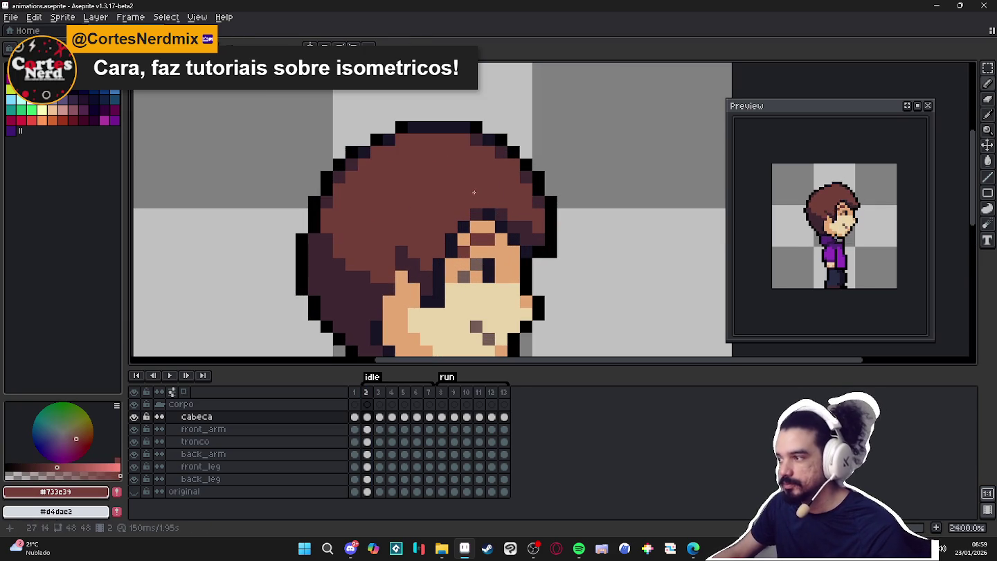
key("Right")
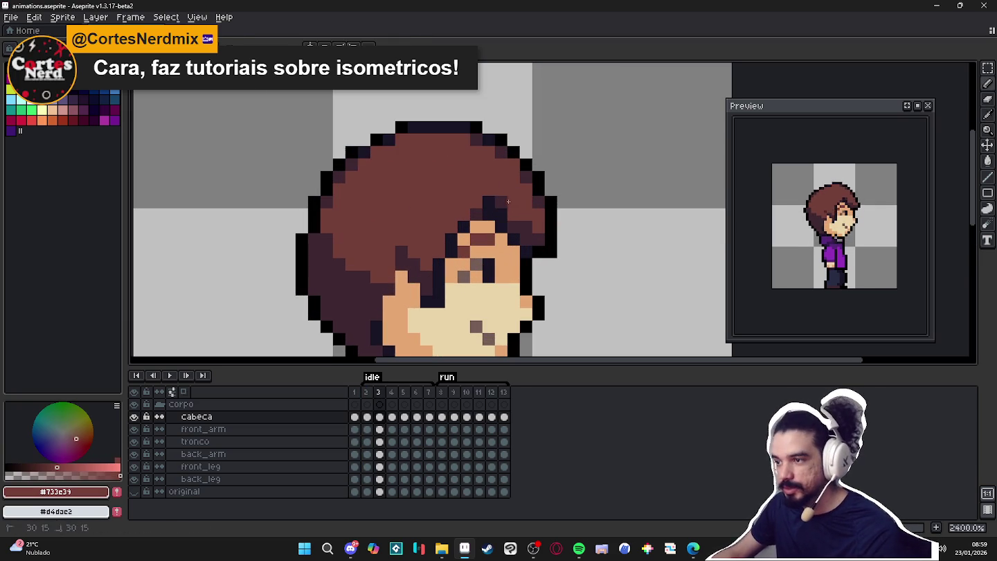
left_click(513, 228, "alt")
key("Right")
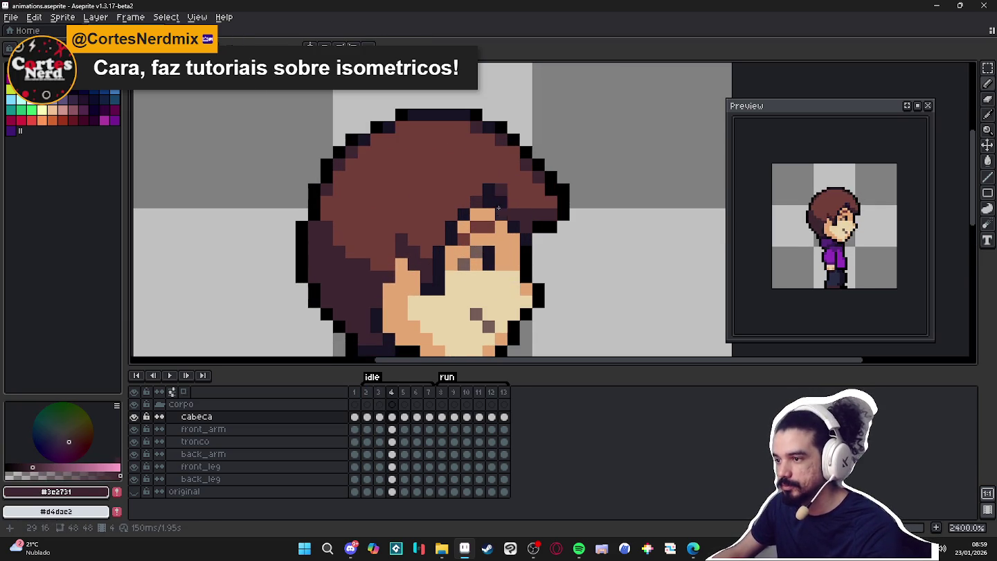
left_click(512, 200, "alt")
left_click(488, 189)
- Paint the dark hair pixels near the eye brown on frames 6 and 7
key("Right")
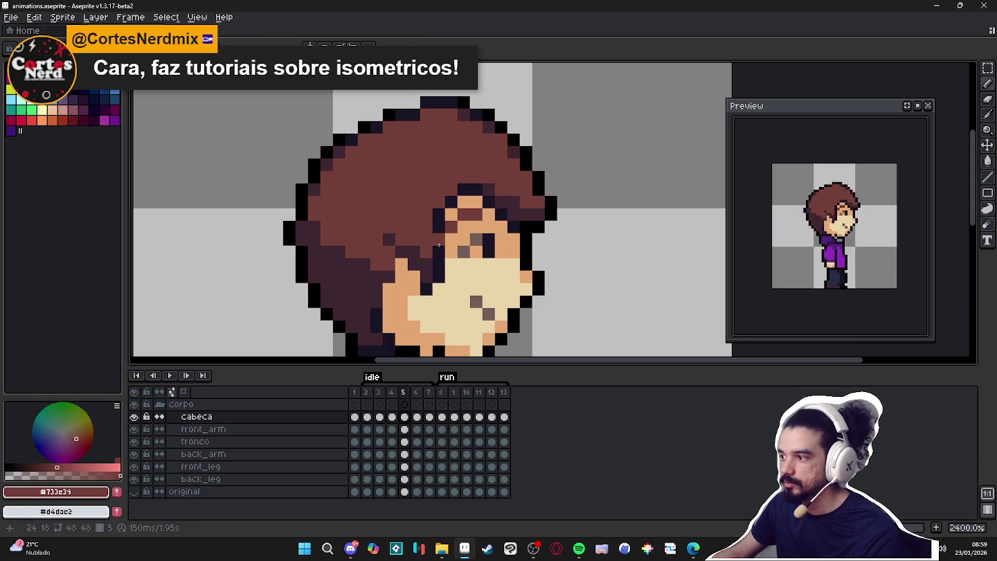
key("Right")
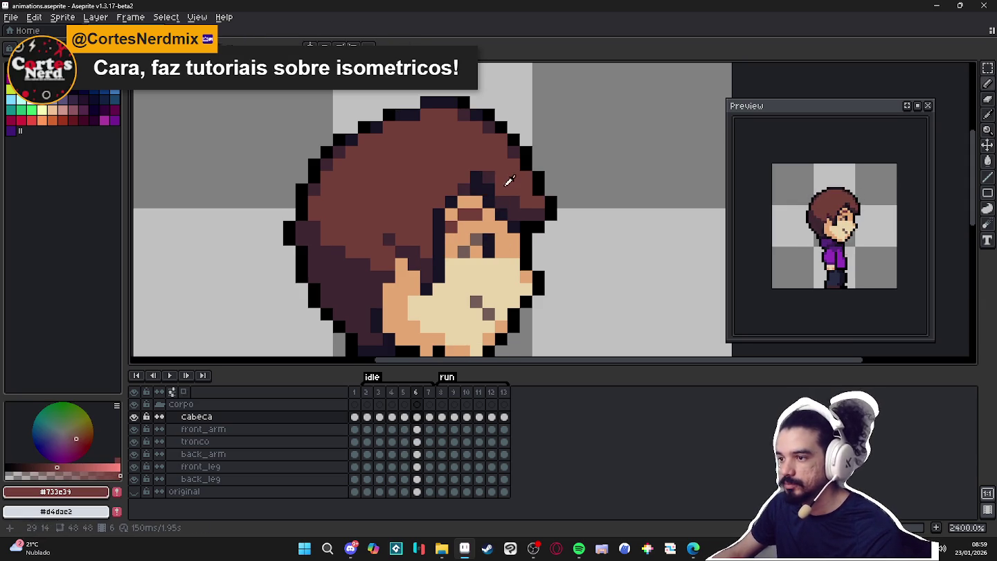
left_click_drag(489, 178, 477, 178)
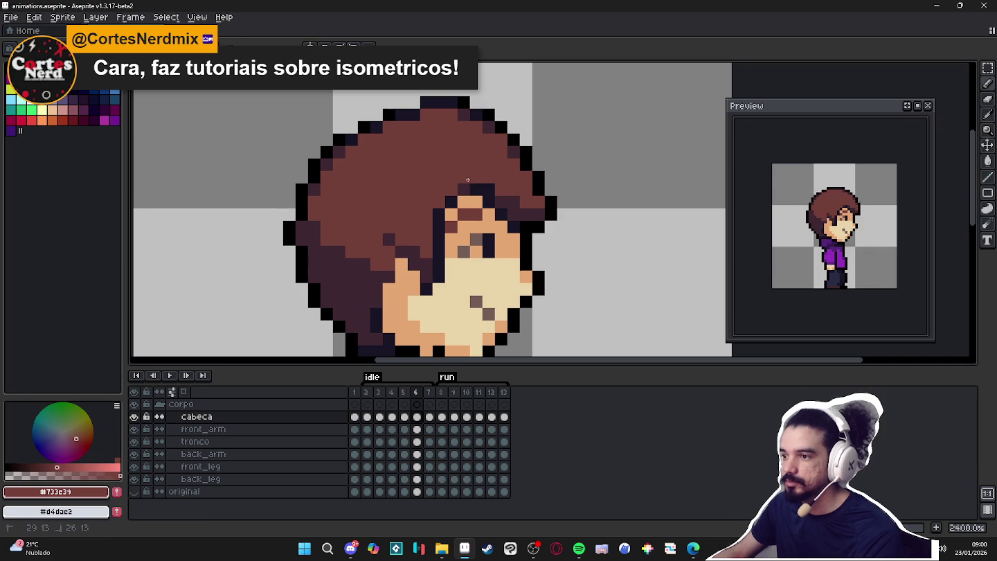
left_click(482, 191, "alt")
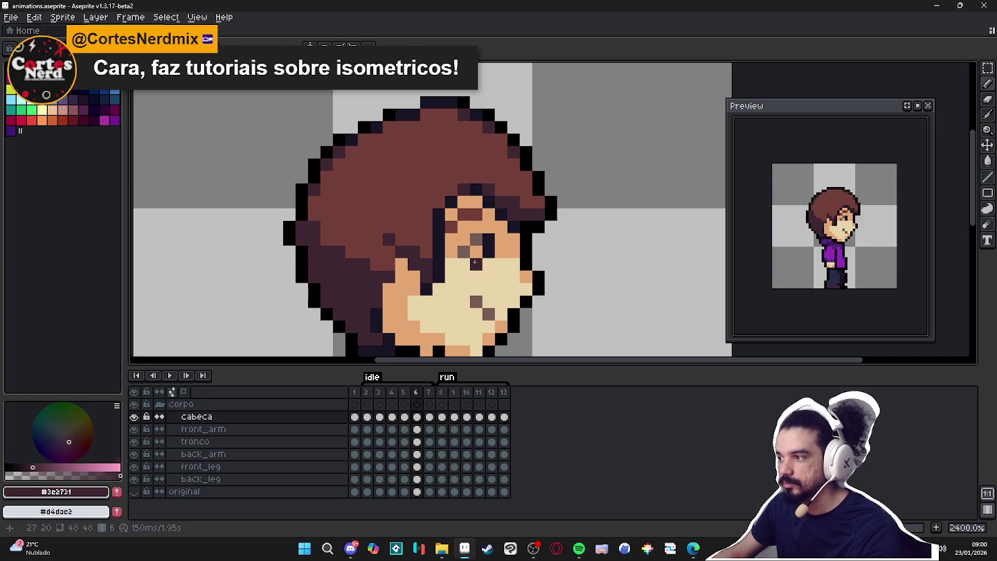
key("Right")
left_click(515, 207, "alt")
left_click(501, 204, "alt")
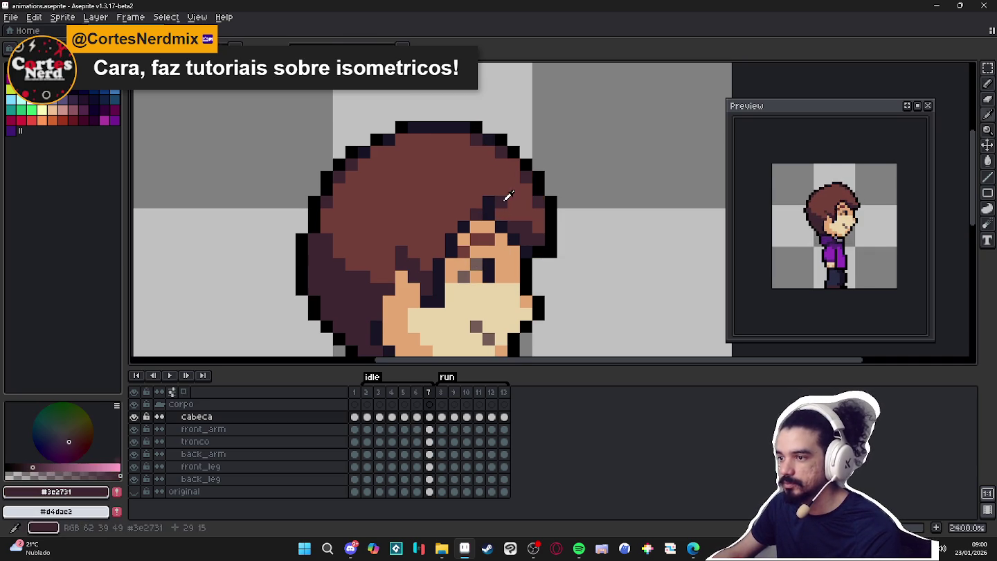
left_click(515, 197, "alt")
left_click(488, 202)
left_click(509, 222, "alt")
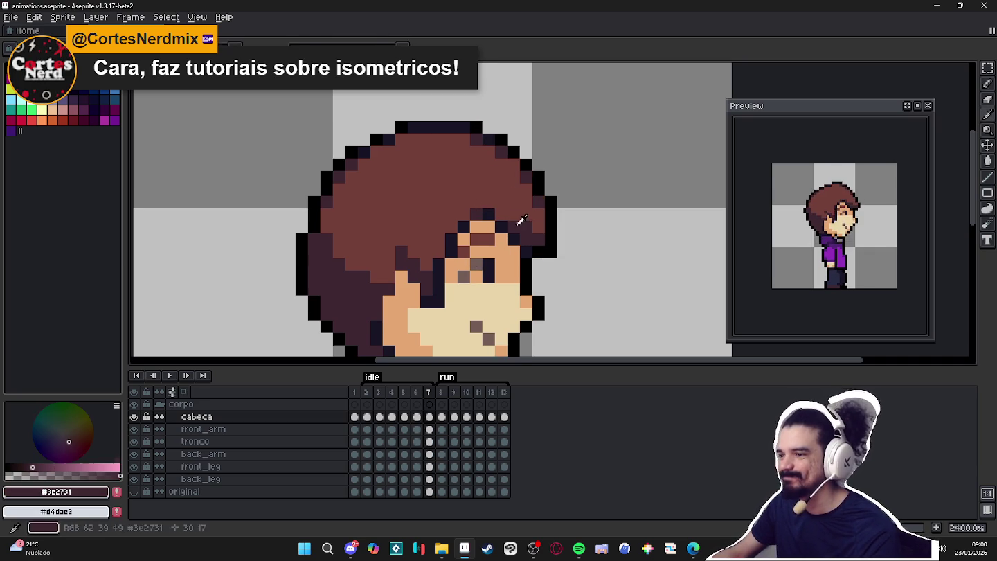
key("Right")
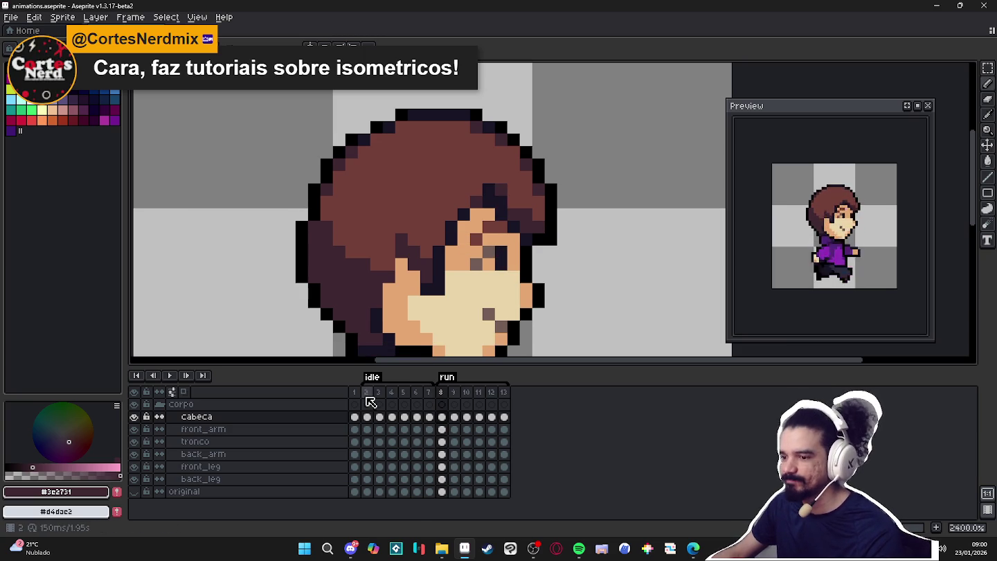
- Back on frame 2, darken the skin pixel left of the eye
left_click(365, 392)
scroll(439, 237, "down", 1)
left_click(427, 238)
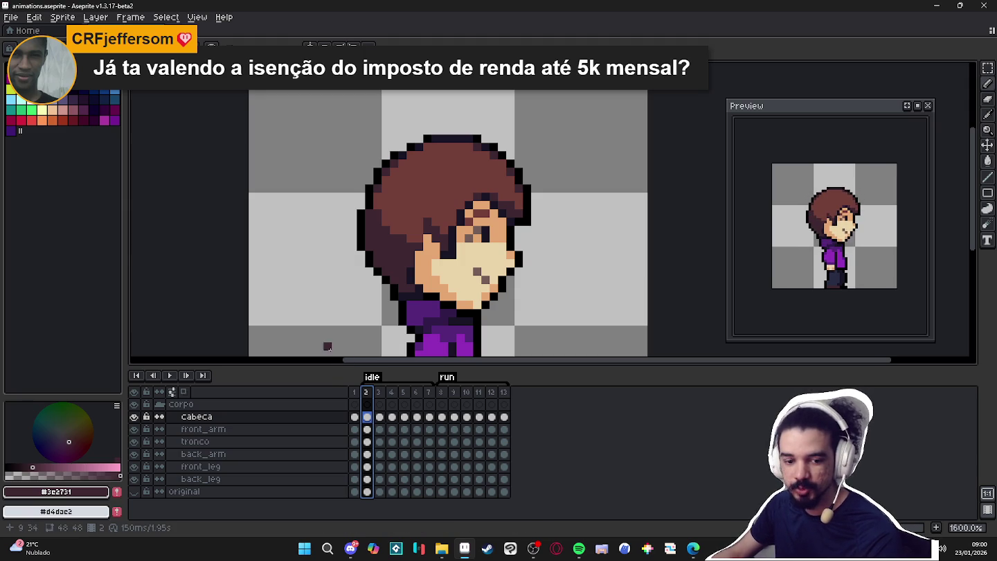
- Step through idle frames 4, 6 and 7 to compare the head poses
left_click(391, 395)
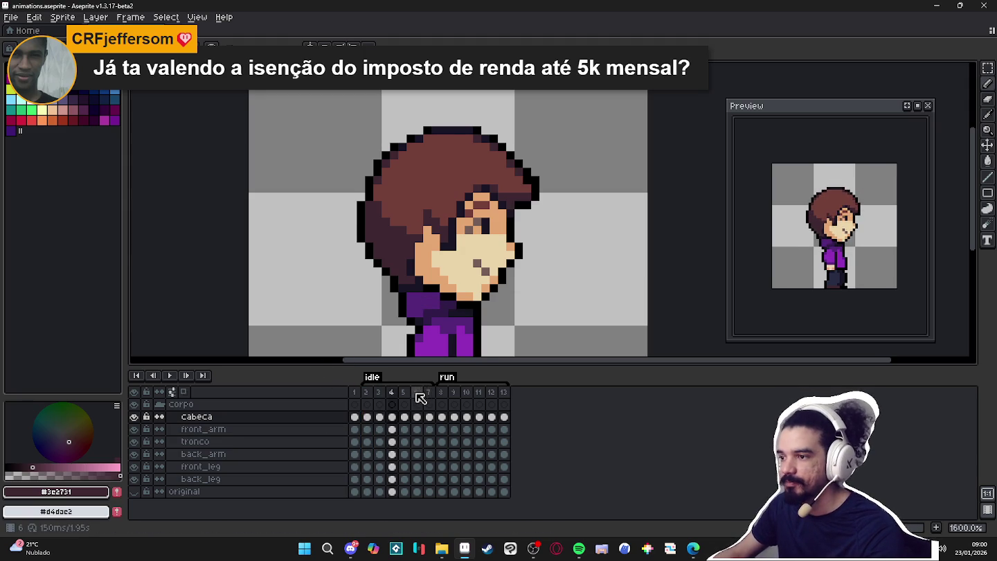
left_click(417, 393)
left_click(429, 402)
key("Left")
key("Left")
key("Left")
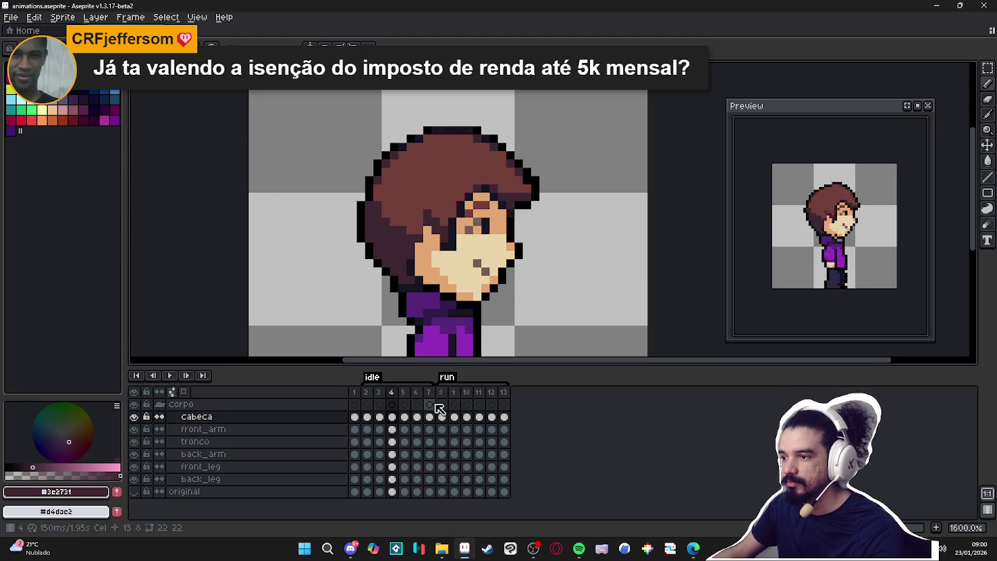
key("Right")
key("Right")
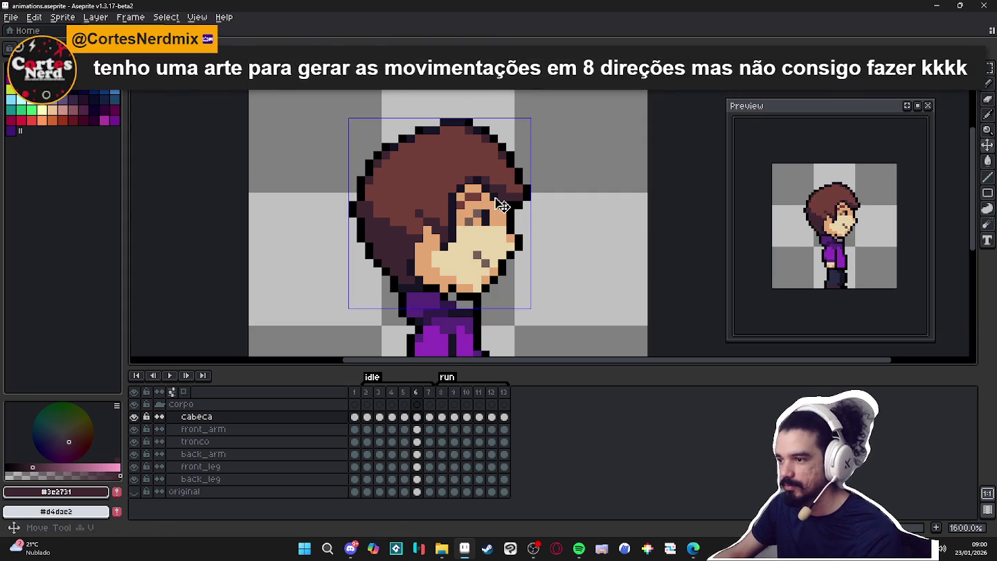
- Sample the dark hair outline and pure black, toggling between eraser and pencil
left_click(502, 204, "alt")
left_click(520, 200, "alt")
key("e")
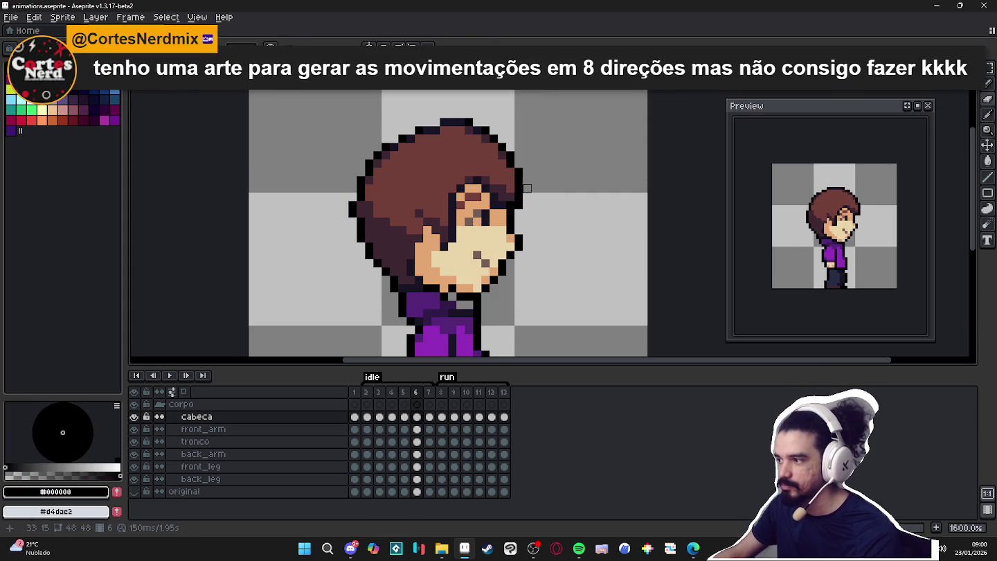
key("b")
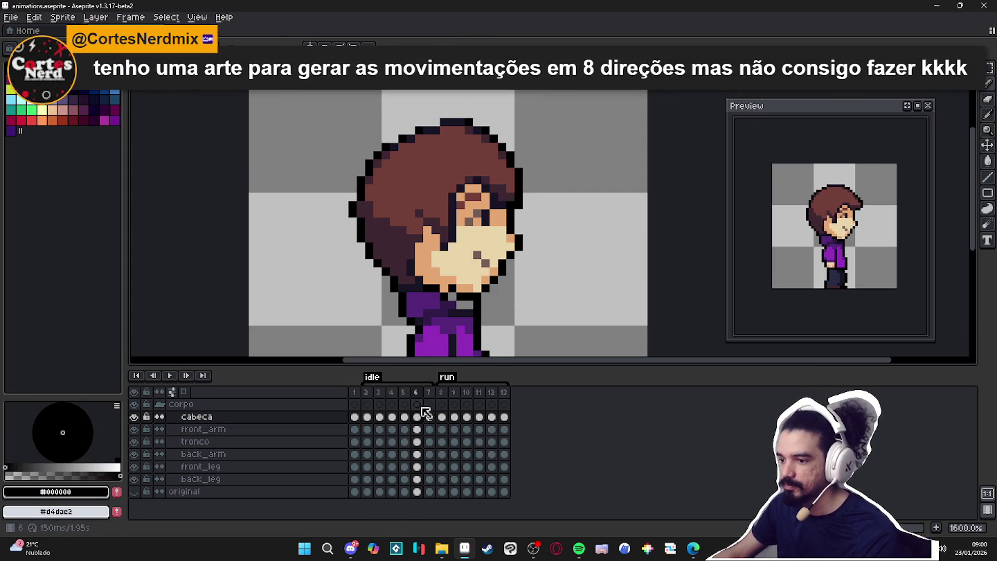
- Compare frame 7 with frame 2 and eyedrop the brown hair colour #733e39
left_click(428, 391)
left_click(368, 393)
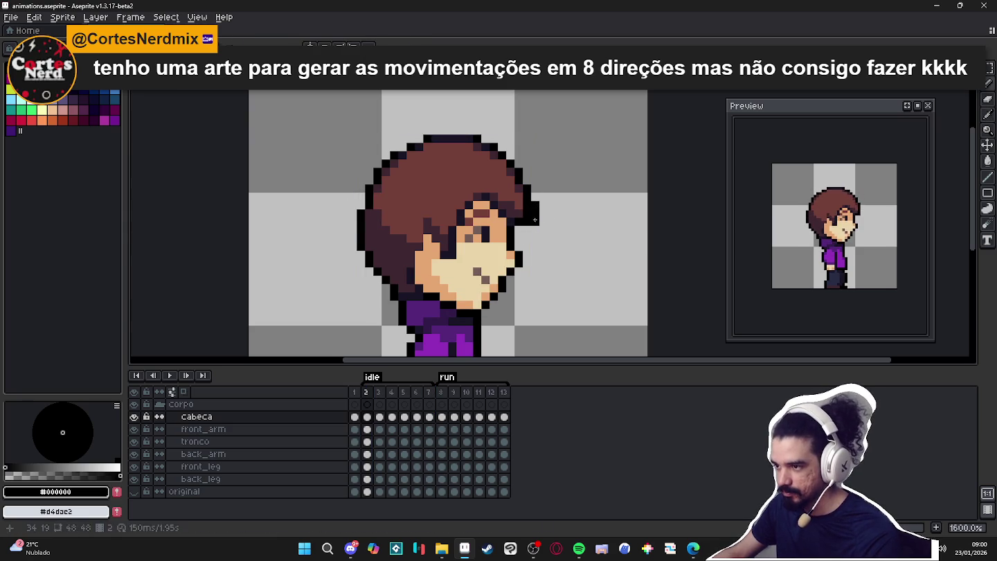
left_click(525, 211, "alt")
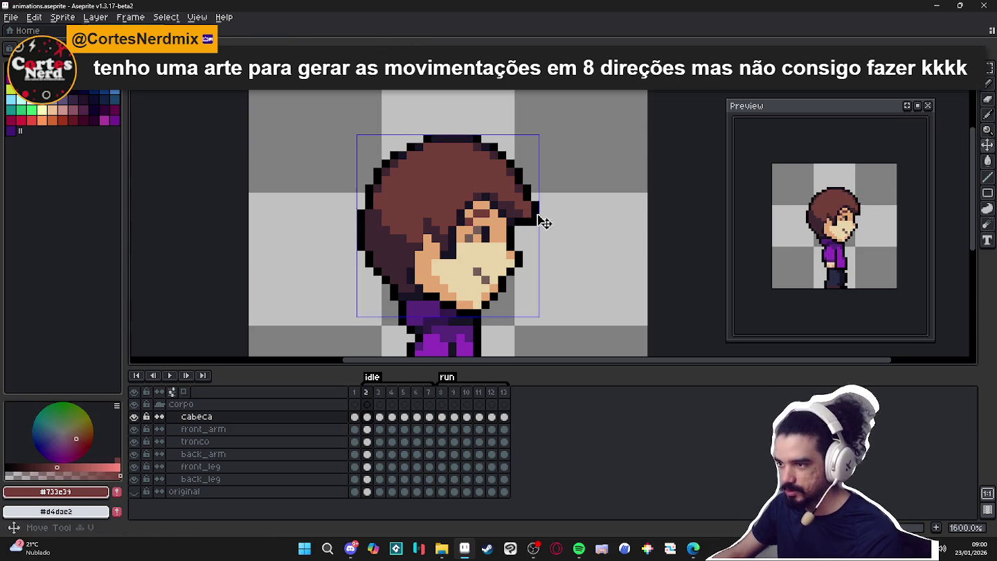
- Switch to the rectangular marquee, zoom out, and move to a new Edge tab
key("m")
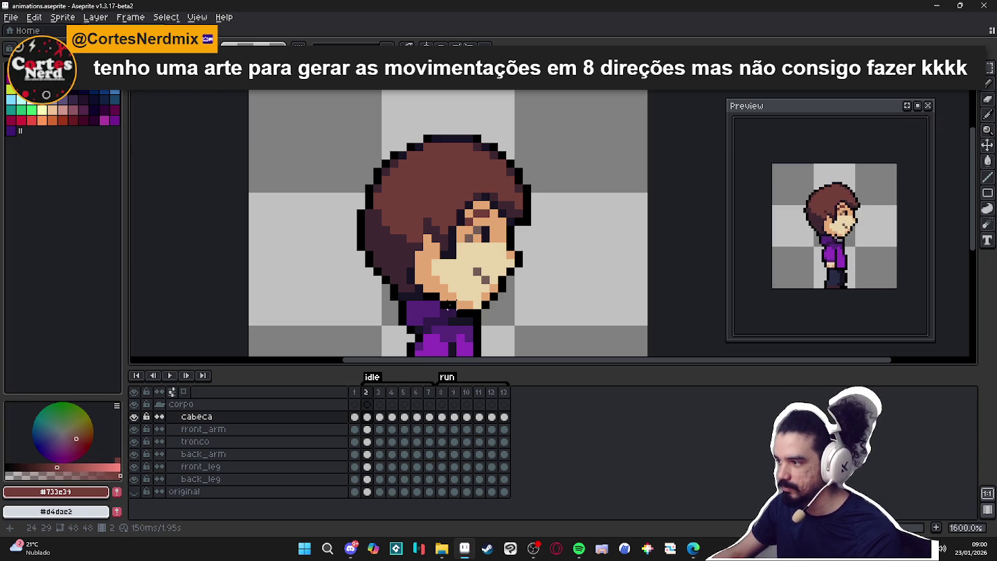
scroll(463, 214, "down", 1)
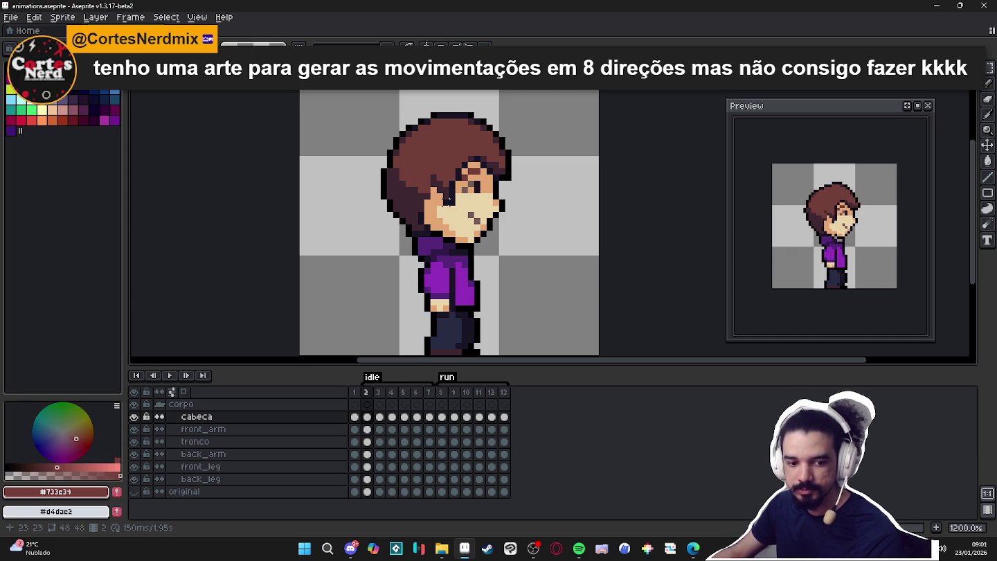
scroll(457, 215, "down", 1)
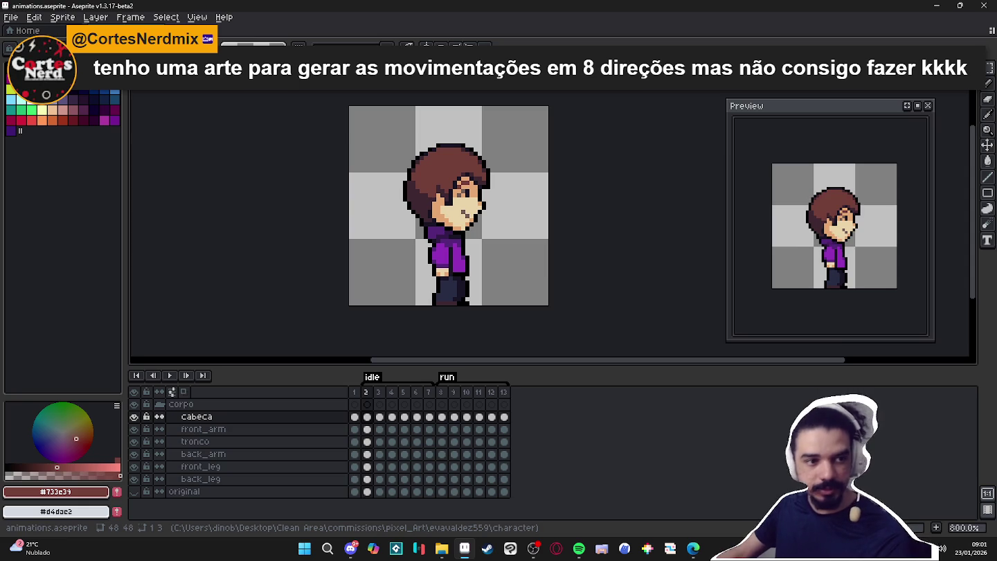
key("alt+Tab")
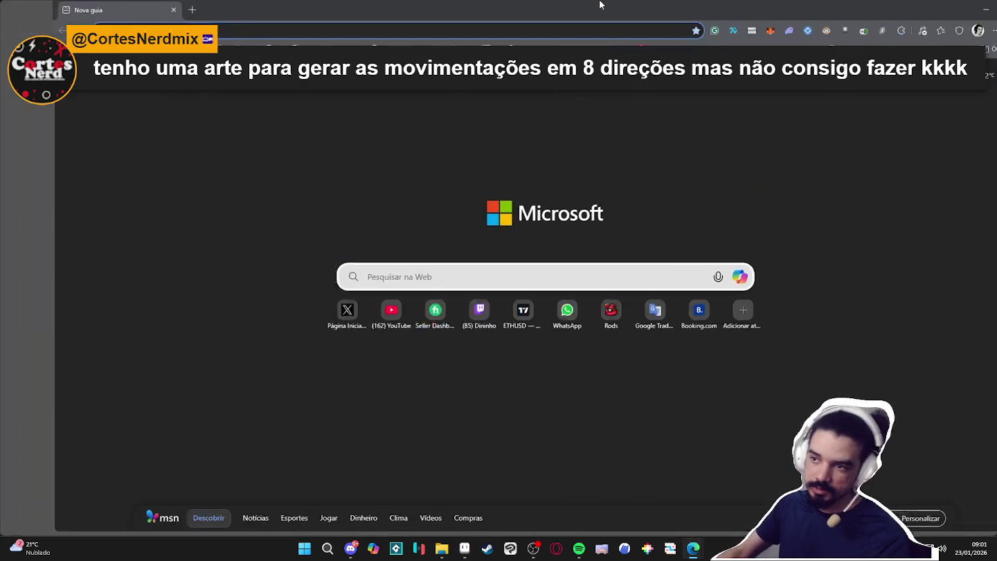
- Search for the Saint11 artist and open the saint11.art Pixel Art Tutorials page
type("pedro medeiros")
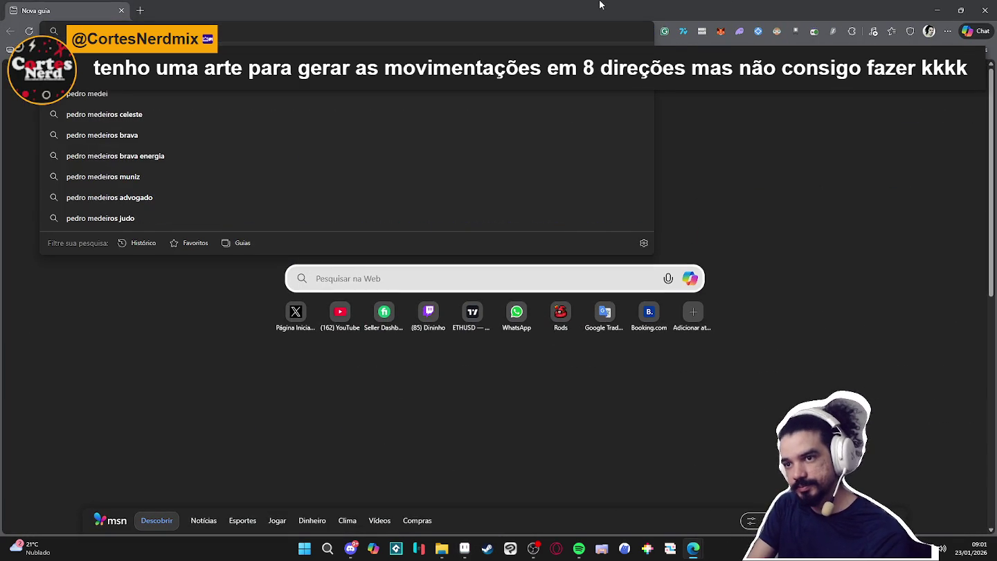
type("saint11")
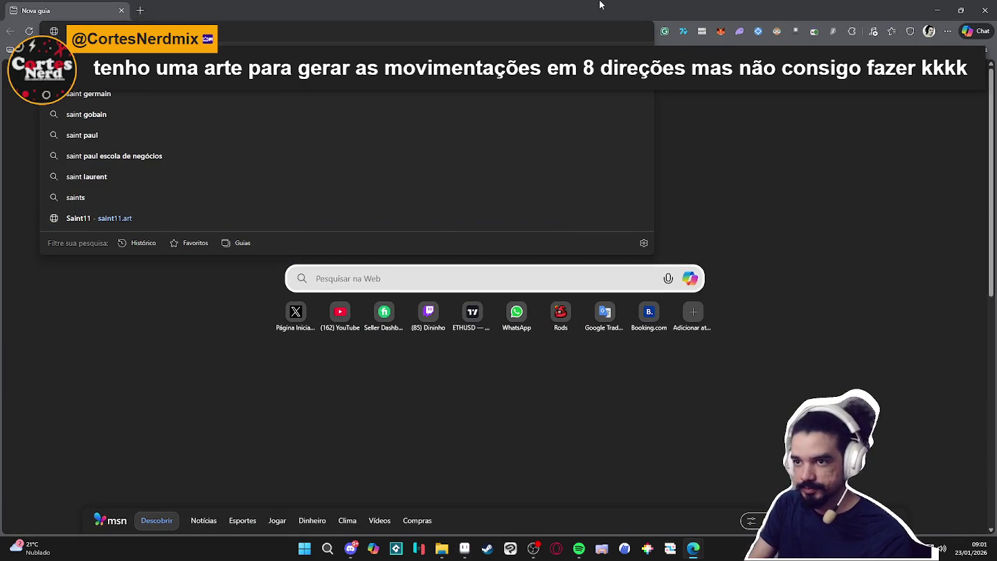
key("Return")
key("ctrl+f")
type("8 di")
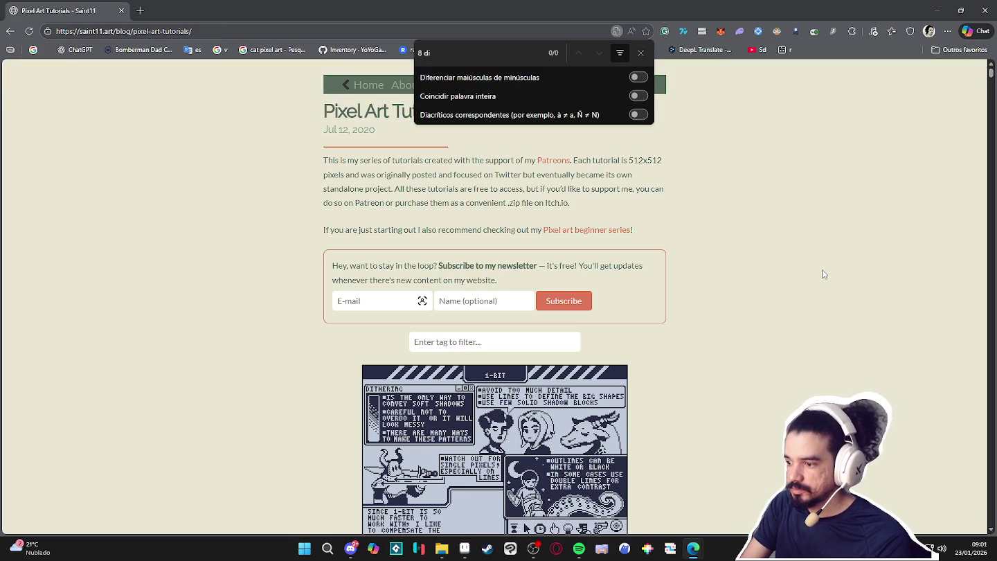
key("BackSpace")
key("BackSpace")
key("BackSpace")
type("8")
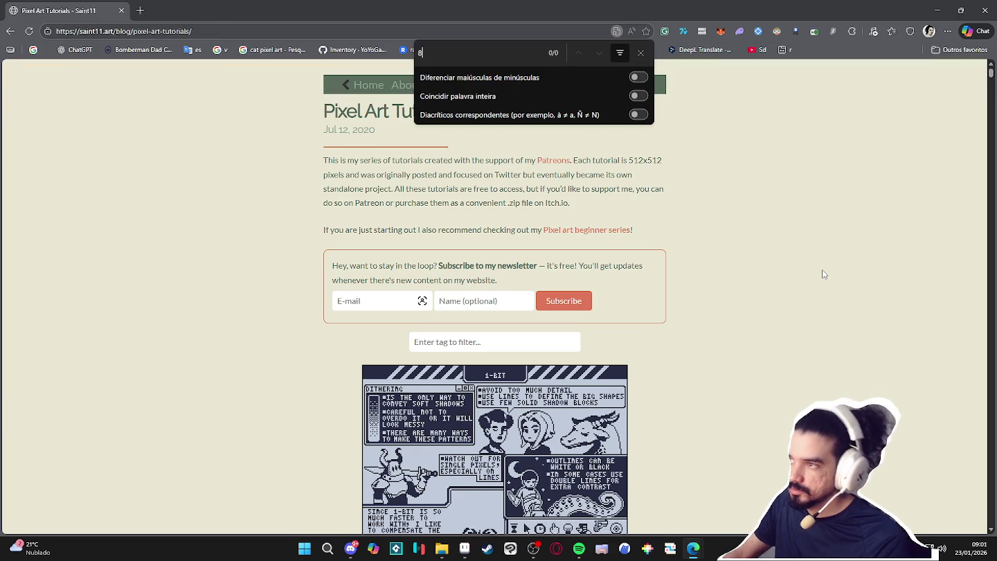
left_click(642, 53)
- Scroll down through the Saint11 Pixel Art Tutorials page
scroll(815, 322, "down", 5)
scroll(814, 322, "down", 10)
scroll(814, 314, "down", 10)
scroll(809, 306, "down", 10)
scroll(807, 307, "down", 8)
scroll(806, 308, "down", 10)
scroll(810, 304, "down", 10)
scroll(814, 307, "down", 10)
scroll(816, 308, "down", 8)
scroll(819, 312, "down", 10)
scroll(819, 312, "down", 10)
scroll(818, 312, "down", 10)
scroll(821, 308, "down", 10)
scroll(826, 305, "down", 10)
scroll(827, 304, "down", 10)
scroll(830, 303, "down", 10)
scroll(833, 302, "down", 10)
scroll(832, 303, "down", 5)
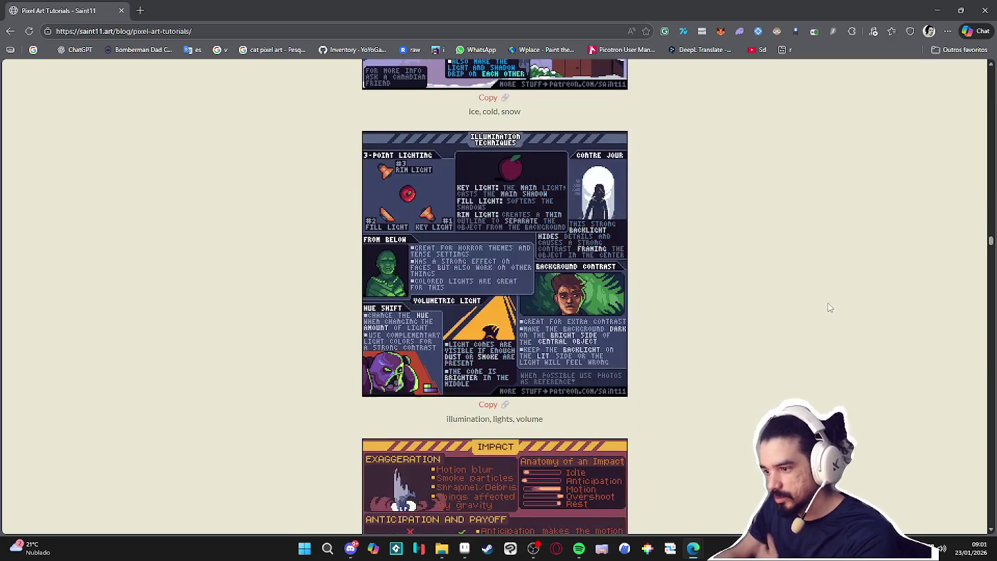
- Find 'walk' on the page and step through matches to the top-down walk sheet
key("ctrl+f")
type("walk")
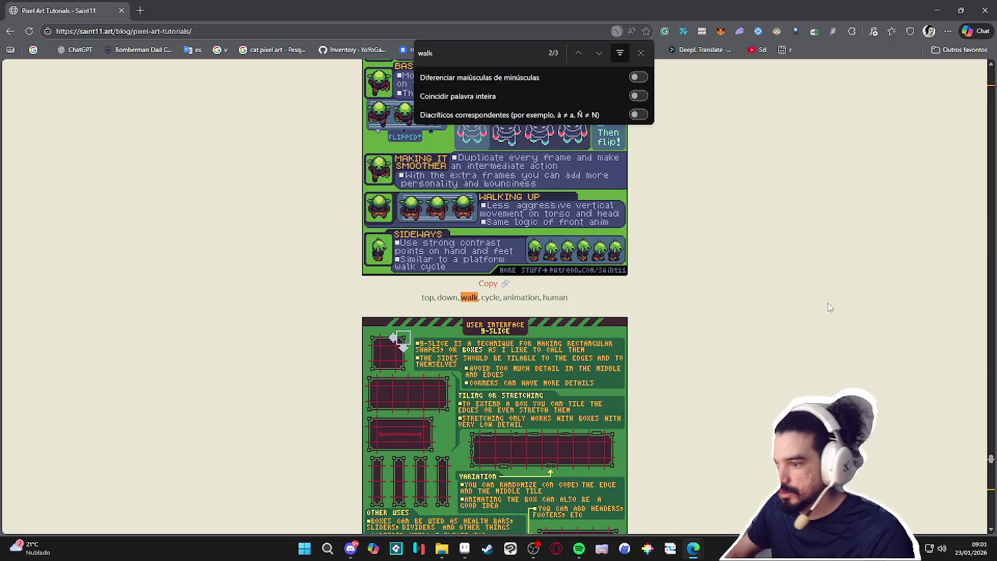
left_click(599, 56)
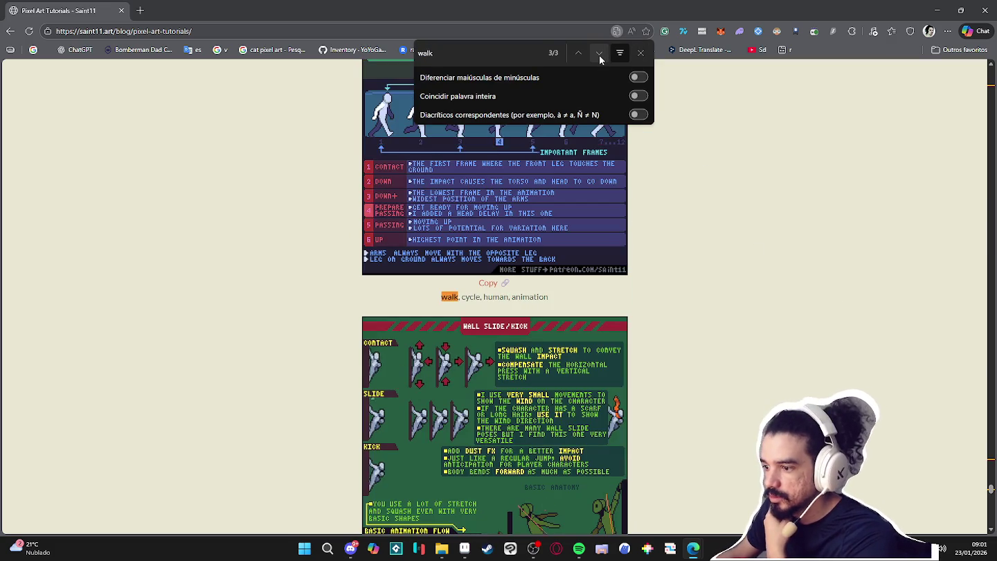
left_click(599, 54)
left_click(599, 55)
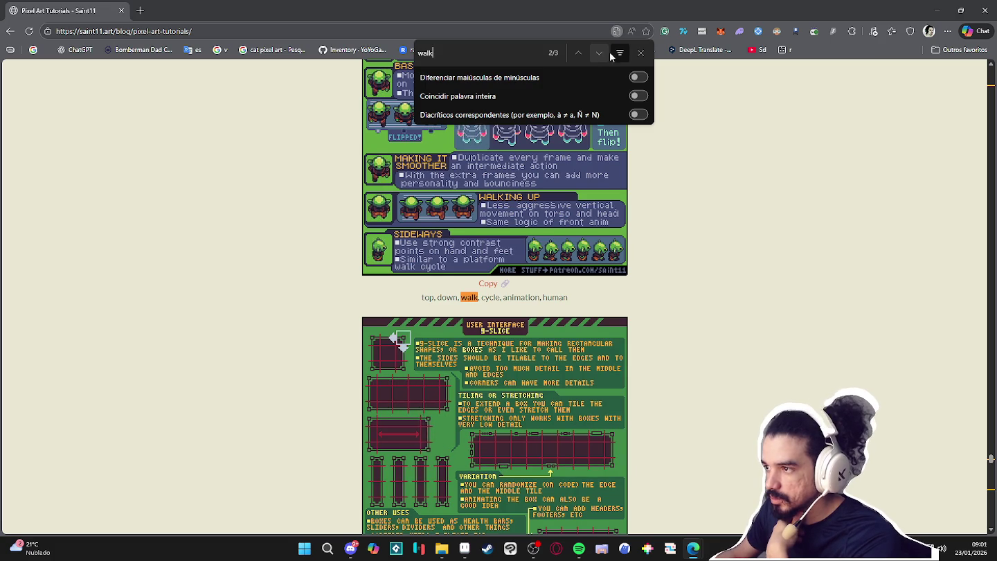
left_click(640, 54)
- Scroll the Saint11 tutorials down to the Alignment tip on breaking alignment for smoother shapes
scroll(640, 153, "up", 4)
scroll(641, 146, "up", 2)
scroll(642, 143, "up", 5)
scroll(642, 142, "up", 5)
scroll(642, 142, "down", 5)
scroll(641, 142, "down", 5)
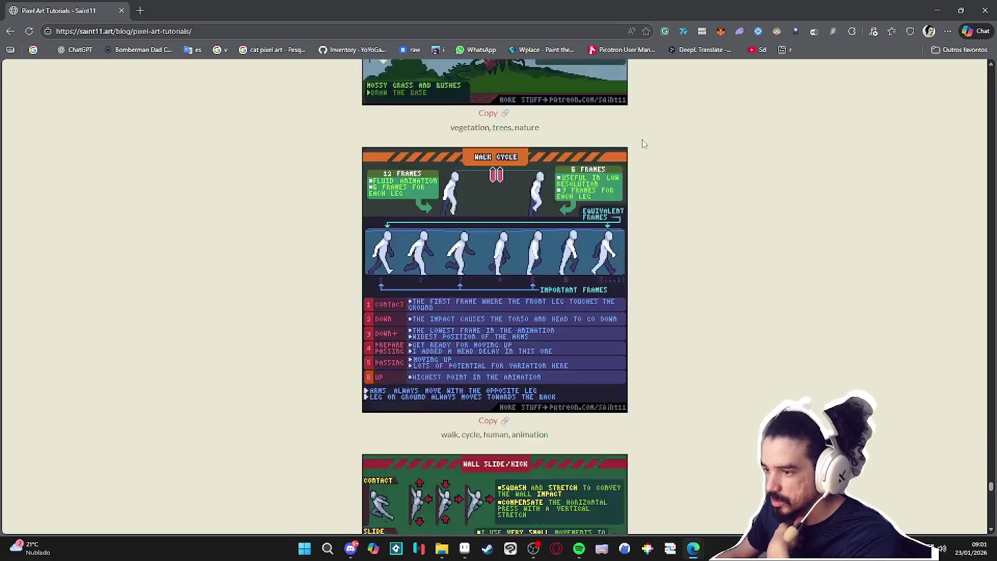
scroll(641, 142, "down", 5)
scroll(641, 142, "down", 6)
scroll(642, 143, "down", 3)
scroll(642, 143, "down", 5)
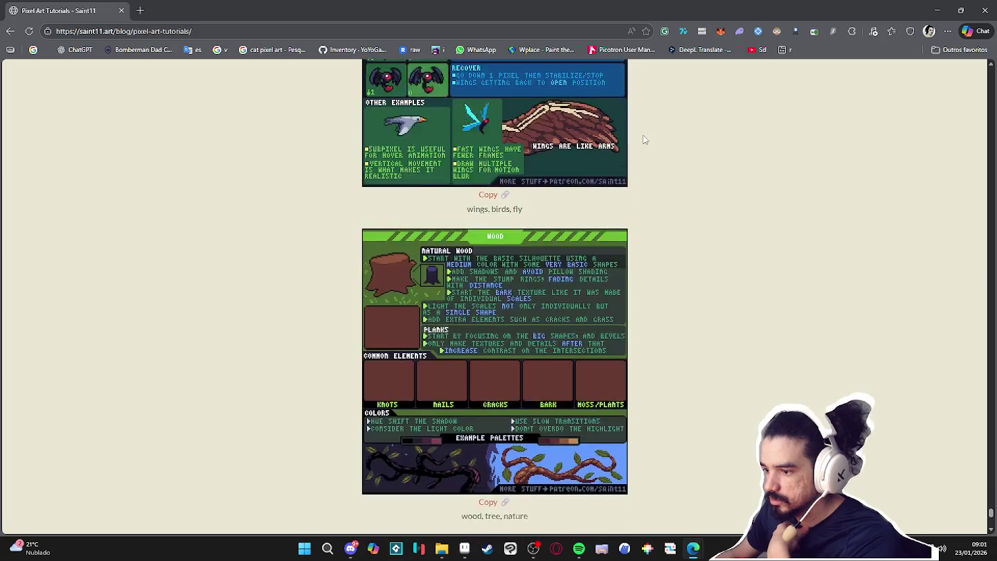
scroll(643, 142, "down", 5)
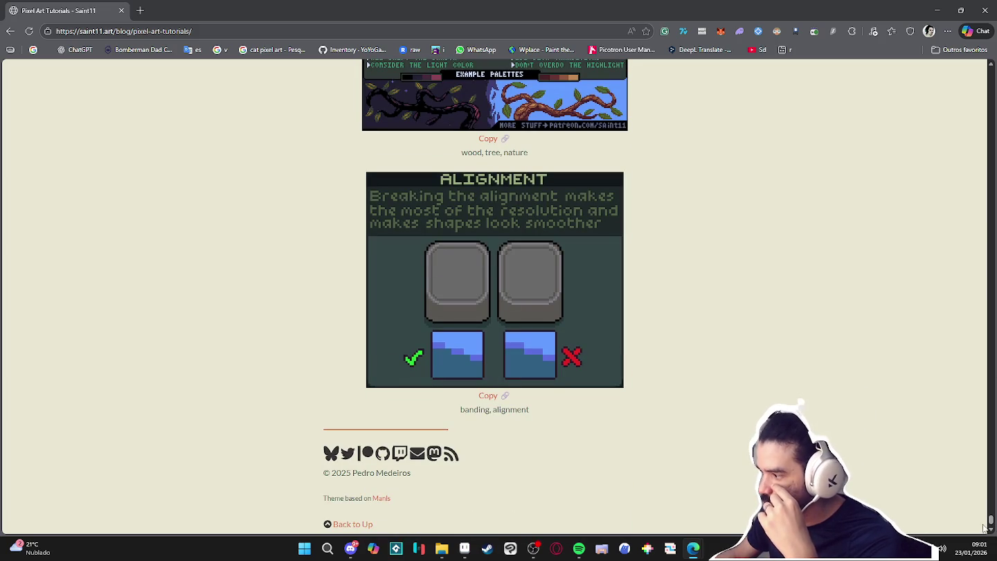
scroll(992, 522, "up", 1)
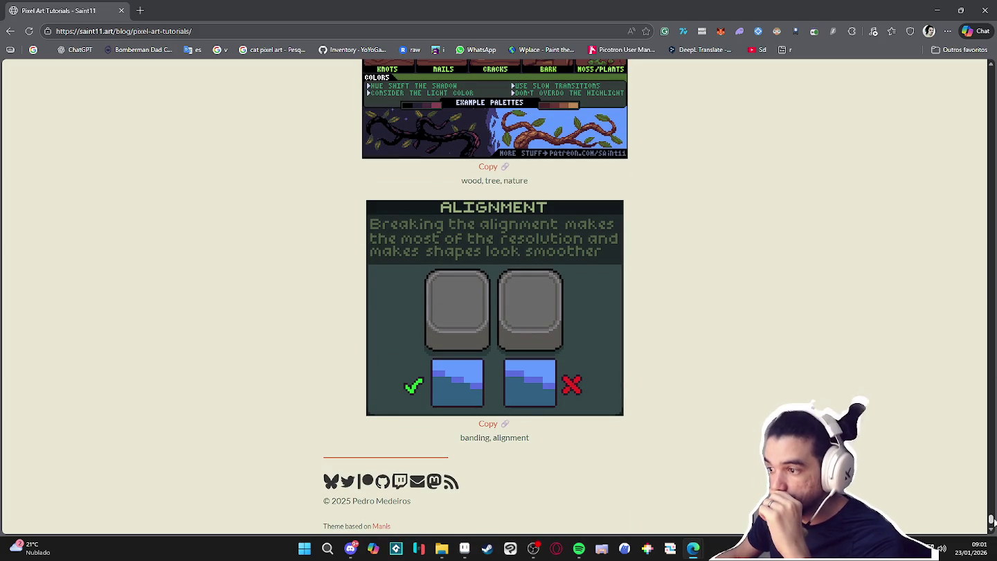
mouse_move(991, 523)
left_mouse_down()
mouse_move(978, 112)
mouse_move(987, 107)
left_mouse_up()
scroll(835, 184, "down", 5)
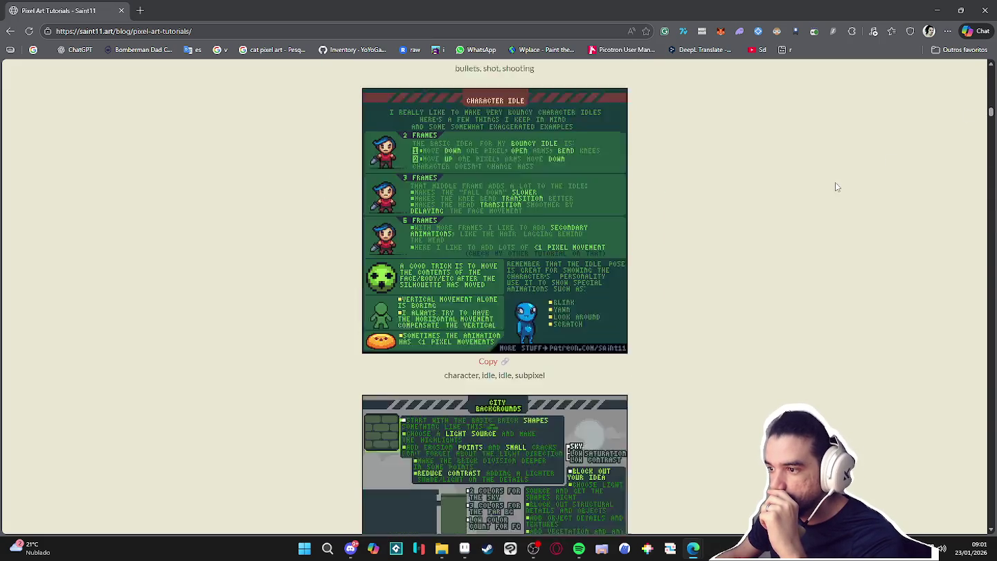
scroll(835, 182, "down", 7)
scroll(830, 189, "up", 1)
scroll(830, 189, "down", 3)
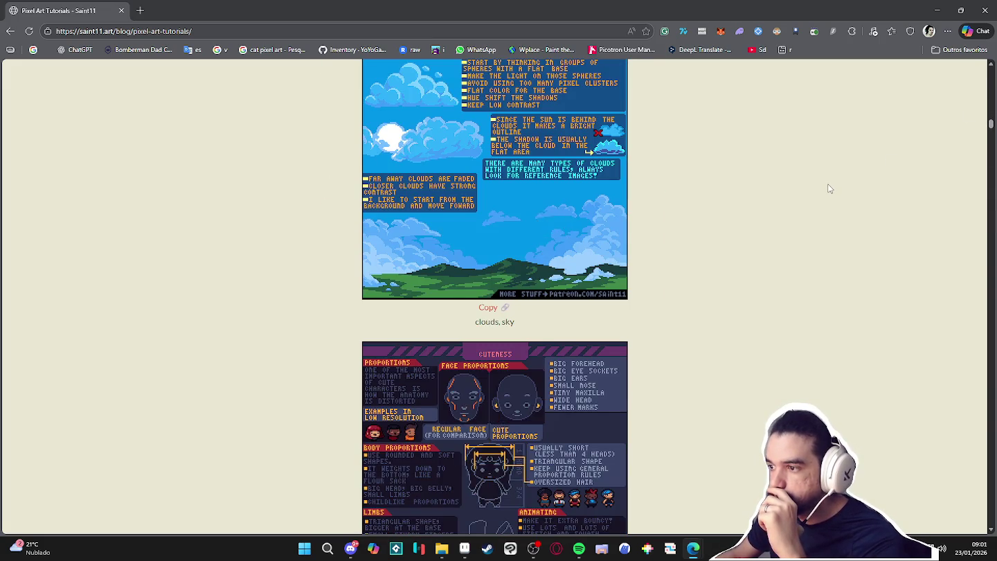
scroll(830, 188, "down", 3)
scroll(830, 189, "down", 1)
scroll(830, 188, "down", 4)
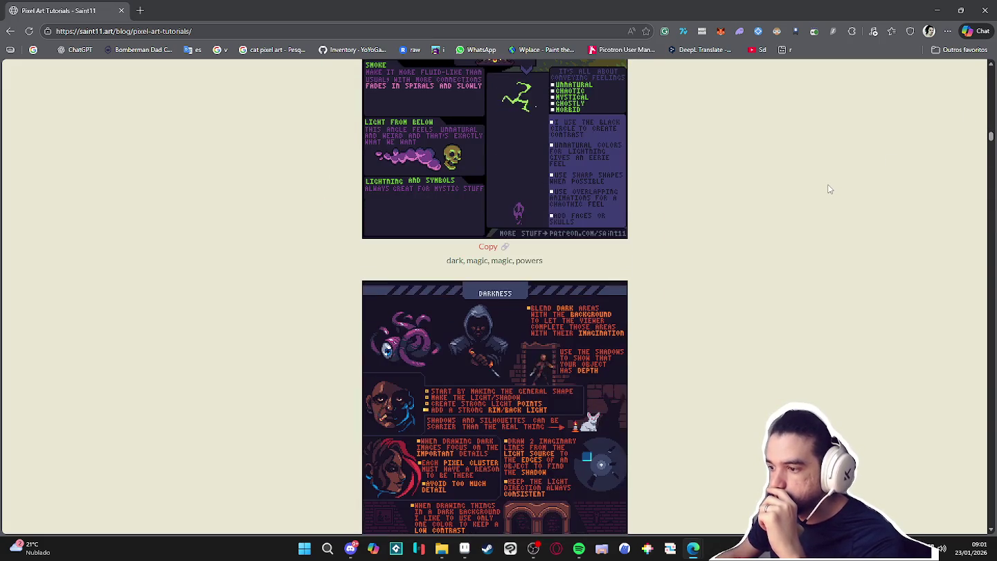
scroll(831, 188, "down", 5)
scroll(831, 189, "down", 5)
scroll(826, 190, "down", 3)
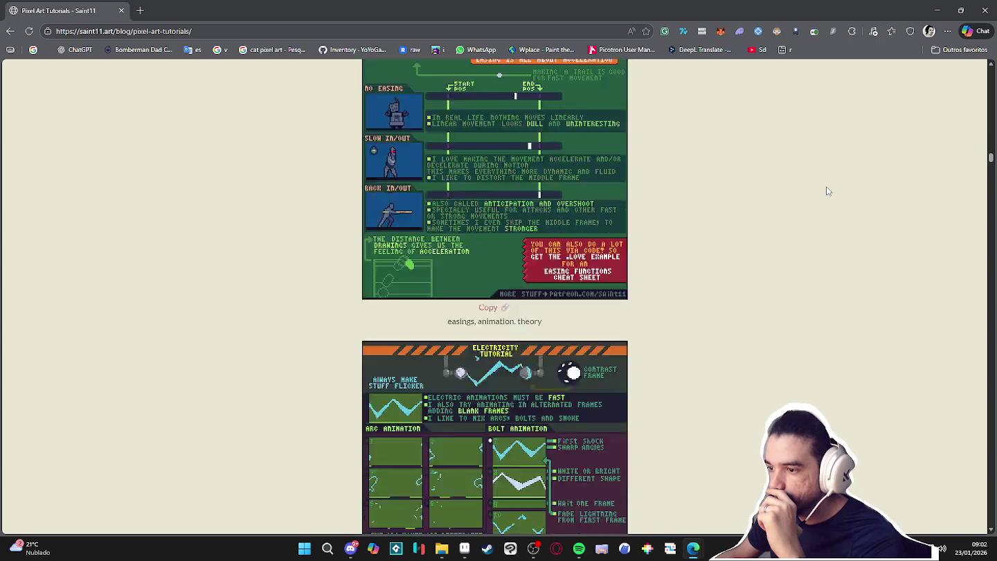
scroll(816, 196, "down", 5)
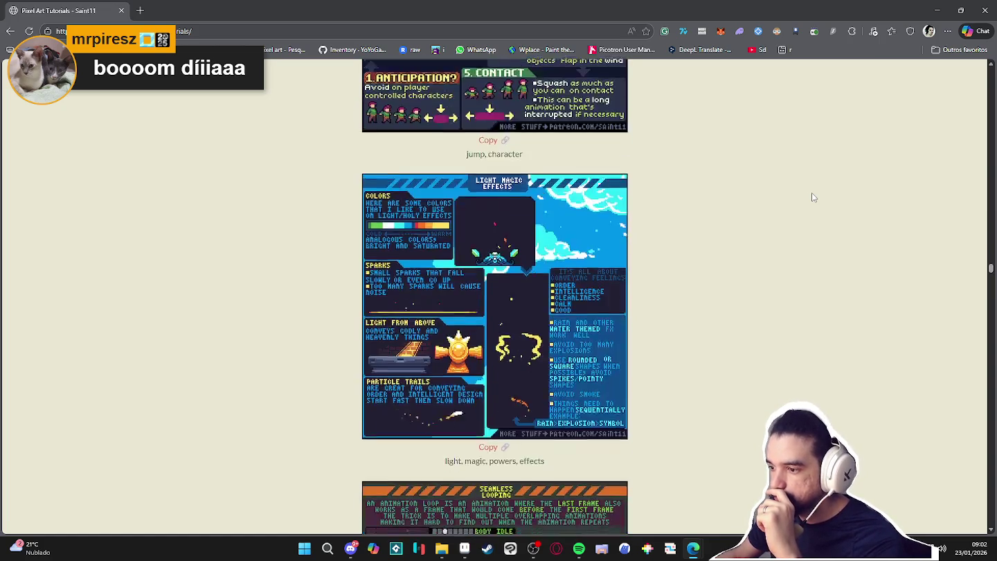
scroll(809, 198, "down", 5)
scroll(803, 200, "down", 5)
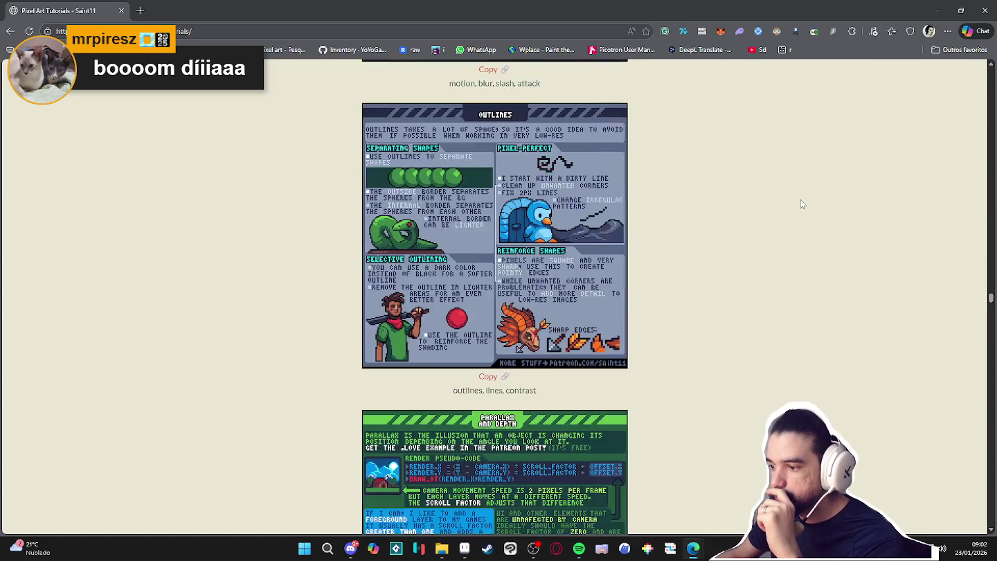
scroll(801, 203, "down", 4)
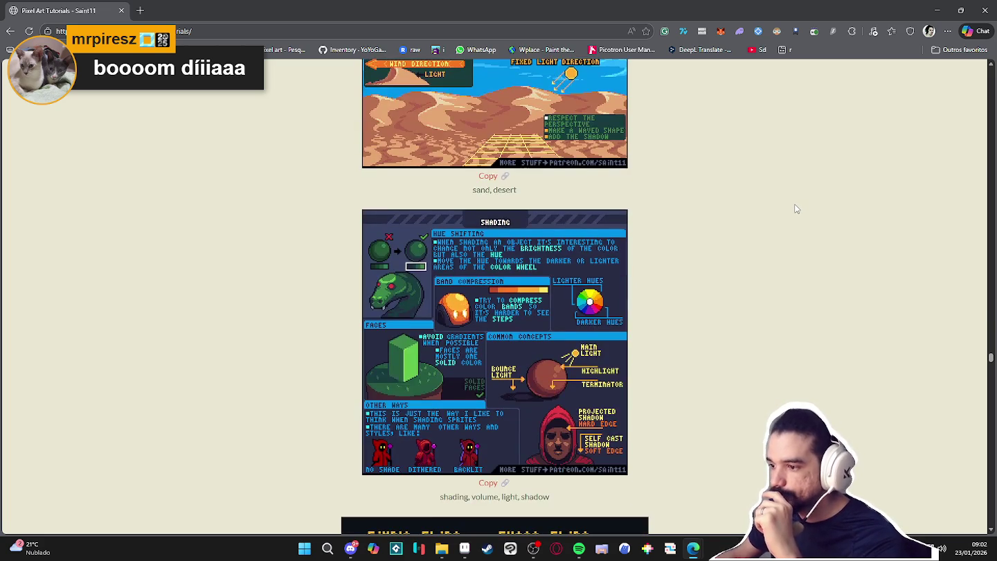
scroll(796, 208, "down", 4)
scroll(796, 208, "down", 4)
scroll(795, 209, "down", 4)
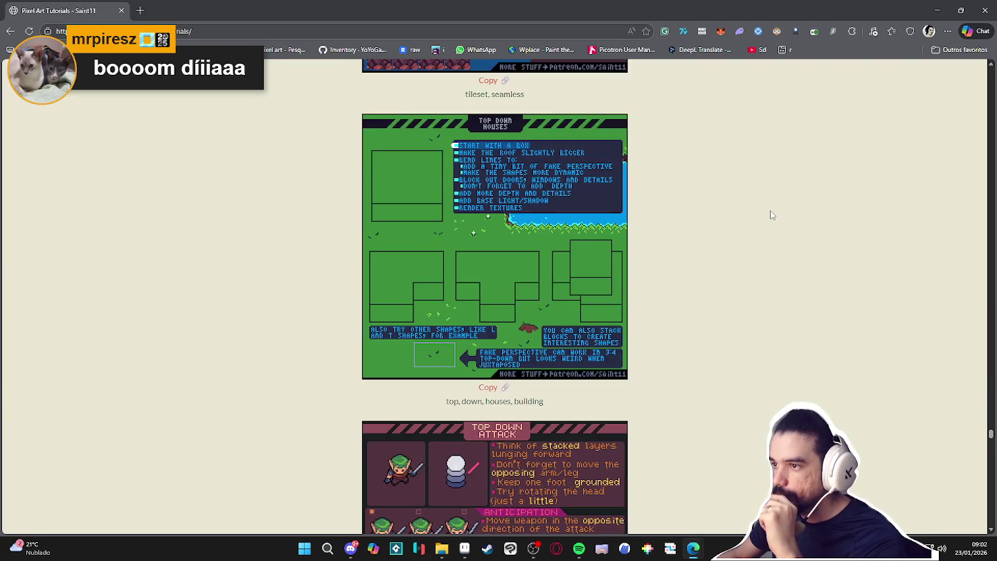
scroll(772, 215, "up", 3)
scroll(769, 208, "down", 5)
scroll(770, 209, "down", 2)
scroll(770, 208, "up", 2)
scroll(768, 205, "down", 1)
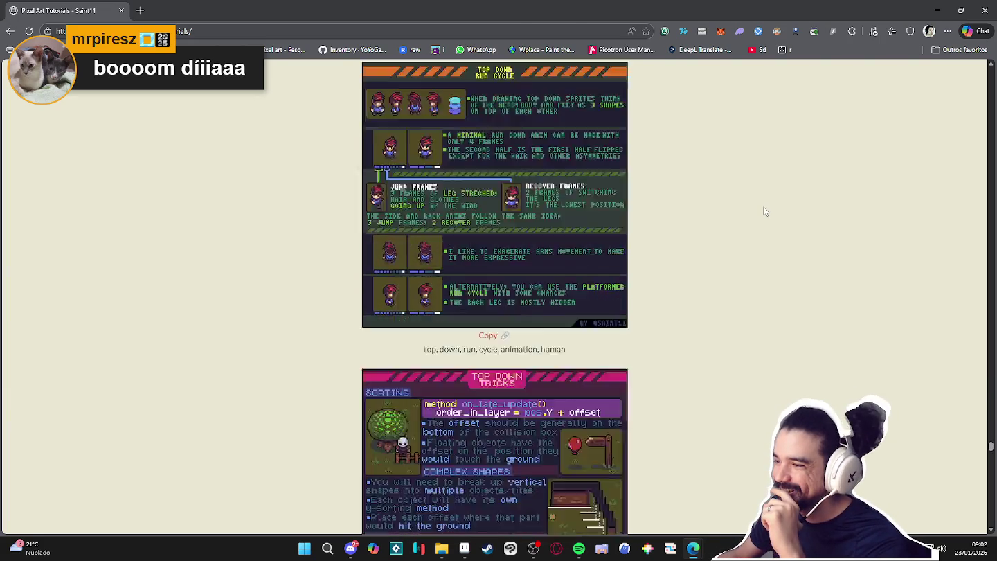
scroll(764, 206, "down", 4)
scroll(762, 208, "down", 7)
scroll(757, 206, "down", 4)
scroll(748, 200, "down", 5)
scroll(746, 199, "down", 5)
scroll(745, 198, "down", 4)
scroll(743, 203, "down", 5)
scroll(744, 203, "down", 4)
scroll(743, 202, "down", 1)
scroll(744, 202, "down", 6)
scroll(742, 203, "down", 5)
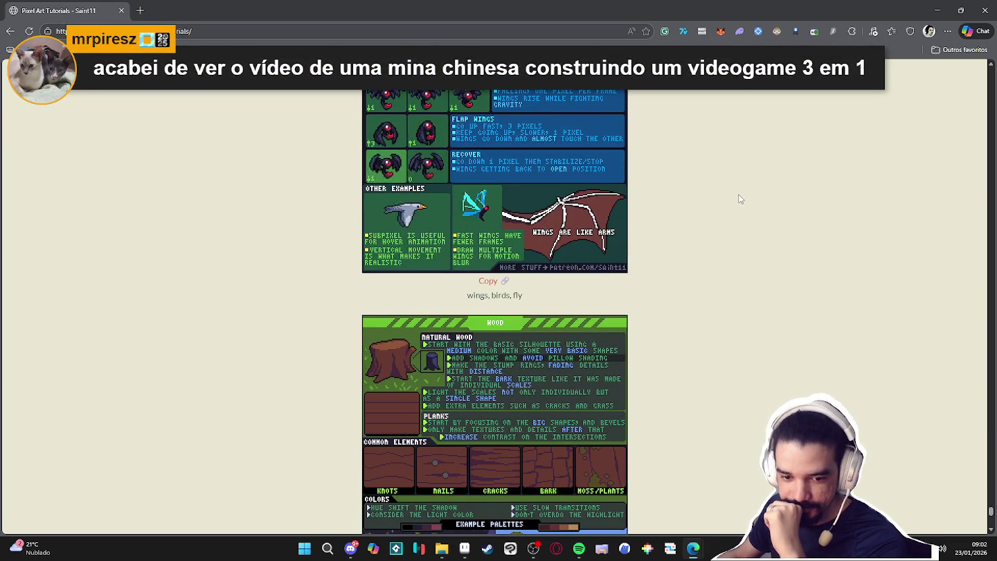
scroll(738, 195, "down", 5)
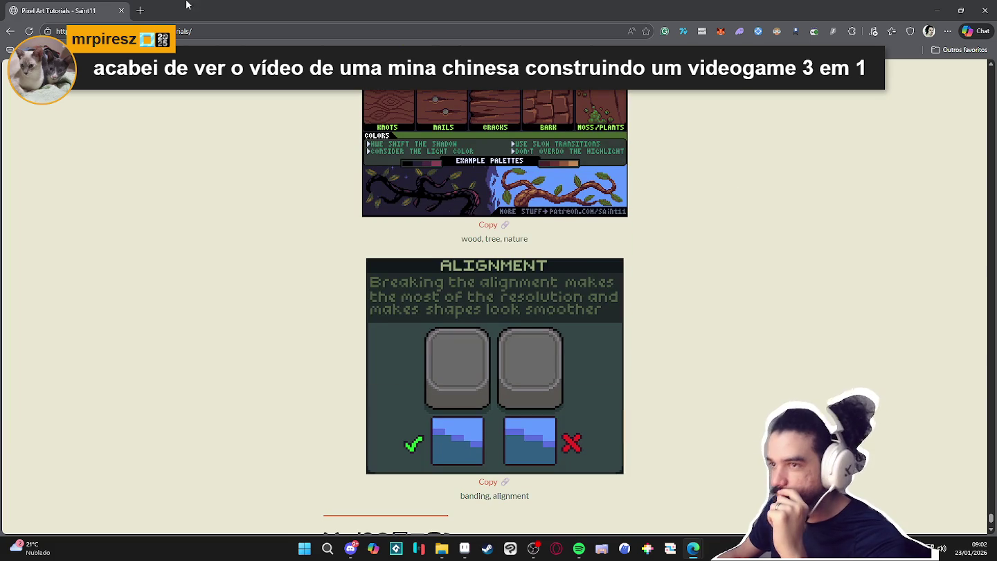
left_click(217, 31)
- Search Google for '8 directions sprite walk' and show the image results
type("8 direc")
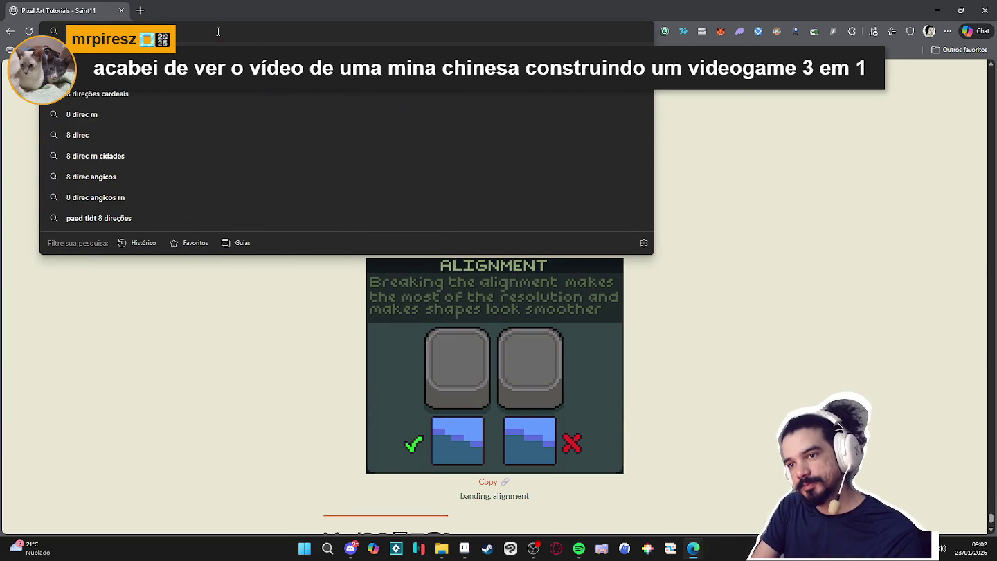
key("BackSpace")
key("BackSpace")
key("BackSpace")
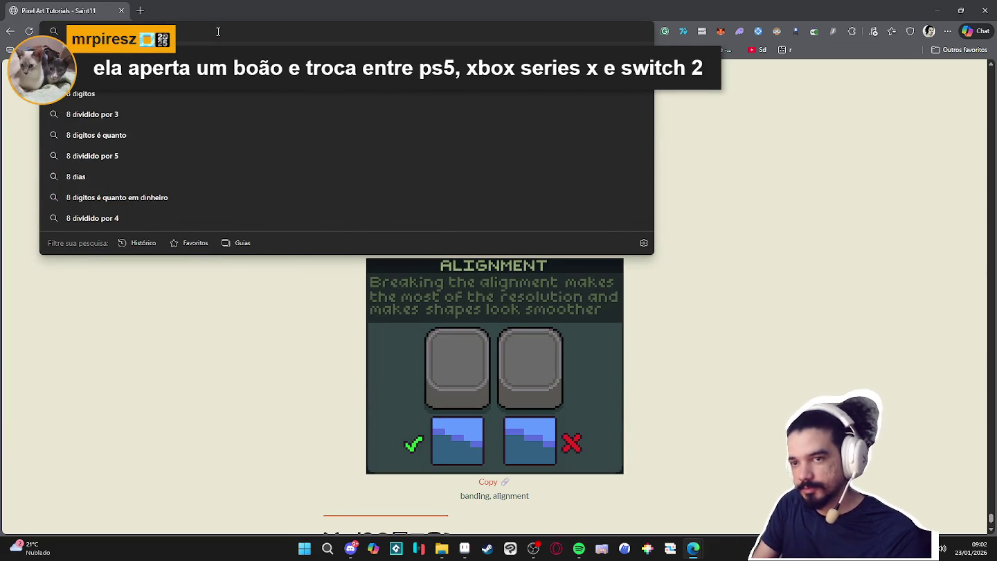
type("rections")
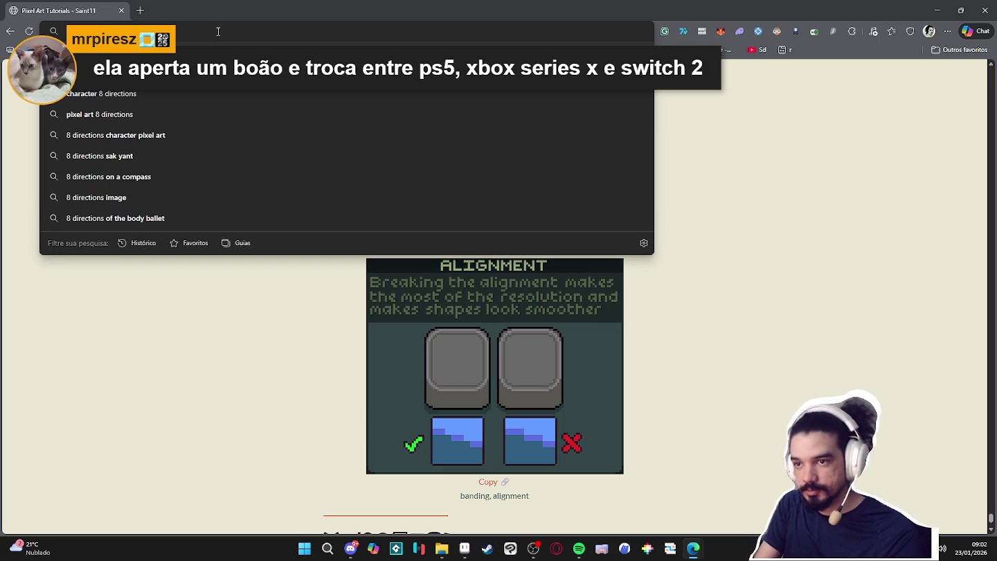
type(" s")
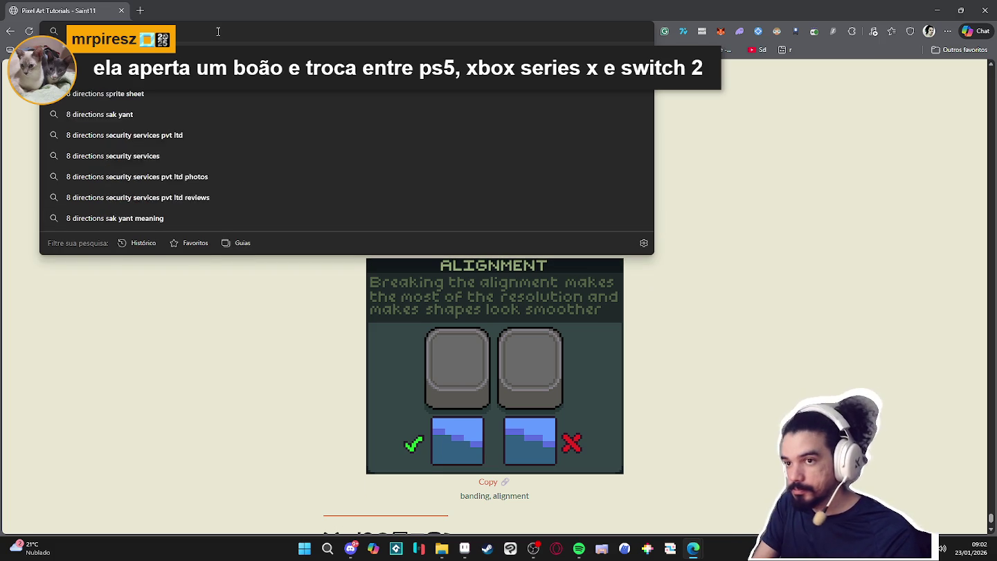
type("prite walk")
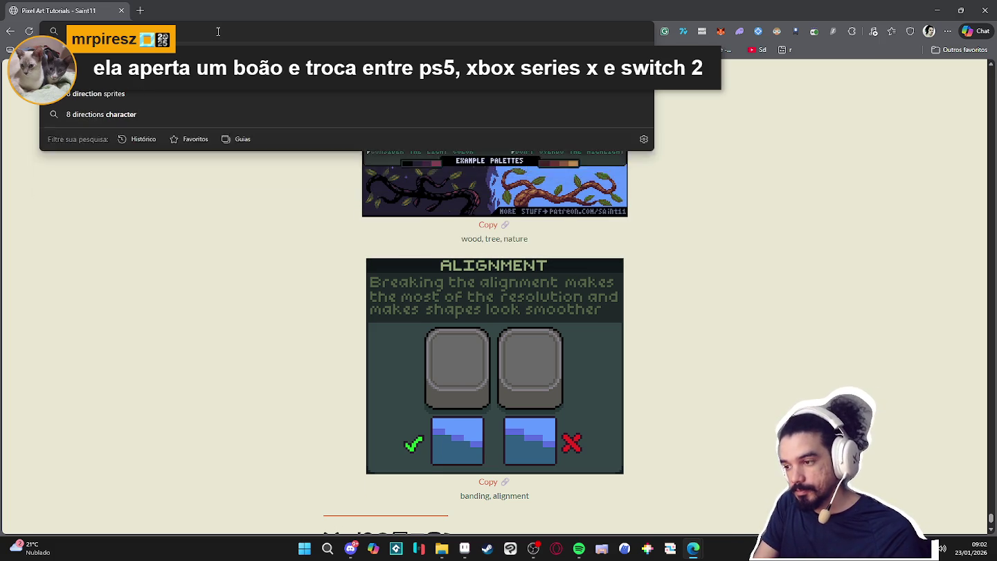
key("Return")
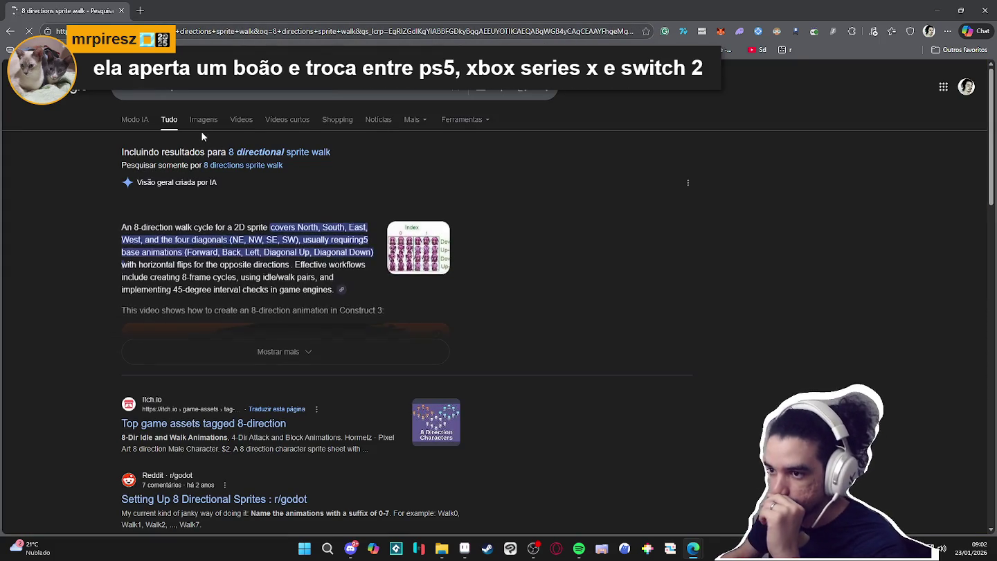
left_click(203, 118)
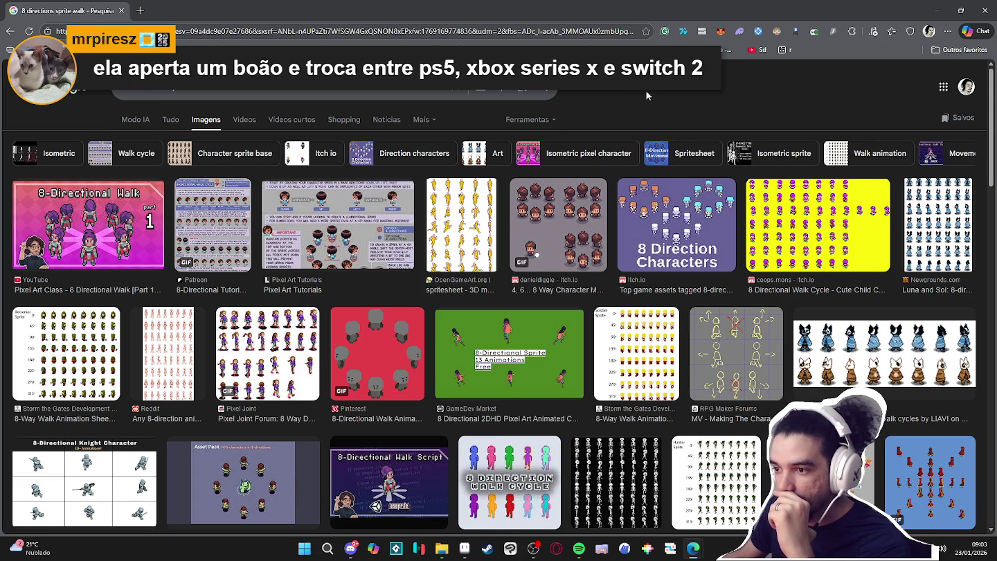
- Preview the Pixel Art Class 8 Directional Walk Part 2 video and open it on YouTube
scroll(646, 90, "down", 3)
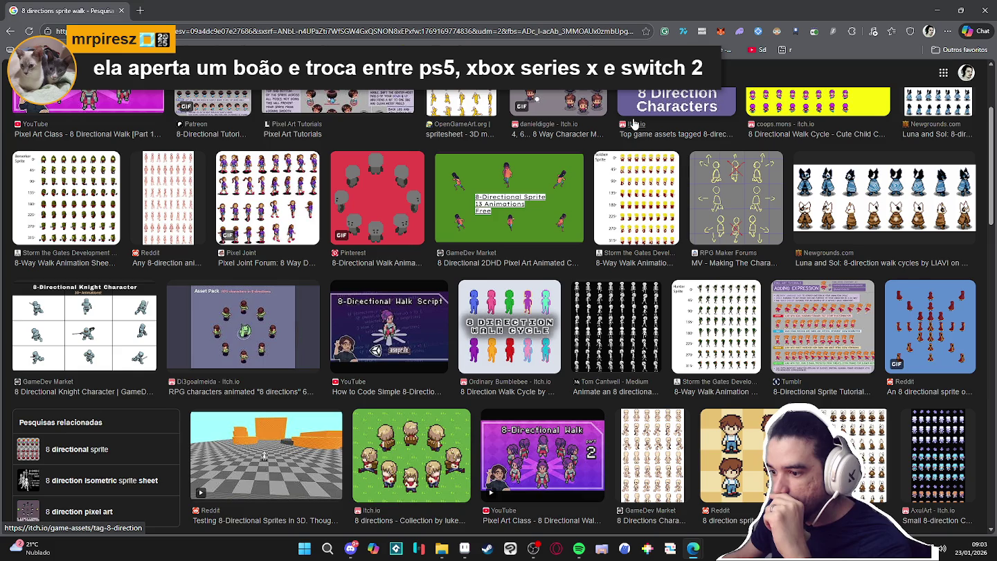
scroll(634, 123, "down", 3)
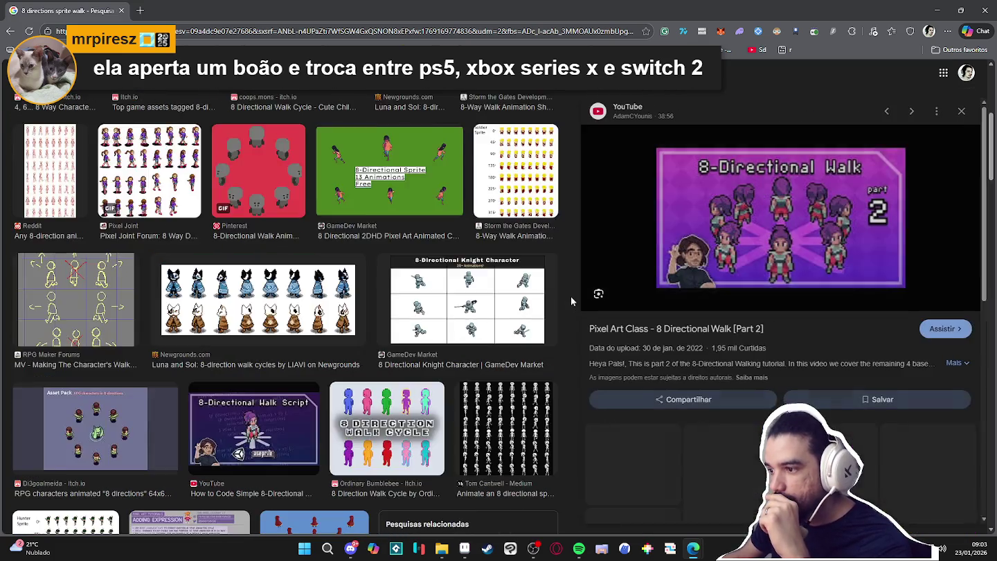
left_click(568, 297)
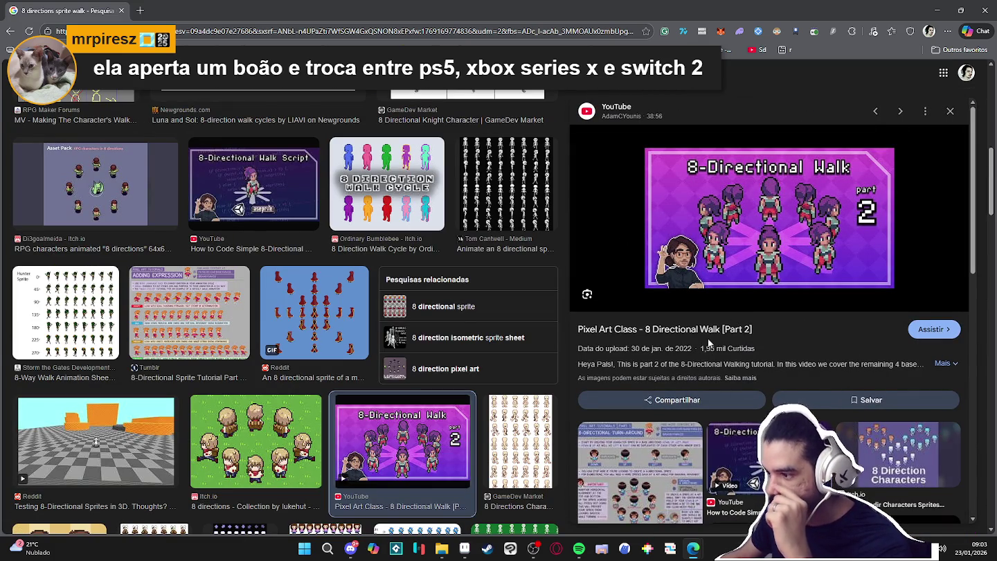
left_click(924, 333)
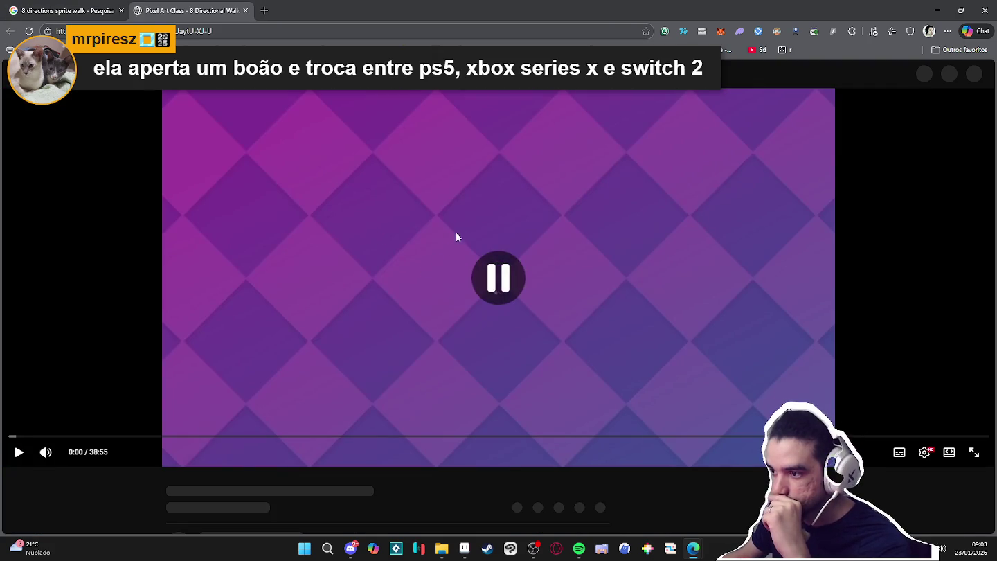
- Pause the 8 Directional Walk Part 2 video, copy its URL, and minimize the browser
right_click(458, 215)
left_click(426, 240)
left_click(440, 274)
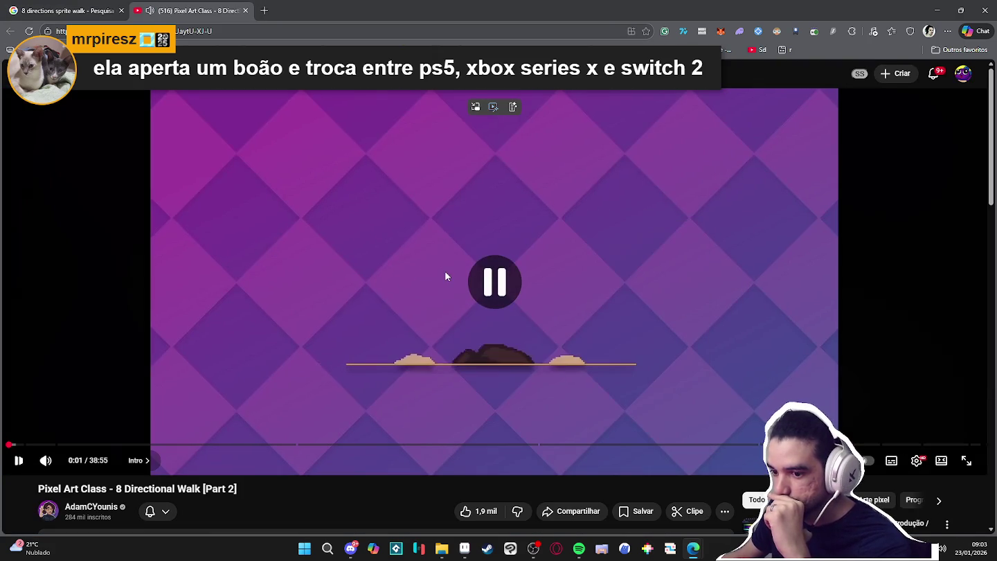
right_click(497, 256)
left_click(547, 312)
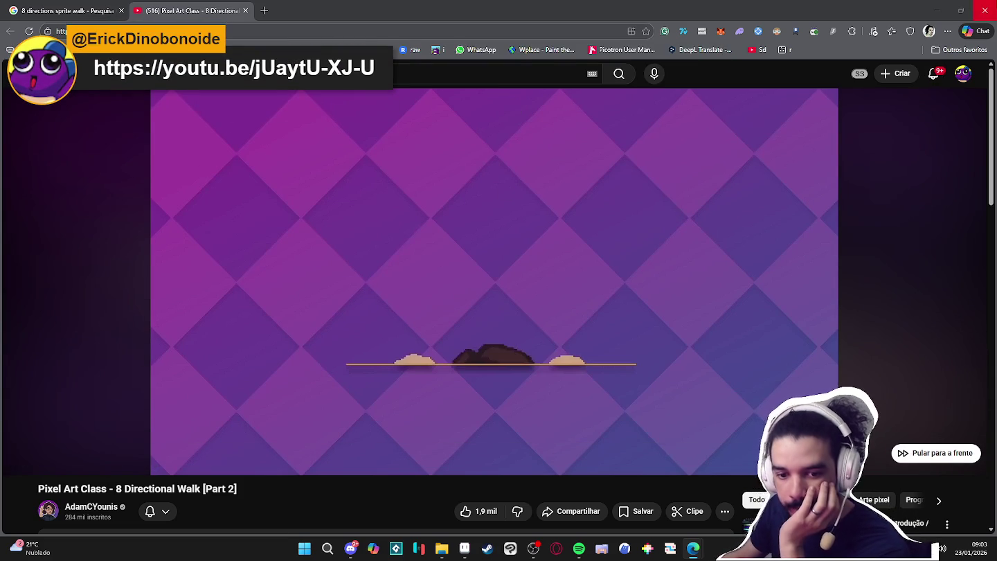
left_click(937, 10)
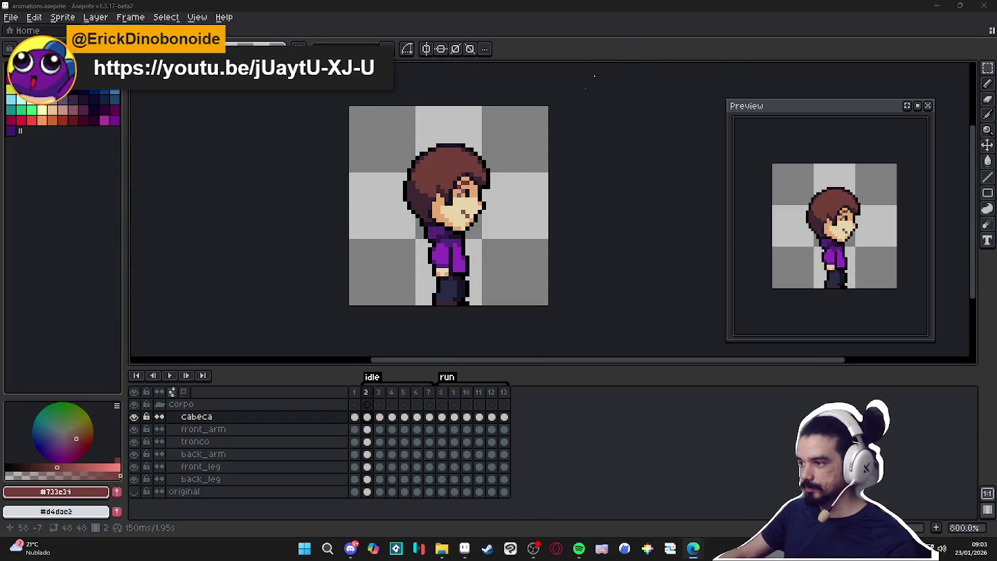
left_click(379, 393)
left_click(391, 393)
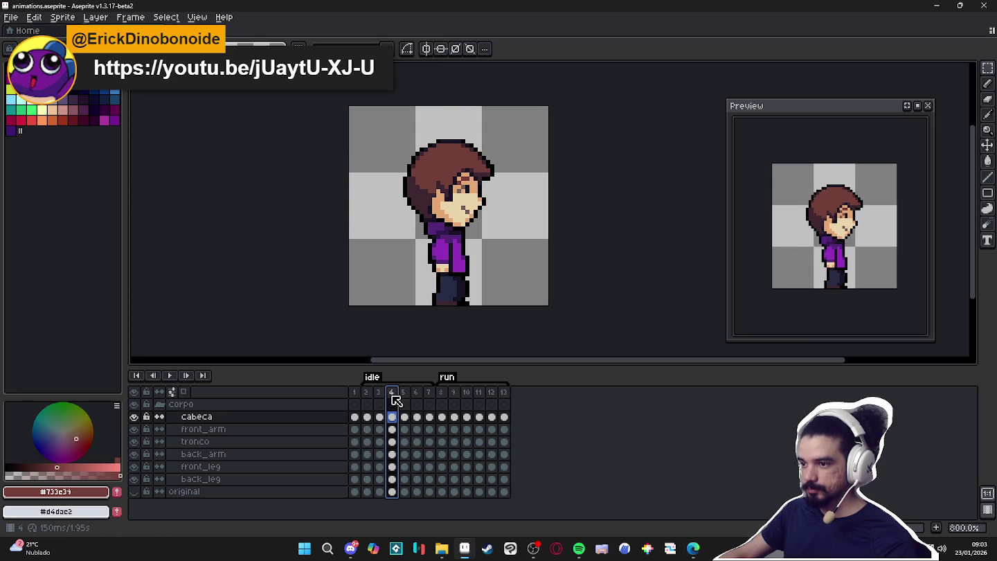
left_click(404, 393)
scroll(413, 197, "up", 2)
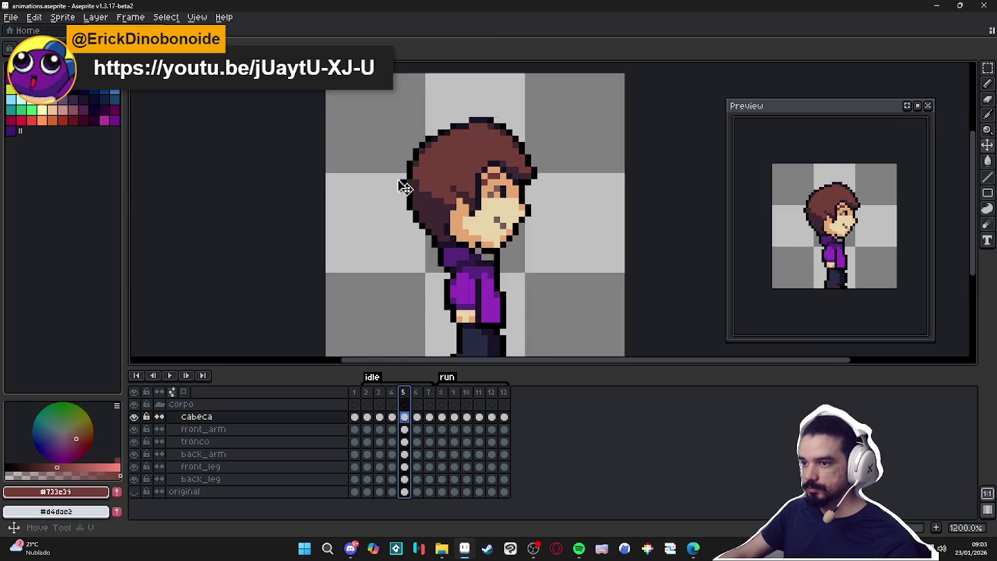
left_click(402, 194, "alt")
left_click(477, 211, "alt")
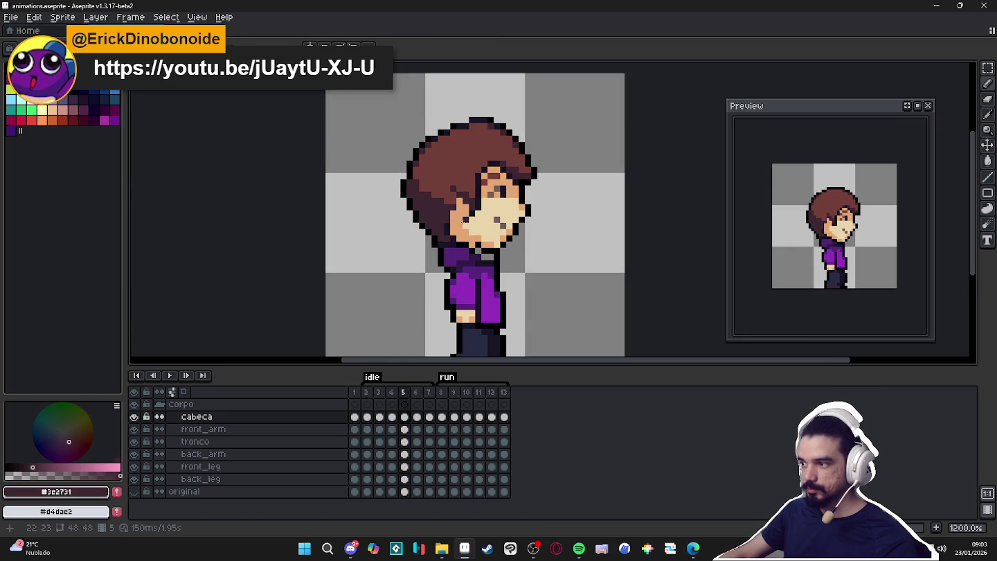
left_click(416, 392)
left_click(407, 185, "alt")
left_click(407, 186)
left_click(414, 201, "alt")
key("ctrl+z")
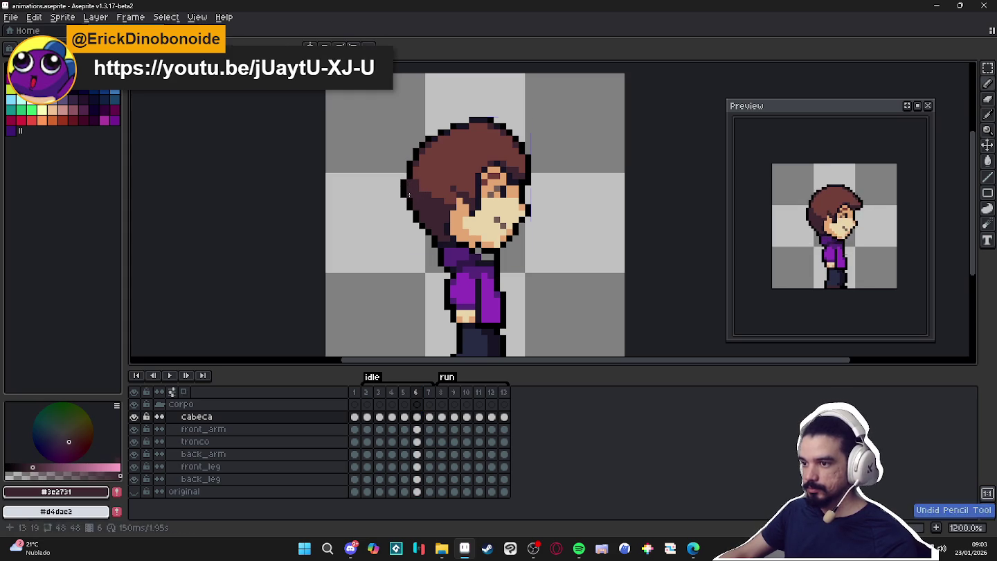
left_click(533, 550)
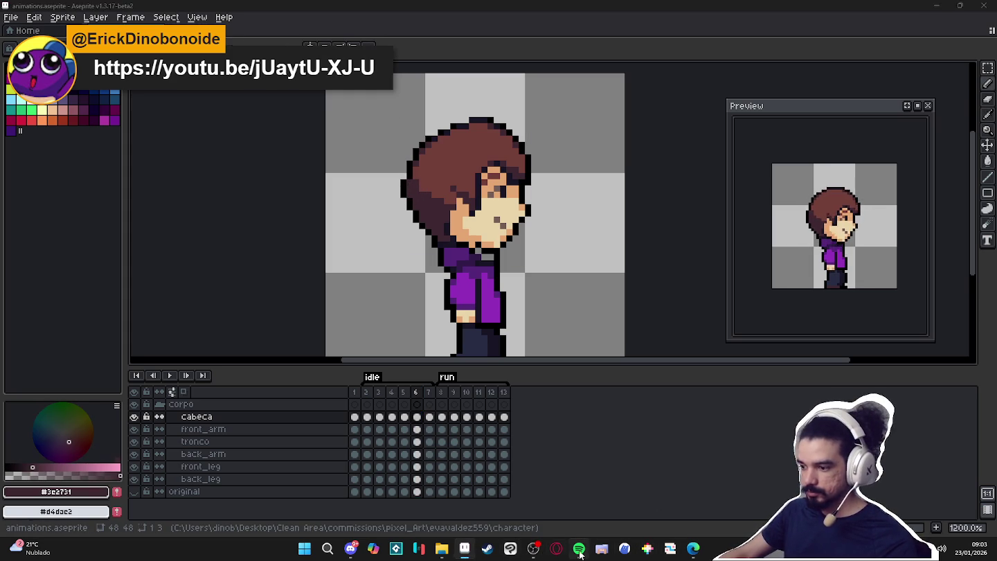
left_click(579, 549)
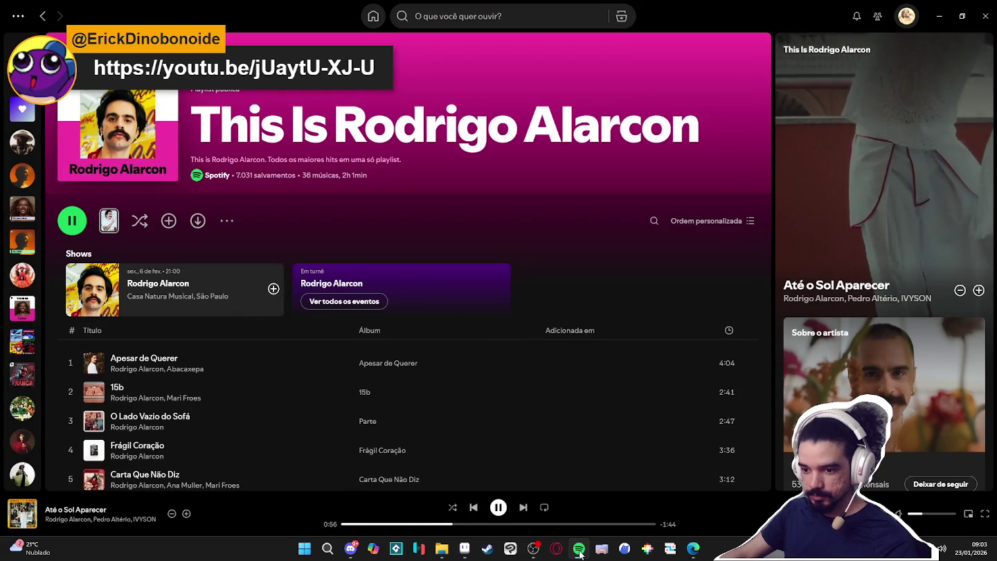
left_click(579, 548)
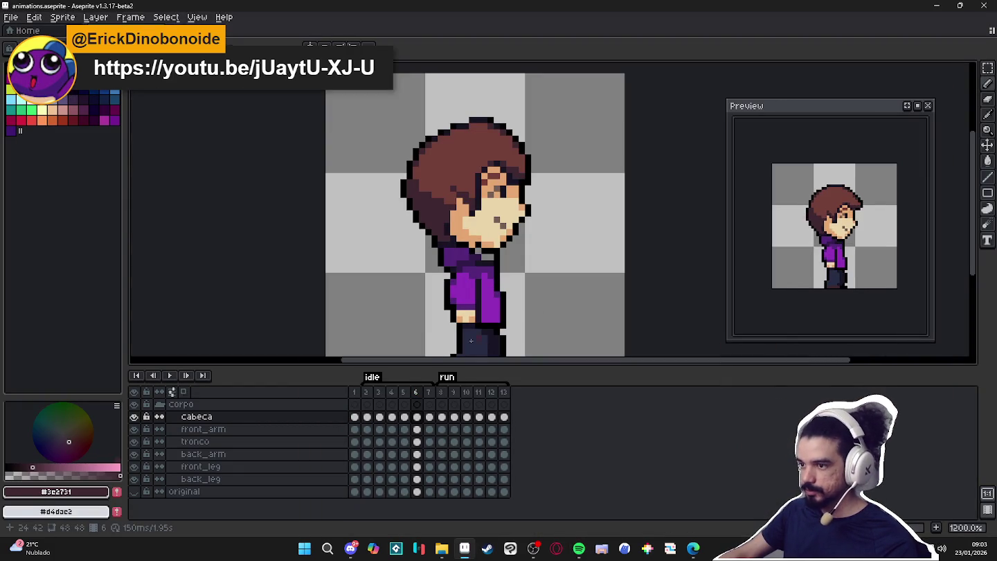
left_click(431, 393)
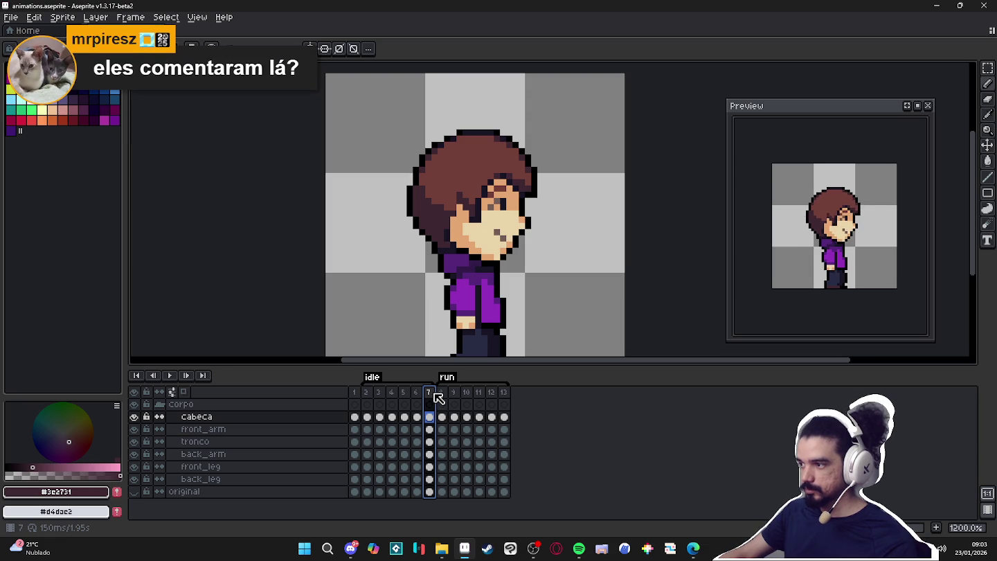
left_click(368, 393)
left_click(379, 393)
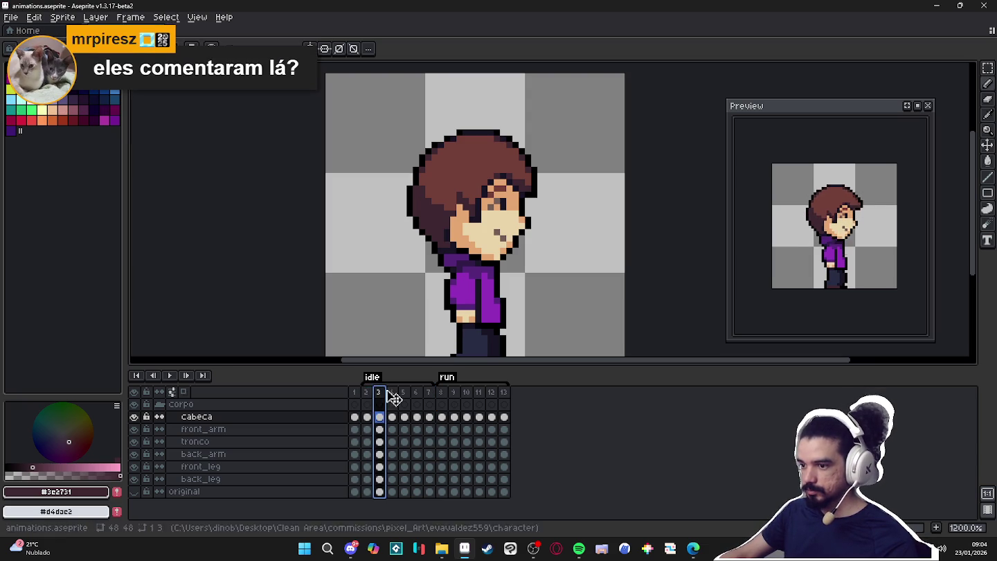
left_click(390, 393)
left_click(406, 393)
left_click(417, 394)
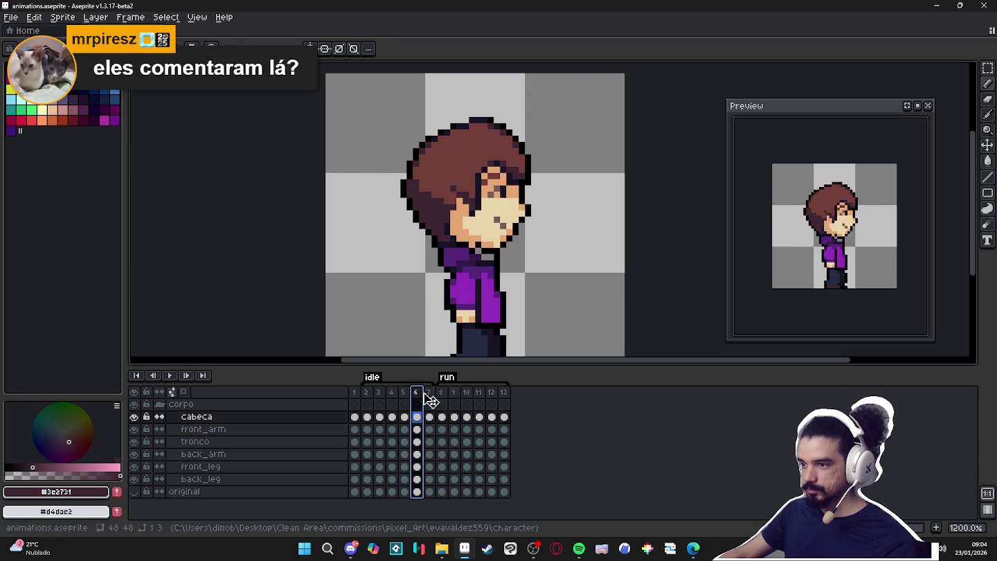
left_click(428, 394)
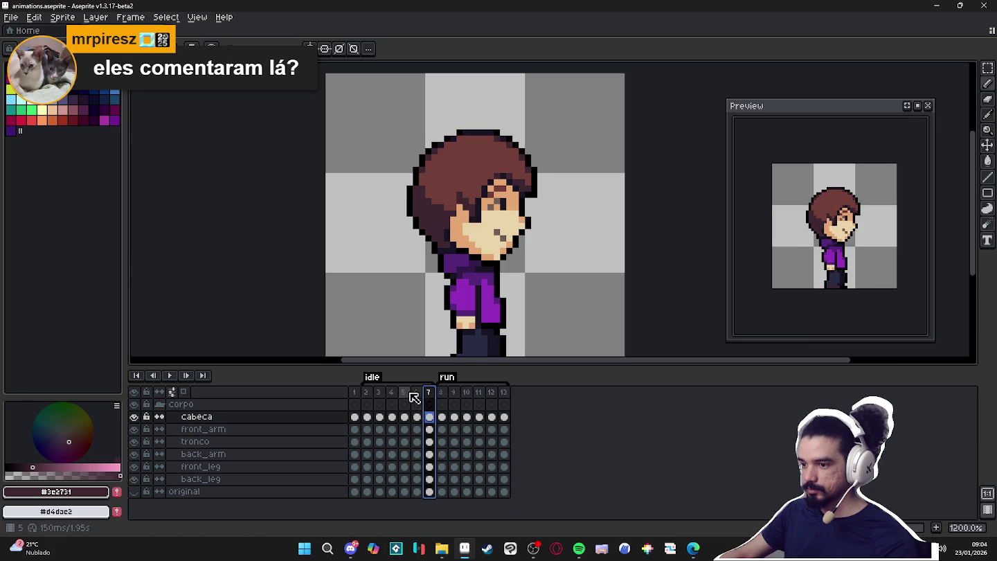
left_click(405, 393)
left_click(392, 392)
left_click(406, 393)
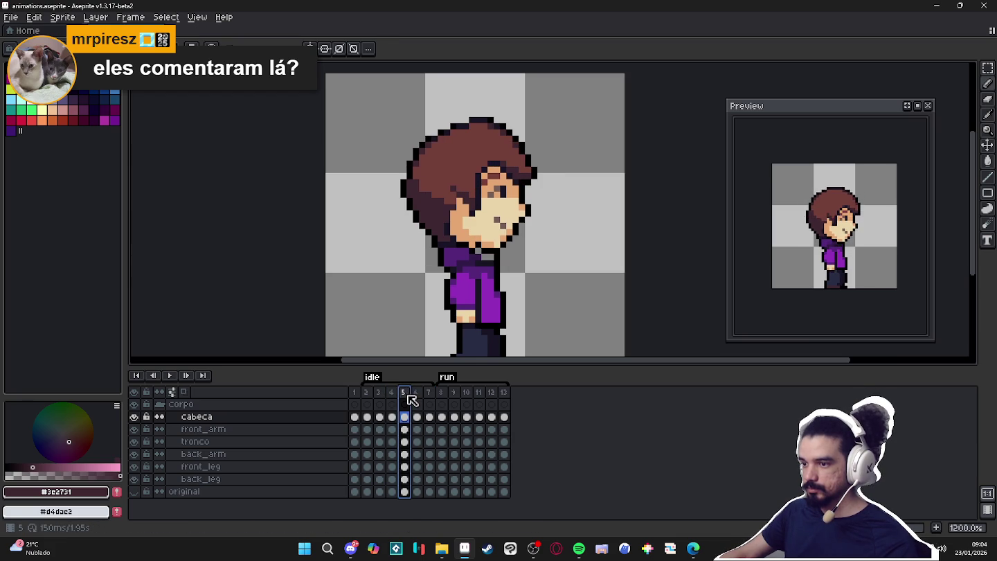
left_click(392, 393)
left_click(380, 392)
left_click(391, 393)
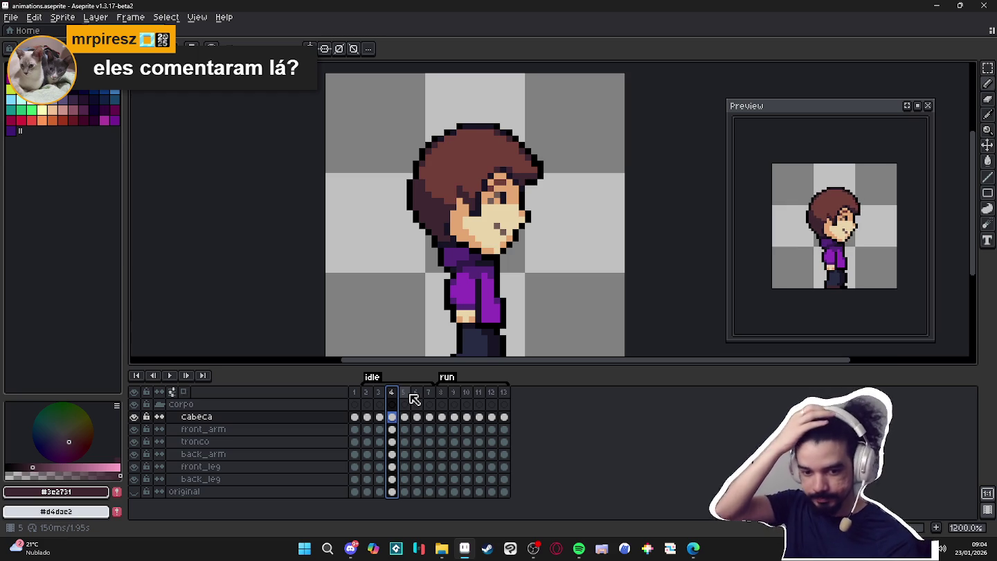
left_click(404, 393)
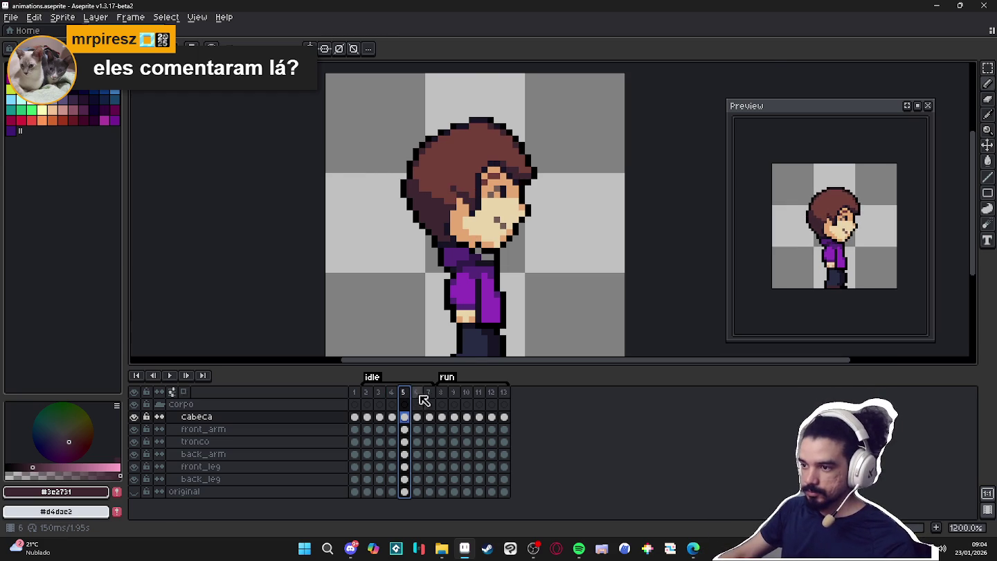
- Sample black, skin tone and hoodie purples while switching between the tronco and cabeca layers
scroll(473, 276, "up", 3)
left_click(458, 234, "ctrl")
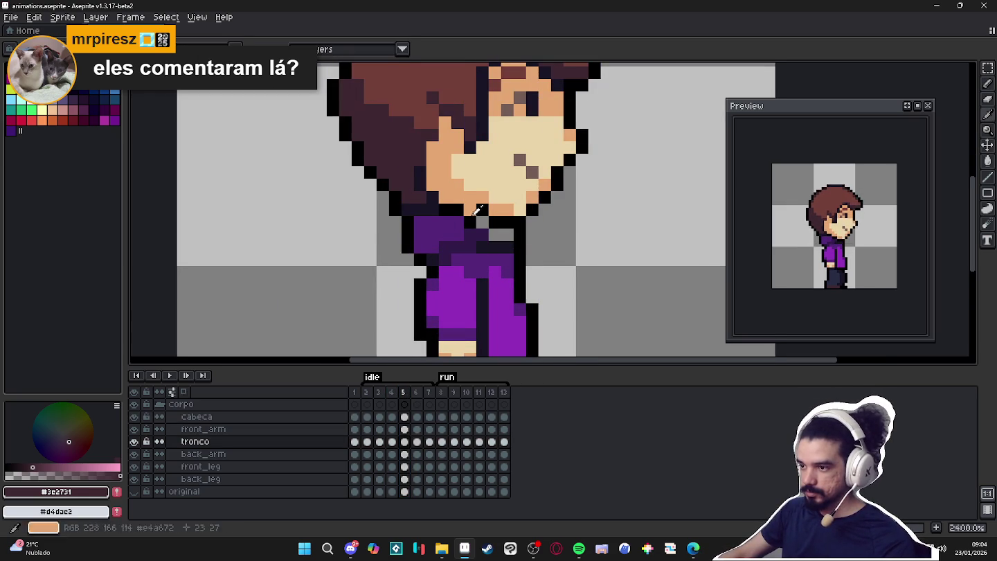
left_click(488, 202, "alt")
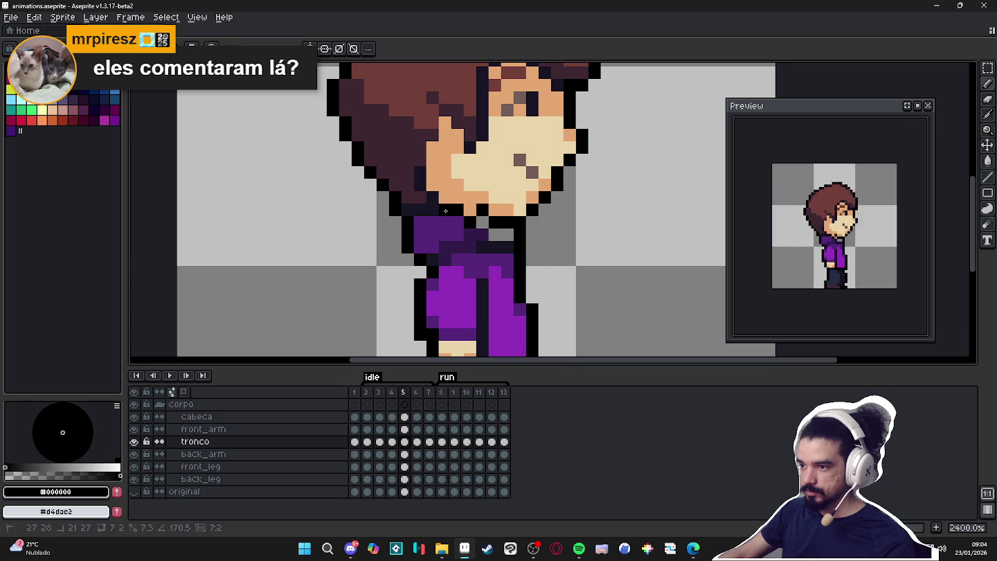
left_click(489, 207, "alt")
left_click(501, 211, "ctrl")
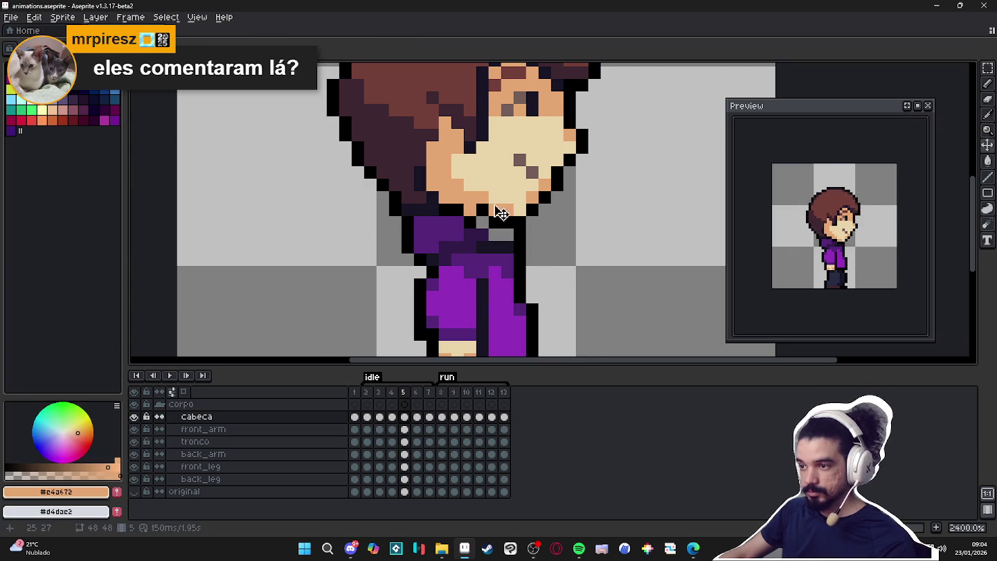
left_click(502, 217, "alt")
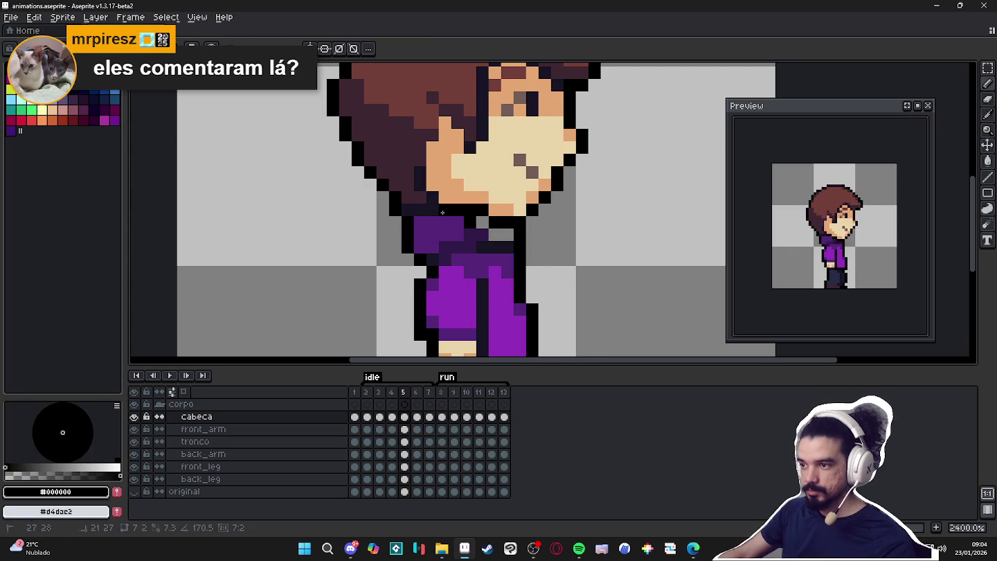
left_click(467, 221, "alt")
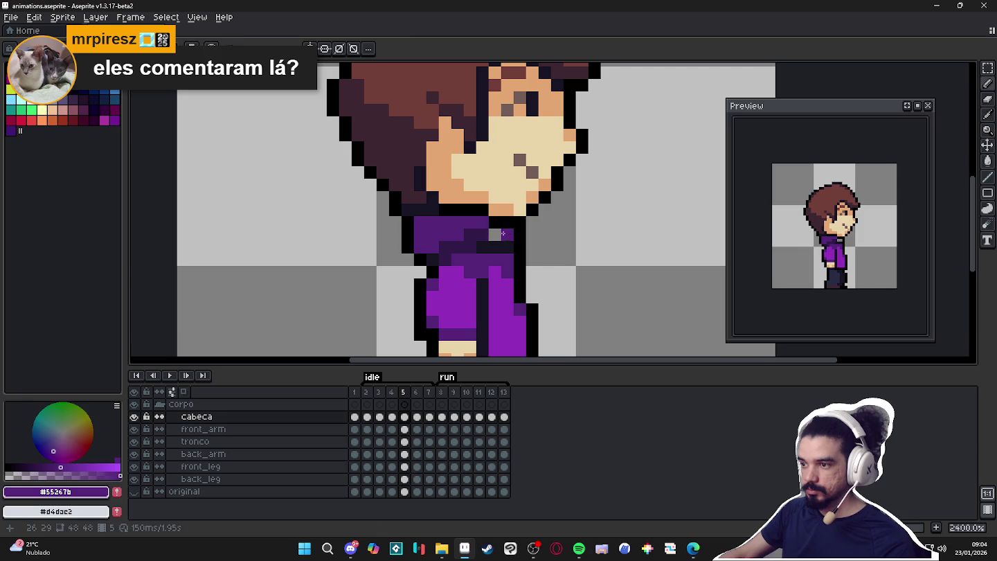
left_click(488, 234, "alt")
- Select idle frame 5, zoom in on the character, then move to frame 6
scroll(483, 270, "down", 5)
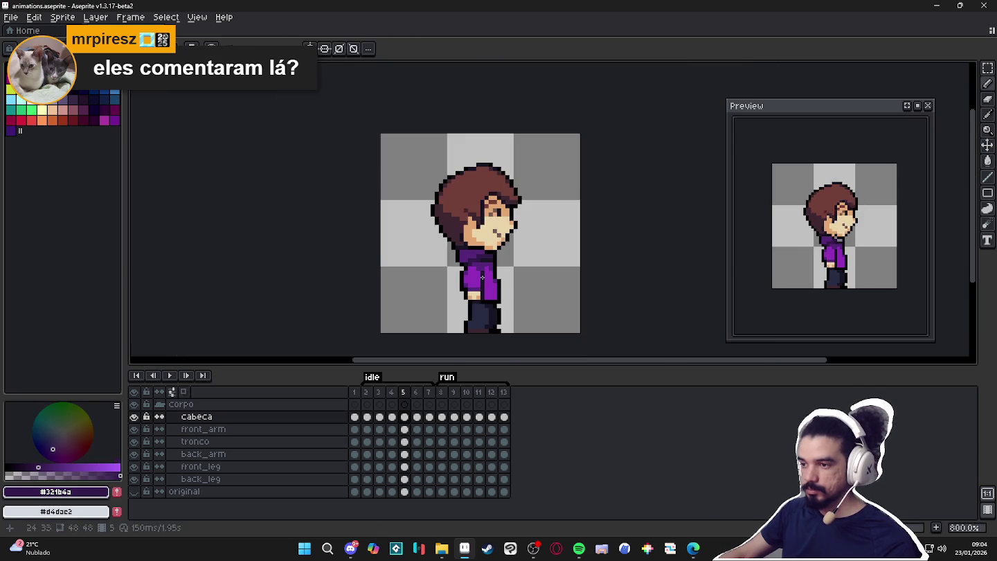
left_click(404, 392)
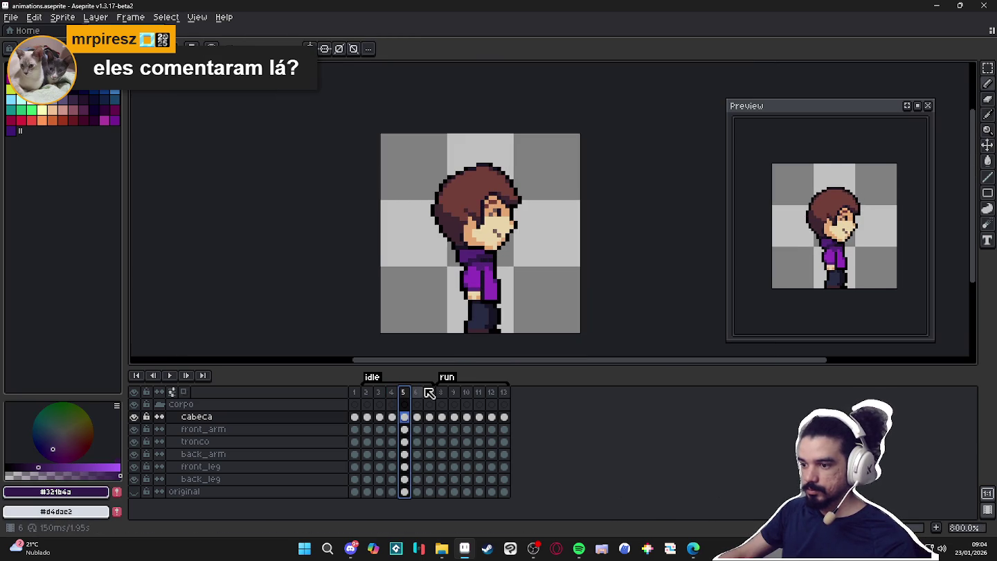
key("plus")
key("plus")
key("Escape")
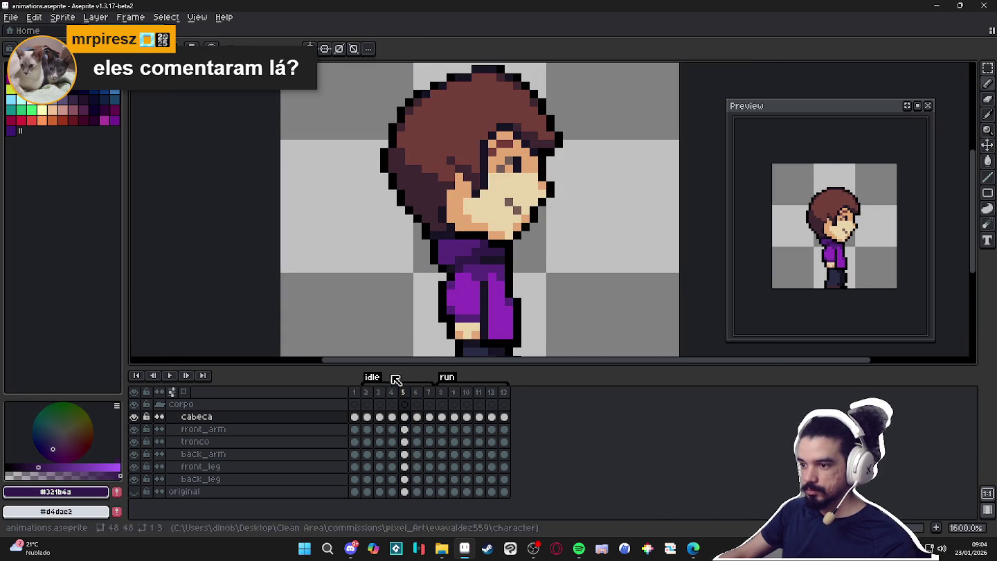
left_click(416, 391)
- Touch up frame 6's neck pixels with black and hoodie purple on the tronco layer
scroll(491, 235, "up", 1)
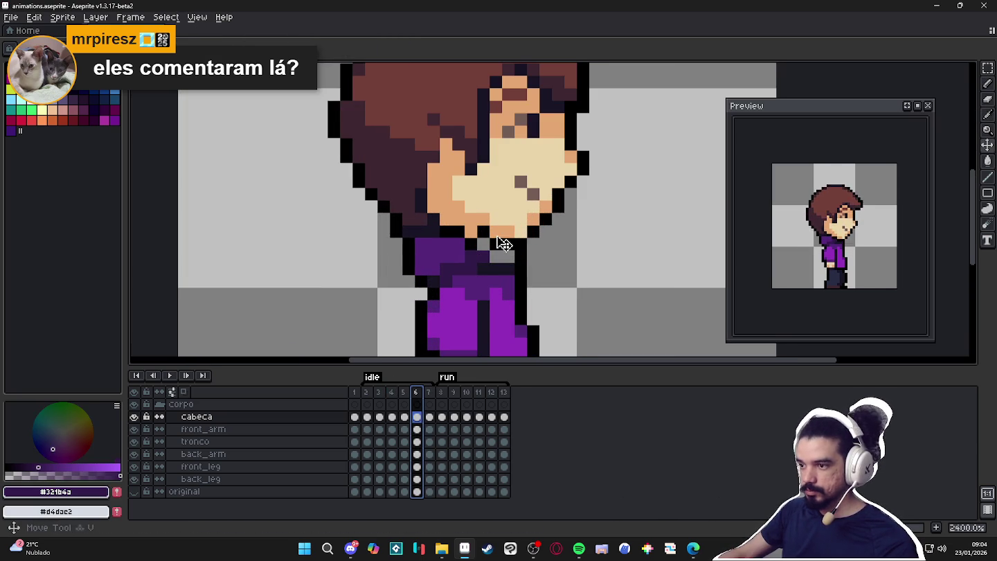
left_click(452, 234, "alt")
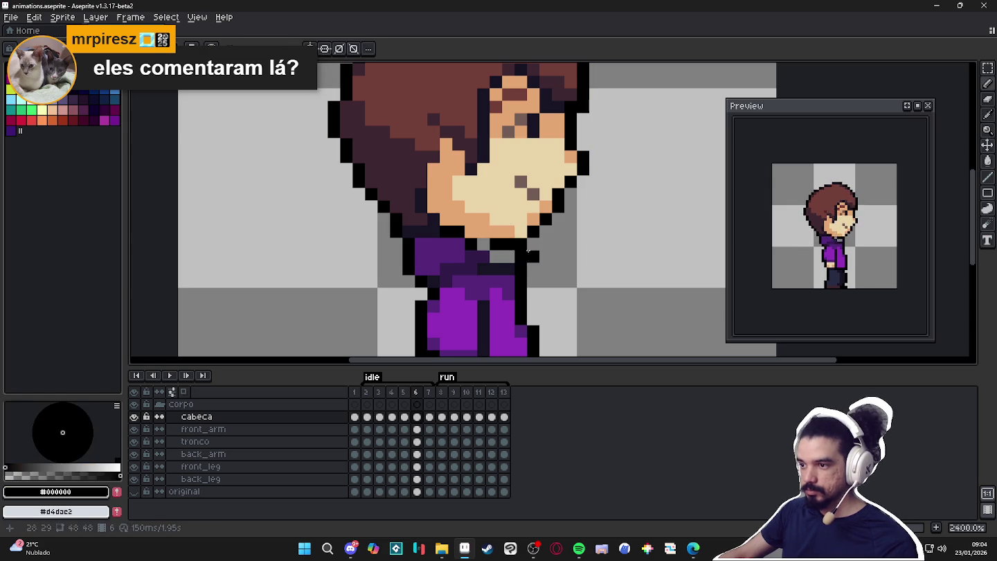
left_click(459, 249, "ctrl")
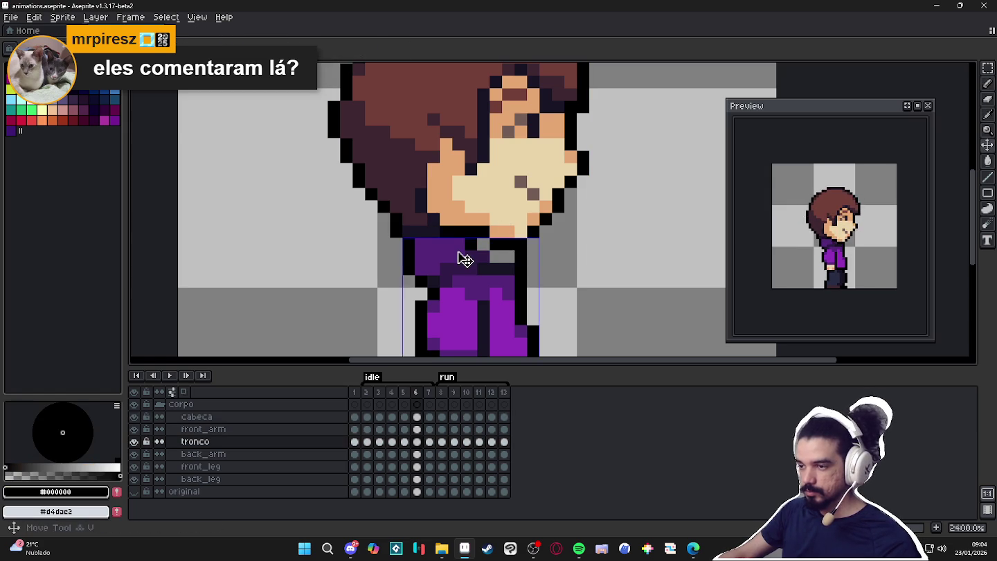
left_click(462, 246, "alt")
left_click(463, 258, "ctrl")
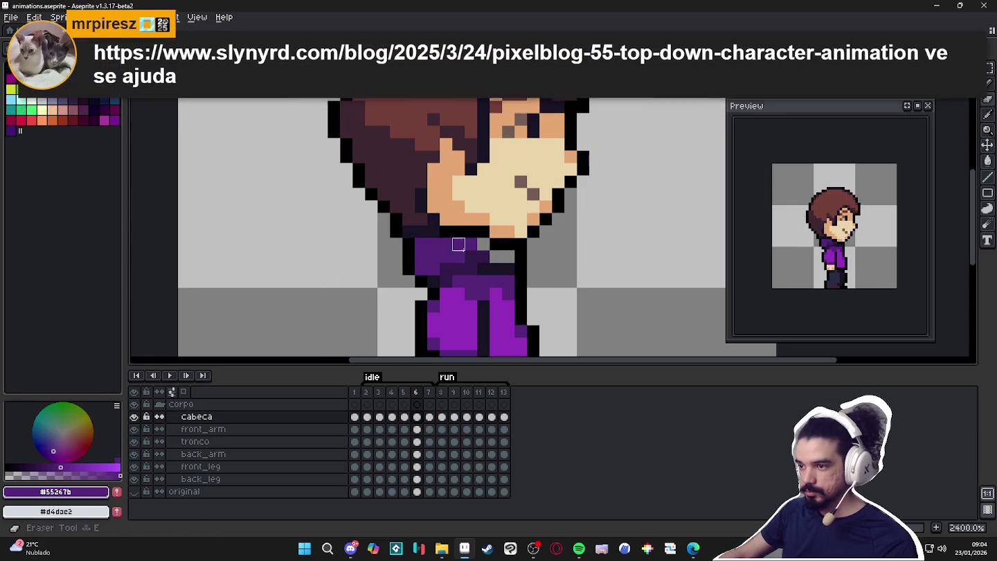
left_click(458, 258, "ctrl")
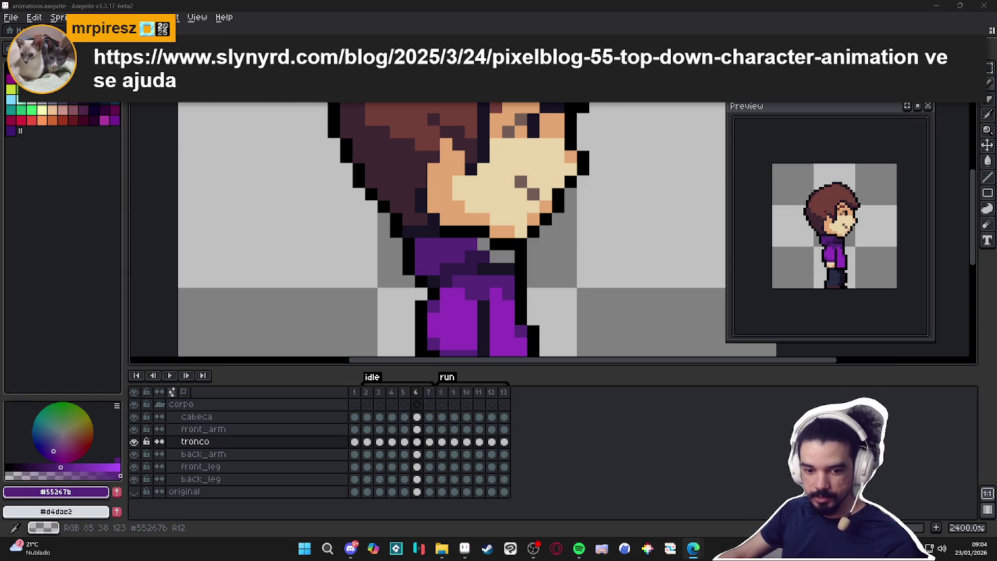
key("alt+Tab")
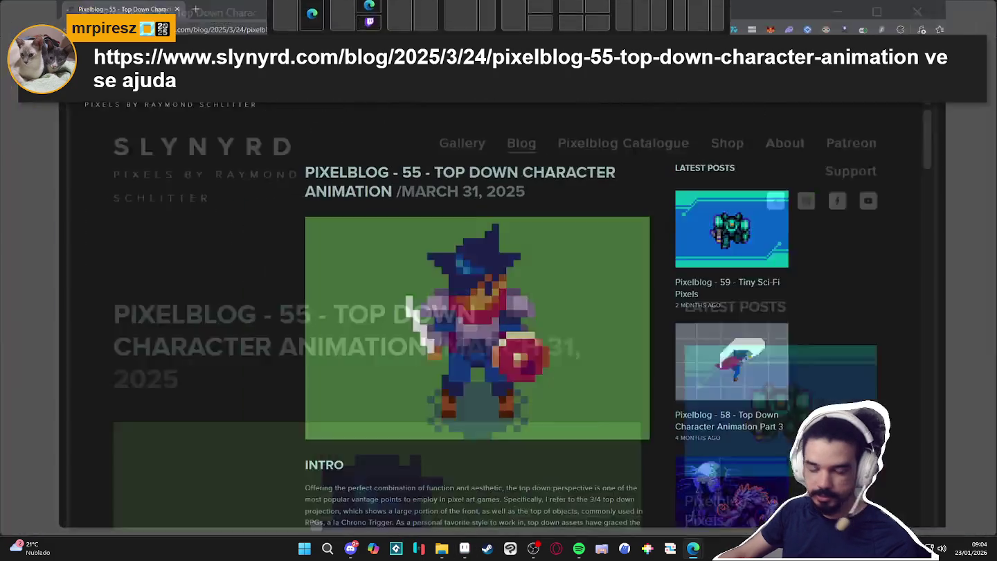
scroll(157, 219, "down", 4)
scroll(166, 208, "down", 3)
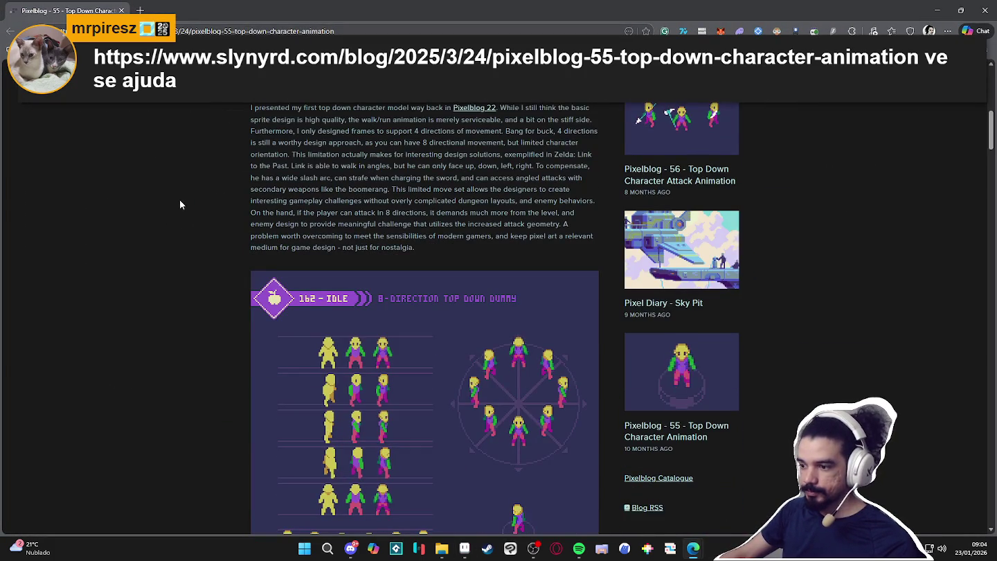
scroll(197, 184, "up", 5)
scroll(218, 142, "up", 2)
left_click(138, 30)
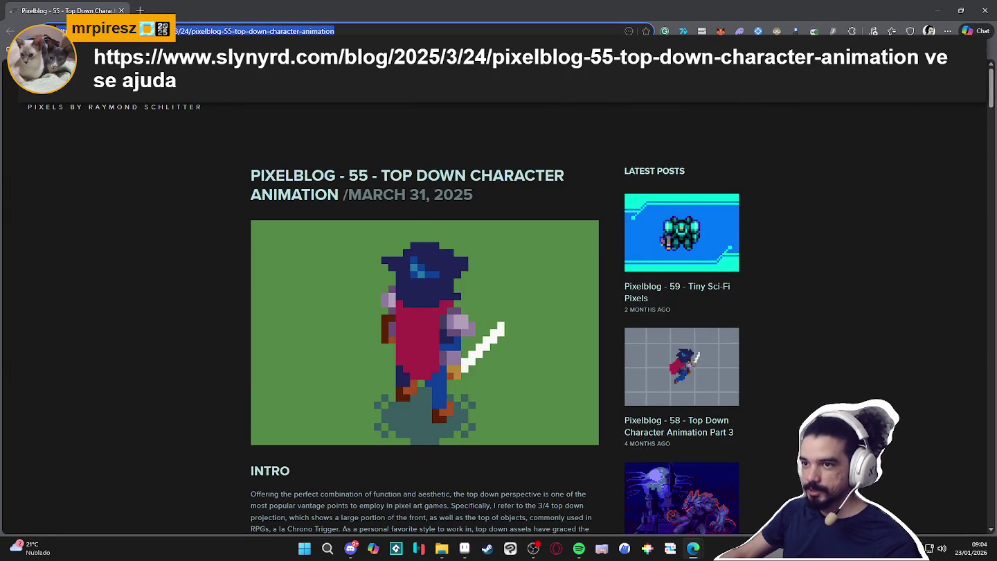
key("alt+Tab")
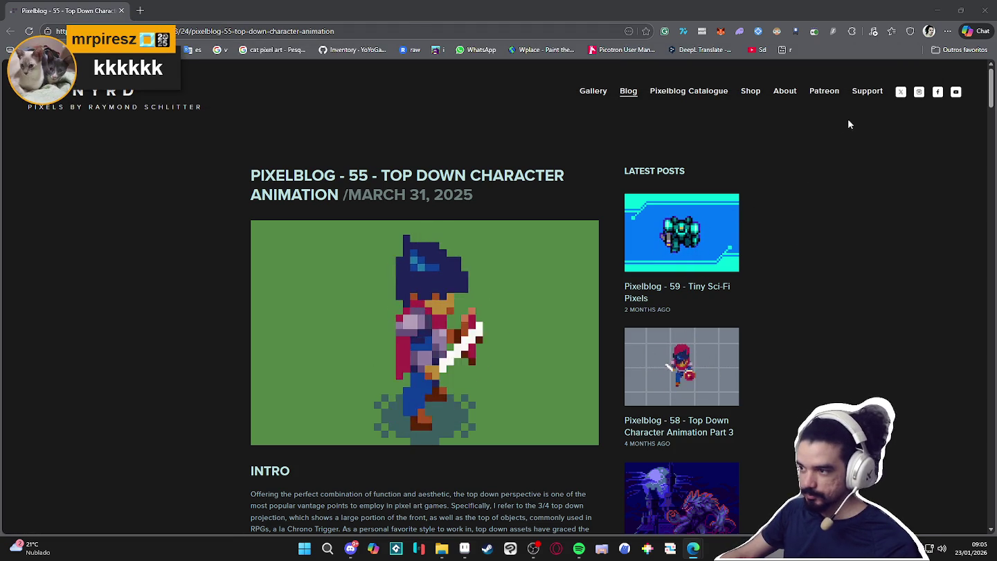
left_click(933, 8)
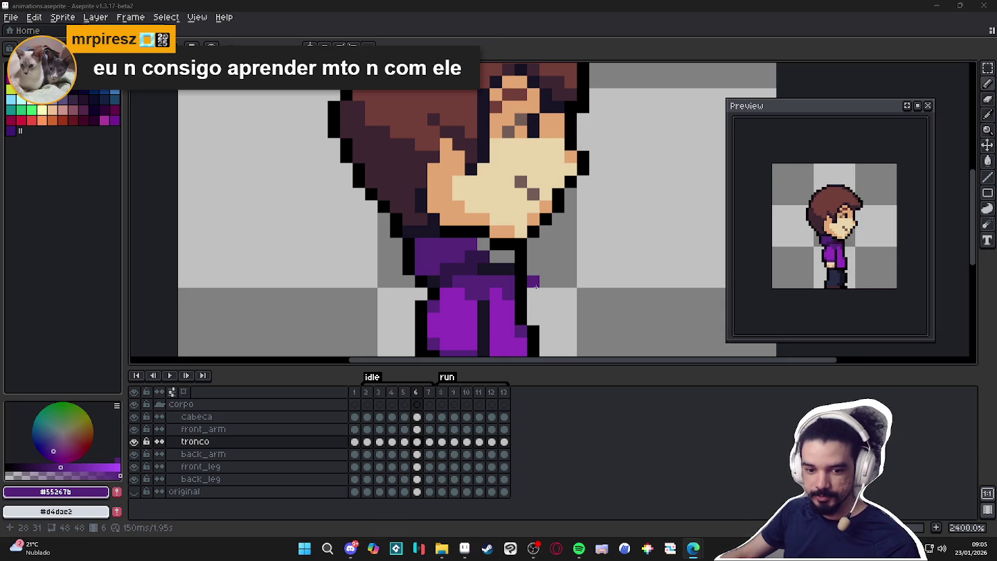
- Zoom the canvas and preview idle frame 7
scroll(535, 286, "down", 3)
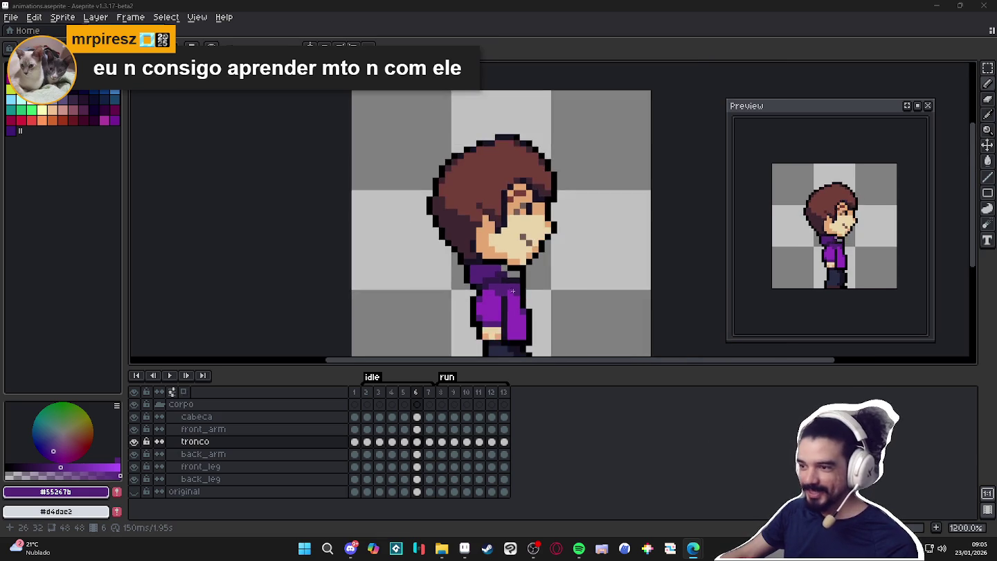
scroll(516, 291, "up", 1)
scroll(519, 270, "up", 2)
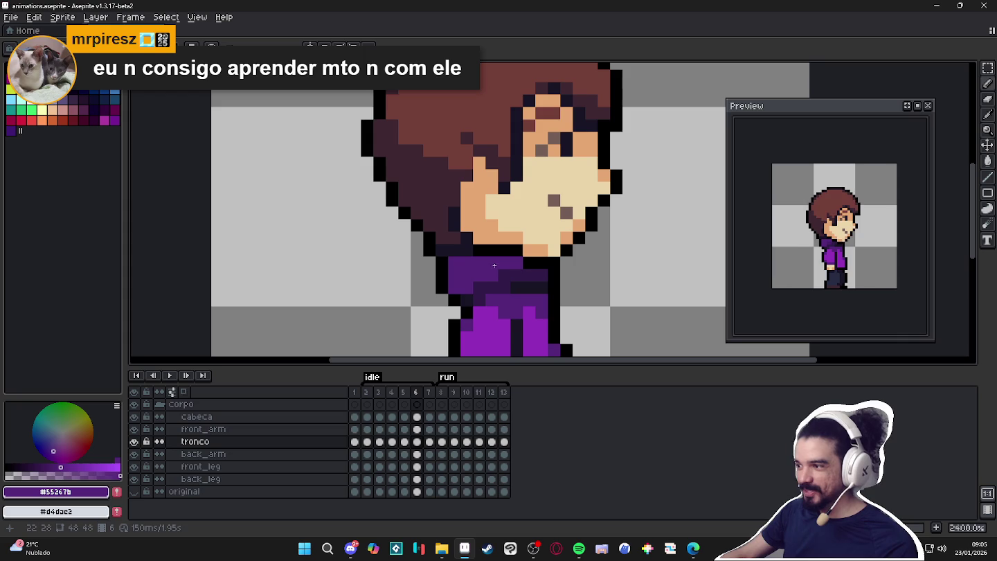
left_click(427, 391)
- Step through idle frames 2 to 6 to compare poses, ending on frame 5
scroll(492, 290, "down", 3)
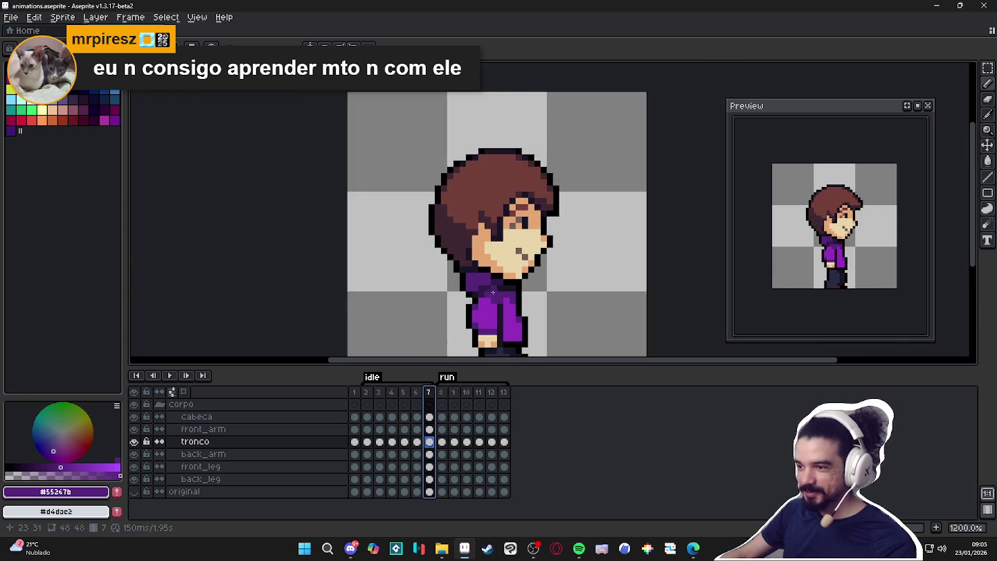
scroll(493, 283, "down", 1)
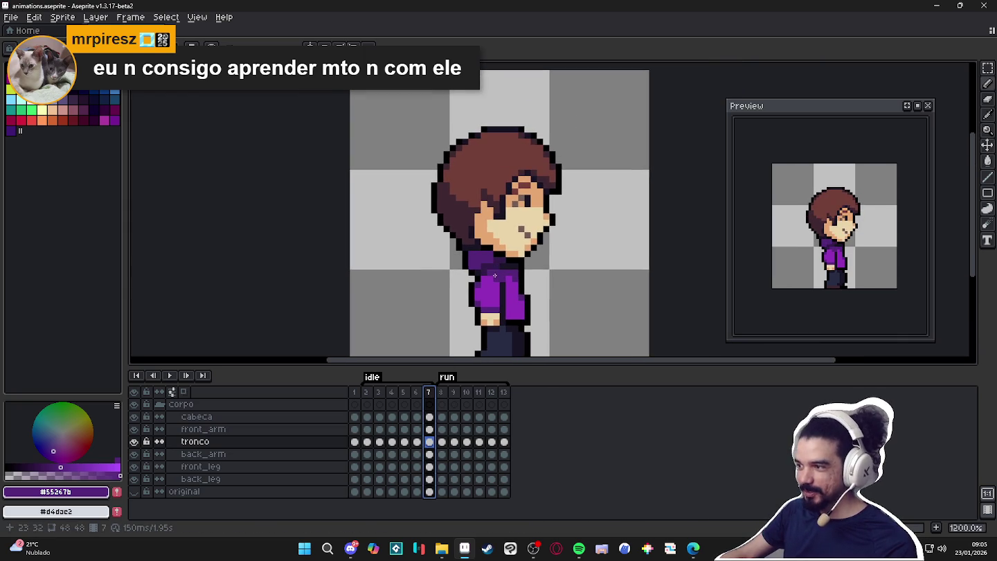
left_click(365, 392)
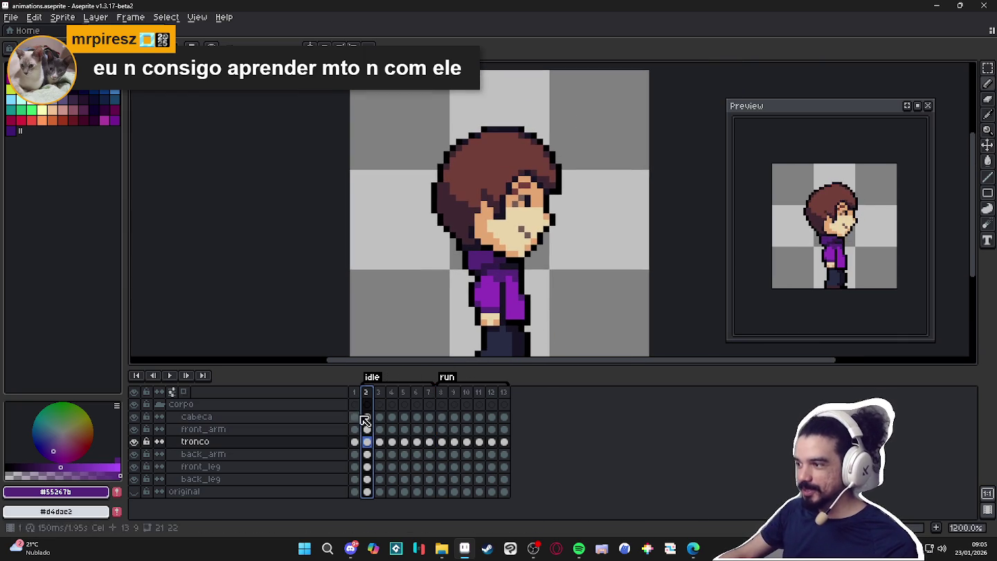
left_click(384, 397)
left_click(392, 399)
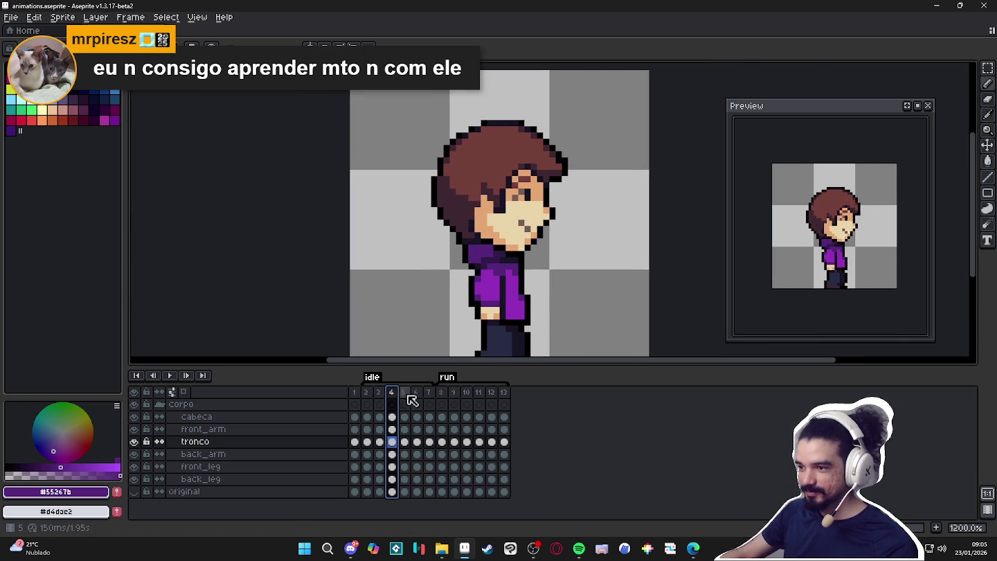
left_click(404, 395)
left_click(416, 399)
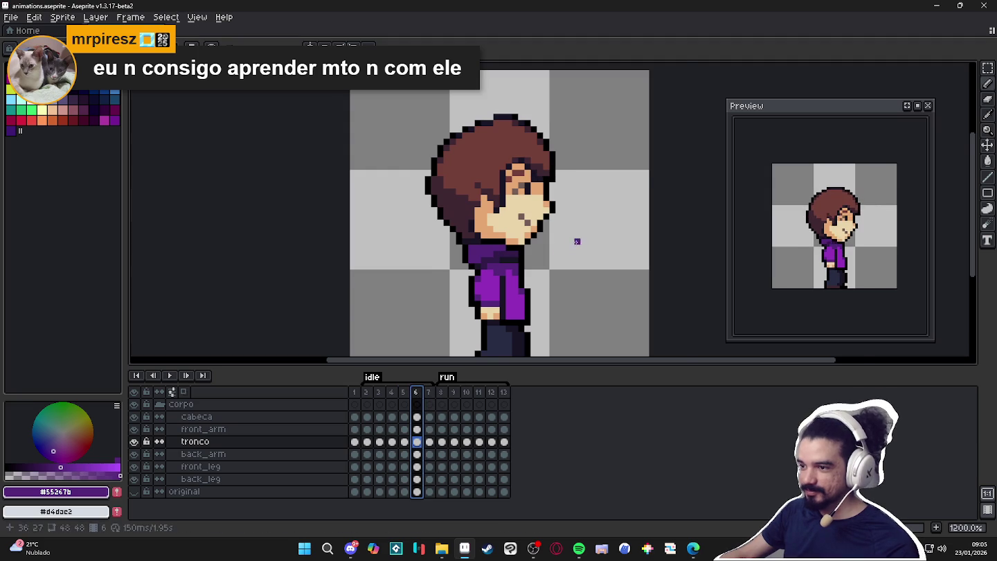
scroll(574, 246, "up", 1)
left_click(405, 398)
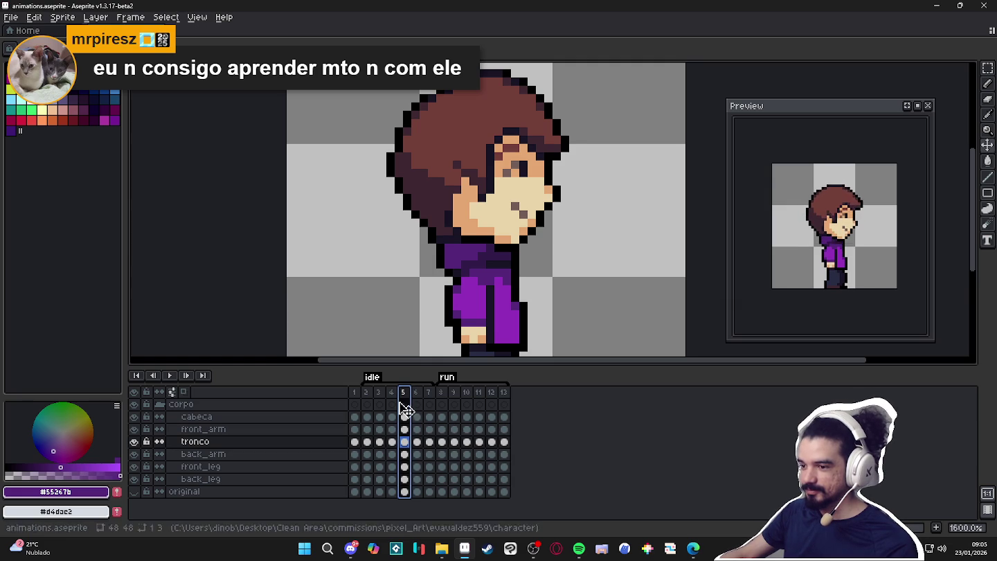
- Flip between frames 3 and 4 to compare the head and hair poses
left_click(366, 398)
left_click(380, 395)
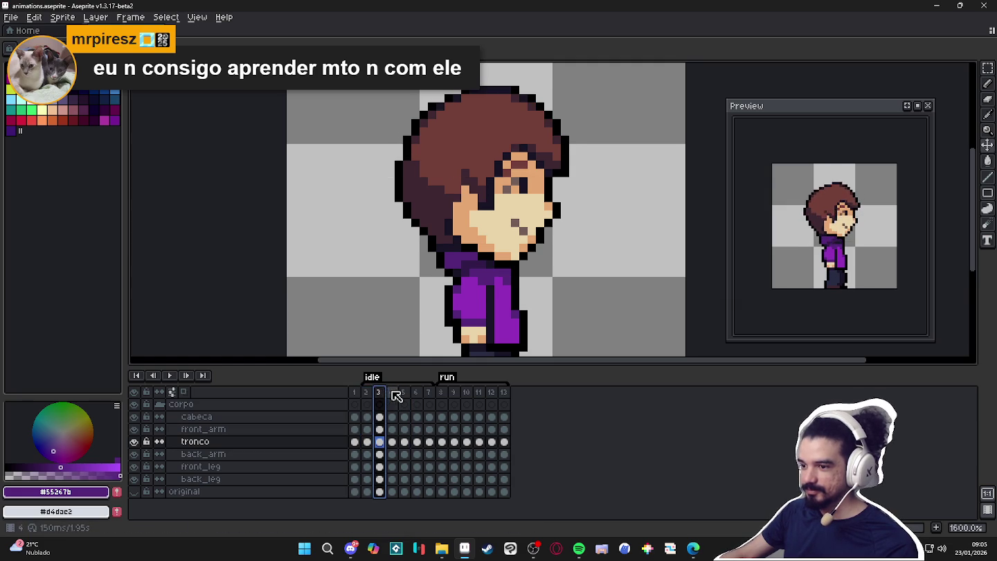
left_click(394, 395)
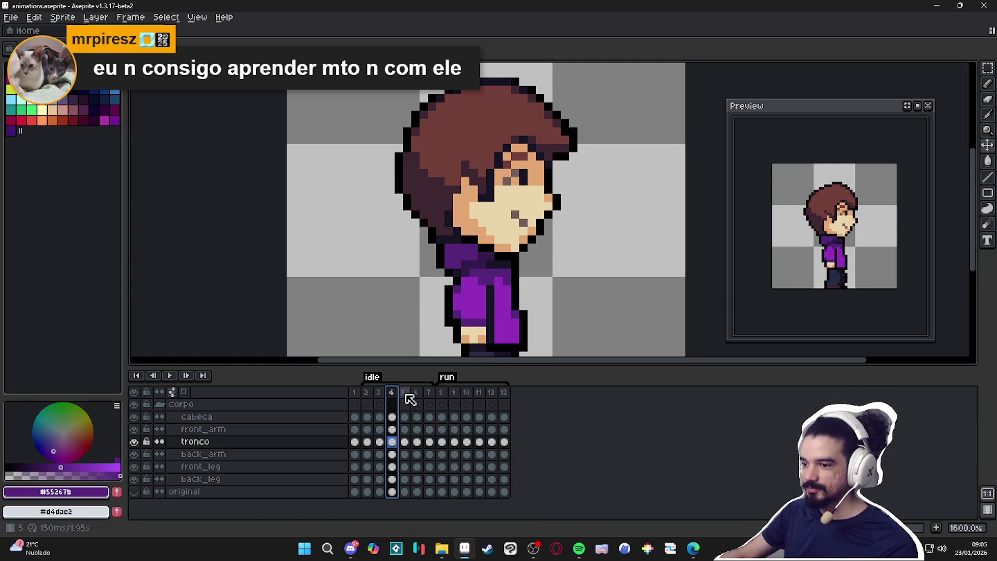
left_click(379, 393)
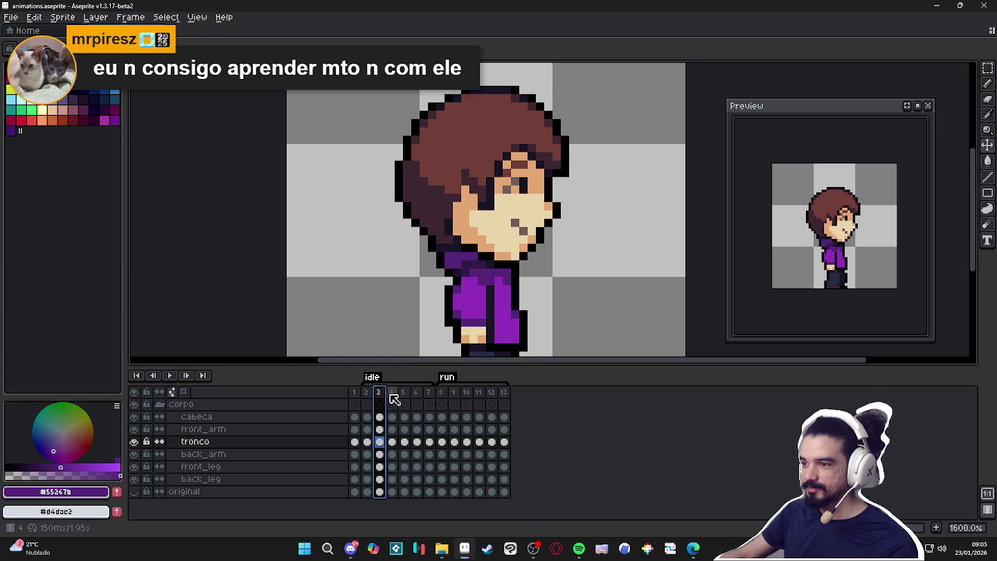
left_click(392, 393)
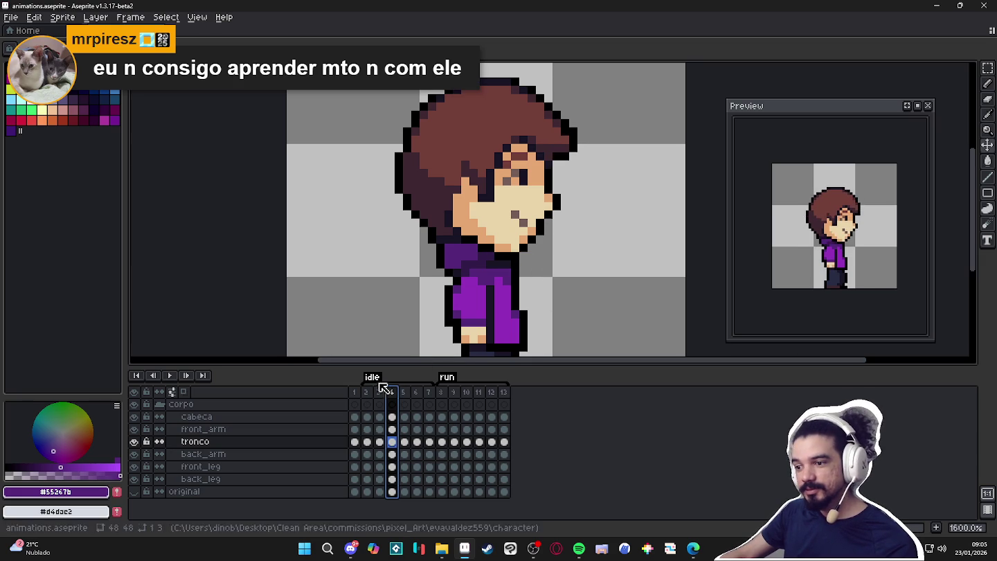
left_click(380, 392)
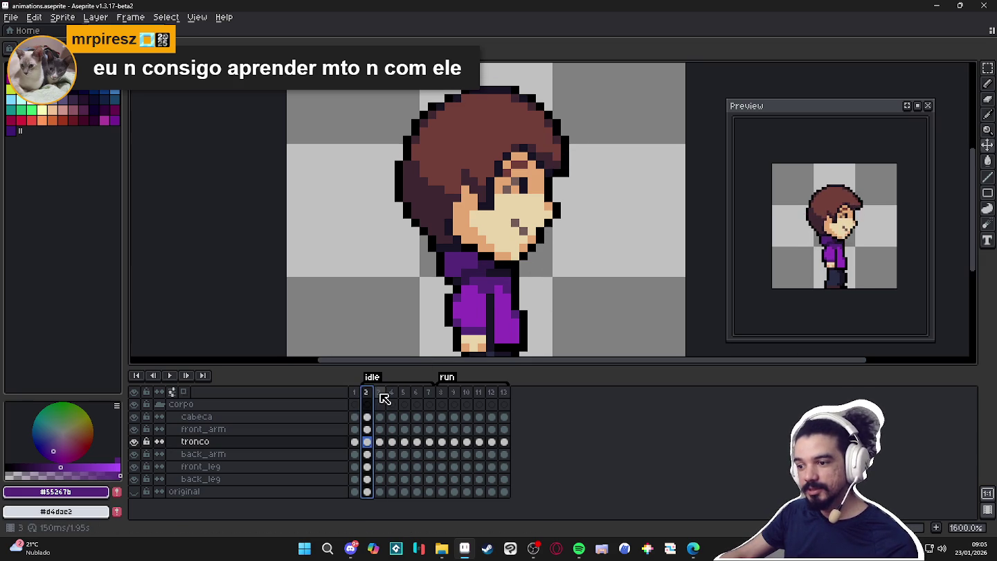
left_click(392, 394)
scroll(563, 153, "up", 2)
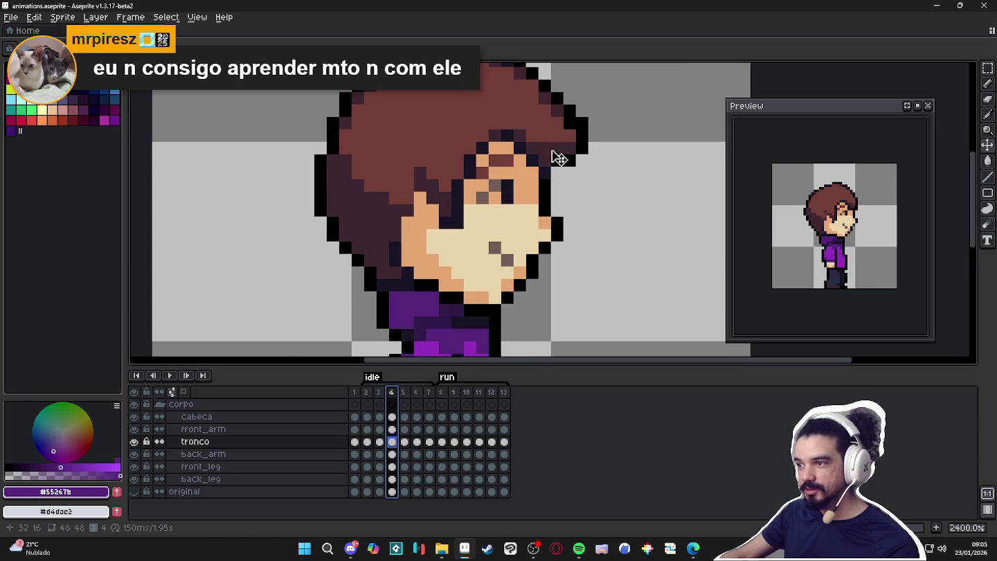
- On frame 3, make the cabeca head layer active and save the animation
left_click(379, 392)
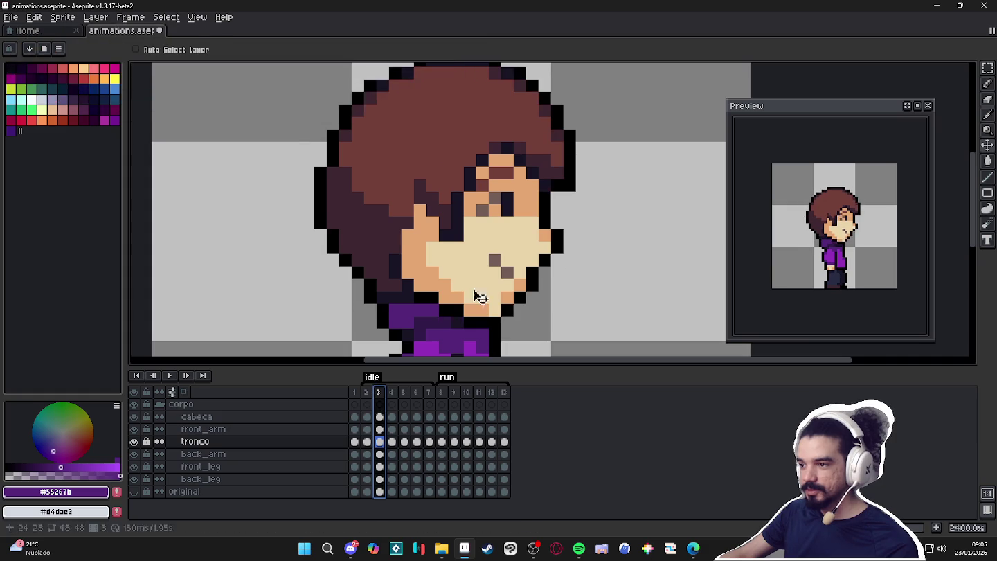
left_click(514, 243, "ctrl")
scroll(512, 249, "down", 2)
key("ctrl+s")
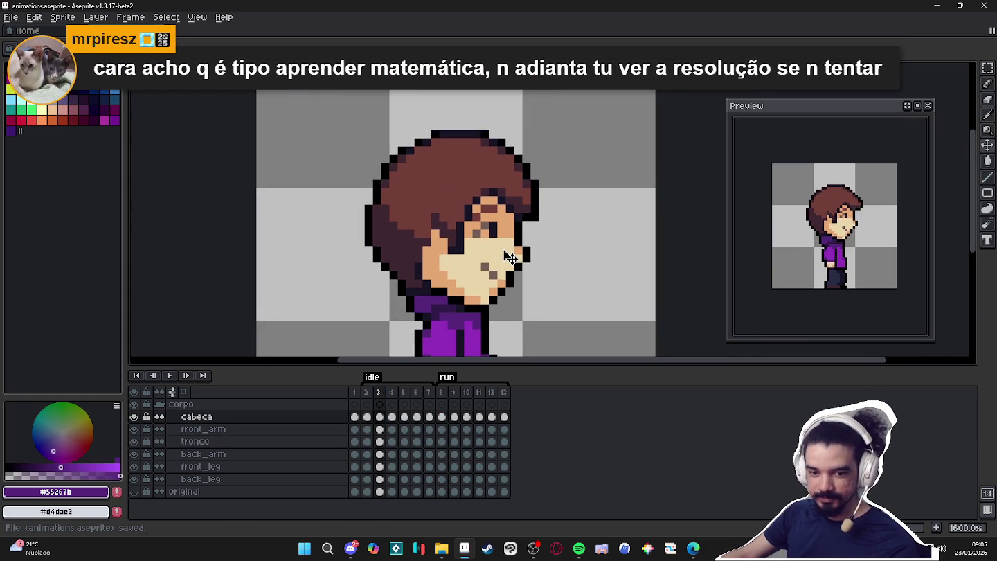
- Marquee-select and copy the head drawing on frame 3 of the cabeca layer
key("m")
left_click_drag(547, 115, 358, 311)
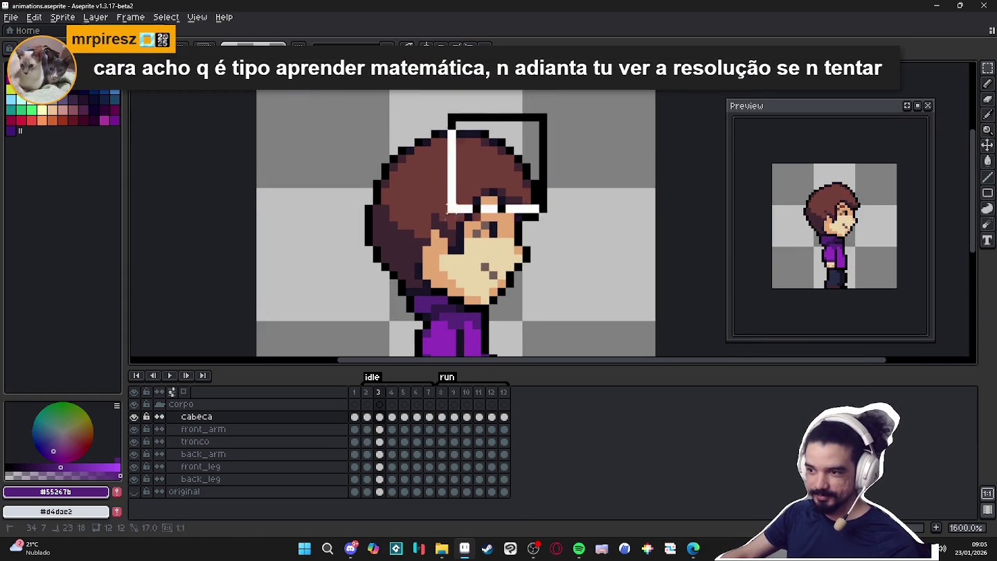
left_click(392, 416)
key("v")
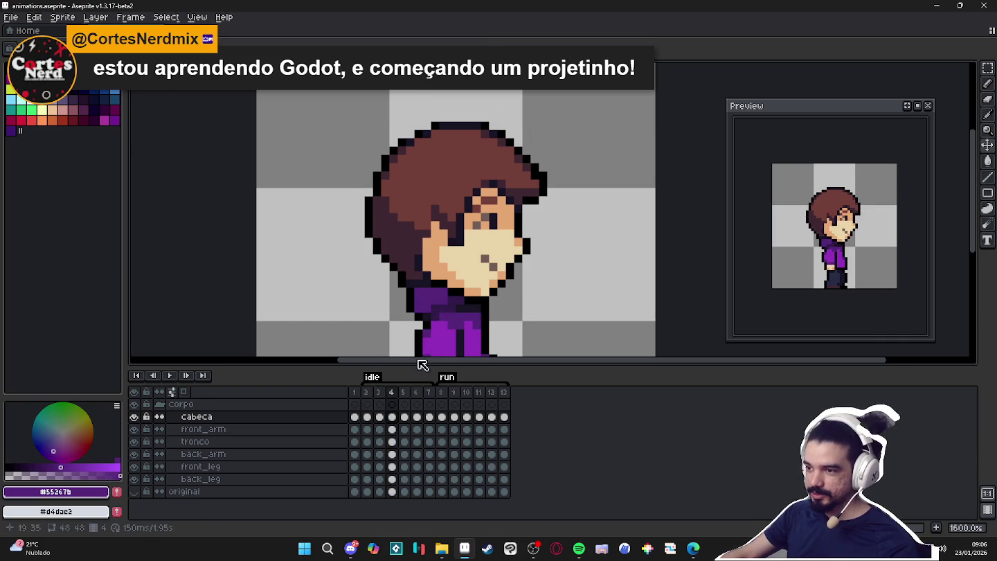
left_click(379, 392)
key("m")
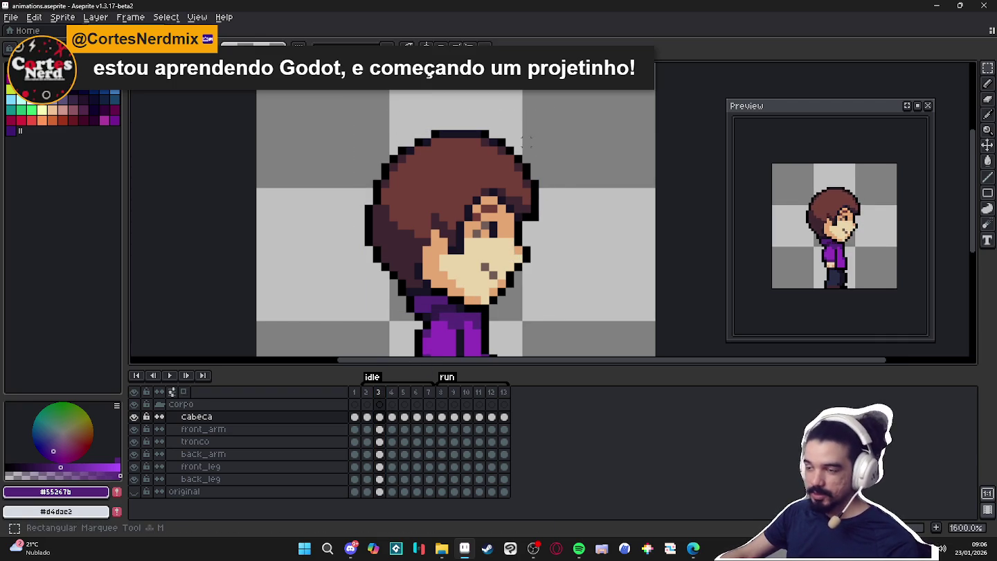
left_click_drag(564, 123, 344, 315)
key("v")
key("u")
mouse_move(564, 115)
left_mouse_down()
mouse_move(344, 309)
mouse_move(367, 317)
left_mouse_up()
key("ctrl+d")
- On frame 4, delete the old head, paste the frame 3 head and commit it
left_click(391, 392)
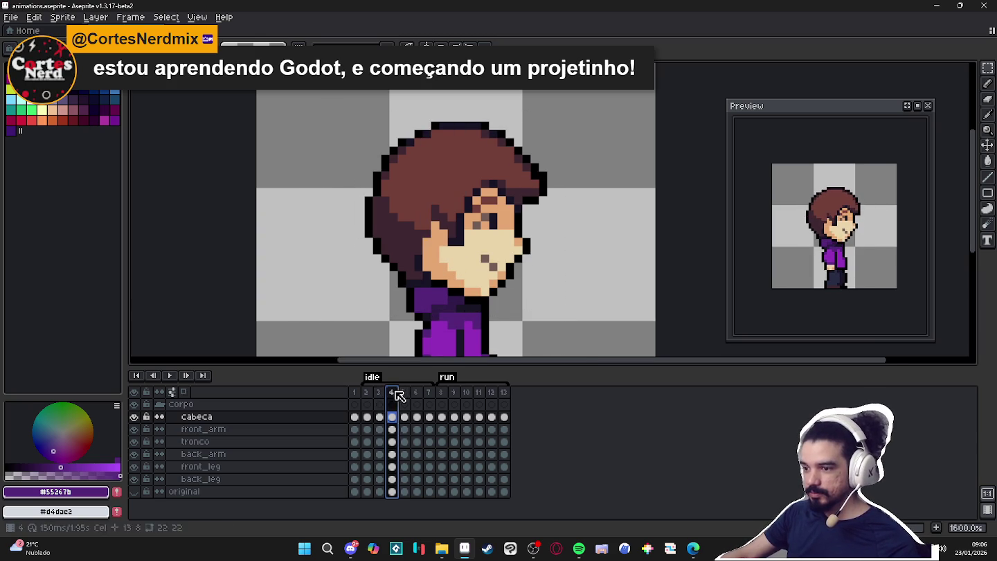
left_click(391, 417)
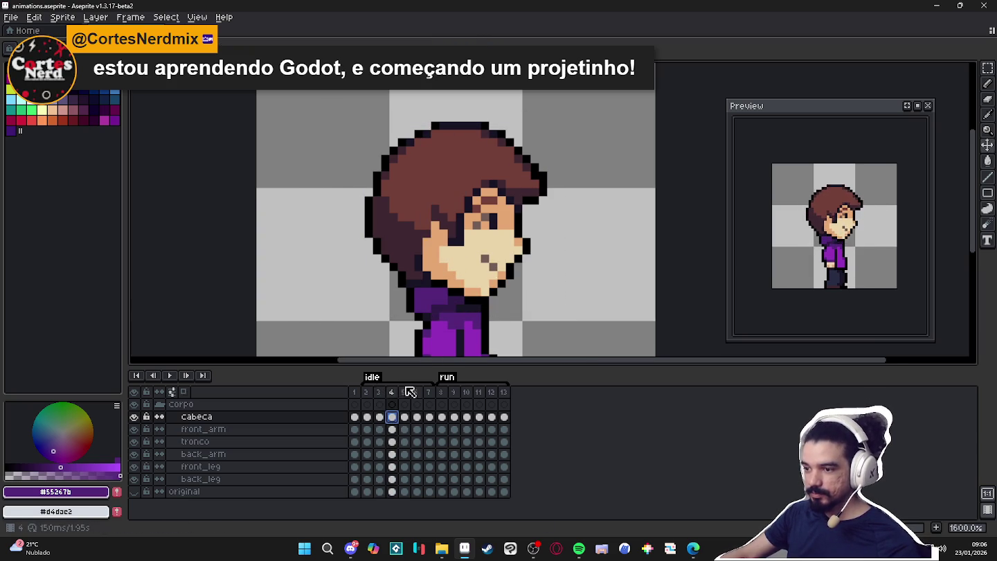
key("ctrl+t")
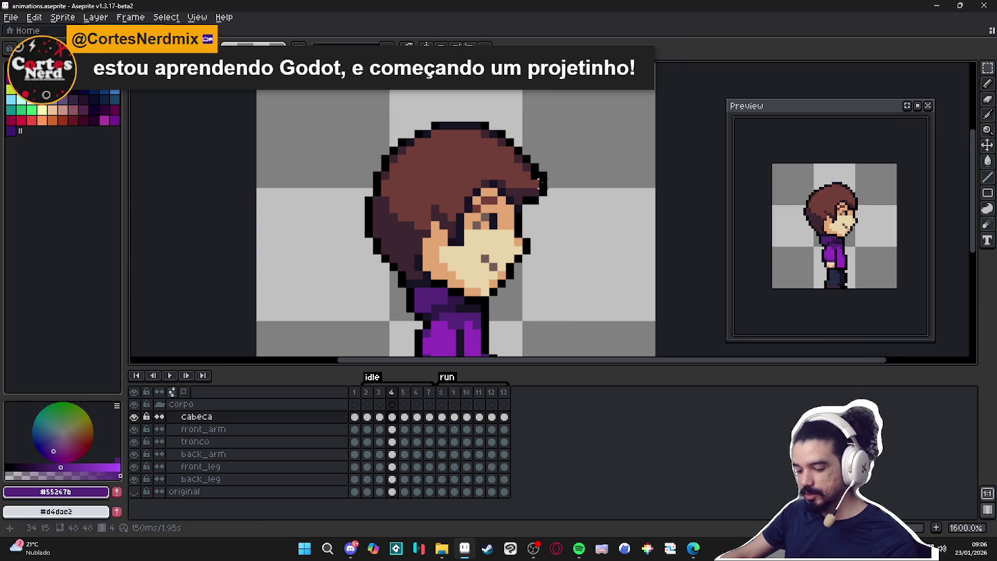
key("Delete")
key("ctrl+v")
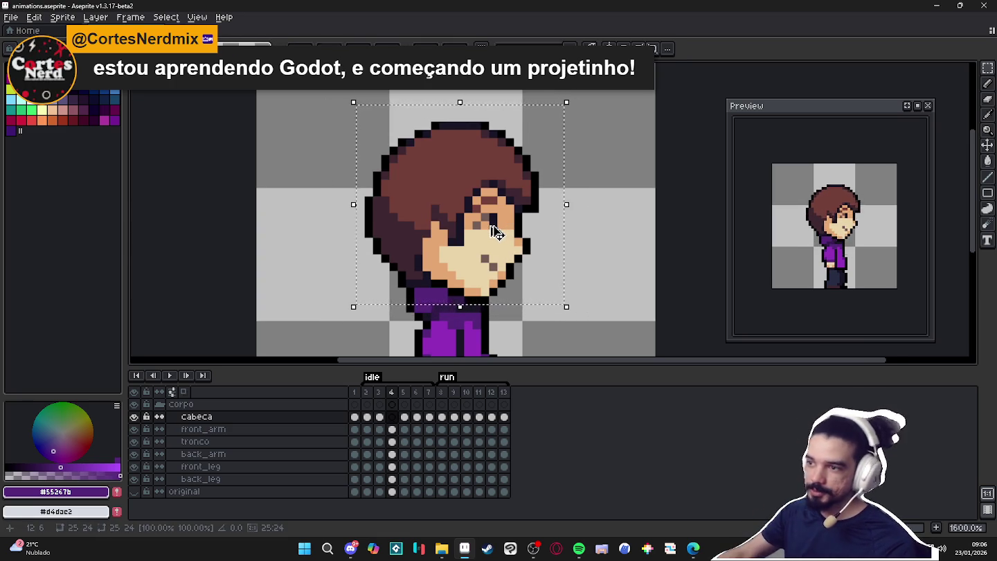
key("Return")
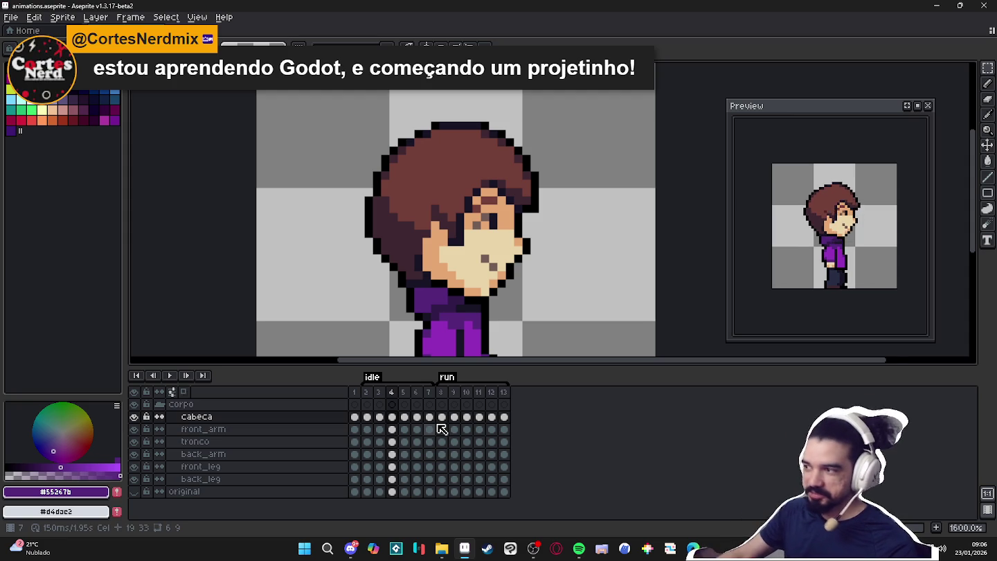
- Compare the heads on frames 3 and 4, then move to frame 5
left_click(385, 392)
left_click(392, 392)
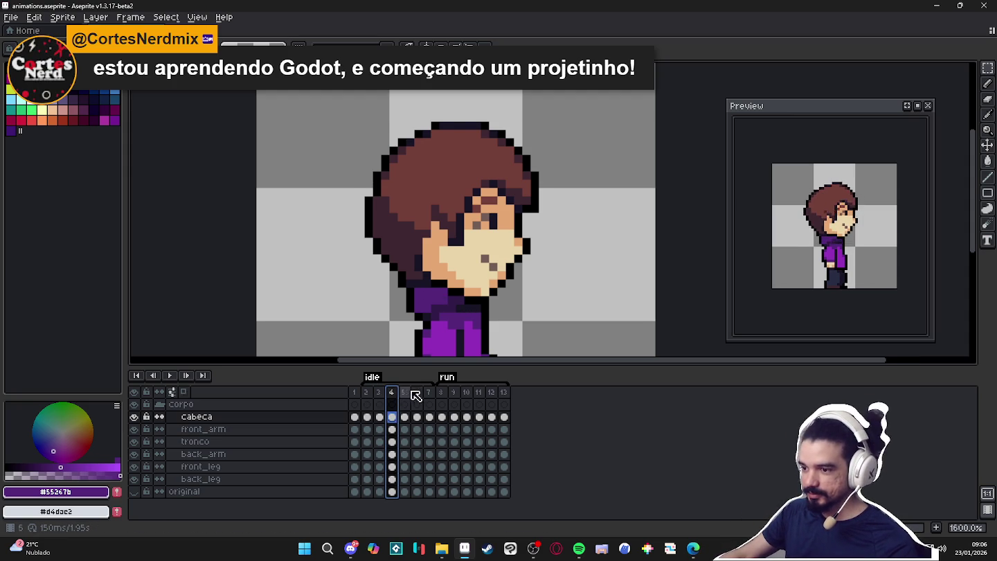
left_click(403, 392)
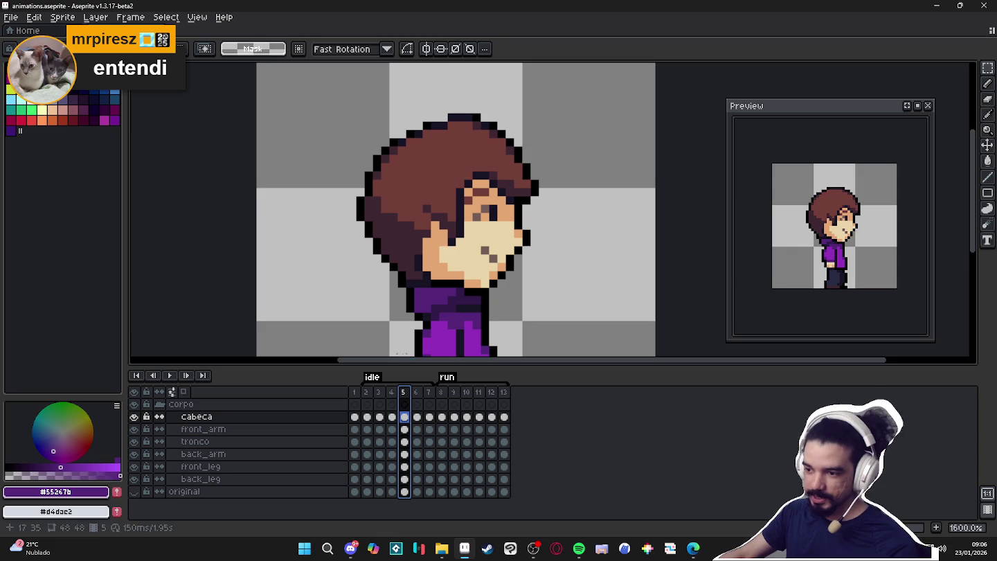
- Check frames 4 and 6, then on frame 5 use the Move tool to select the tronco layer
left_click(398, 391)
left_click(415, 392)
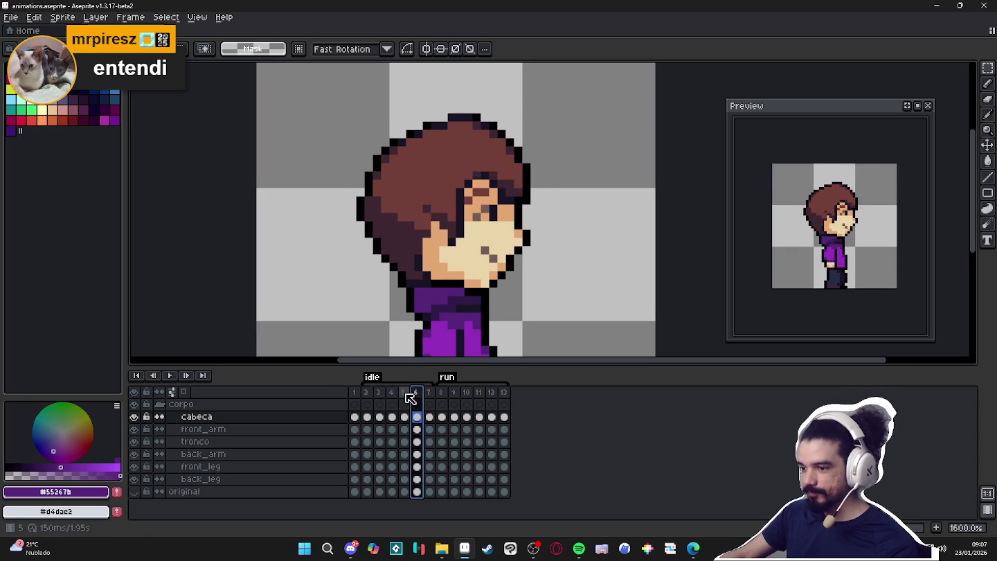
left_click(402, 392)
scroll(483, 201, "down", 3)
scroll(477, 269, "up", 2)
key("v")
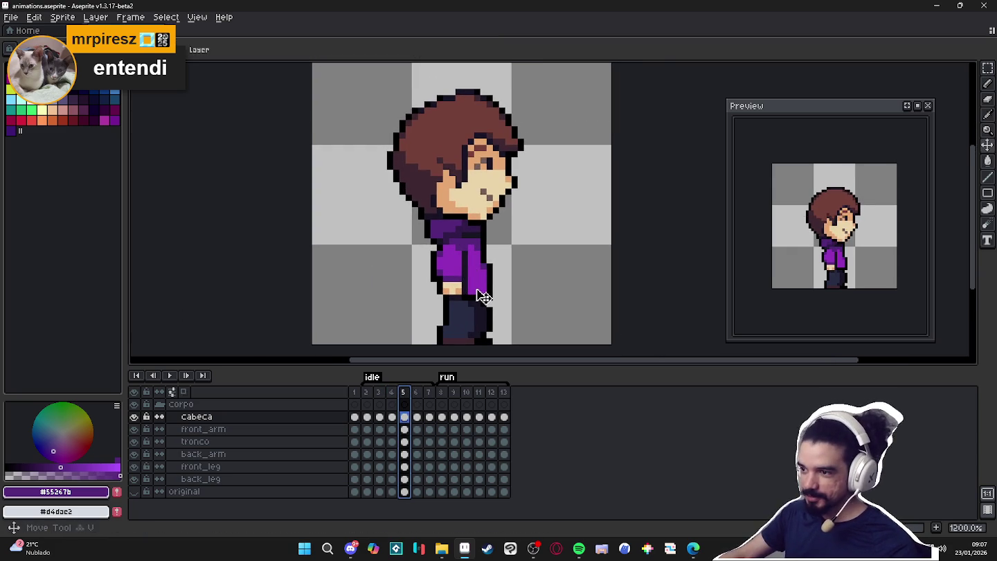
left_click(482, 296)
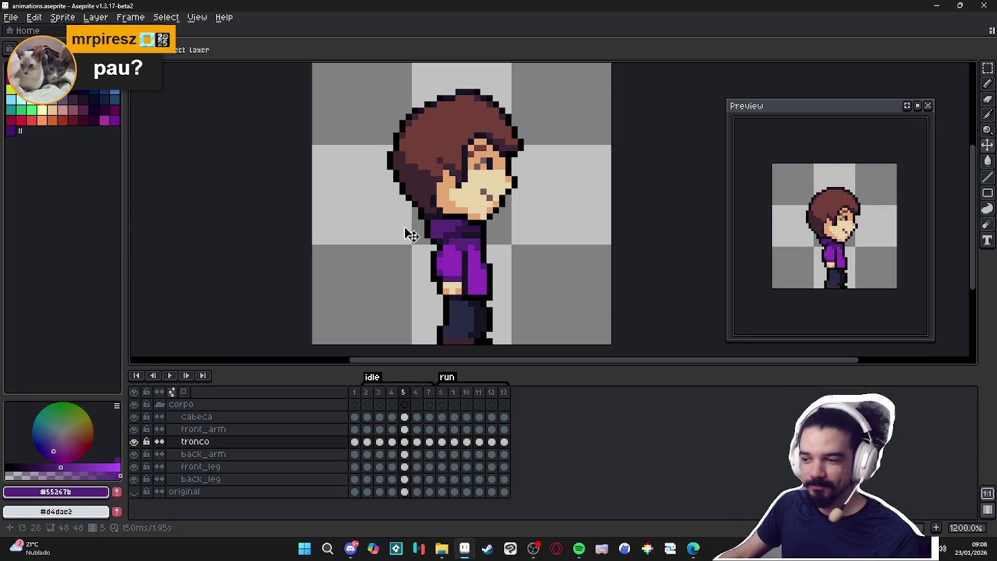
left_click(417, 400)
left_click(408, 396)
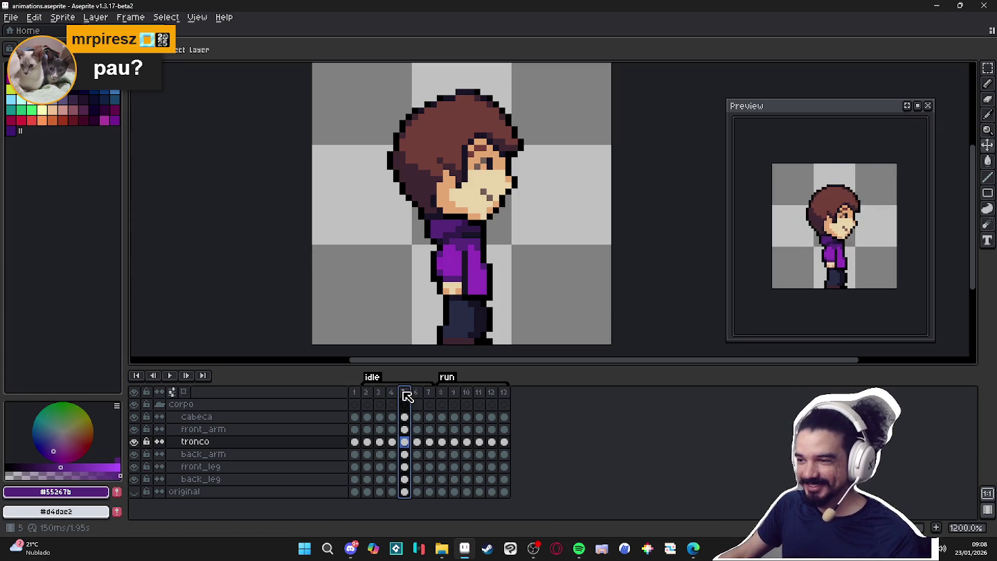
left_click(417, 395)
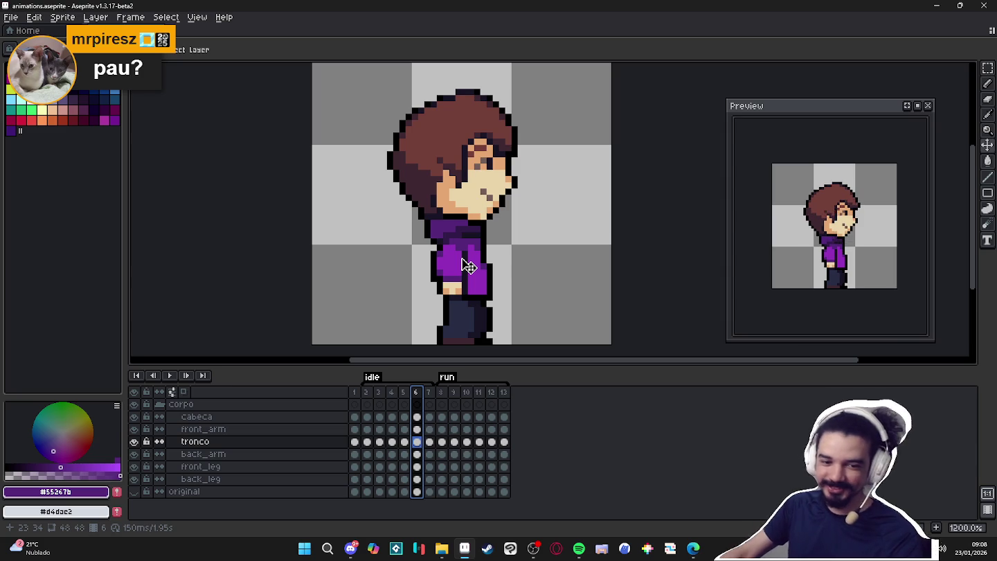
left_click(407, 393)
left_click(417, 394)
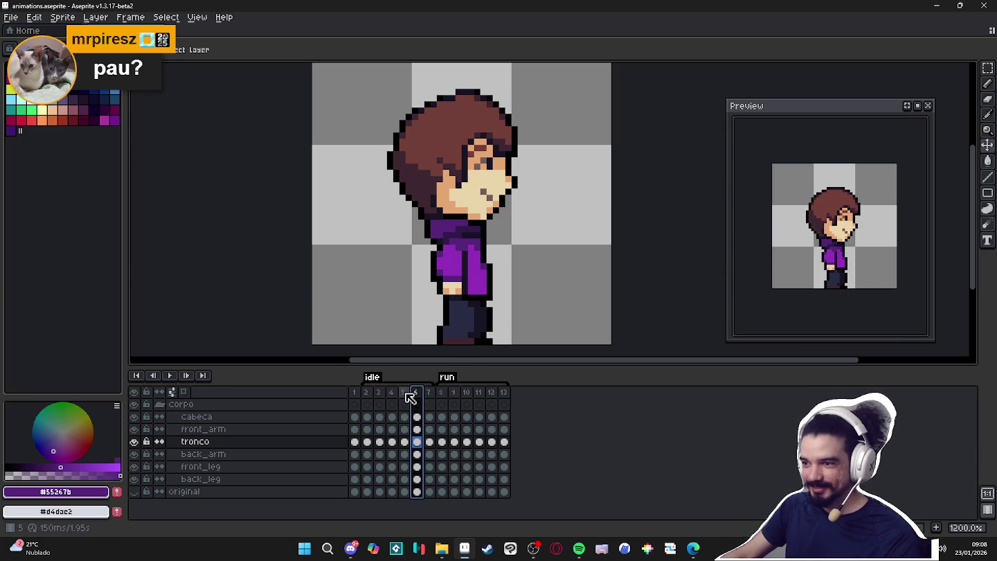
left_click(407, 394)
left_click(416, 394)
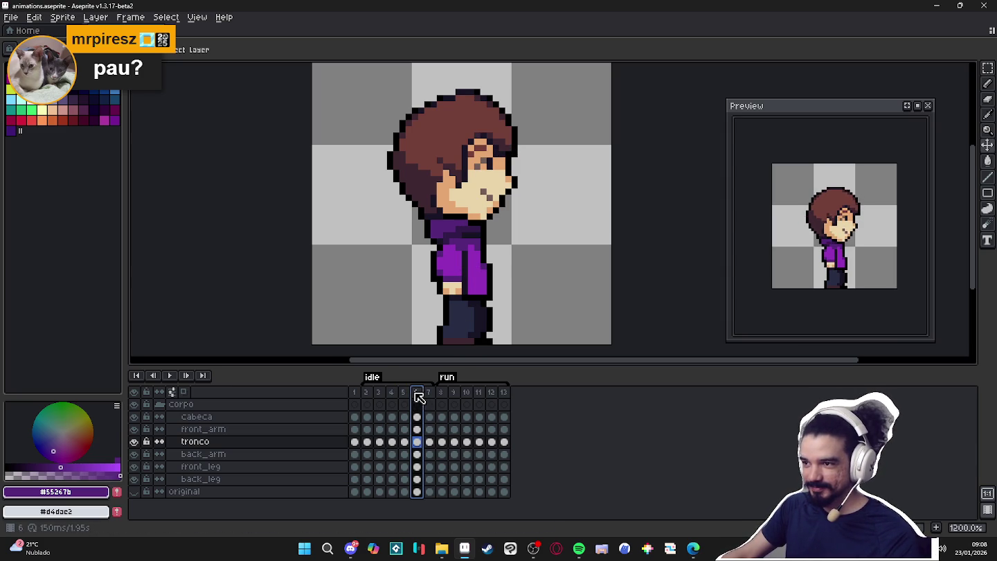
left_click(407, 395)
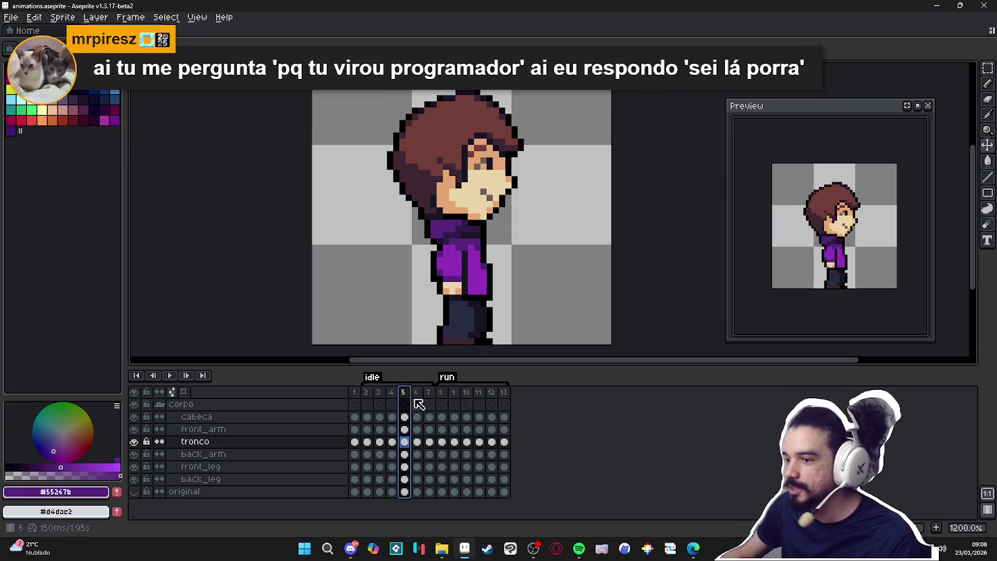
left_click(392, 395)
left_click(404, 394)
left_click(415, 395)
left_click(409, 395)
left_click(417, 396)
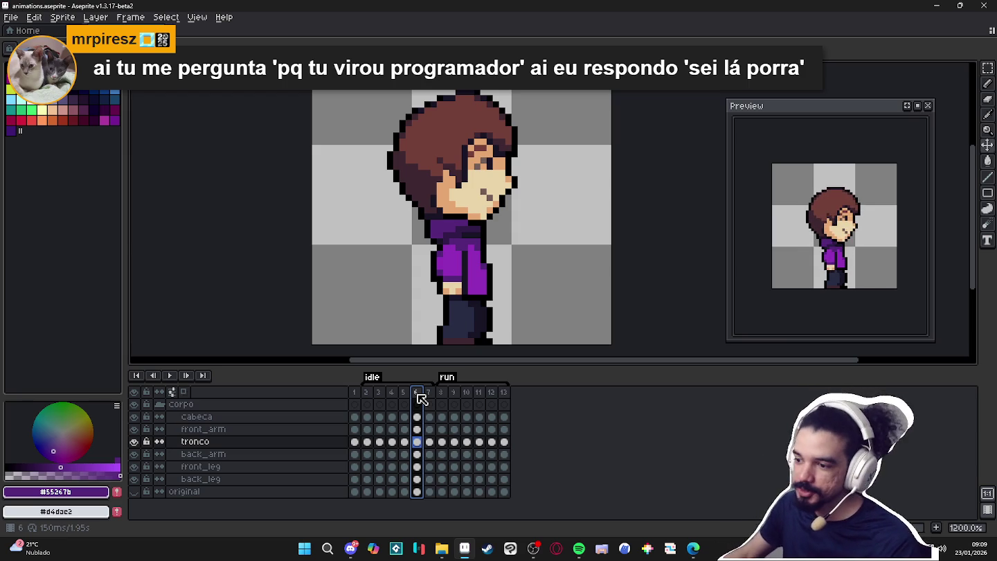
left_click(407, 392)
left_click(415, 392)
left_click(391, 392)
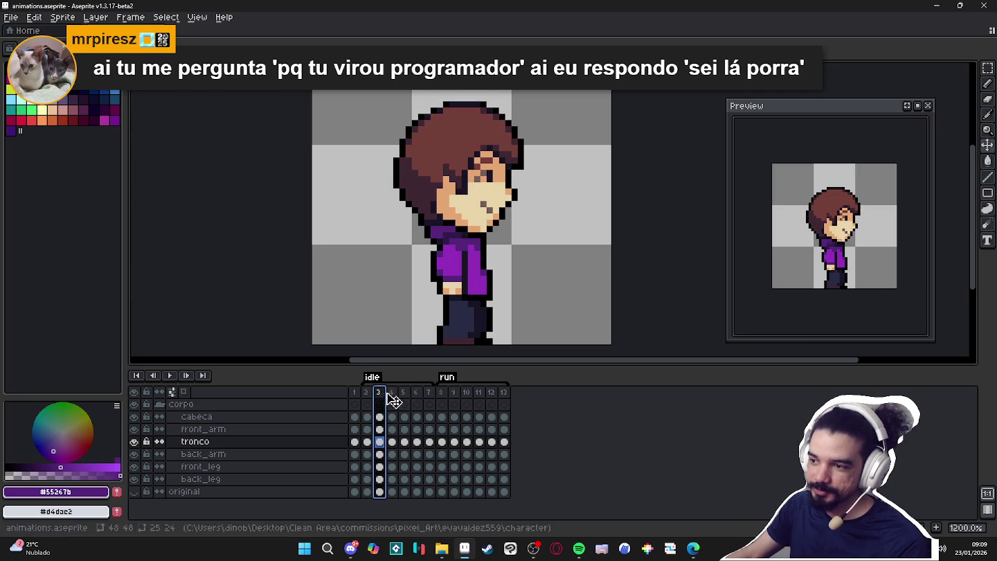
left_click(404, 392)
left_click(489, 303)
- Select the torso's lower edge, rotate it to 26.6° and commit
scroll(494, 305, "up", 3)
left_click_drag(498, 306, 444, 276)
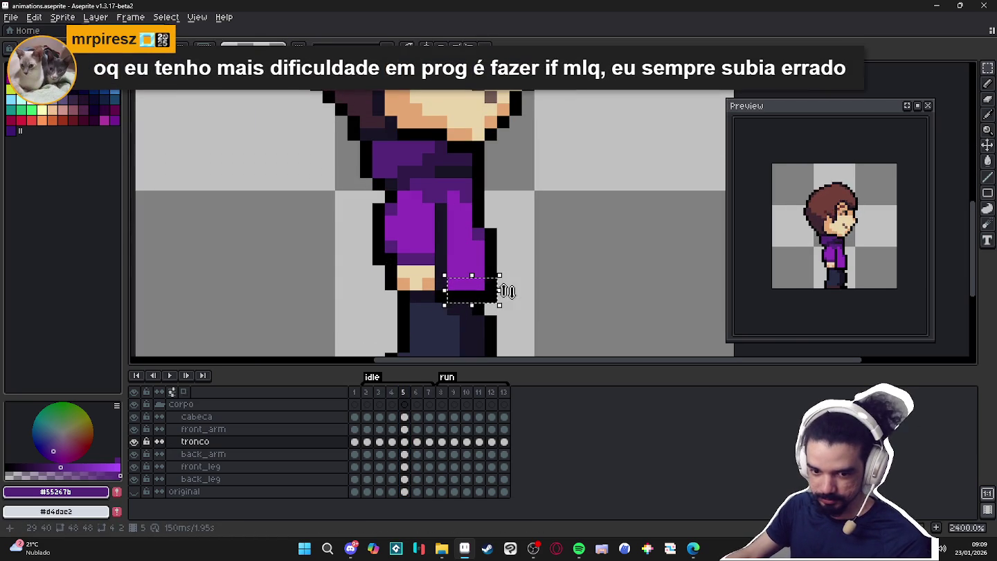
left_click_drag(509, 278, 499, 245)
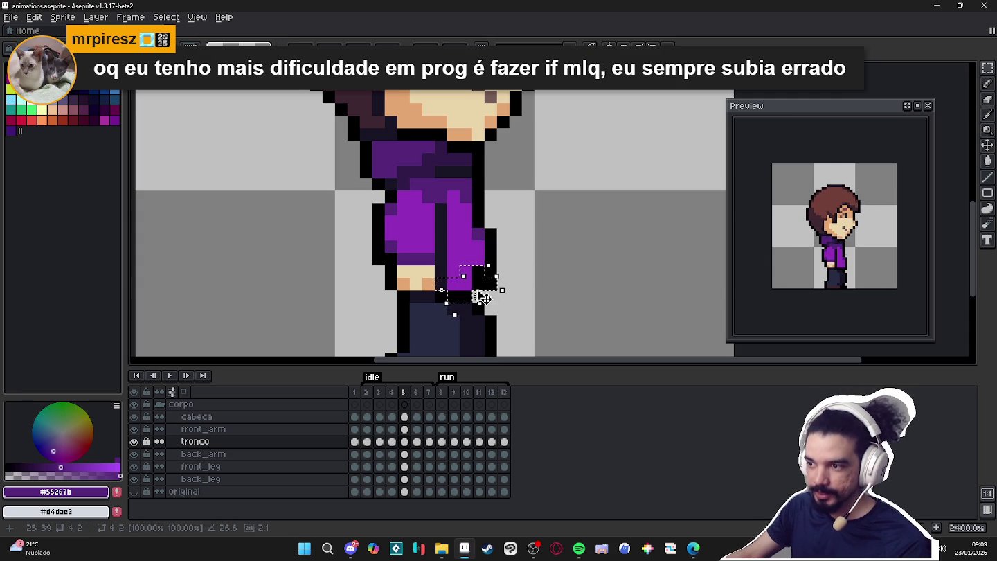
key("Escape")
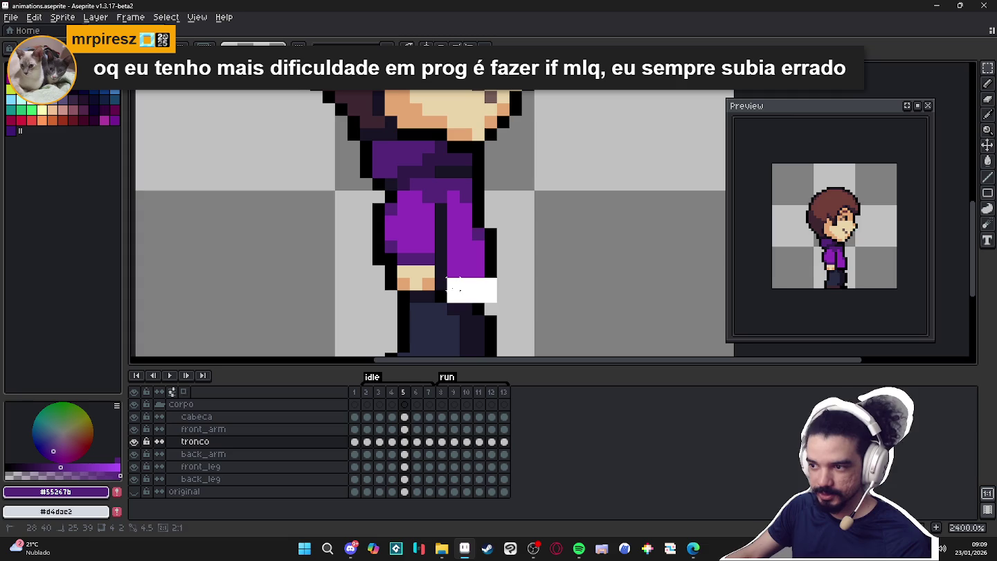
left_click_drag(511, 269, 506, 261)
key("Return")
- Pick hoodie purple #932fba, then reposition frame 6's lower torso pixels above the legs
left_click(479, 295, "alt")
scroll(487, 296, "down", 2)
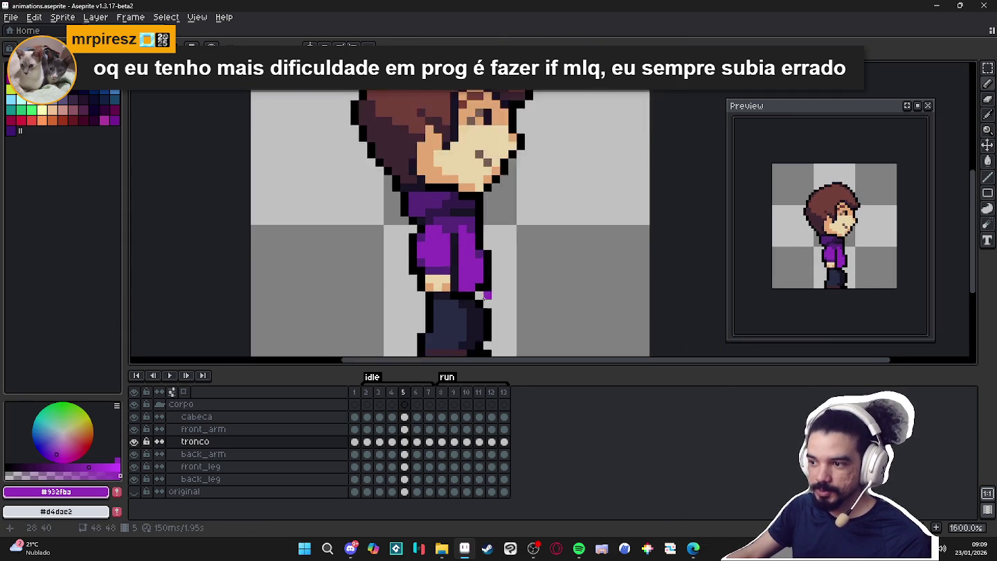
scroll(487, 296, "down", 3)
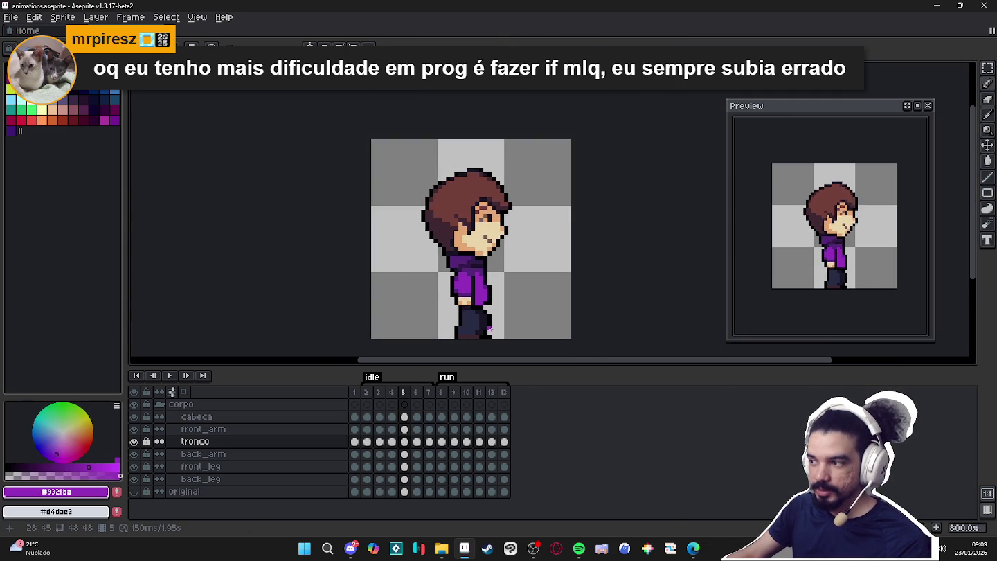
left_click(415, 391)
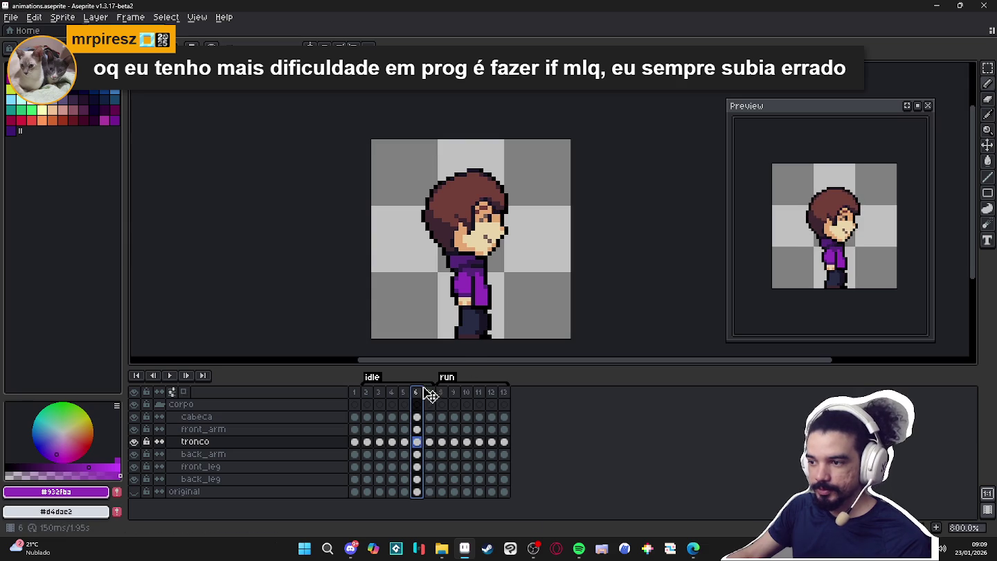
scroll(493, 297, "up", 3)
scroll(494, 296, "up", 2)
key("ctrl+d")
key("m")
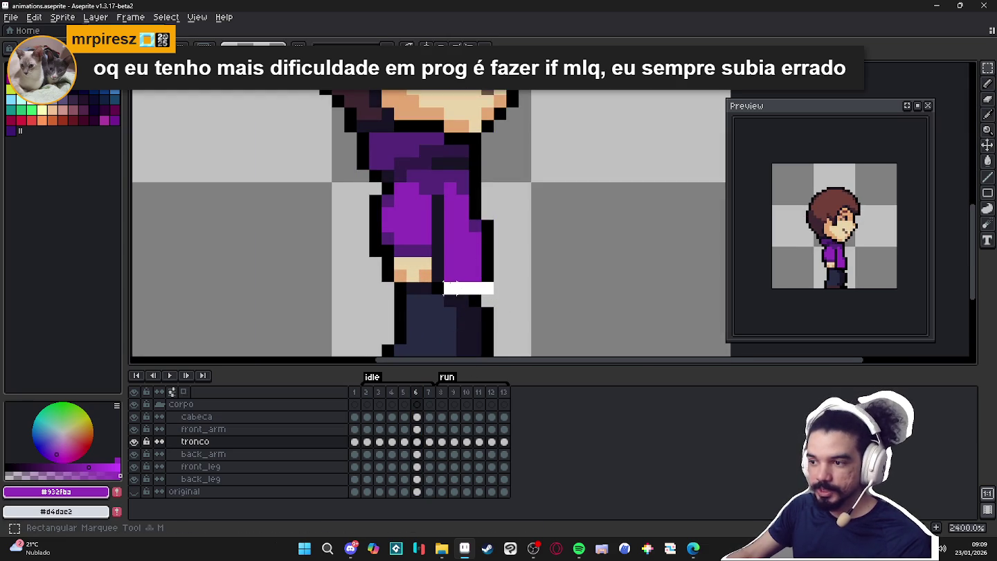
mouse_move(441, 268)
left_mouse_down()
mouse_move(495, 296)
mouse_move(513, 276)
mouse_move(499, 266)
mouse_move(506, 272)
left_mouse_up()
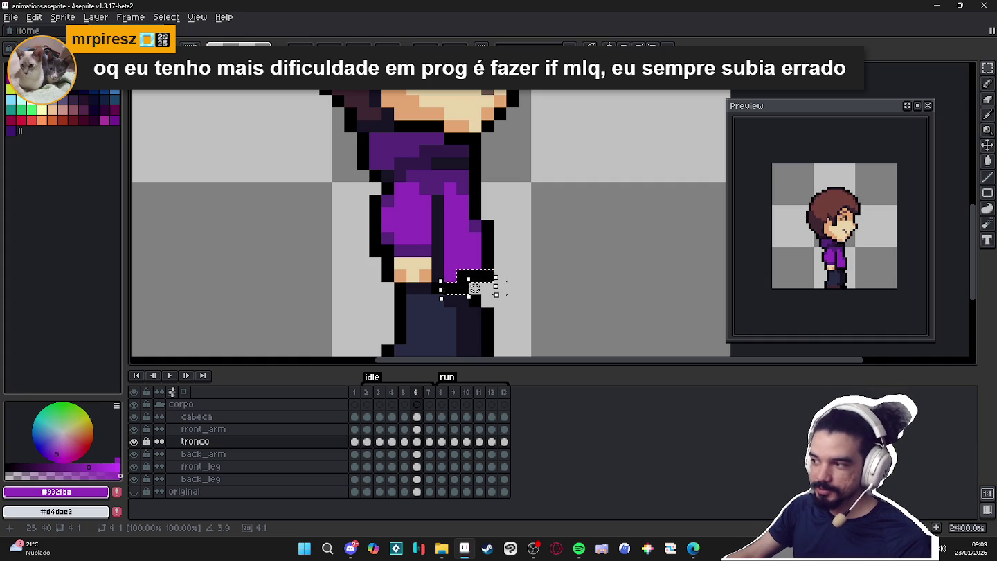
key("ctrl+d")
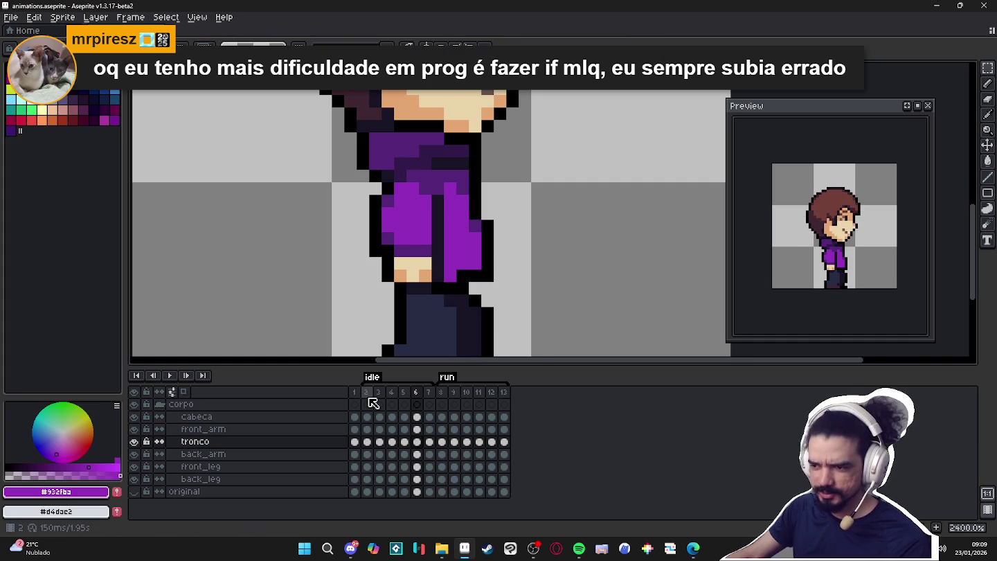
- Review frames 7 and 2–6, then paint a #55267b shading pixel on frame 6's hoodie
left_click(430, 392)
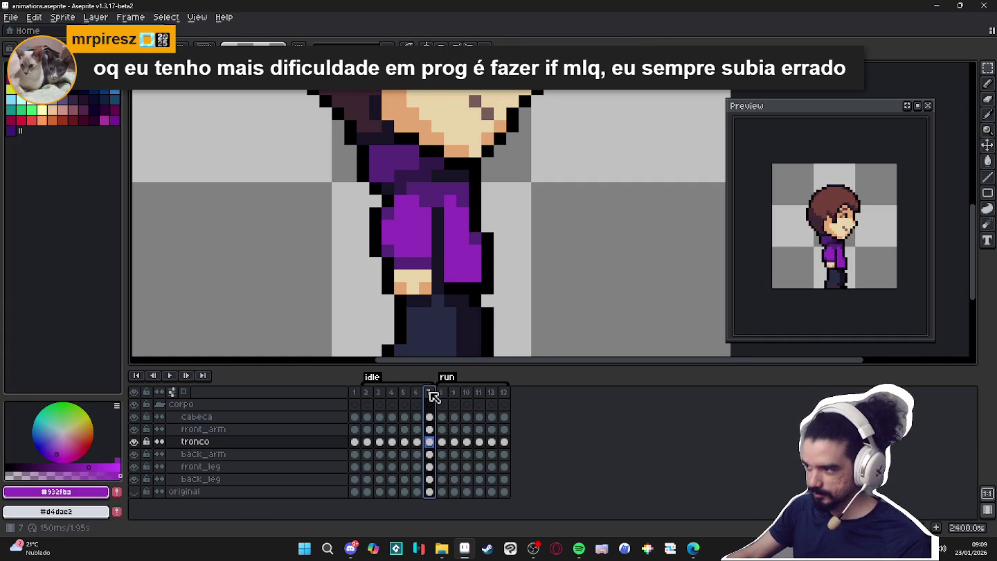
left_click(367, 392)
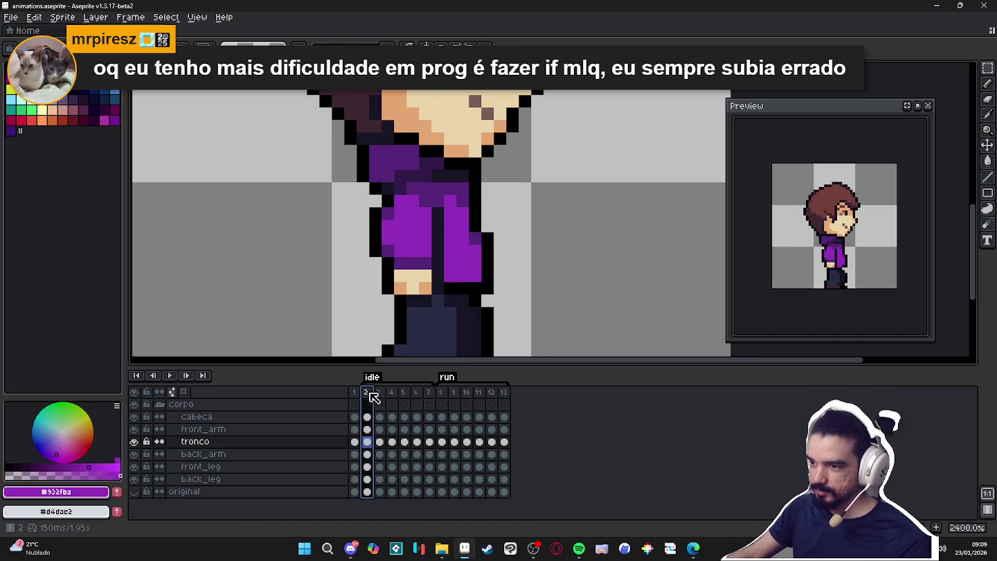
left_click(379, 392)
left_click(391, 392)
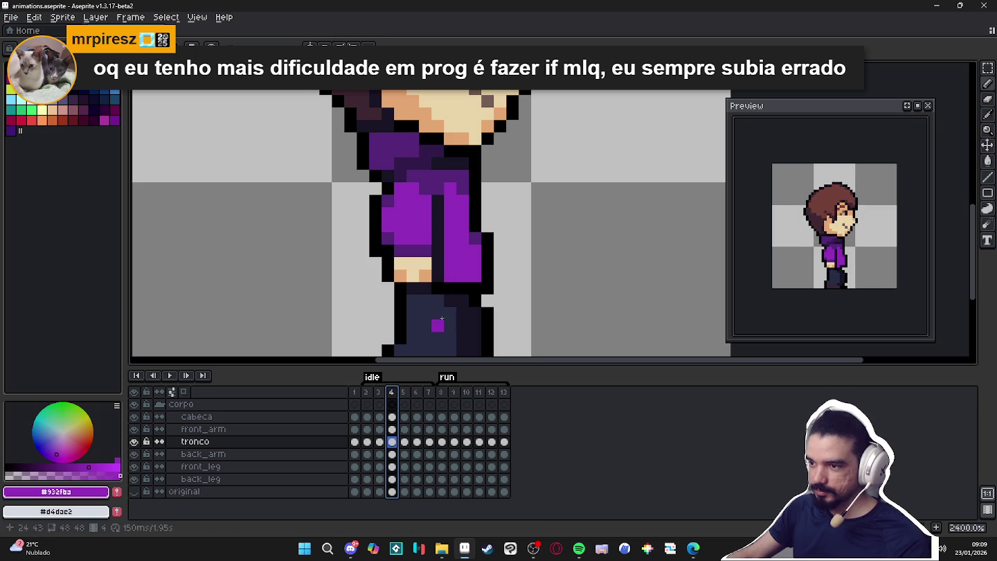
left_click(403, 391)
left_click(416, 392)
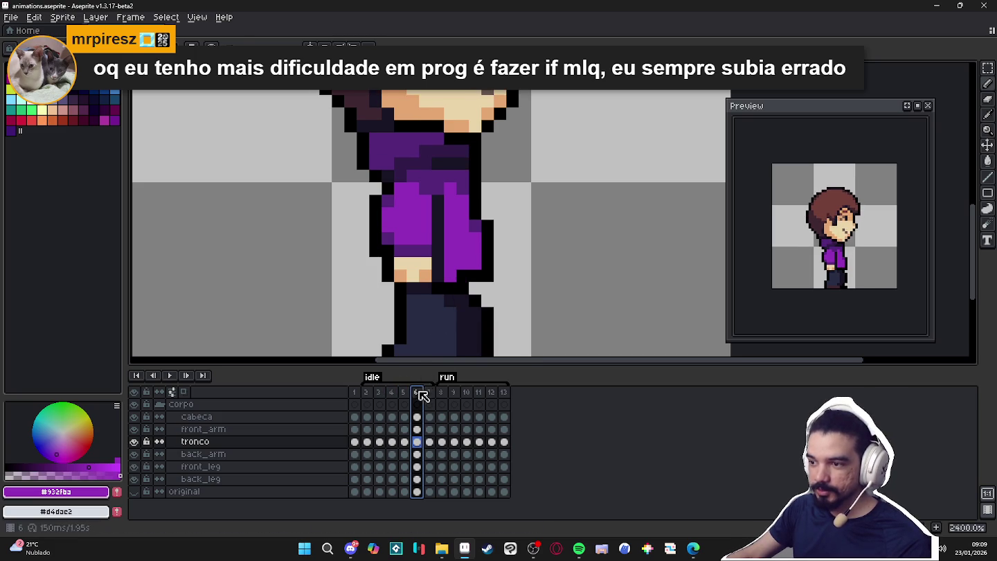
left_click(475, 226)
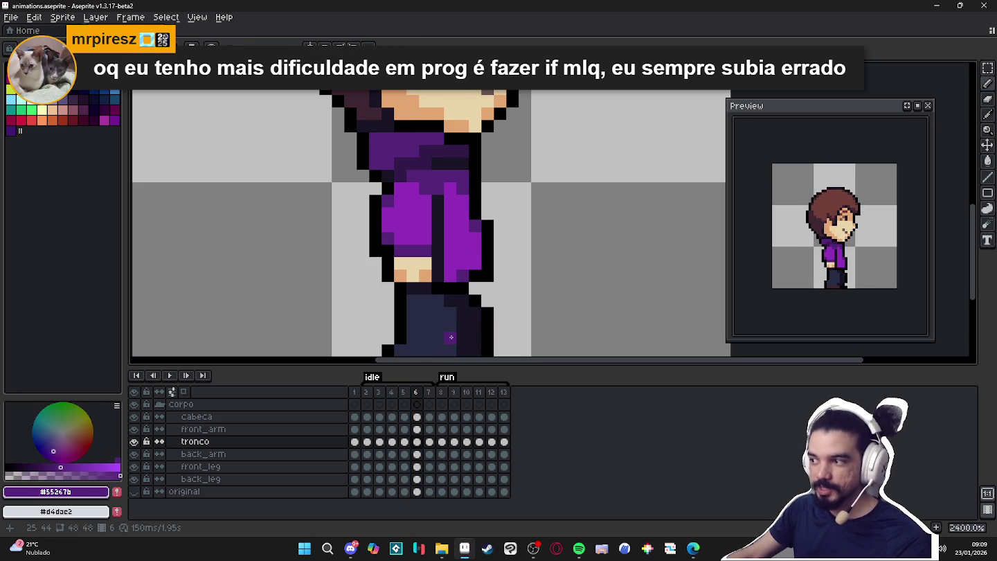
key("Right")
key("Right")
key("Left")
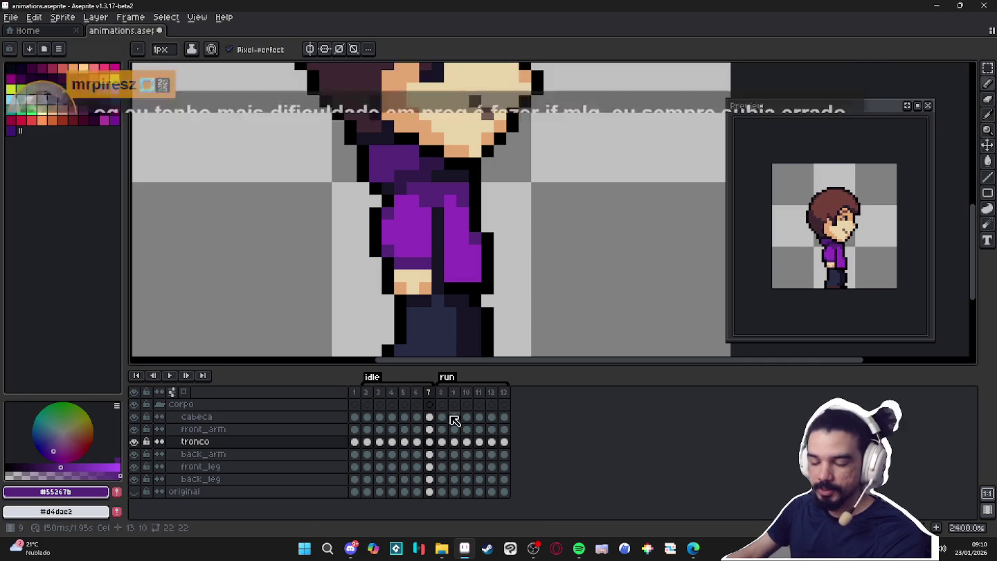
- Zoom out to 1600% and save animations.aseprite
scroll(405, 303, "down", 1)
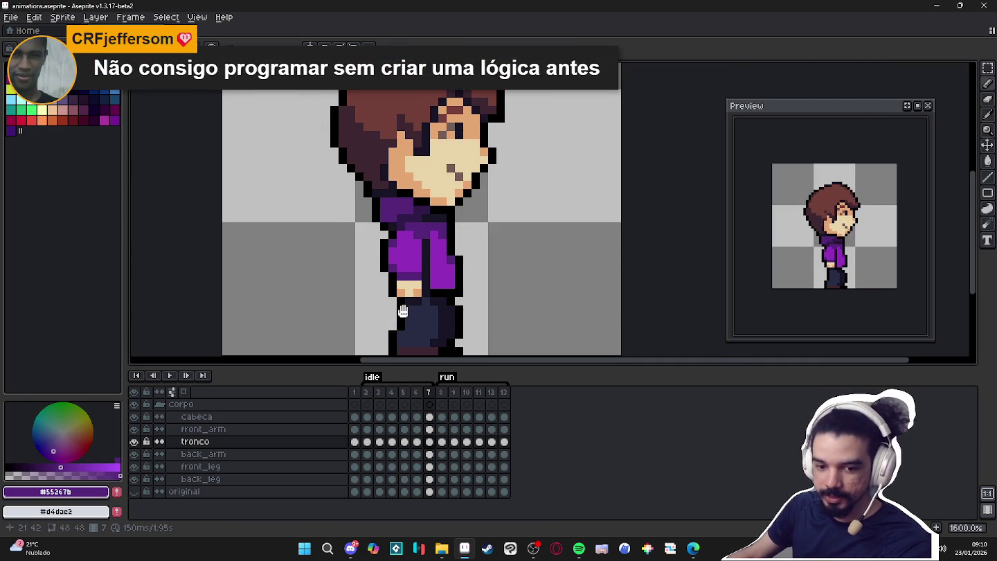
scroll(429, 306, "down", 1)
key("ctrl+s")
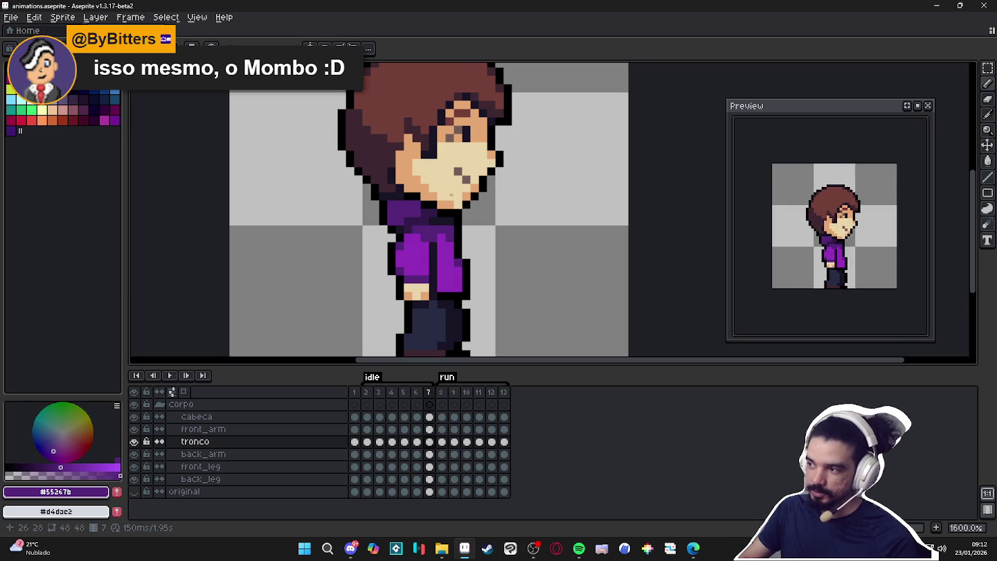
- Step through idle frames 2–7, eyedropping the darker purple #321b4a on frame 6
scroll(451, 232, "down", 1)
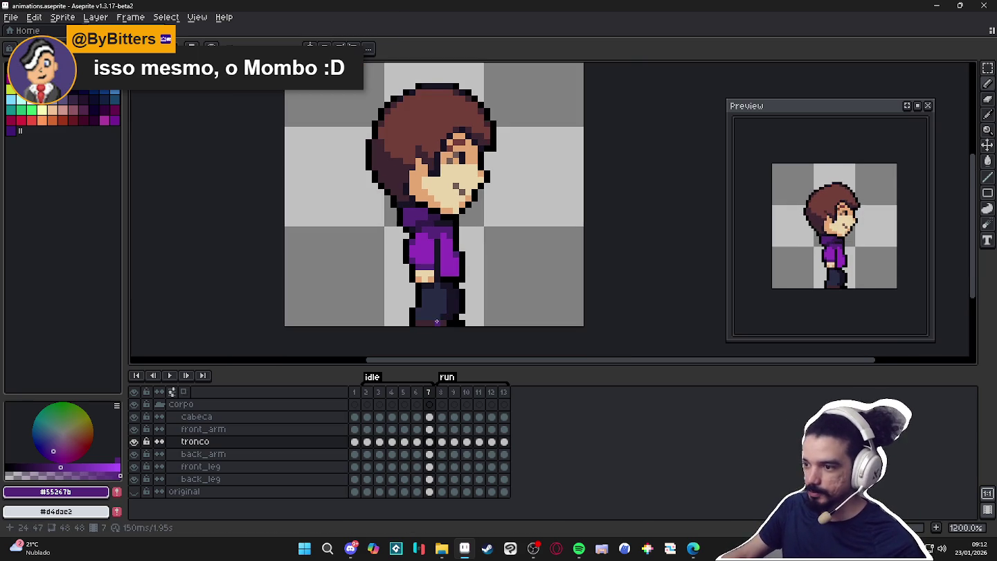
left_click(368, 394)
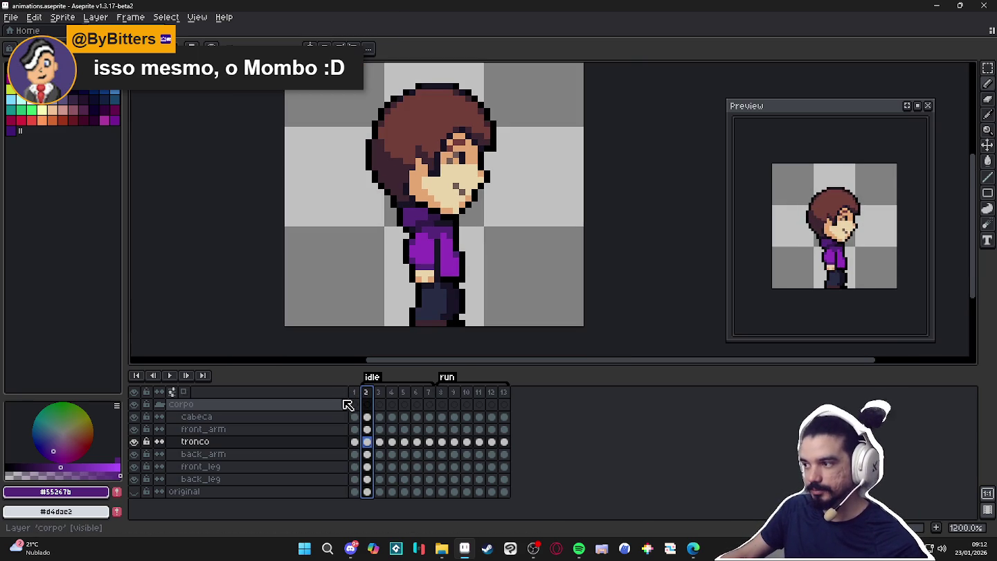
left_click(380, 395)
left_click(391, 396)
left_click(406, 395)
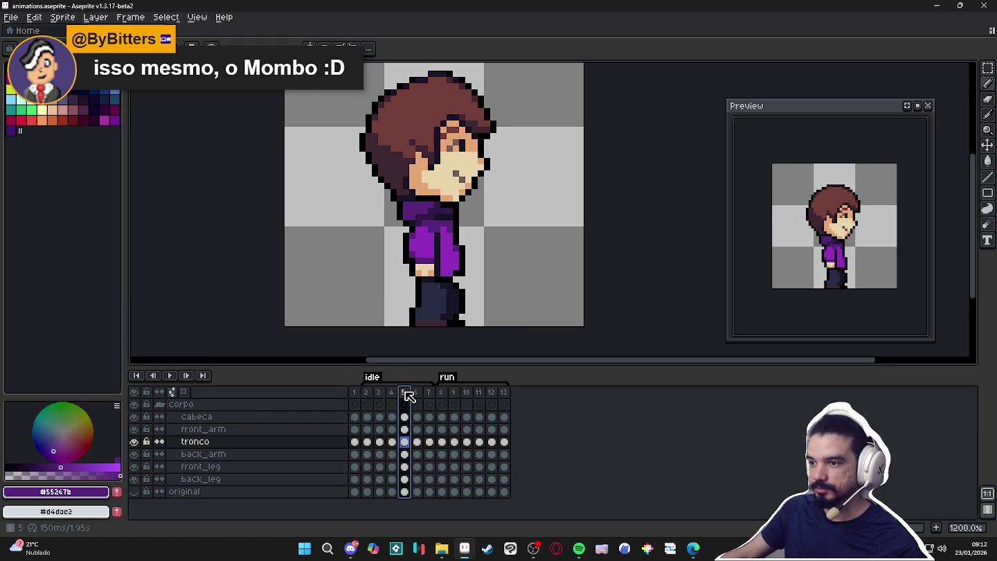
left_click(415, 393)
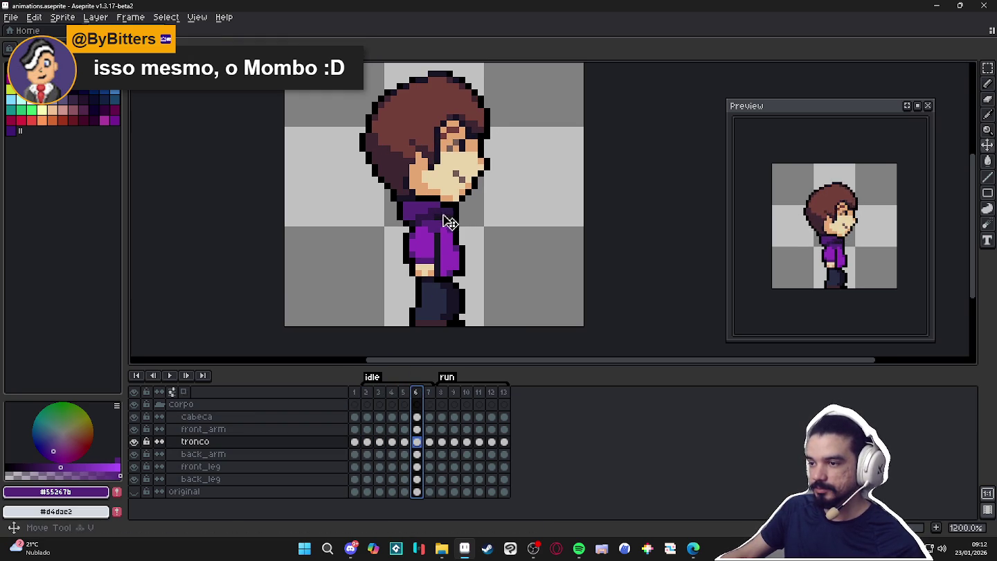
left_click(434, 260, "alt")
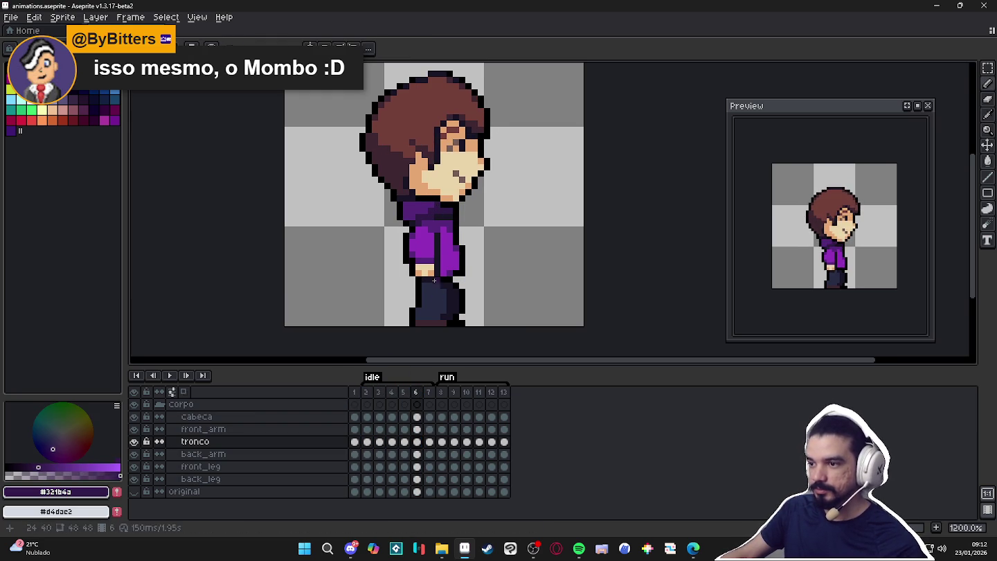
left_click(428, 394)
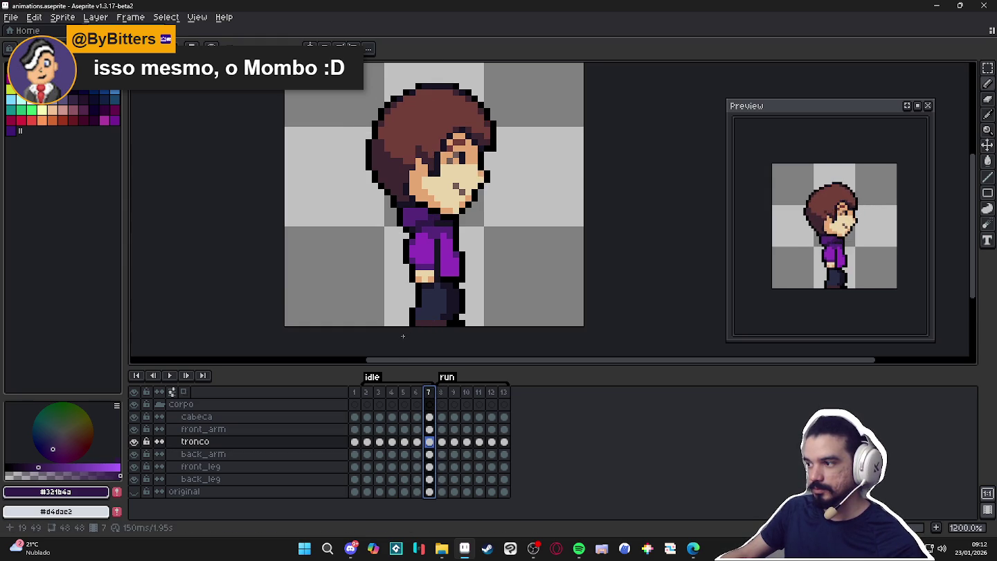
- On frame 5, select the back_leg layer and sample black and #181425 from the leg
left_click(366, 393)
left_click(380, 399)
left_click(392, 395)
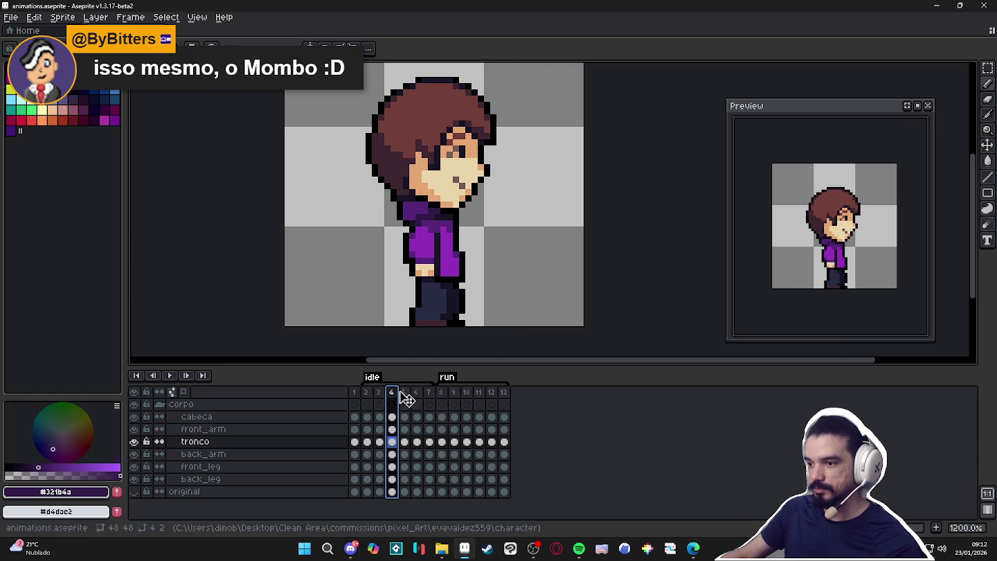
left_click(404, 392)
left_click(463, 290, "ctrl")
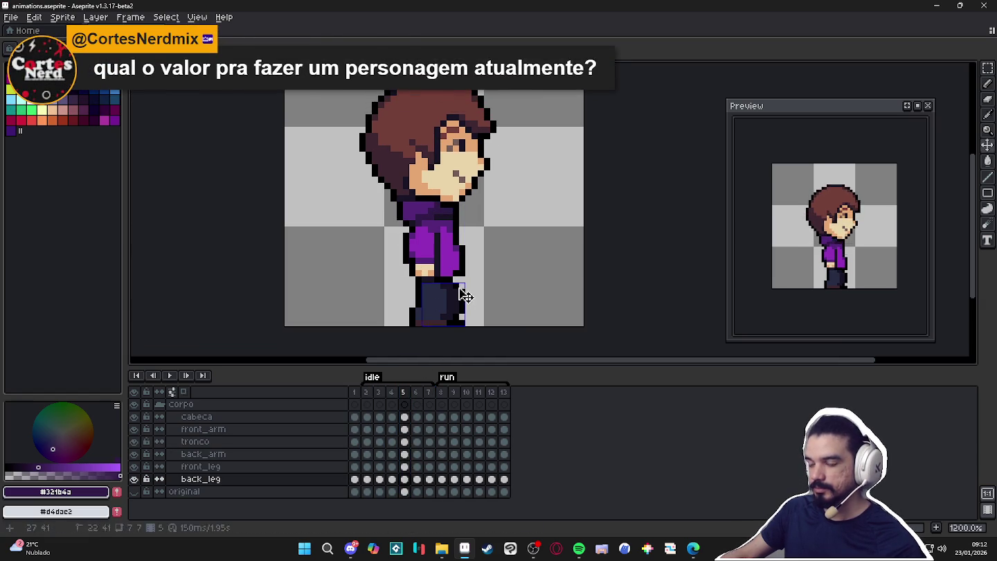
left_click(457, 281, "alt")
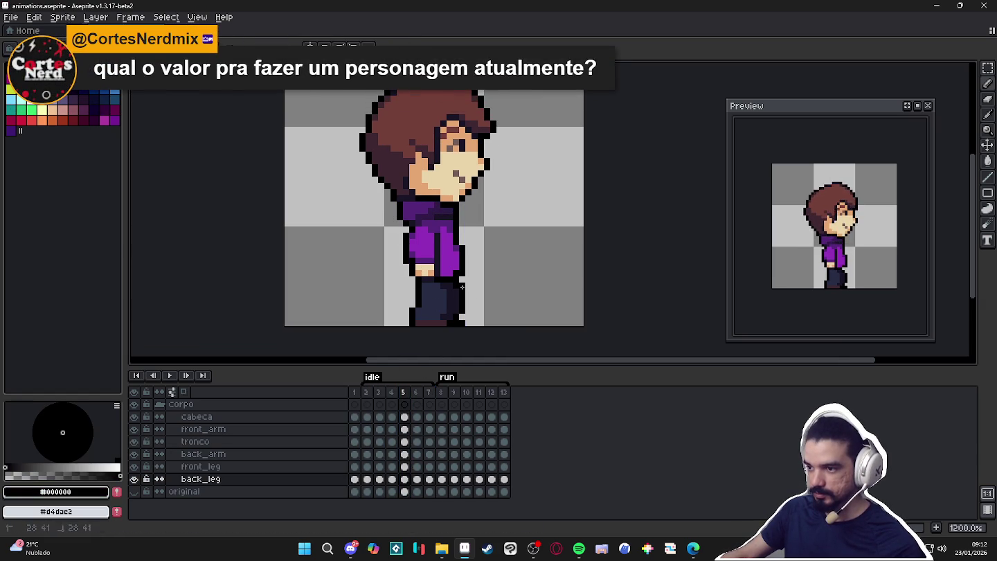
left_click(457, 285, "alt")
left_click(457, 316, "alt")
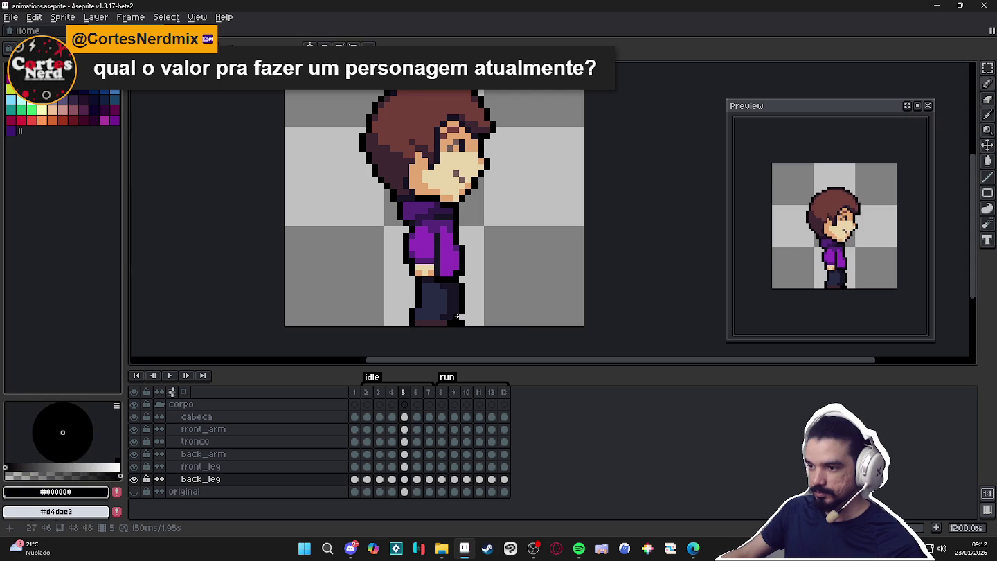
- Erase stray leg pixels, then on frame 6 resample #181425 and black for pencilling
key("e")
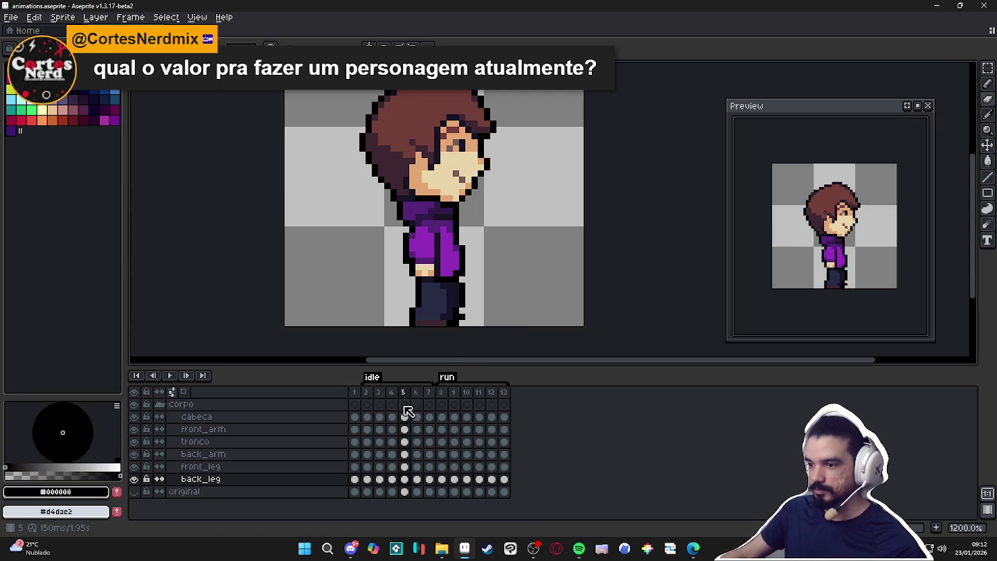
left_click(416, 397)
key("v")
key("b")
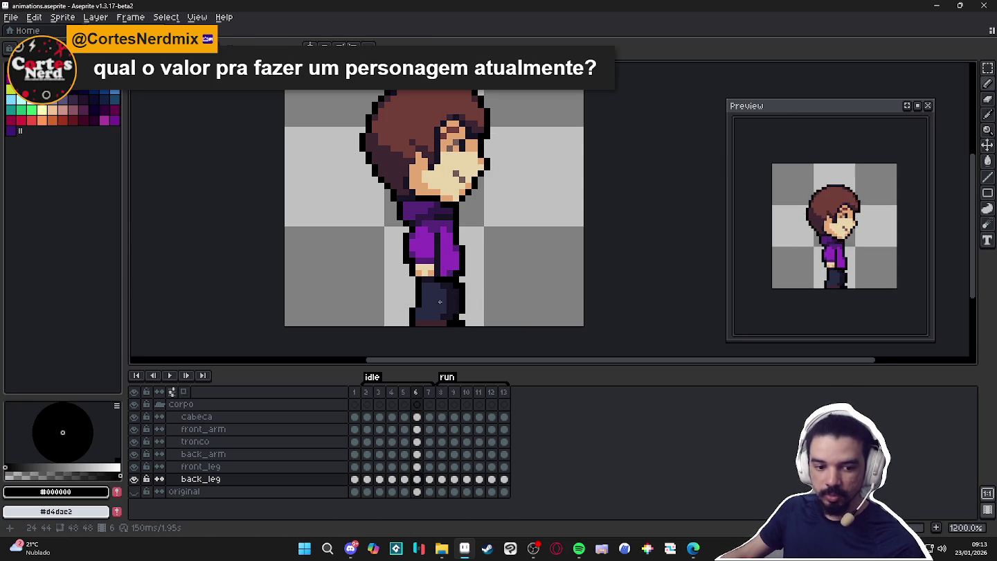
key("alt")
left_click(456, 287, "alt")
left_click(468, 317, "alt")
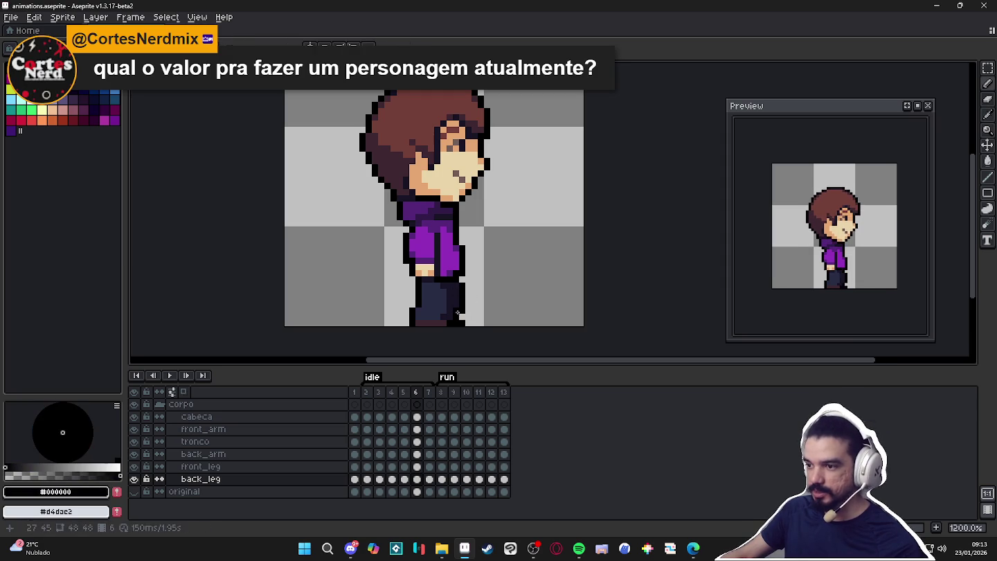
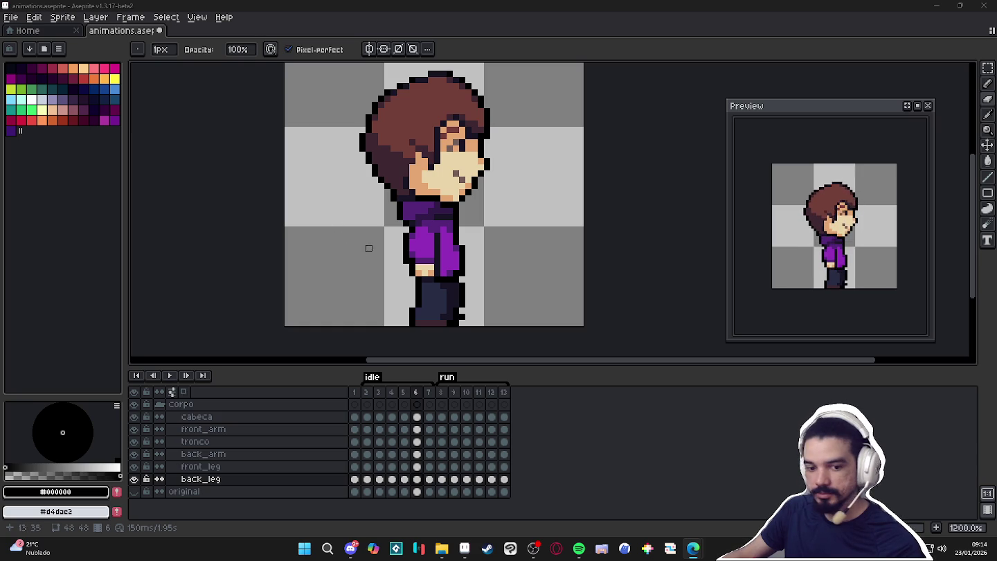
- Select the head layer and compare the first run frame with idle frame 2
scroll(388, 229, "down", 2)
key("v")
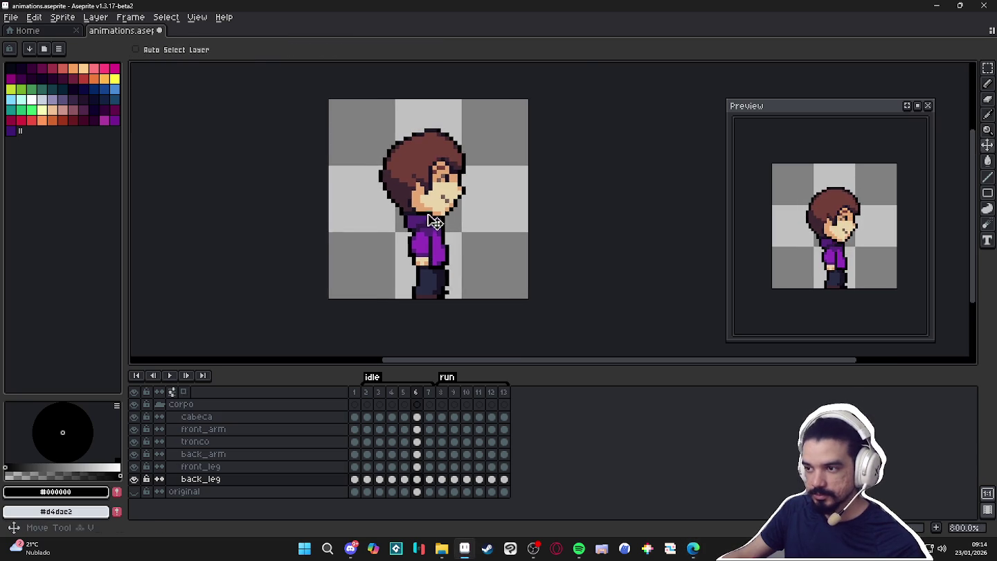
left_click(432, 217)
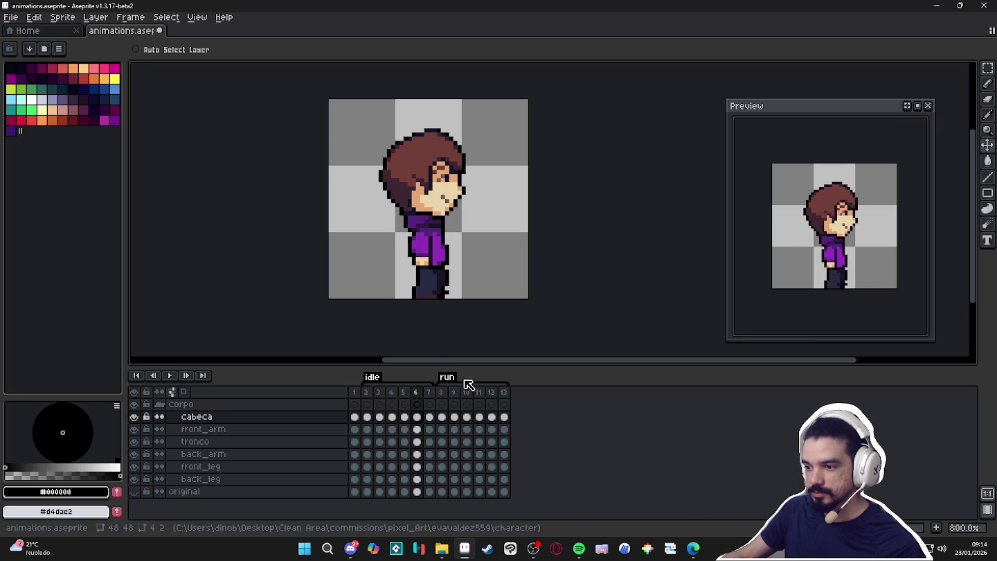
left_click(441, 392)
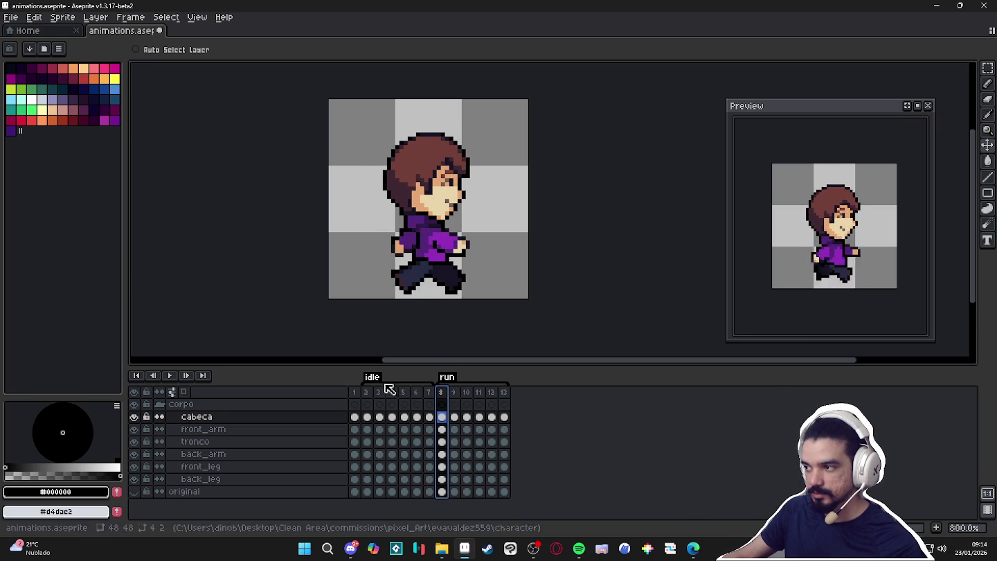
left_click(364, 393)
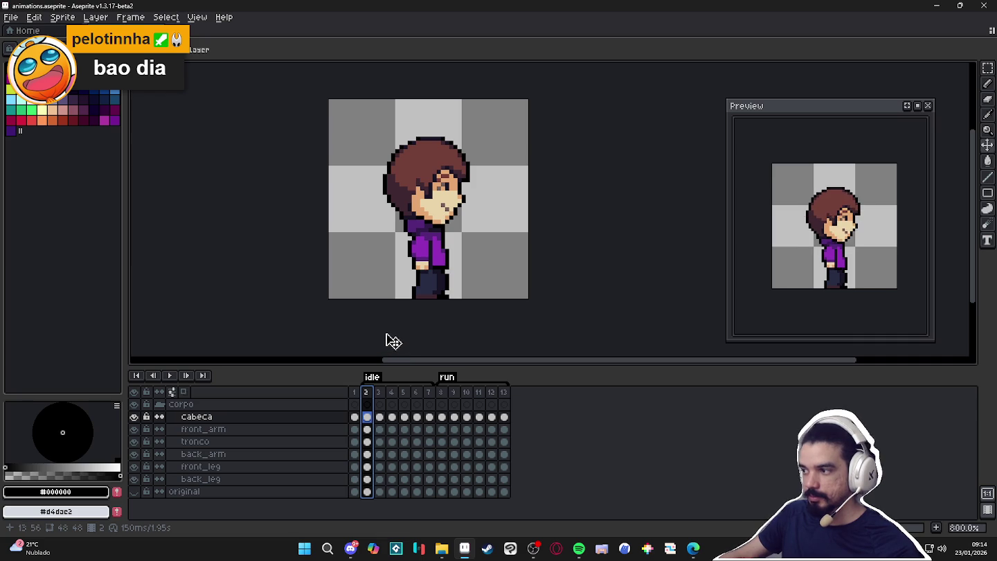
- Step forward through the idle frames up to frame 7
key("Right")
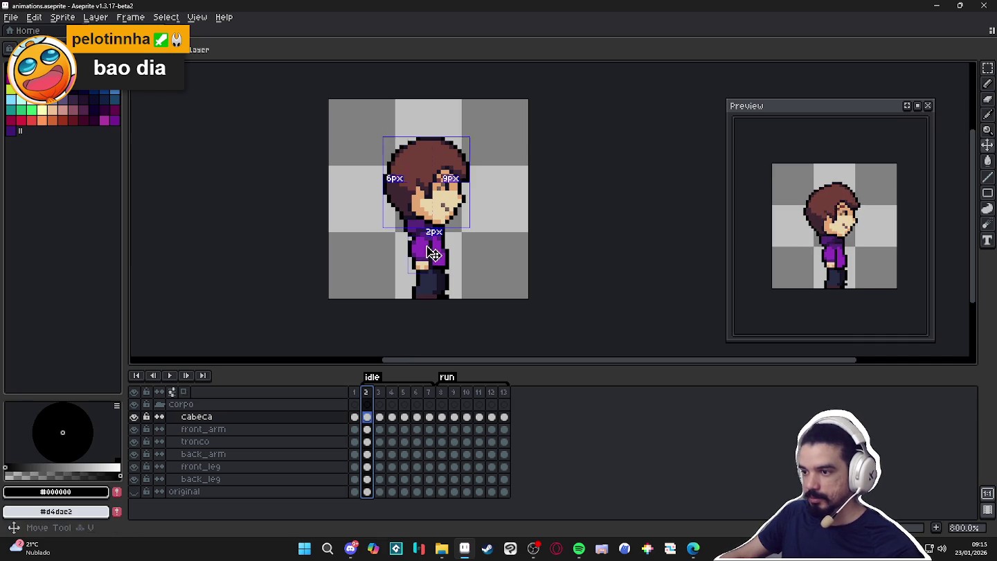
key("Down")
scroll(429, 283, "up", 3)
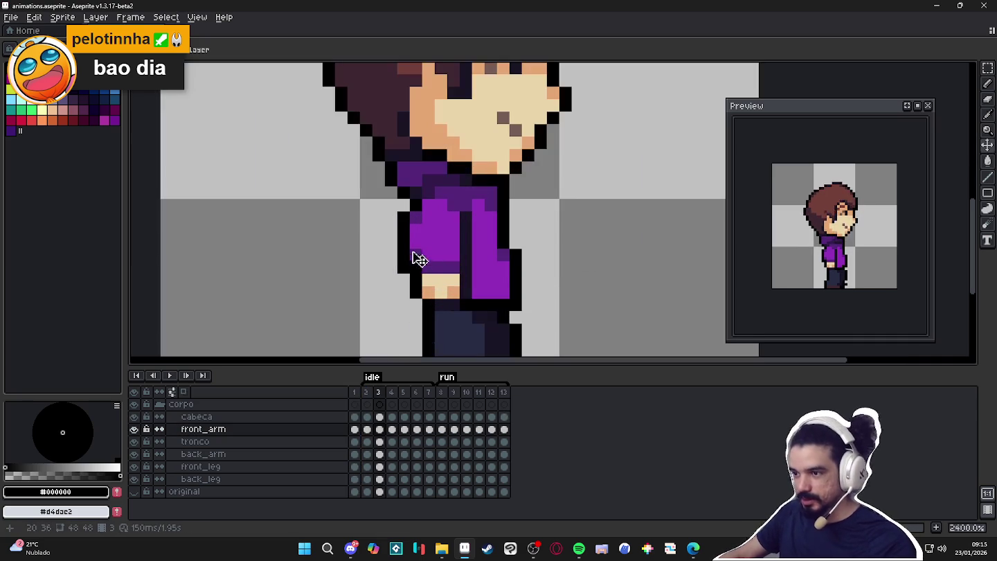
key("Down")
key("Down")
key("b")
key("Right")
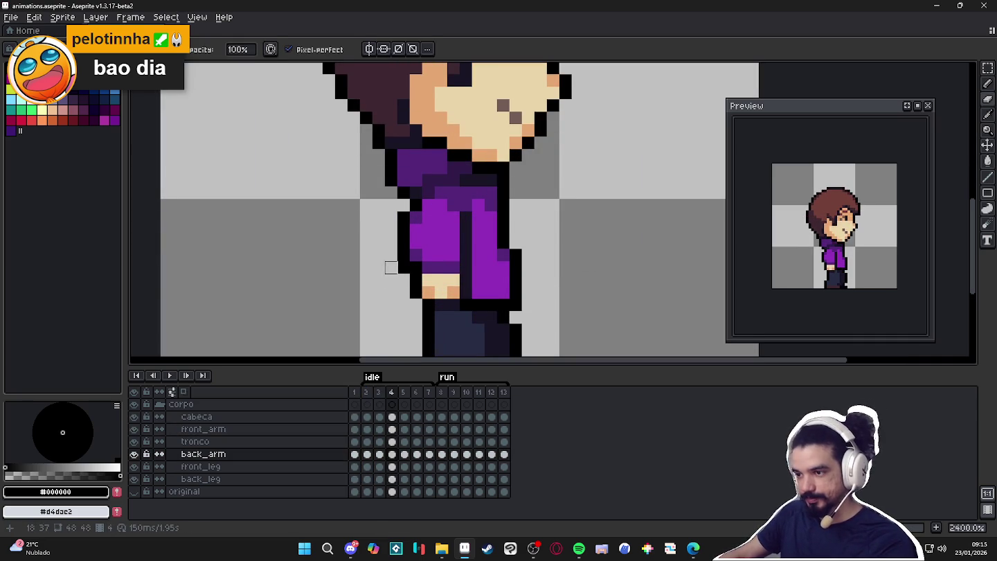
key("Right")
key("Right")
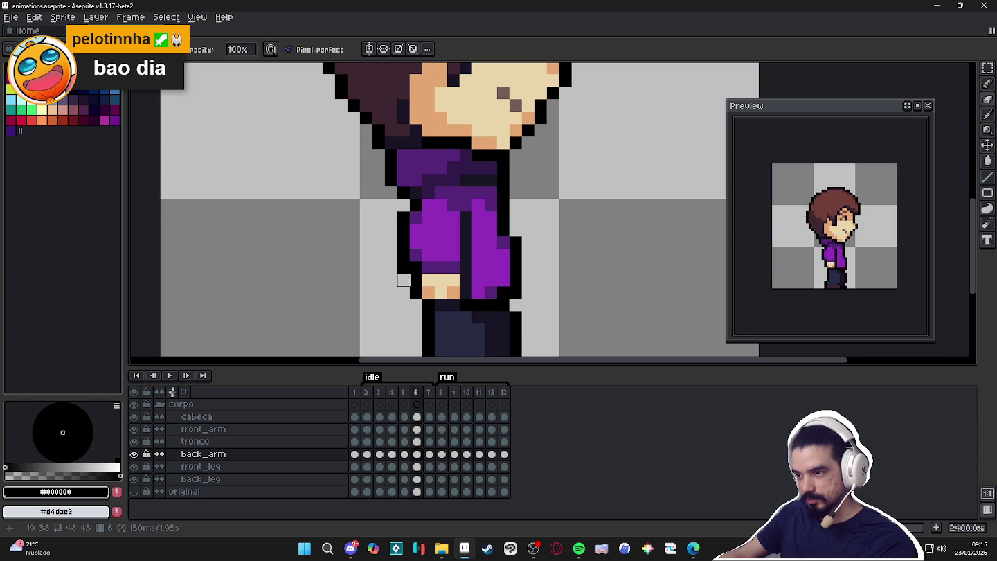
key("Right")
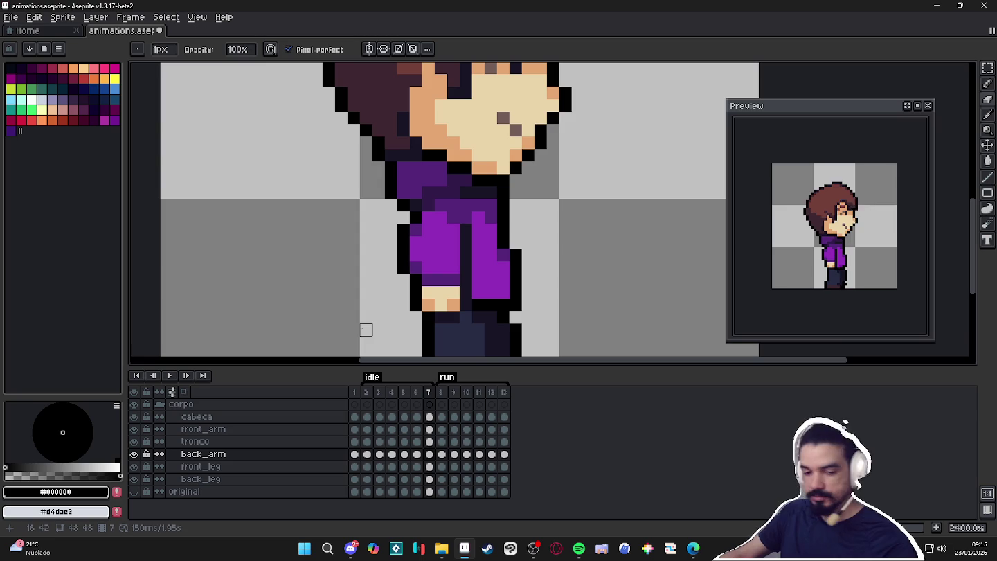
scroll(453, 294, "down", 4)
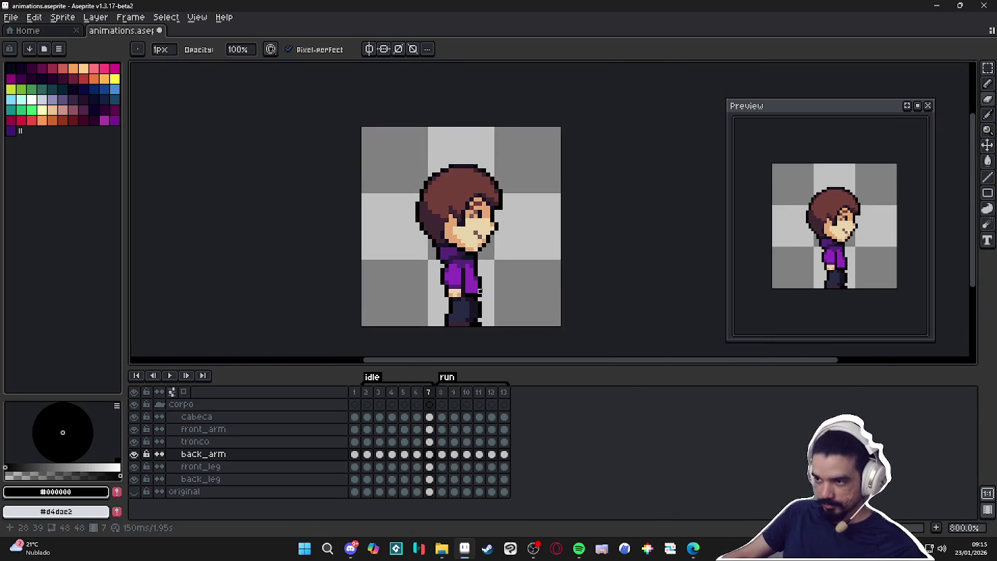
- Save the animation and export the idle tag over spr_player_idle.gif, confirming the overwrite
key("ctrl+s")
key("ctrl+alt+shift+s")
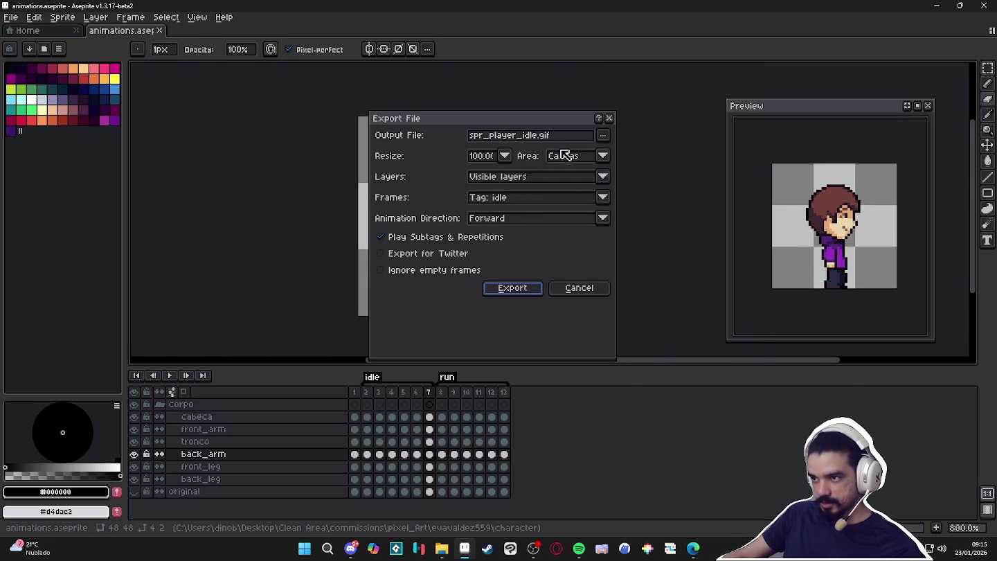
left_click(515, 291)
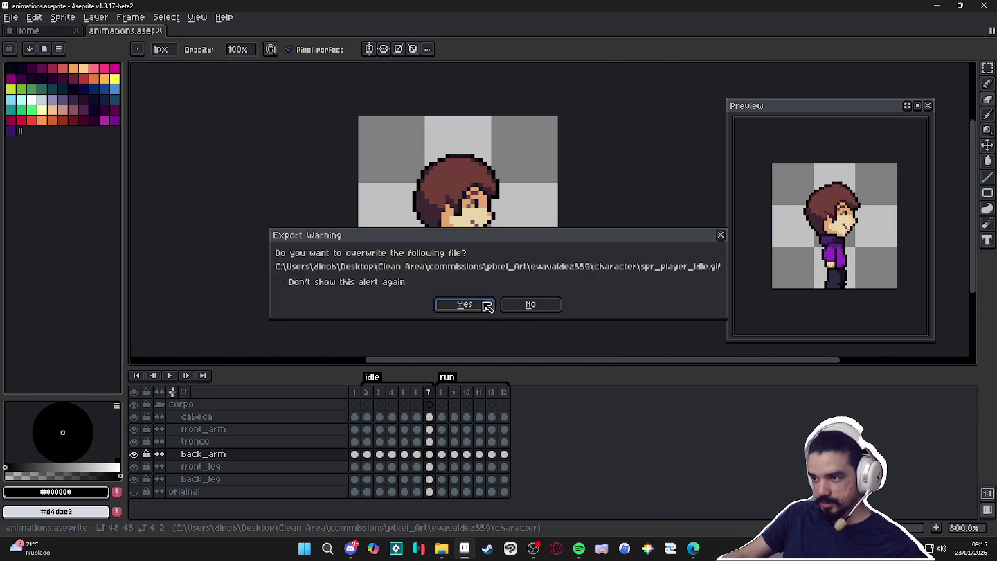
left_click(489, 305)
left_click(304, 548)
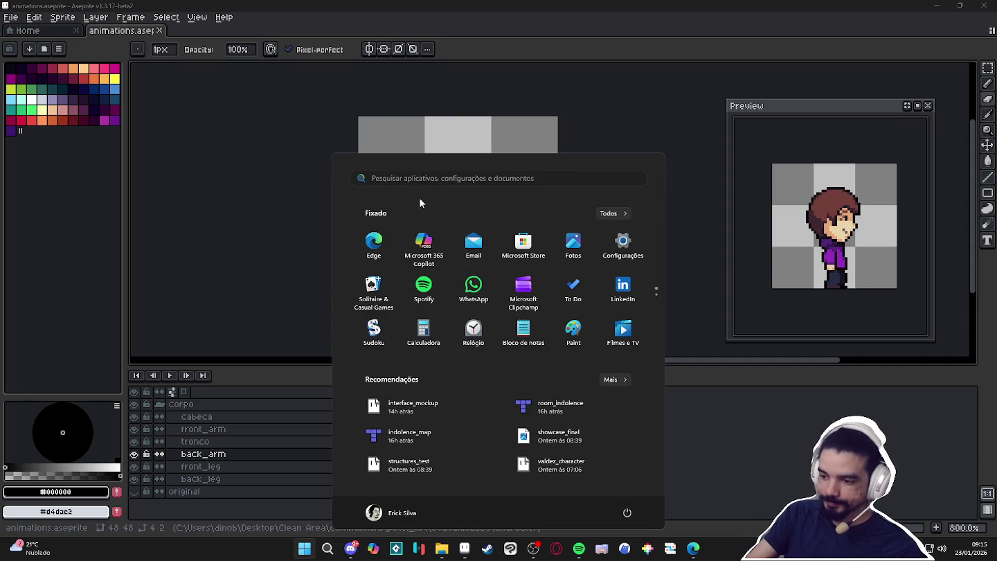
- Find GameMaker in the Steam library via a 'game' search and launch it
type("ga")
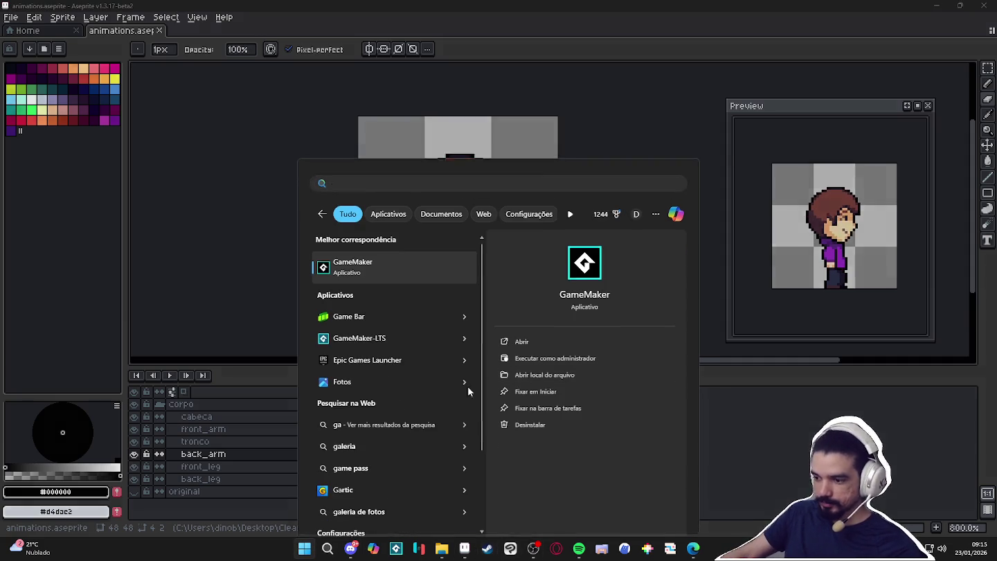
left_click(487, 548)
left_click(109, 27)
left_click(79, 93)
type("game")
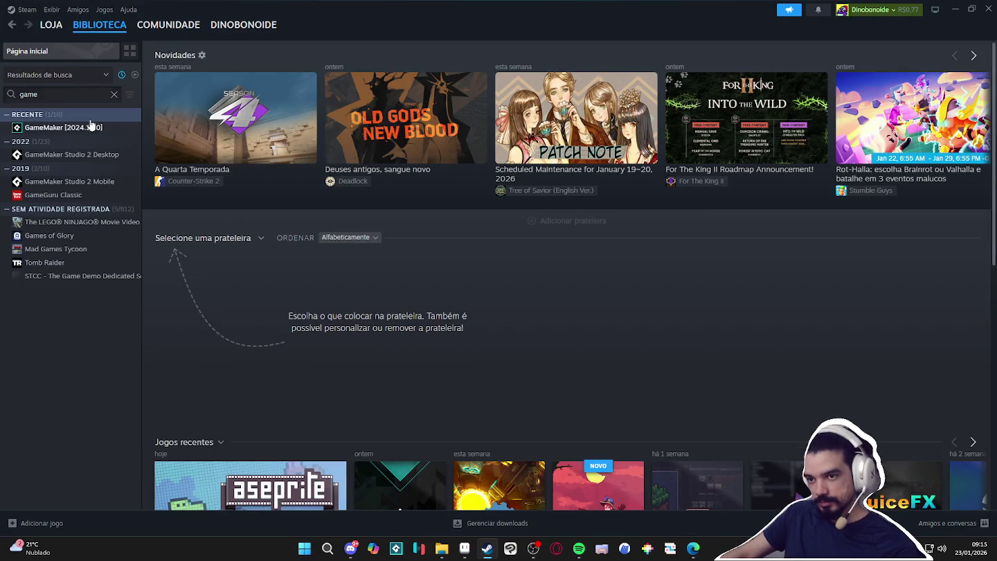
left_click(94, 128)
left_click(207, 233)
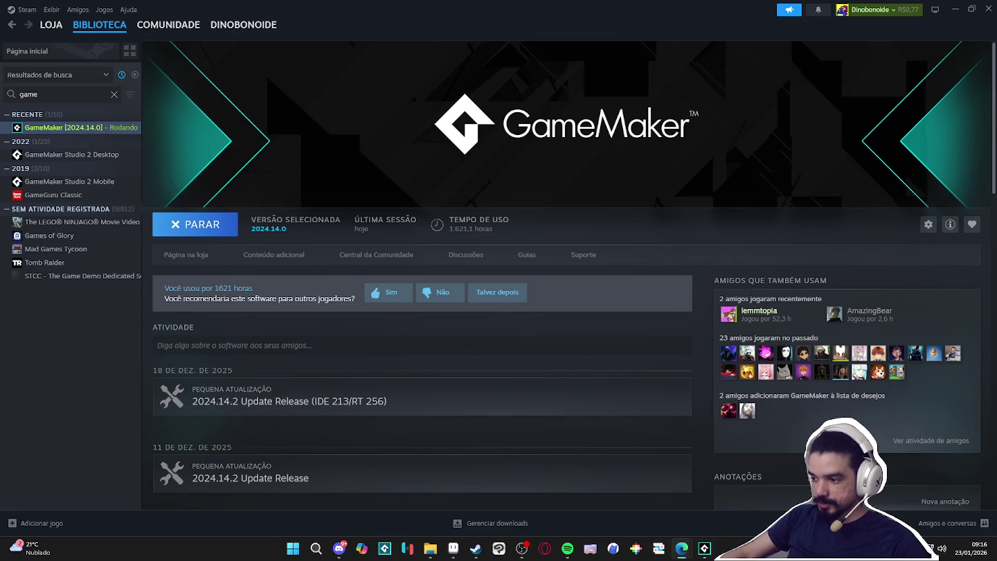
left_click(704, 548)
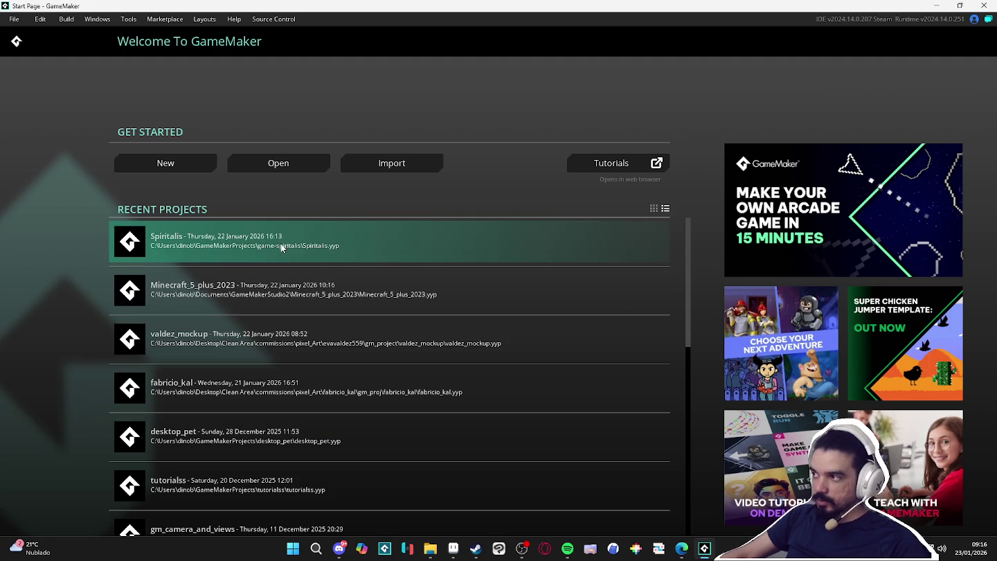
- Open the valdez_mockup project and animate the sprites in the Room1 preview
left_click(287, 340)
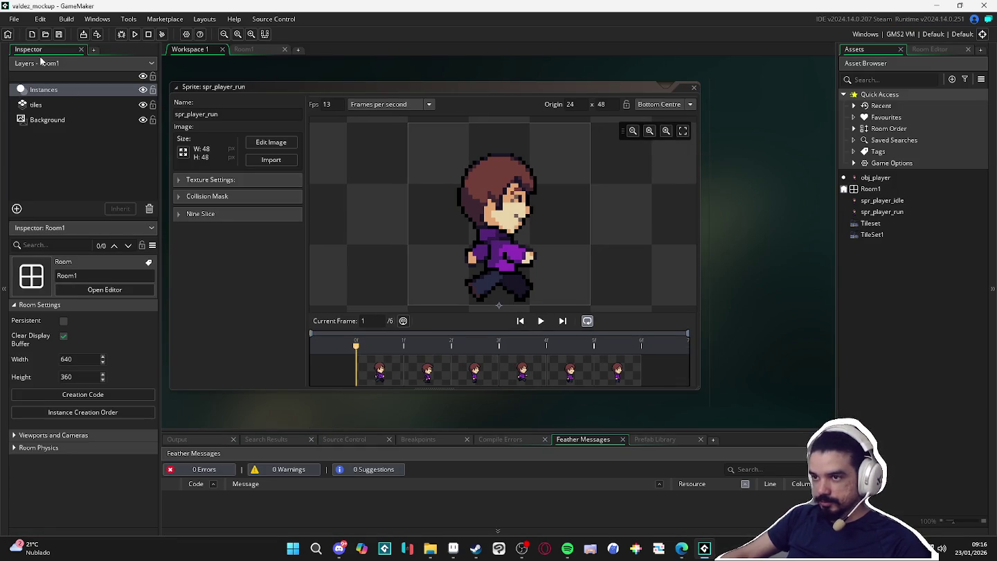
left_click(254, 47)
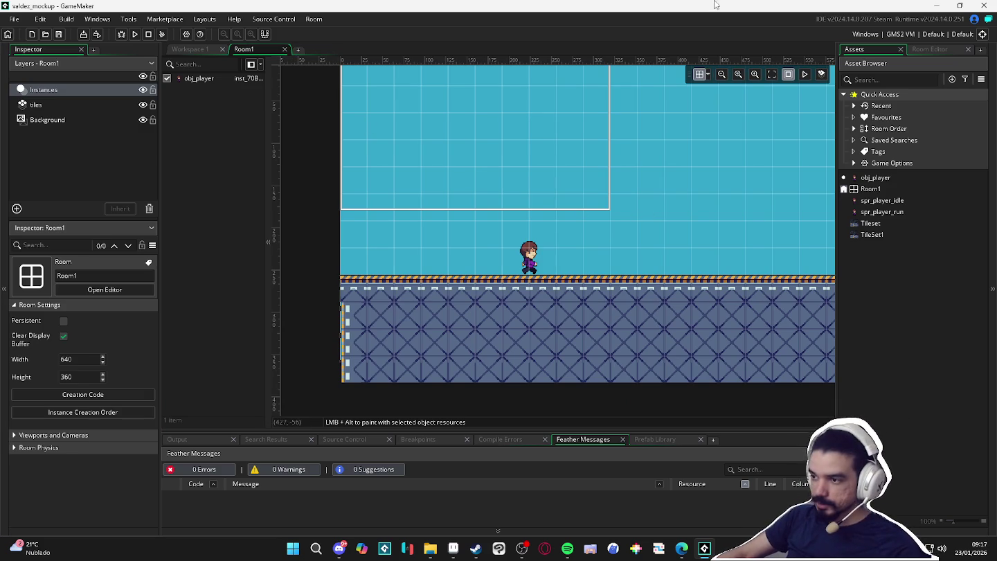
left_click(805, 75)
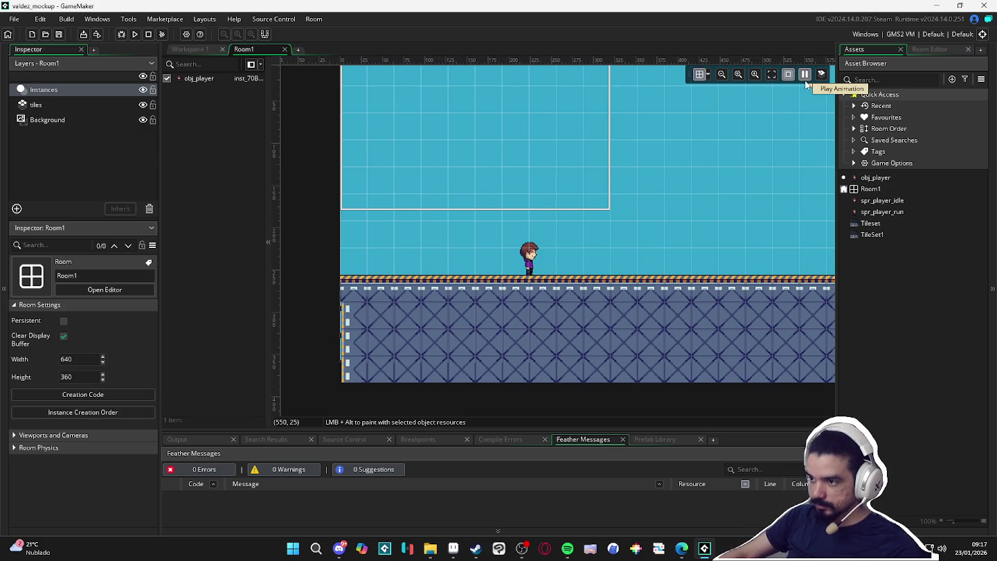
scroll(650, 209, "up", 2)
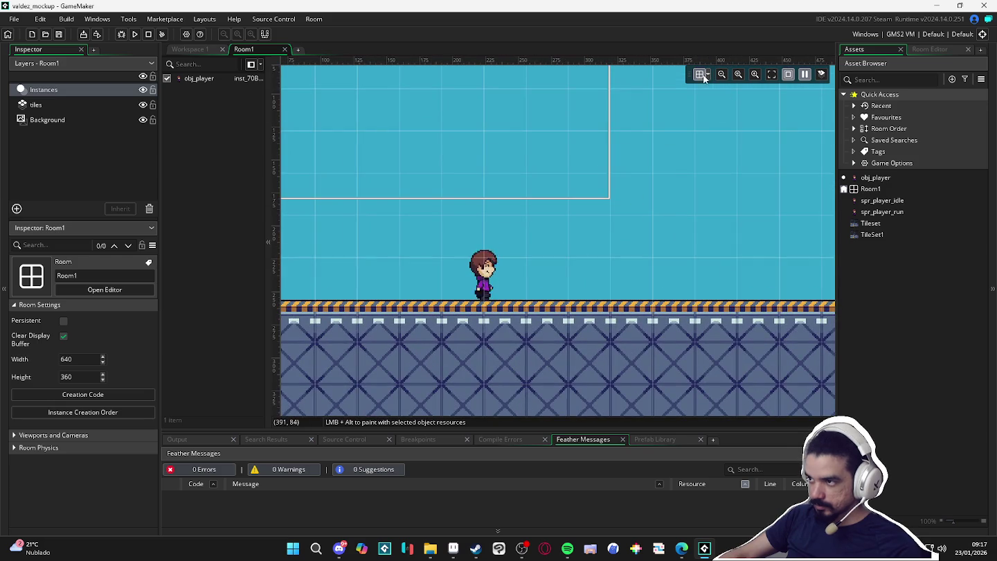
- Reimport spr_player_idle.gif from the character folder into spr_player_idle, then run the game
double_click(881, 201)
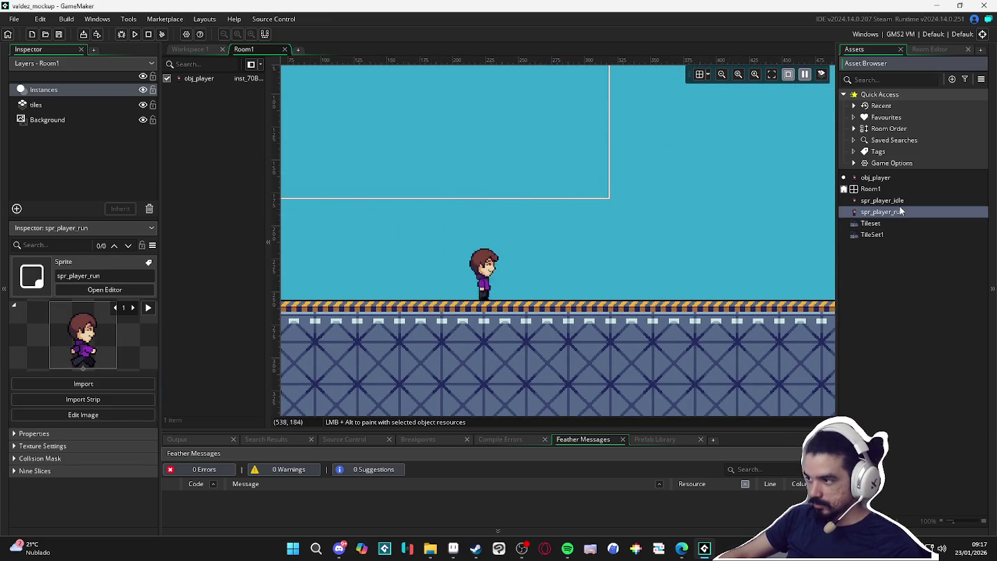
left_click(275, 162)
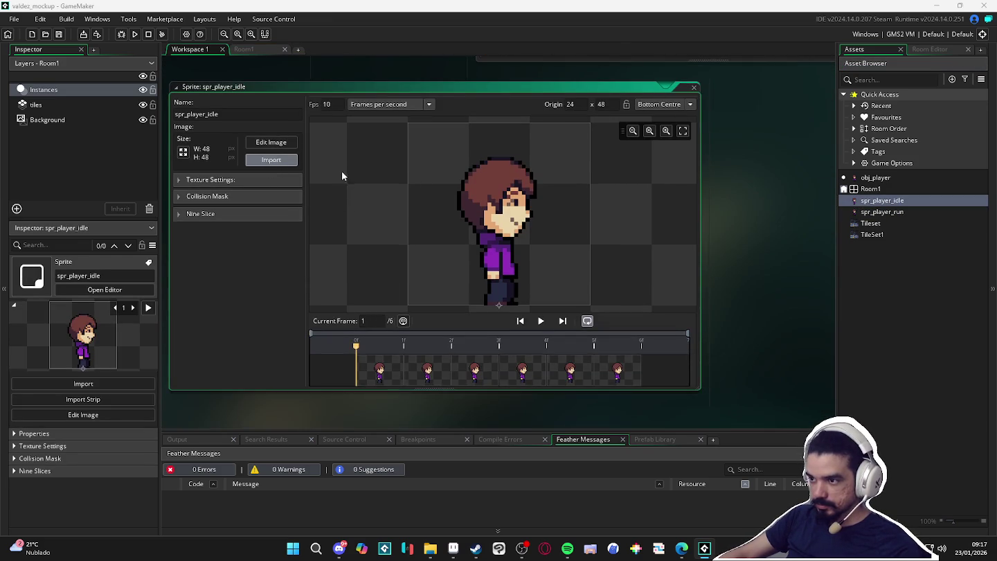
double_click(495, 146)
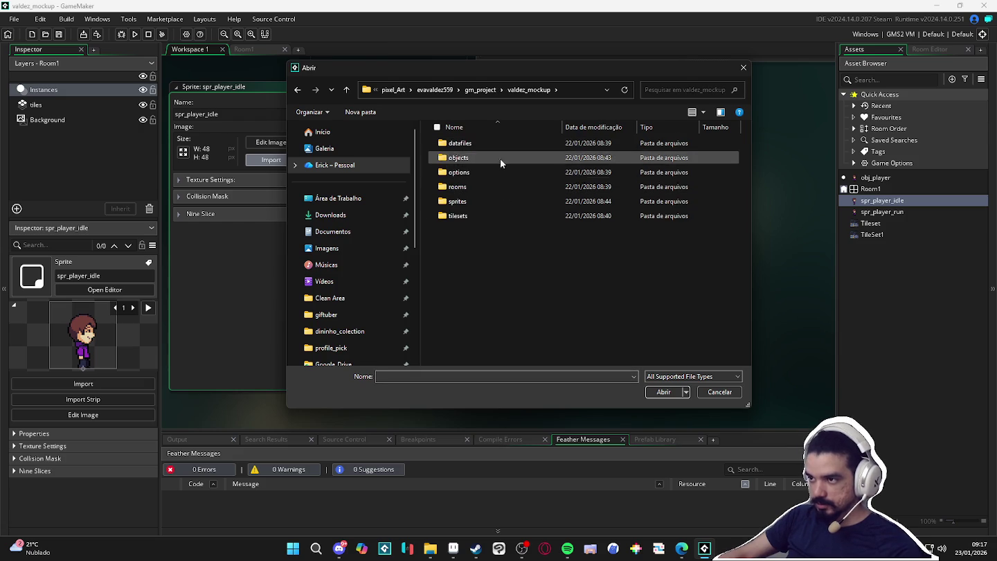
scroll(351, 310, "down", 3)
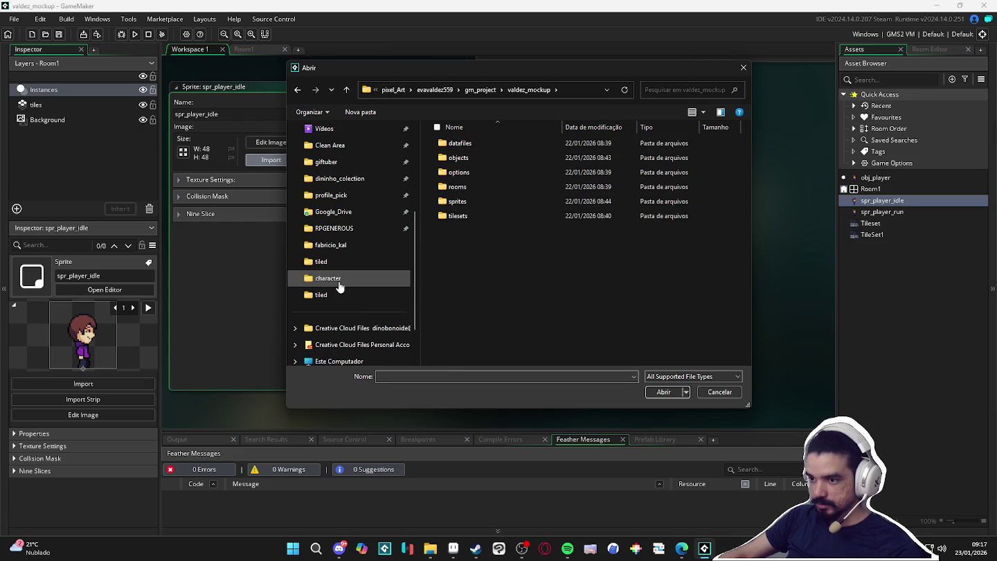
left_click(338, 278)
double_click(460, 154)
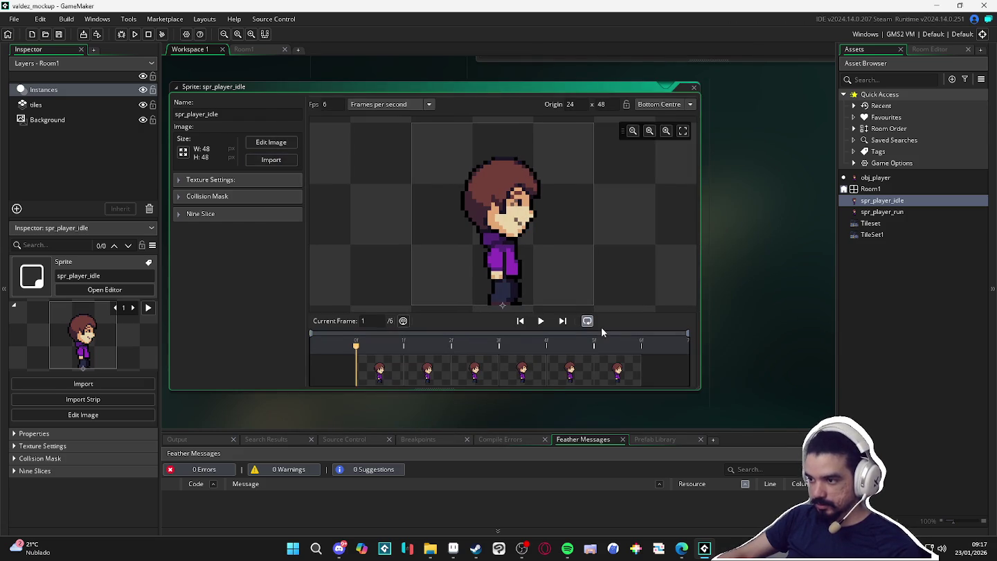
left_click(541, 321)
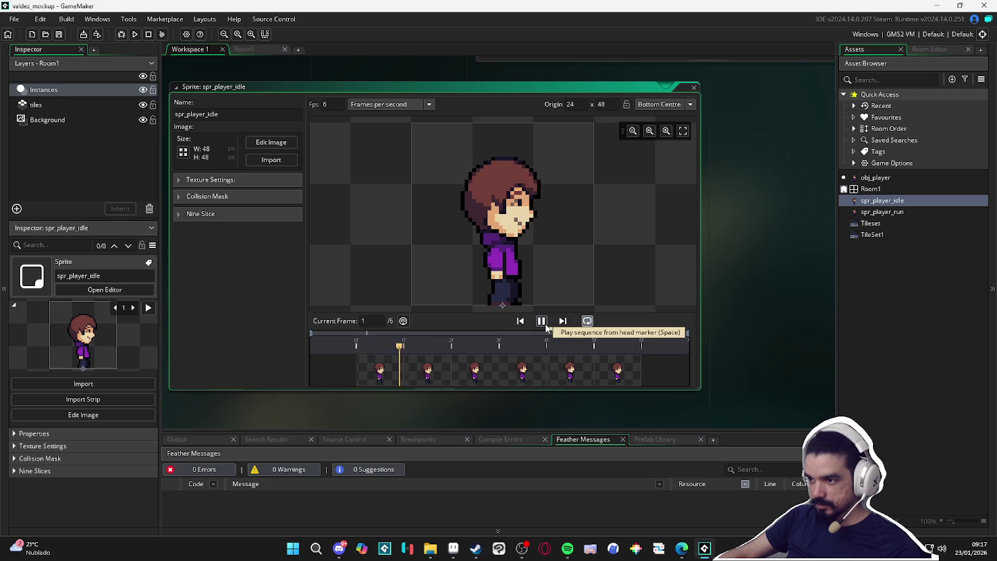
double_click(888, 213)
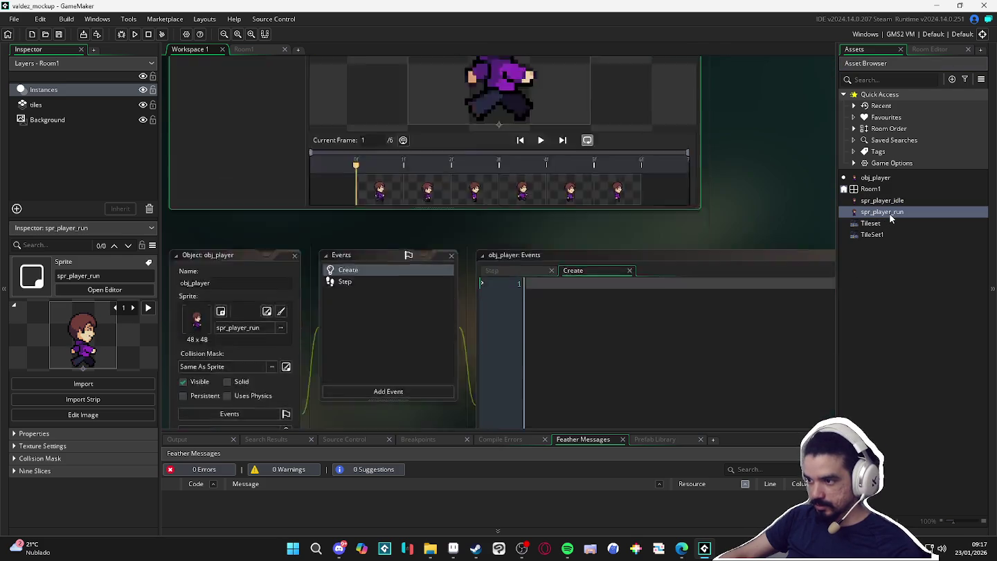
key("F5")
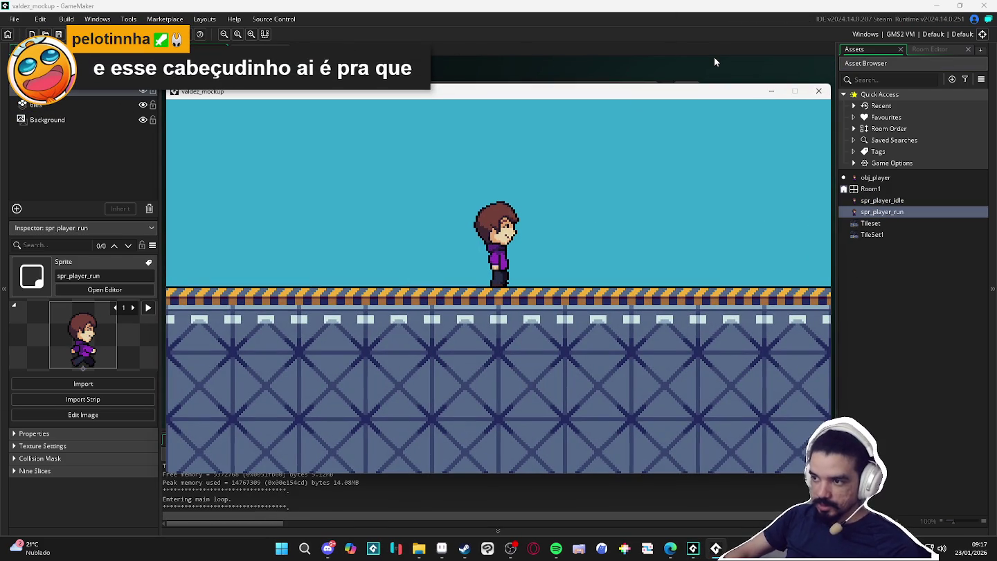
- Walk the character left and right with the arrow keys, then close the test game
key("Left")
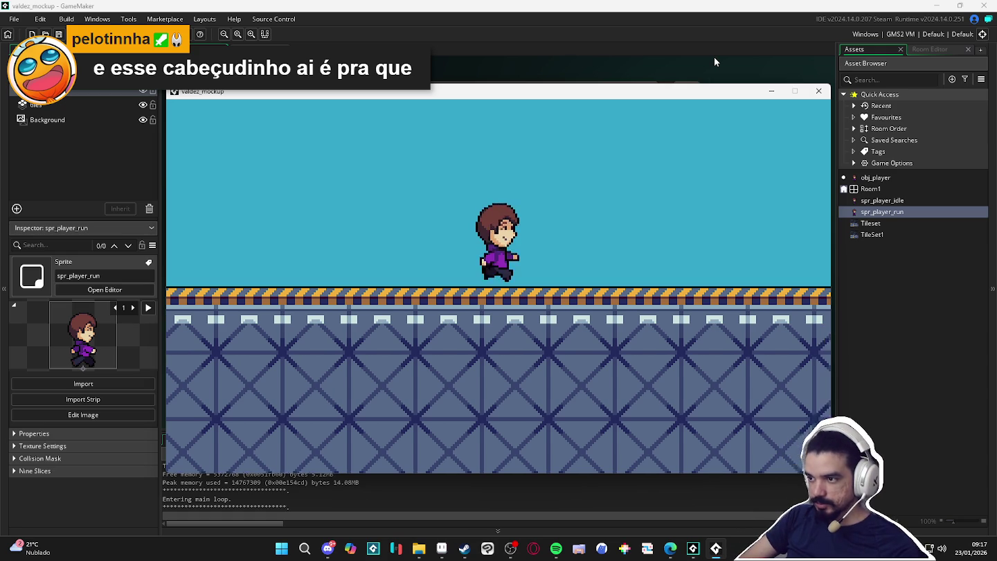
key("Left")
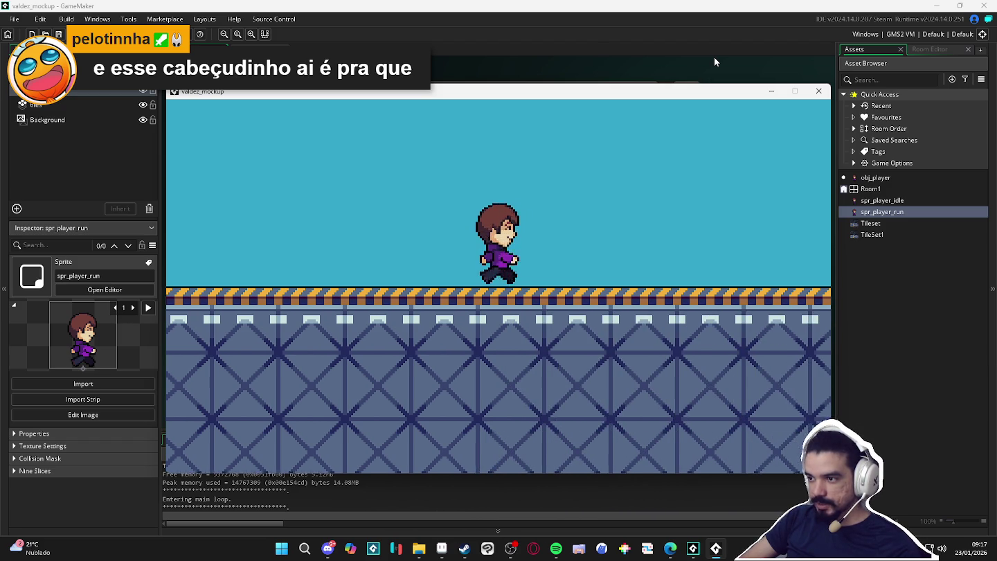
key("Right")
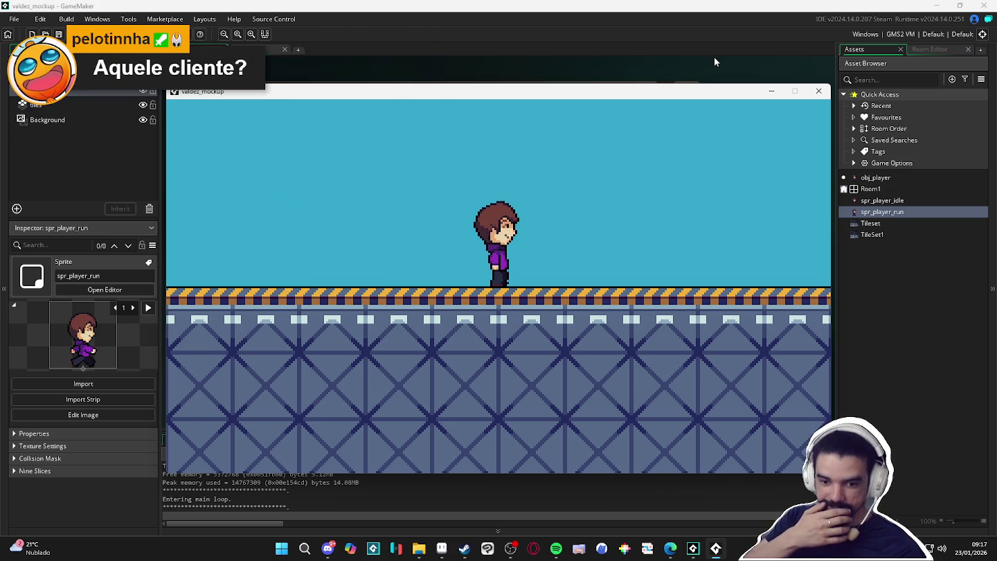
key("Right")
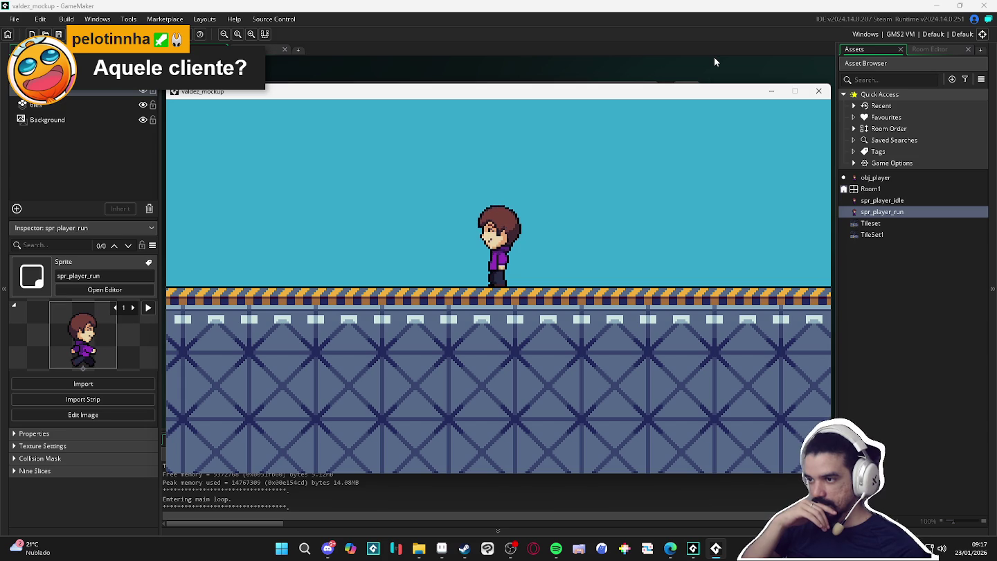
key("Right")
key("Right")
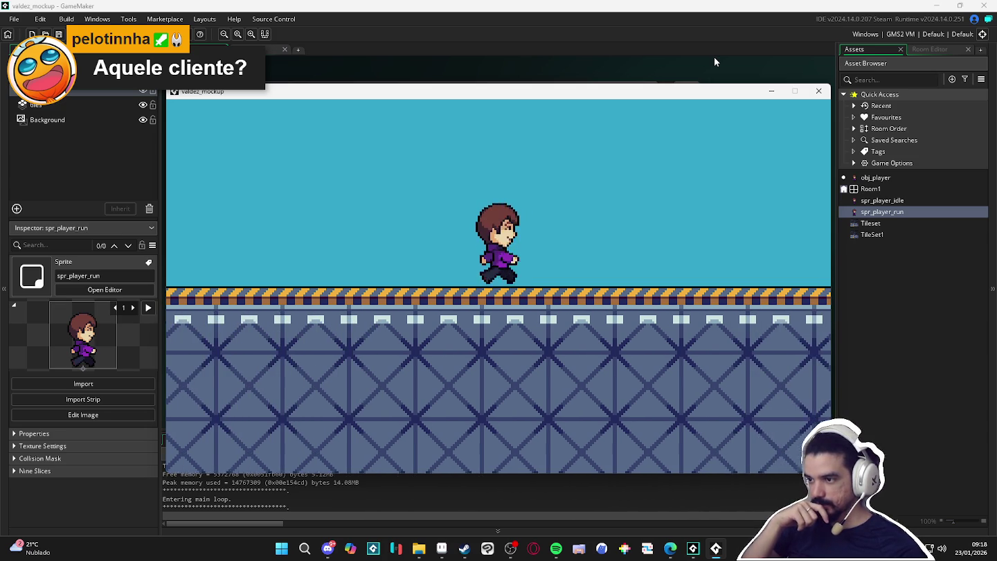
key("Right")
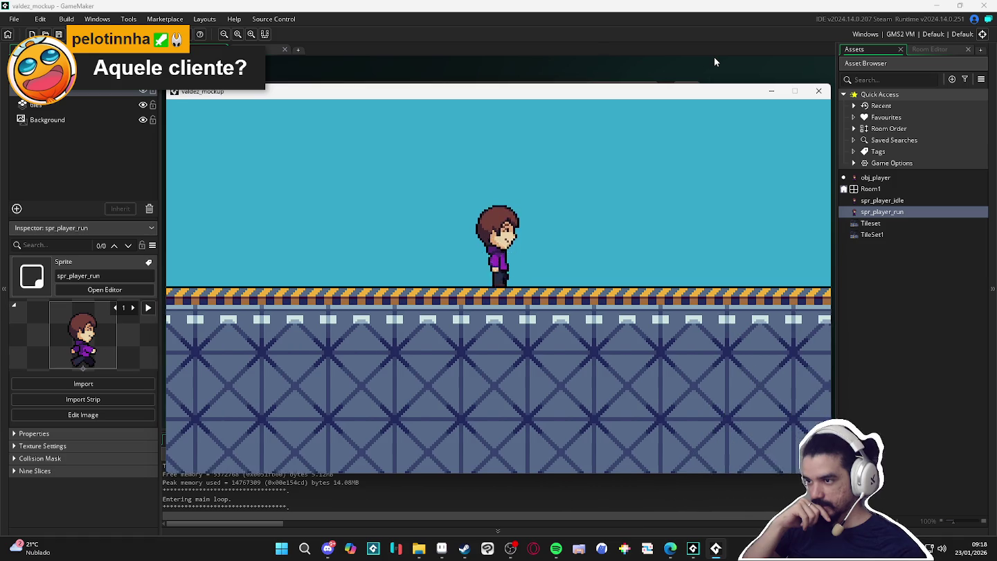
key("Right")
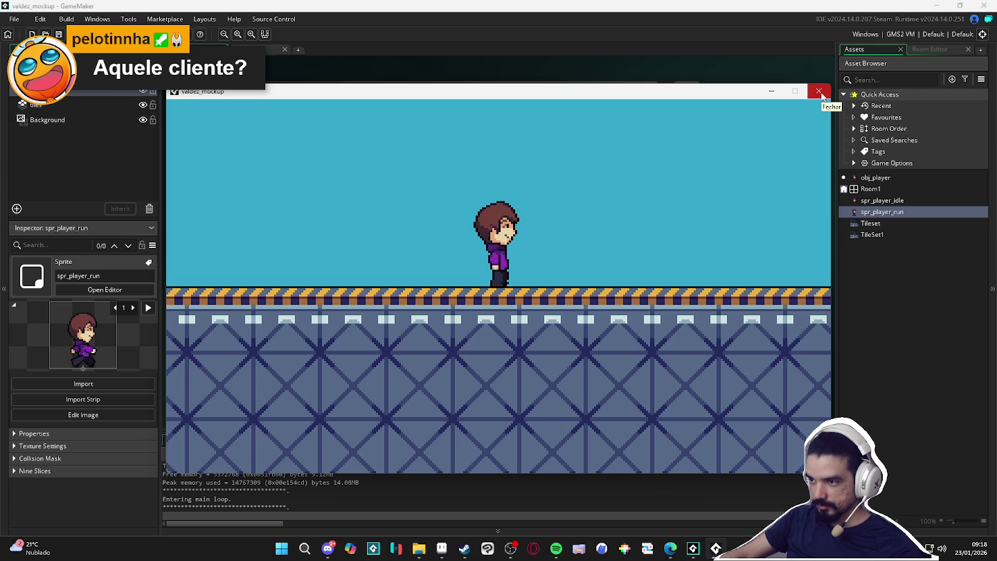
left_click(818, 91)
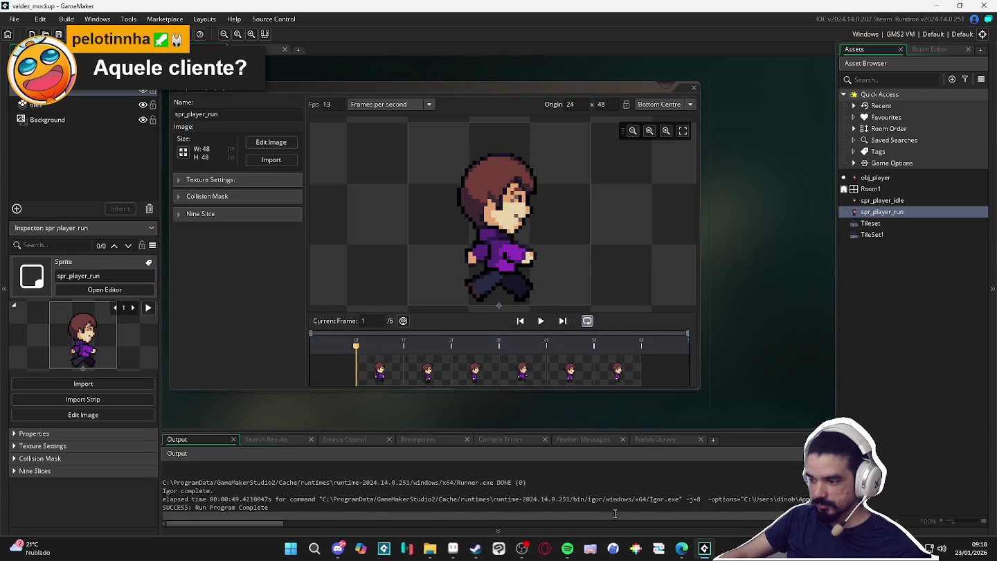
- Insert a new frame after frame 2 and move it to the end as frame 14
left_click(453, 548)
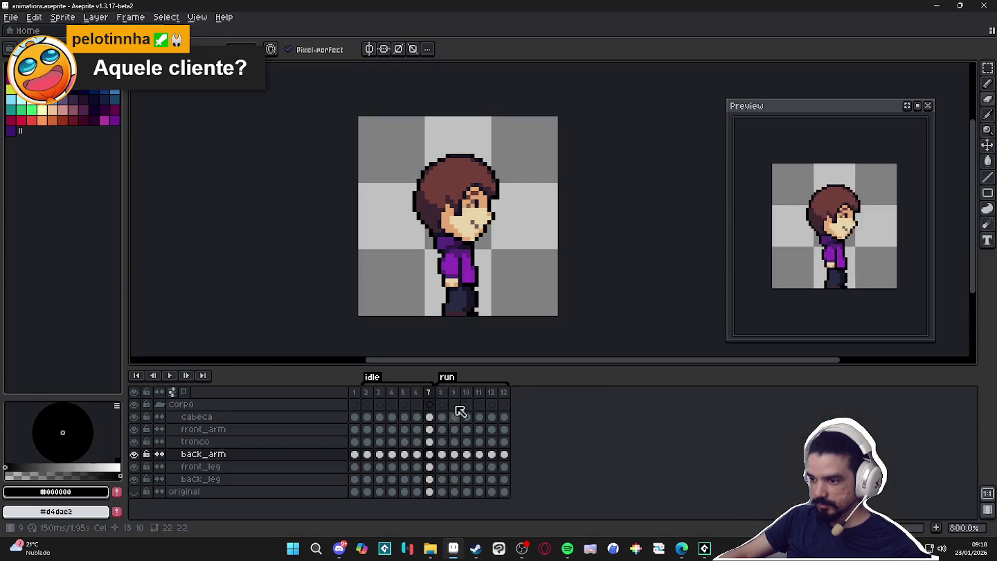
left_click(366, 392)
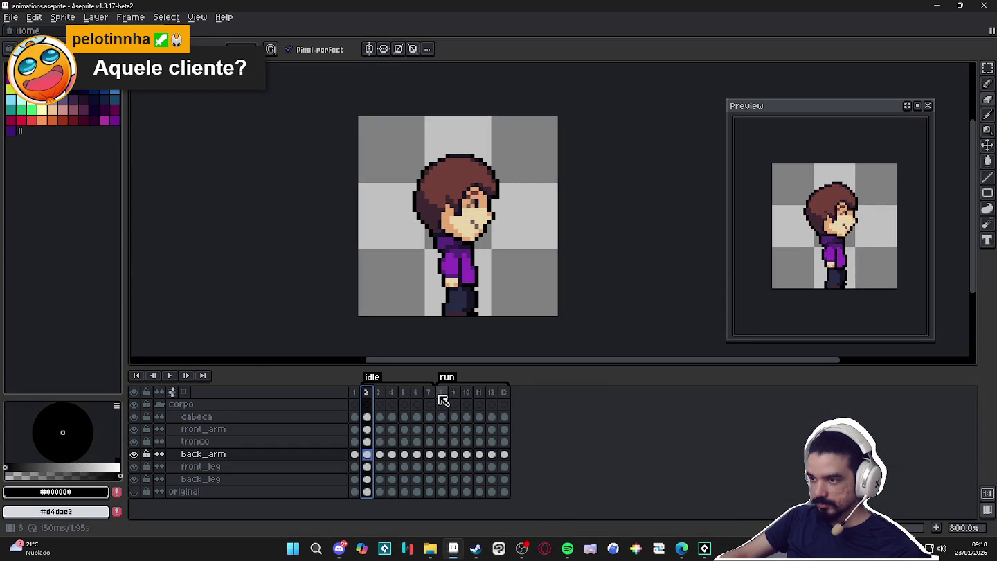
left_click(443, 400)
left_click(368, 396)
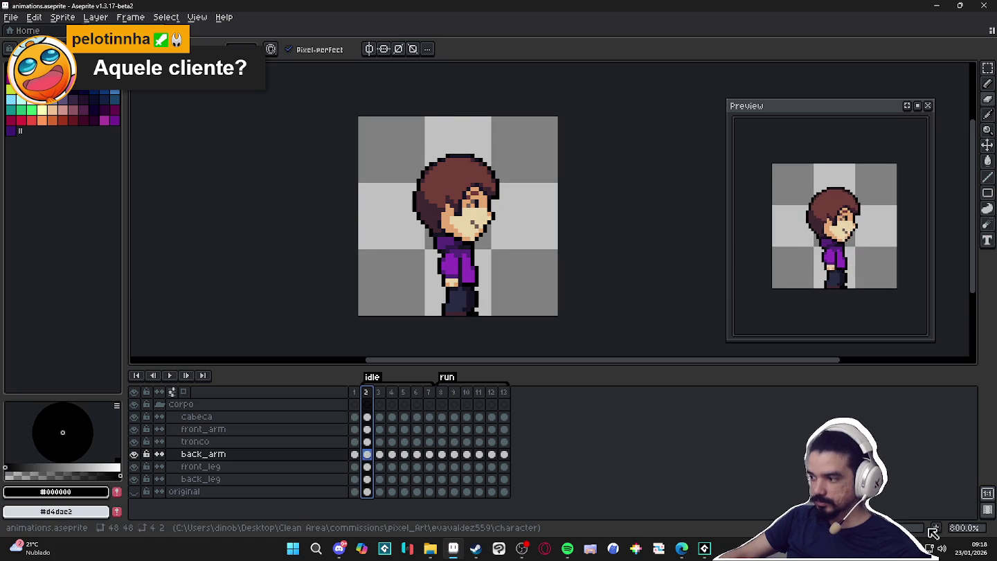
key("alt+n")
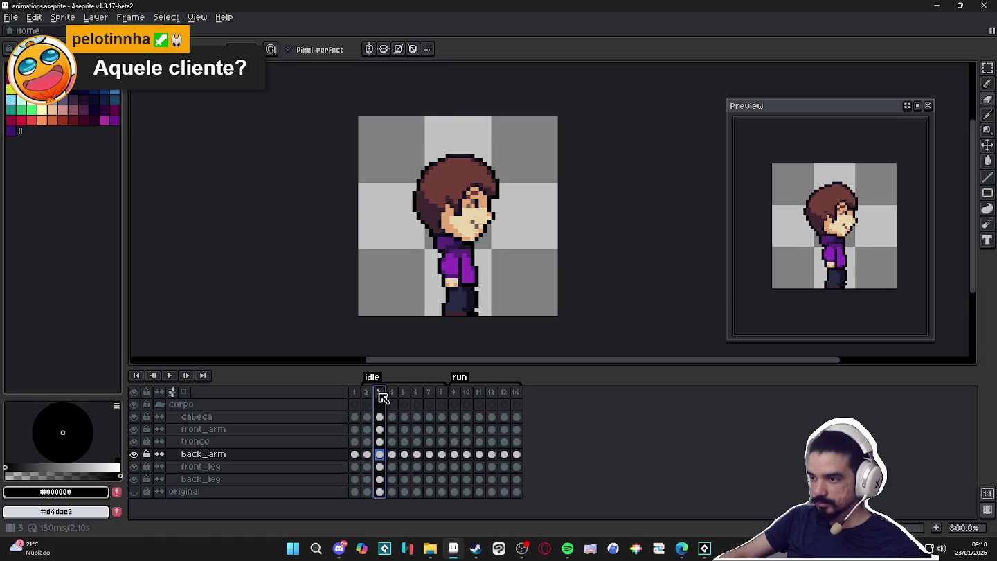
left_click_drag(383, 398, 520, 400)
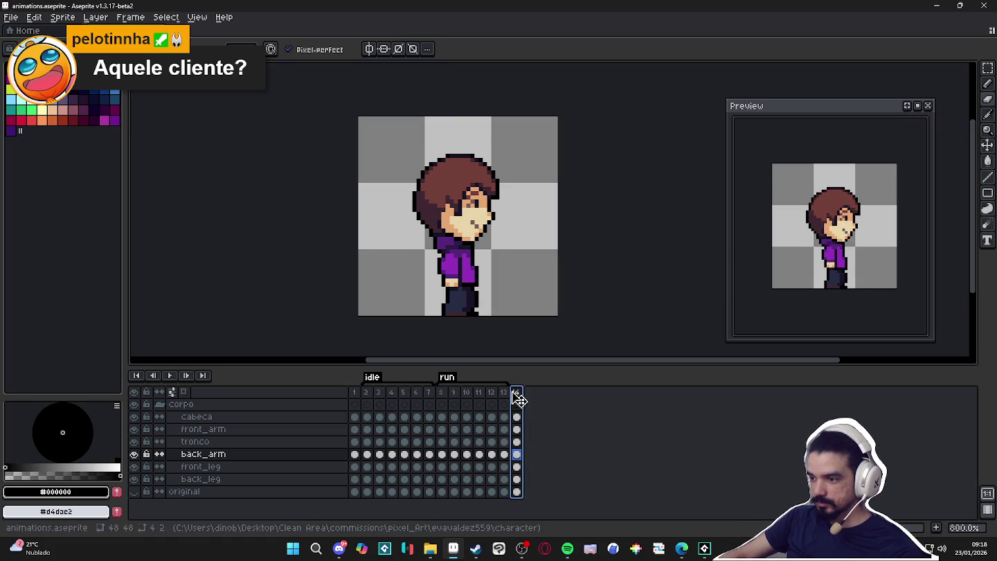
- Create a new tag named 'jumping' on frame 14
right_click(520, 401)
left_click(586, 437)
type("jumping")
key("Return")
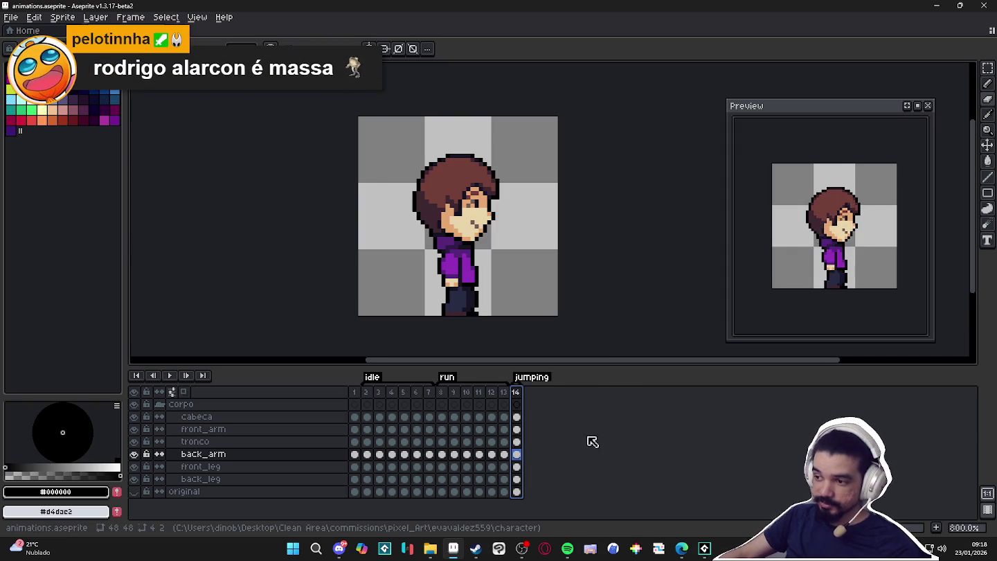
- Select frame 14's cels from back_arm through cabeca down to the legs
left_click(516, 416)
left_click(516, 454, "shift")
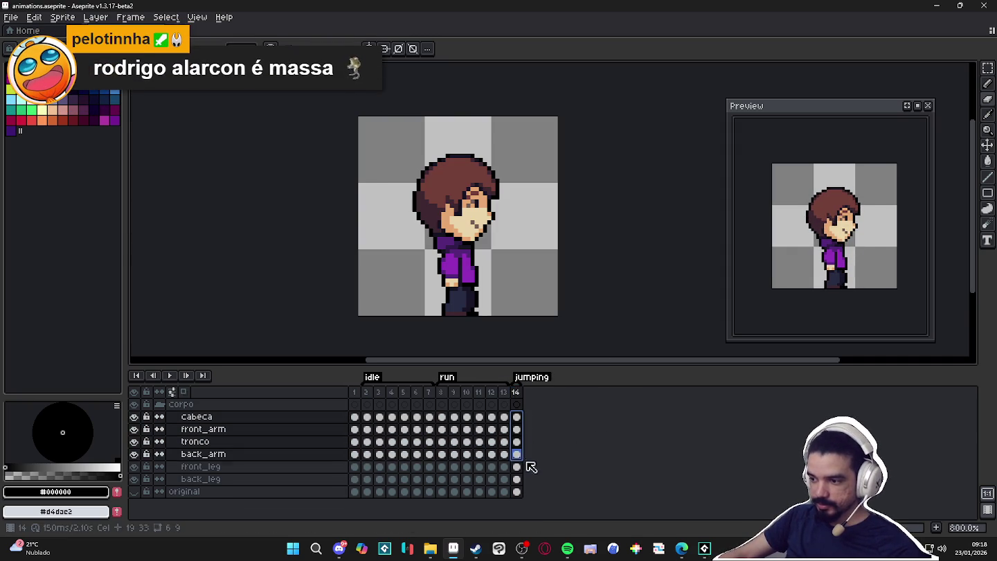
left_click(518, 478, "shift")
scroll(468, 223, "up", 2)
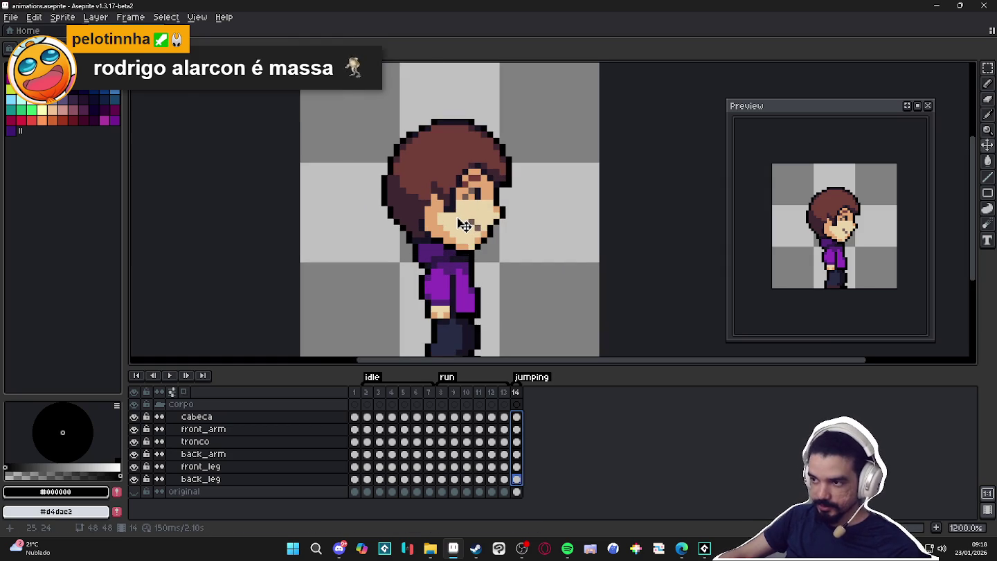
- Raise the character in frame 14 and tilt the selected head about 7°
scroll(464, 225, "down", 1)
left_click_drag(464, 226, 470, 217)
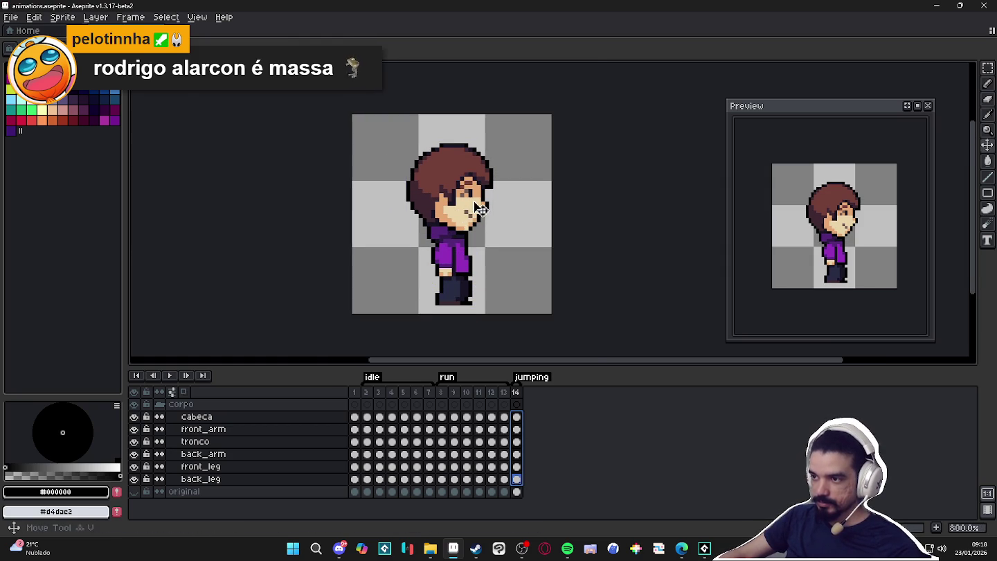
scroll(478, 207, "up", 1)
key("m")
left_click(497, 174, "ctrl")
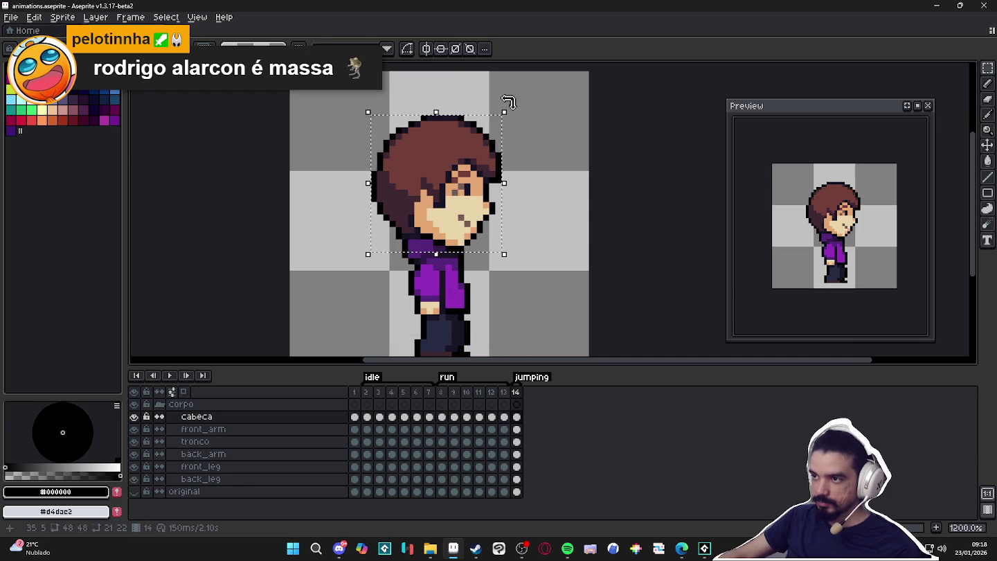
left_click_drag(510, 99, 507, 100)
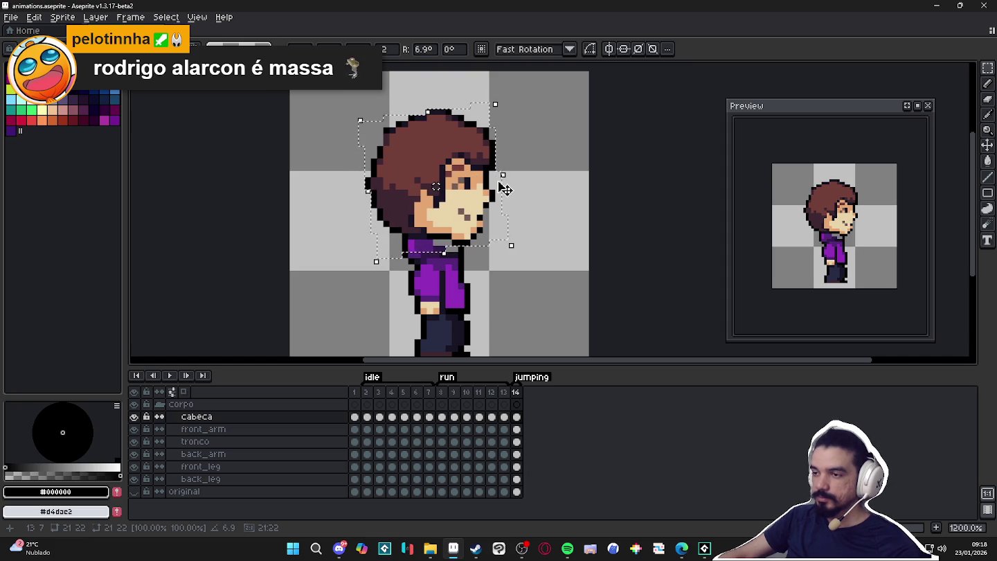
key("Return")
- Compare the head before and after the tilt, then sample skin tone #e4a672
scroll(496, 187, "up", 1)
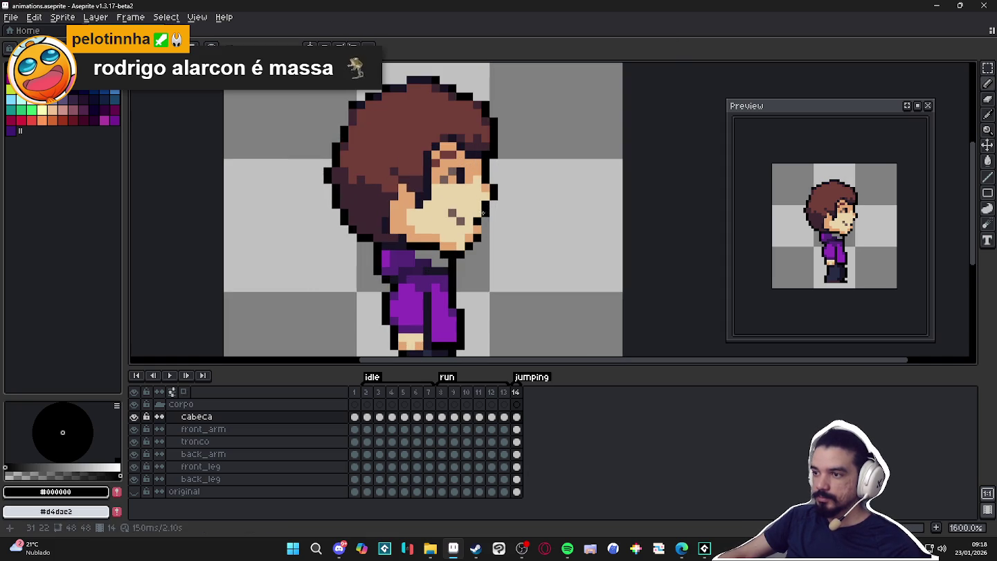
key("ctrl+z")
key("ctrl+y")
key("b")
key("e")
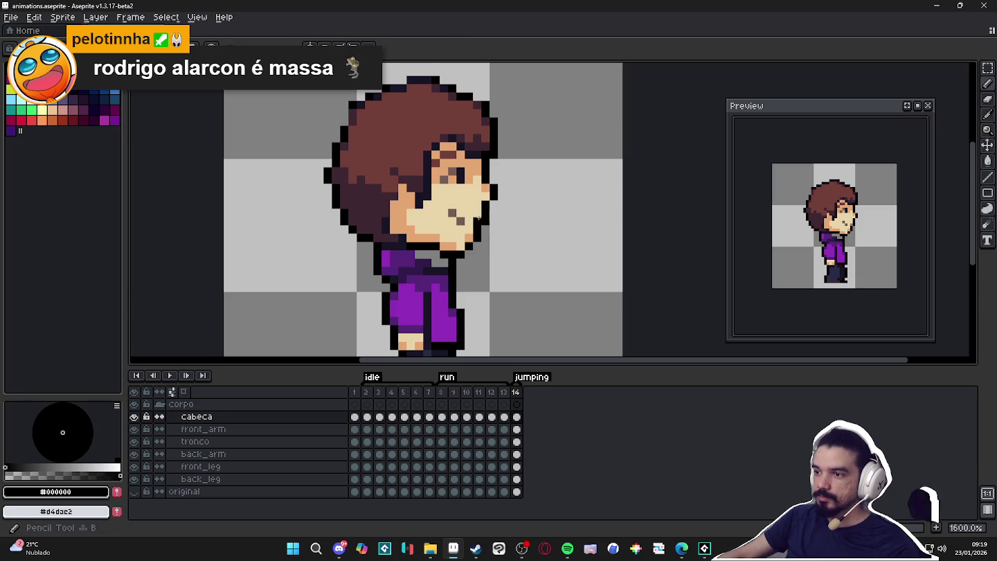
left_click(476, 221, "alt")
- Sample the outline and skin colours, then darken a neck pixel on frame 14
left_click(477, 239, "alt")
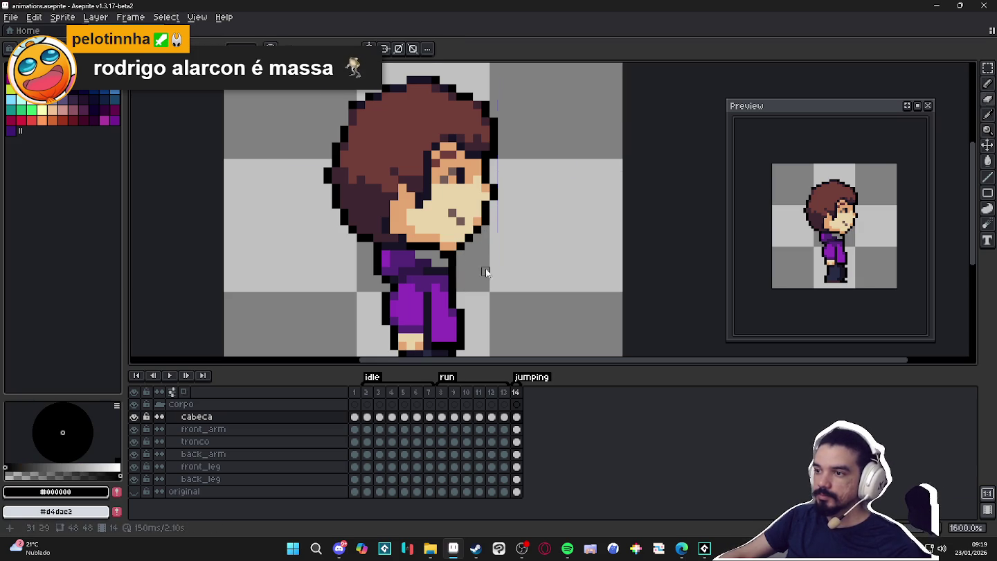
left_click(477, 220, "alt")
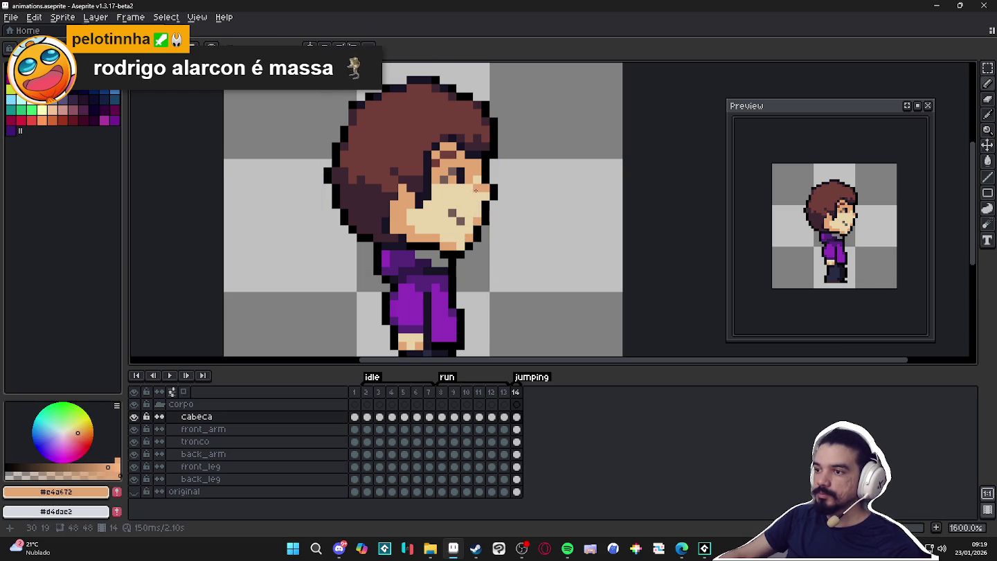
key("Left")
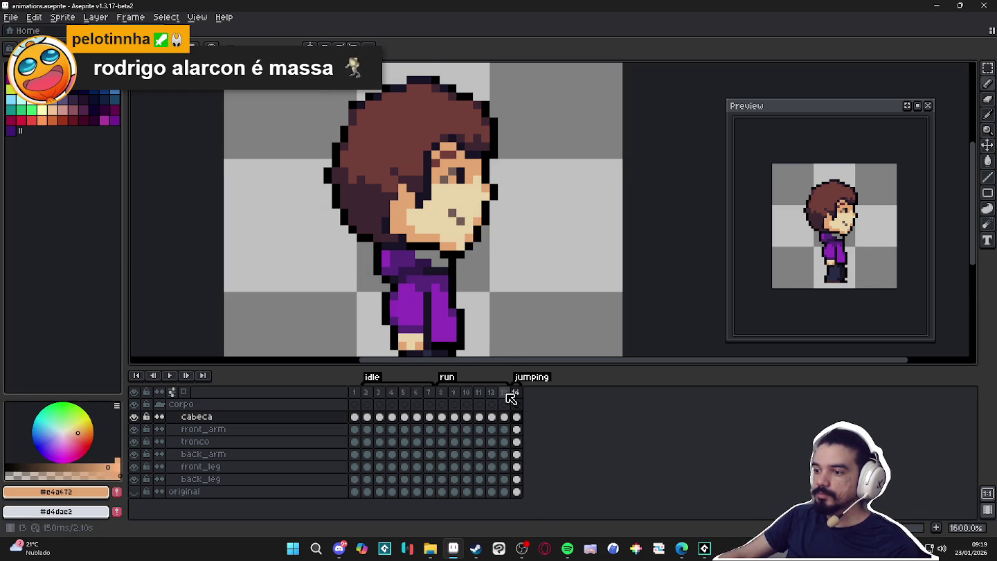
key("Right")
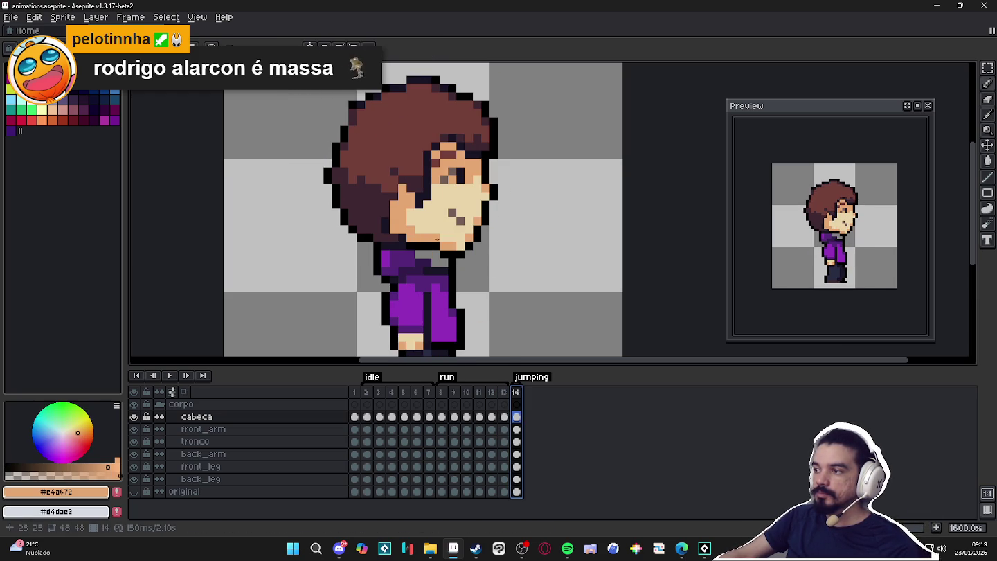
left_click(435, 254)
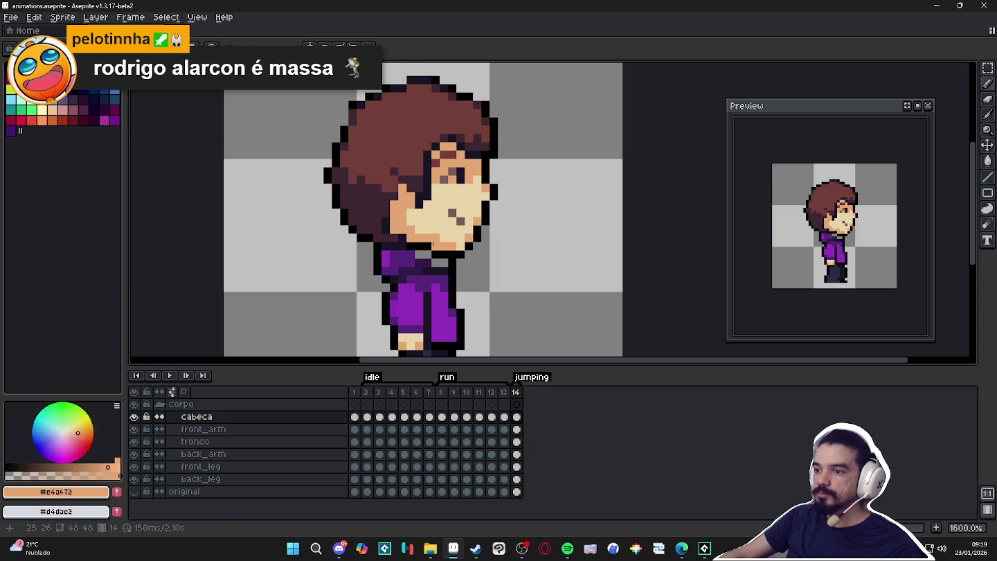
- Sample the hoodie purple #55247b and bring Spotify to the front
left_click(440, 263, "alt")
left_click(429, 258, "alt")
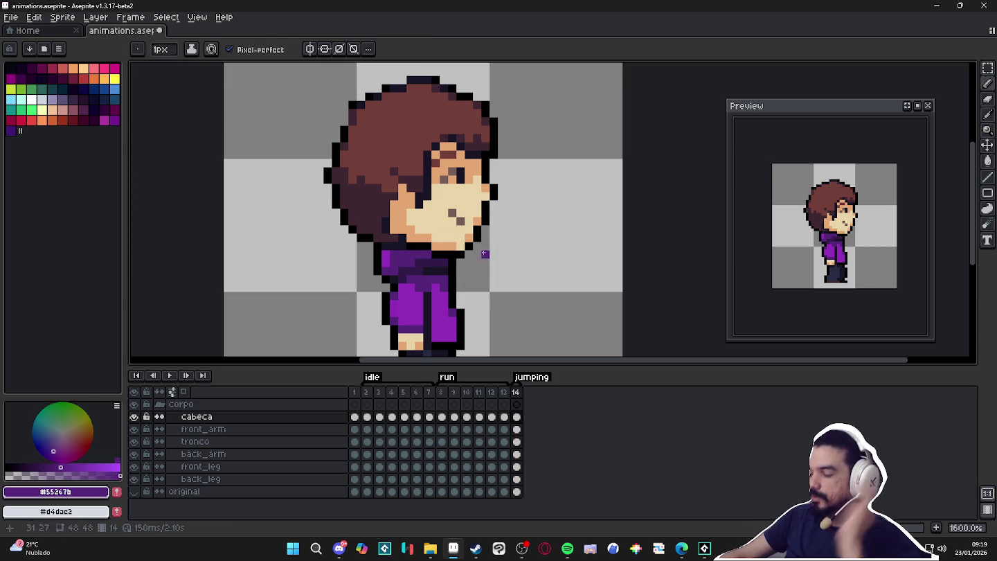
left_click(566, 548)
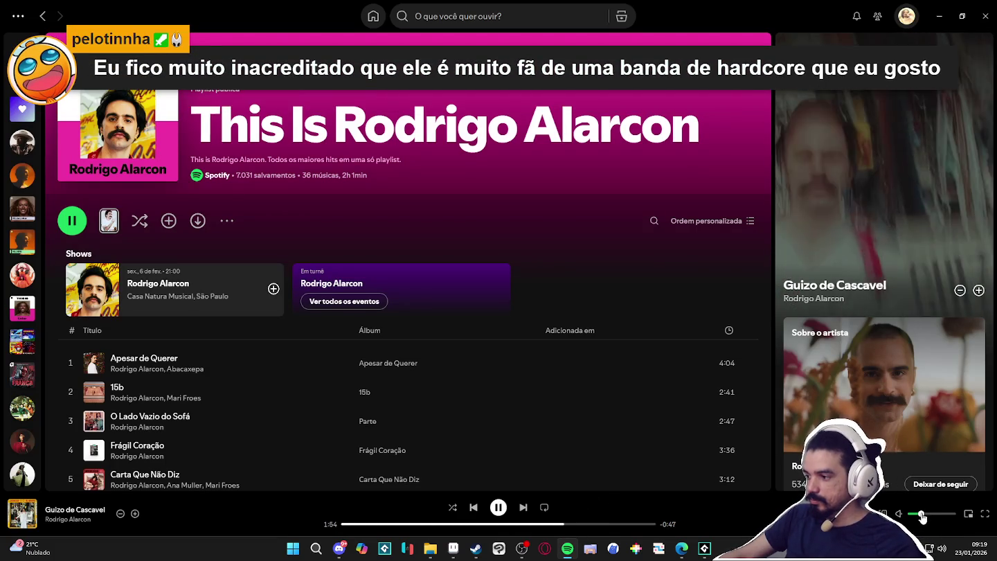
- Minimize Spotify to bring Aseprite's frame 14 back into view
left_click(942, 7)
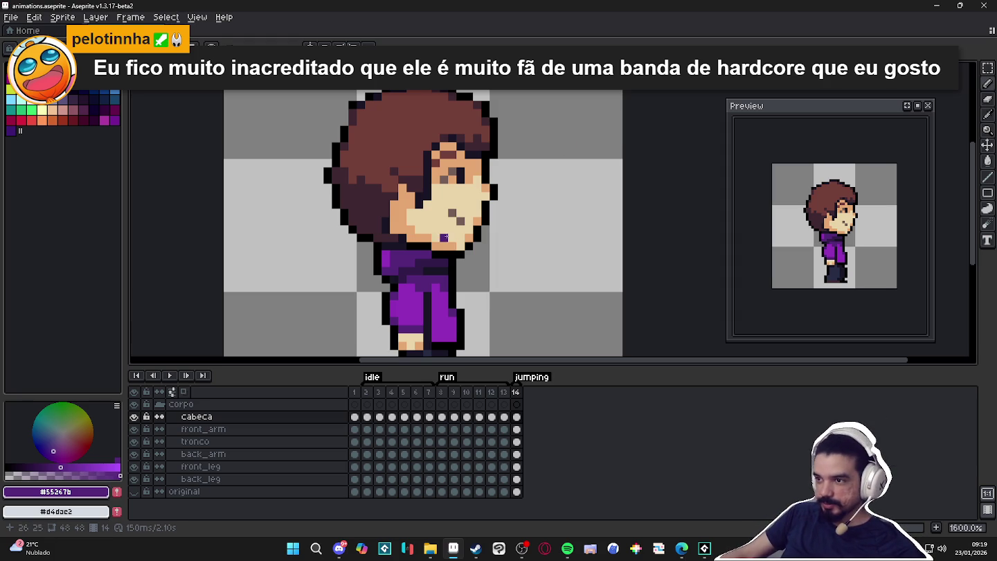
- Select frame 14's cels, centre the head, and sample the outline and hair colours
left_click(463, 242, "alt")
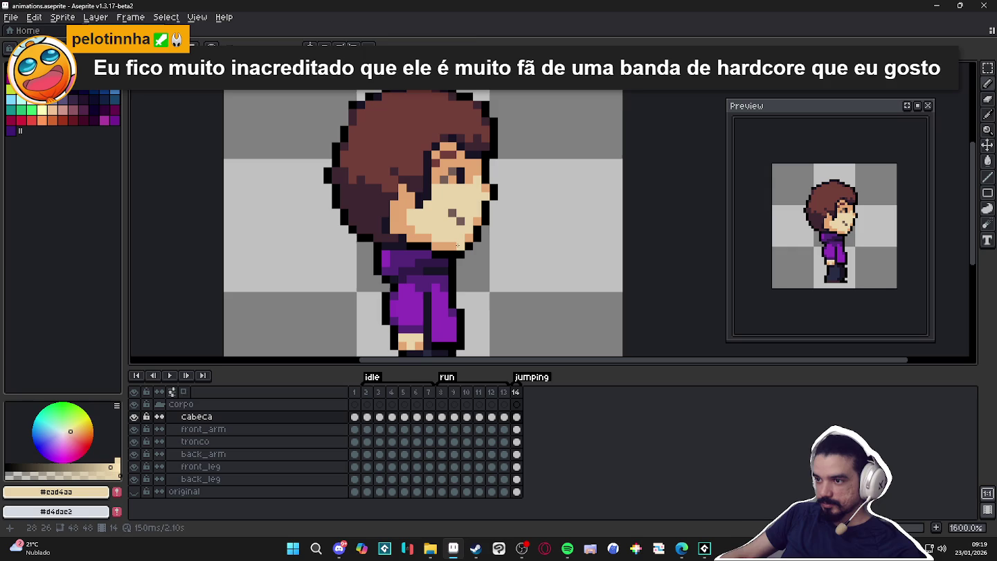
left_click(503, 392)
left_click(516, 392)
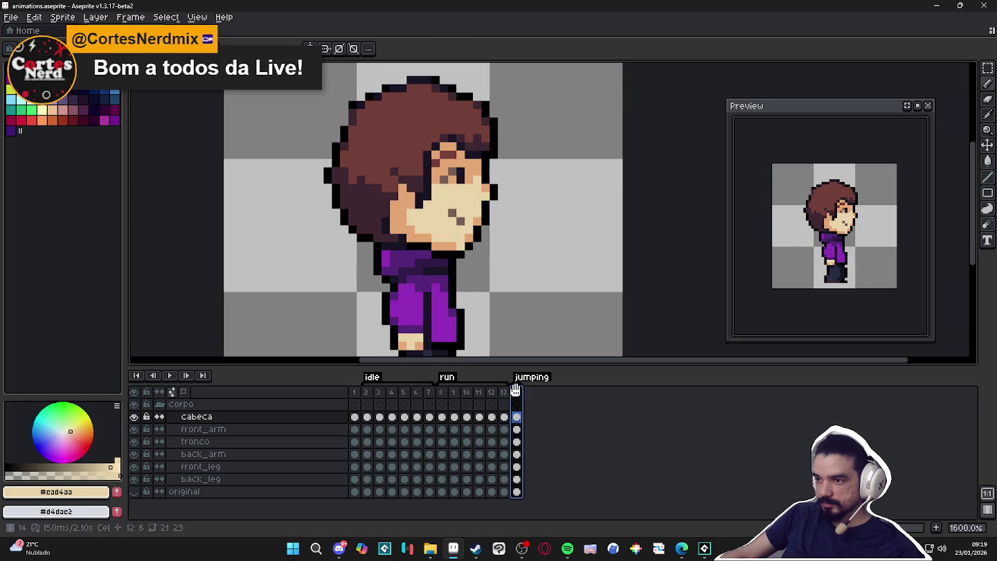
left_click_drag(483, 255, 502, 272)
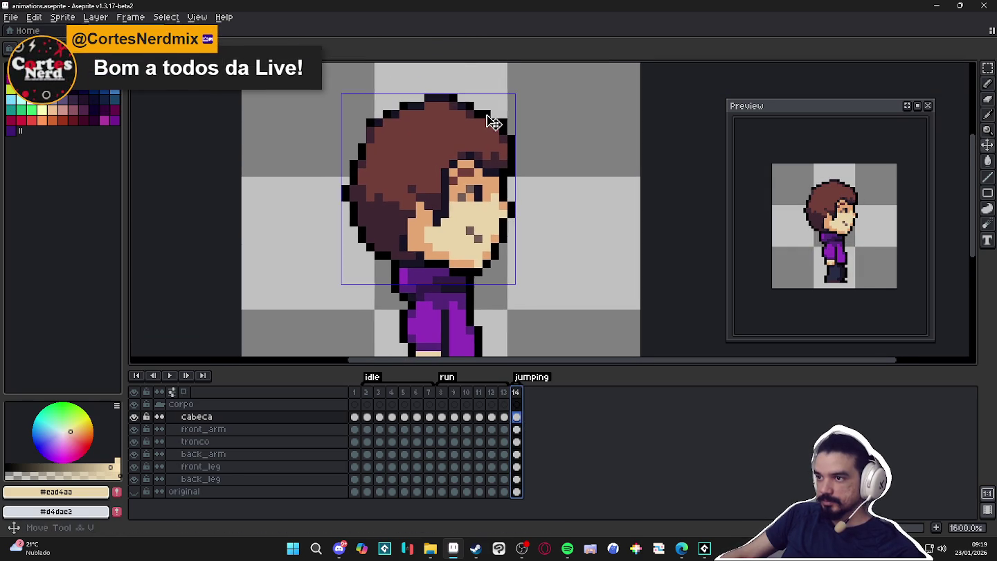
left_click(493, 109, "alt")
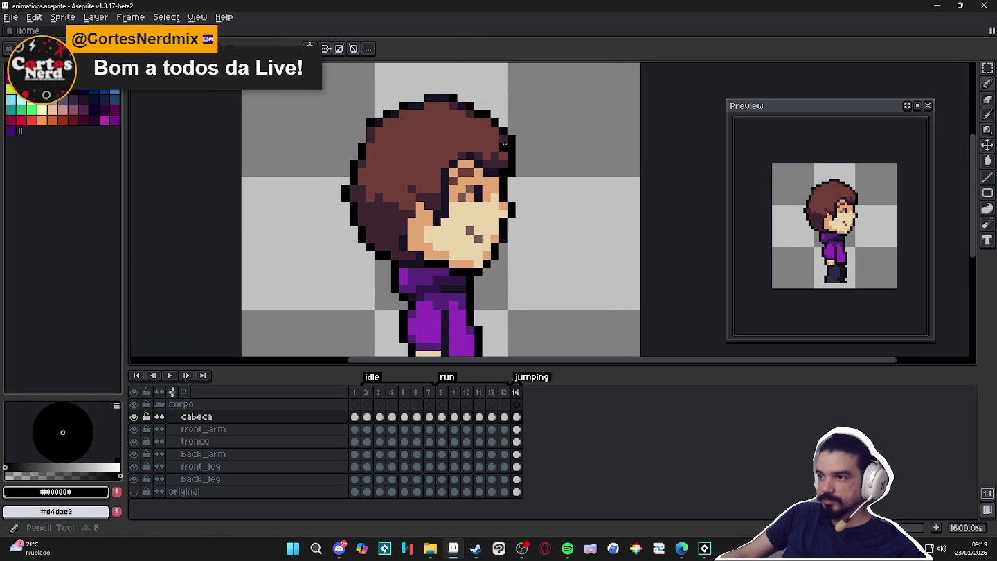
left_click(497, 158, "alt")
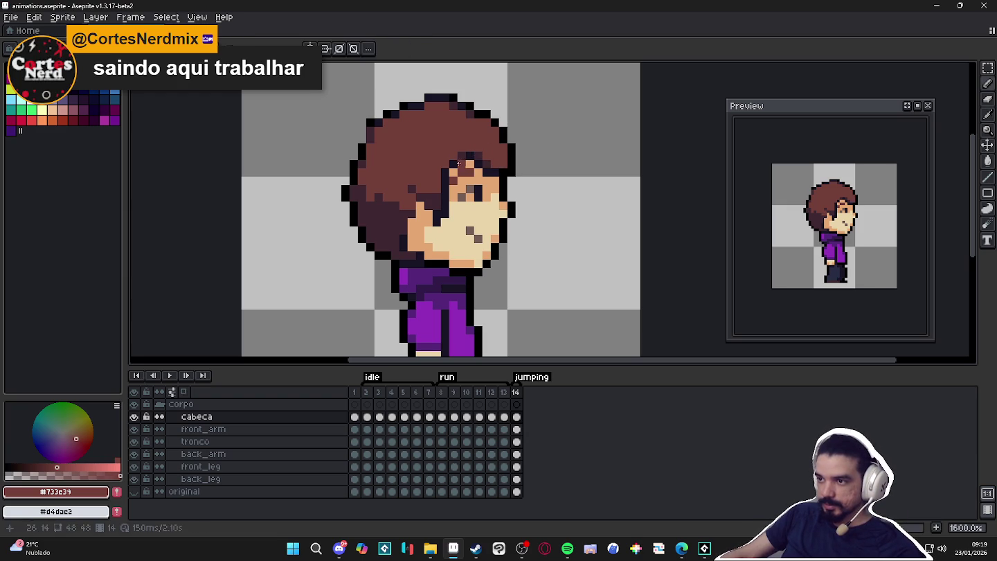
- Sample the hair shades #181425, #3e2731 and #733e39 around the tilted head
key("alt")
left_click(468, 154, "alt")
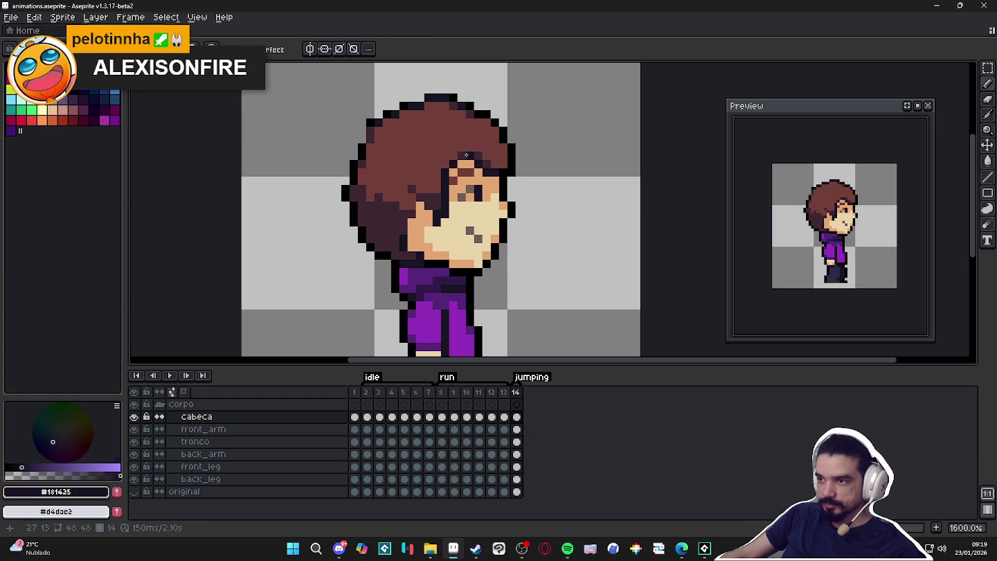
key("alt")
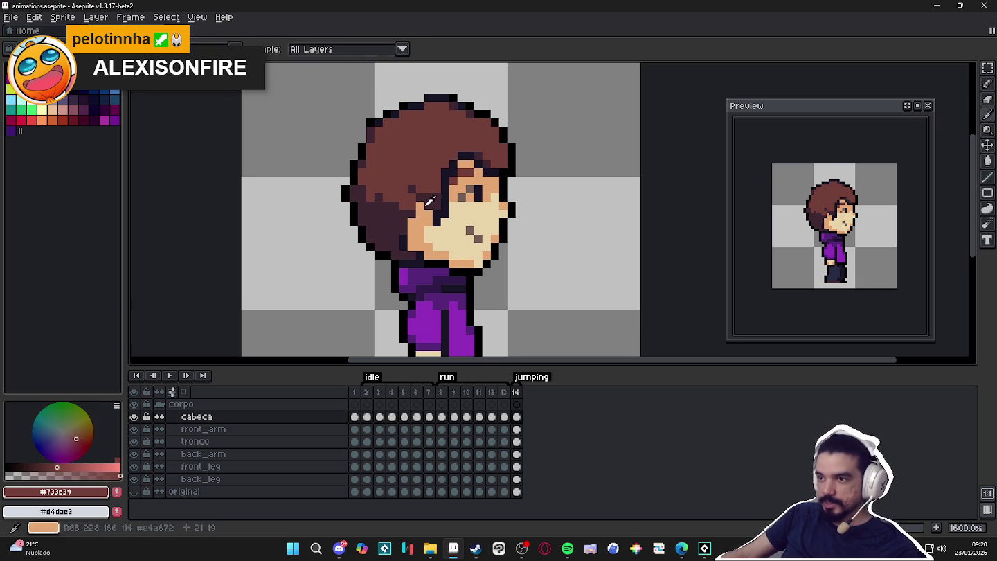
left_click(440, 171, "alt")
left_click(413, 191, "alt")
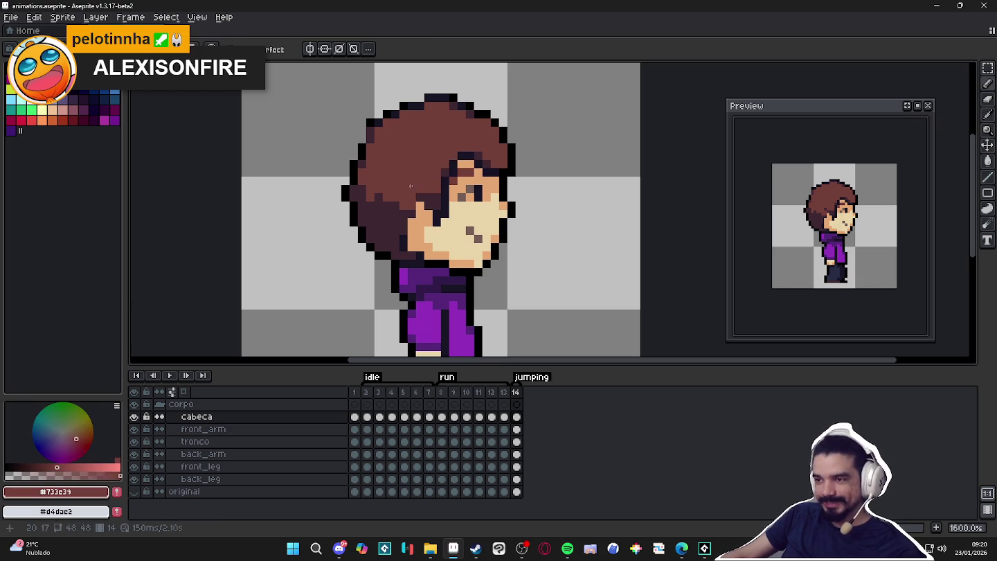
key("alt")
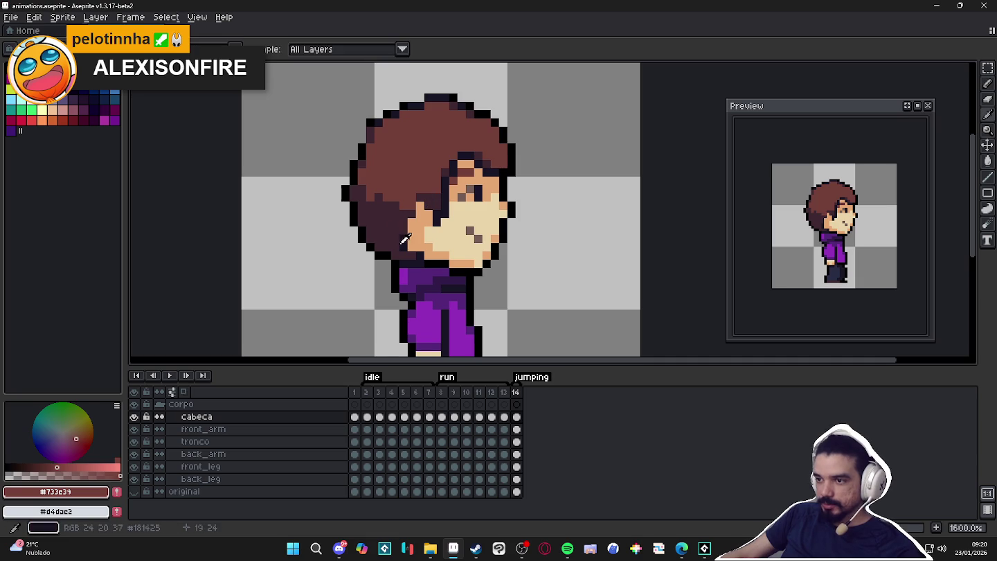
left_click(401, 240, "alt")
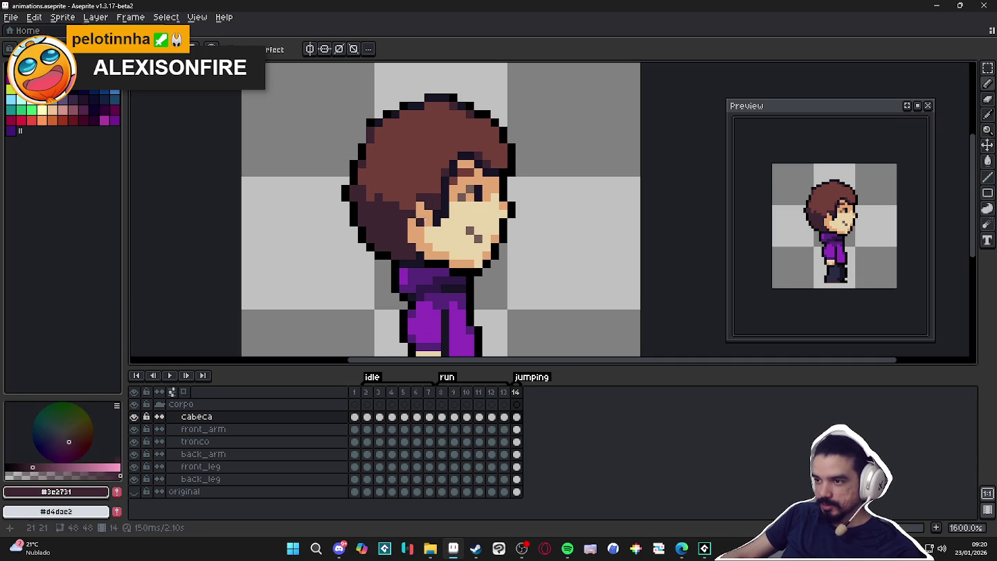
- Paint the hair's left outline pixel solid black on frame 14
left_click(503, 391)
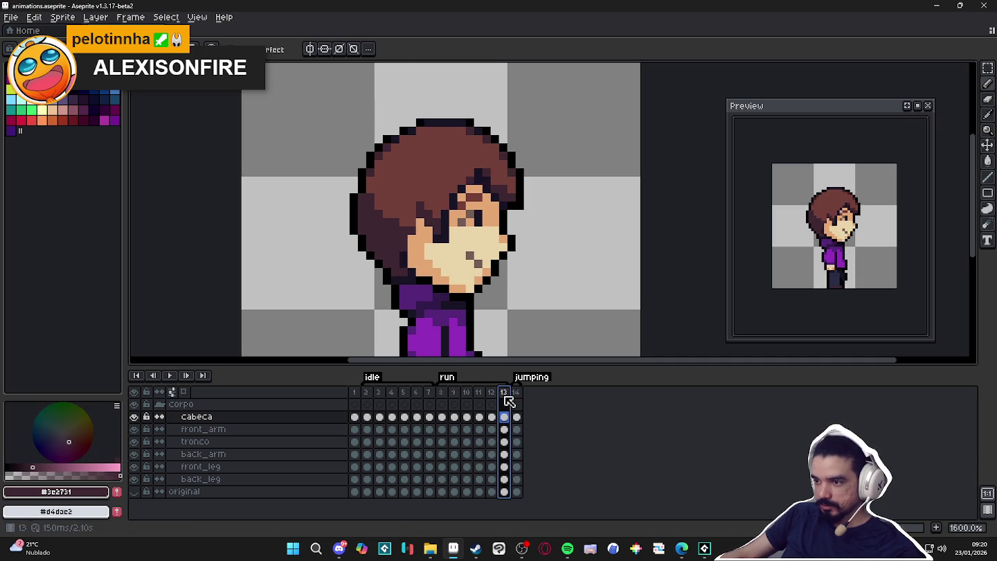
left_click(515, 391)
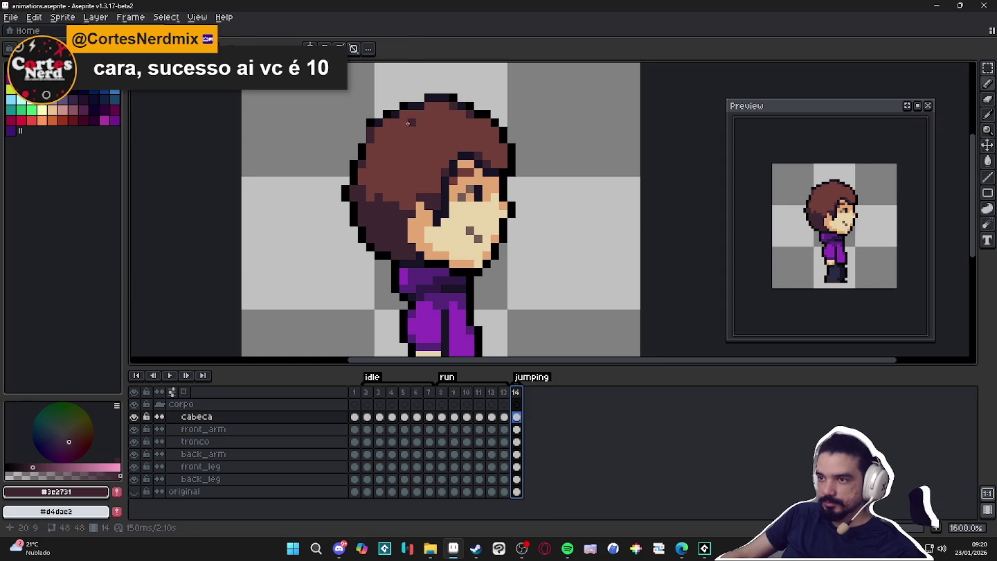
left_click(371, 122, "alt")
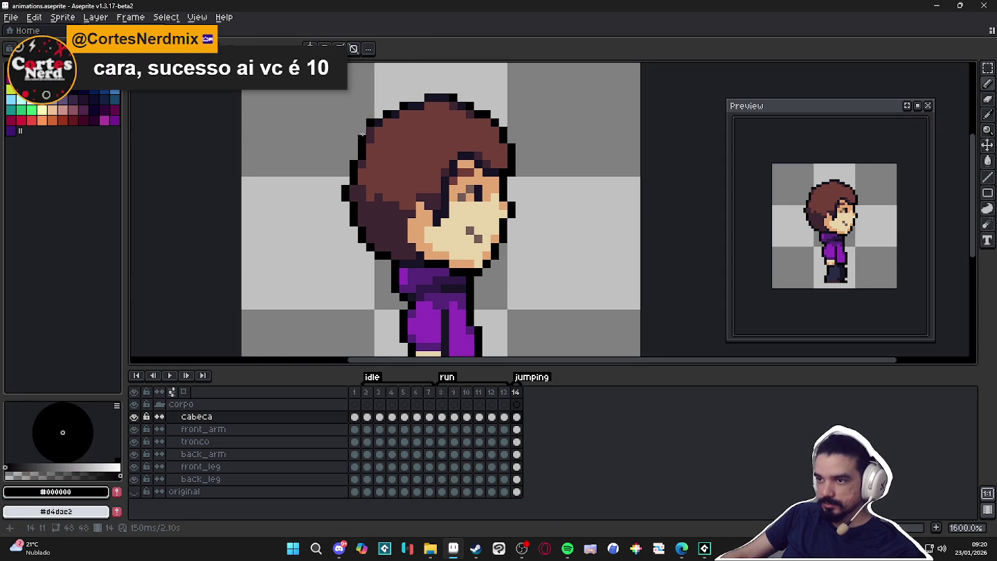
left_click(371, 137, "alt")
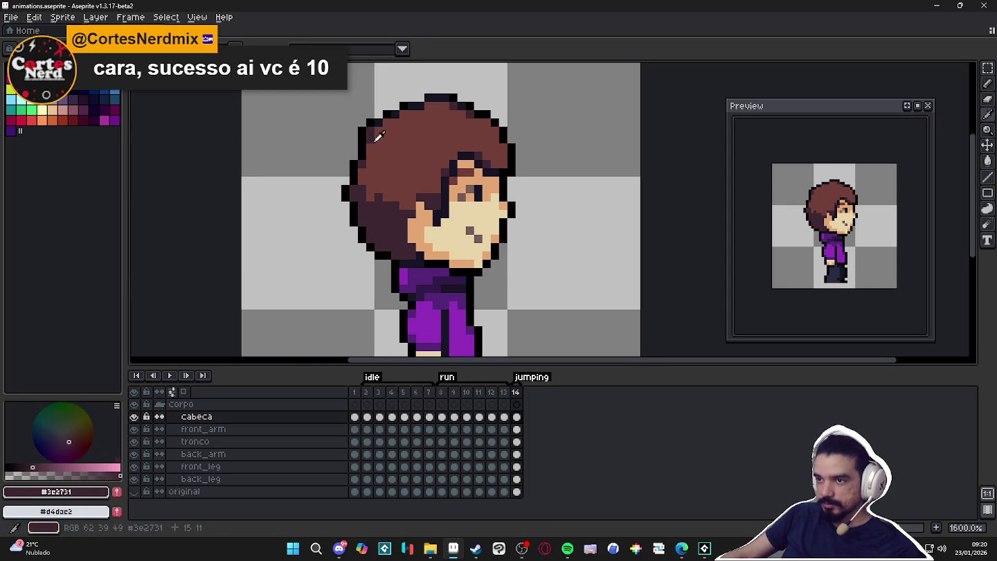
left_click(360, 132, "alt")
left_click(369, 129, "alt")
left_click(366, 128, "alt")
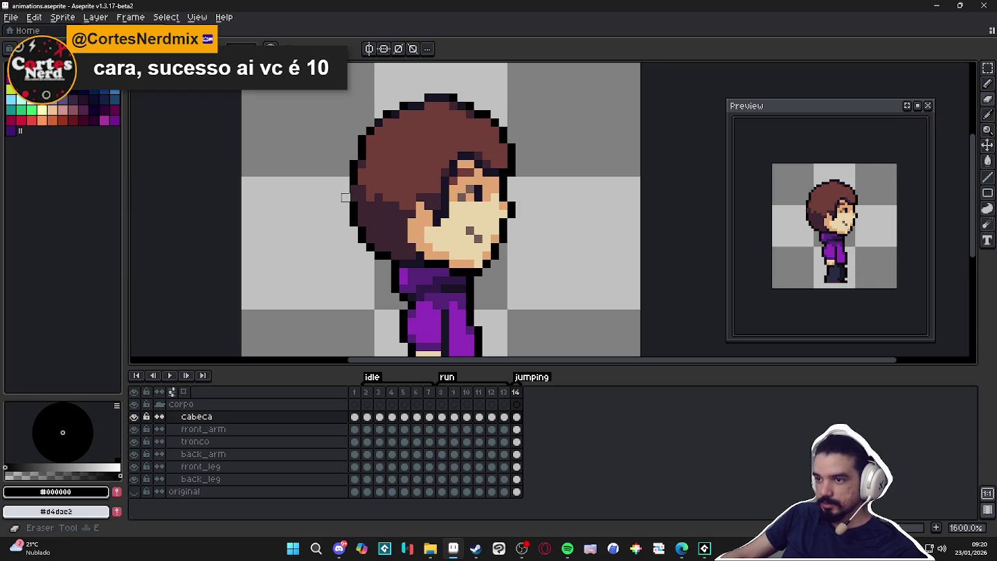
left_click(355, 195)
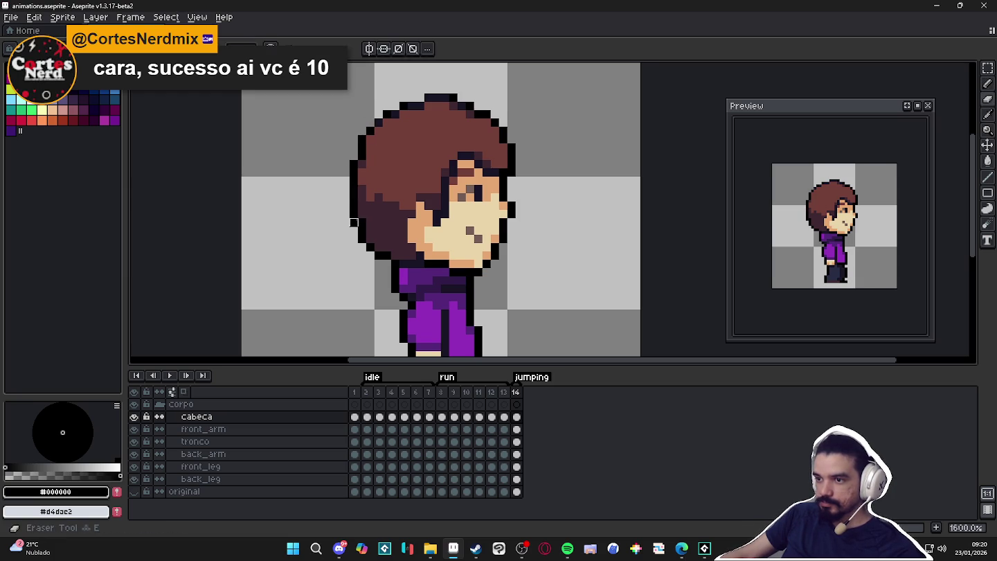
key("b")
key("e")
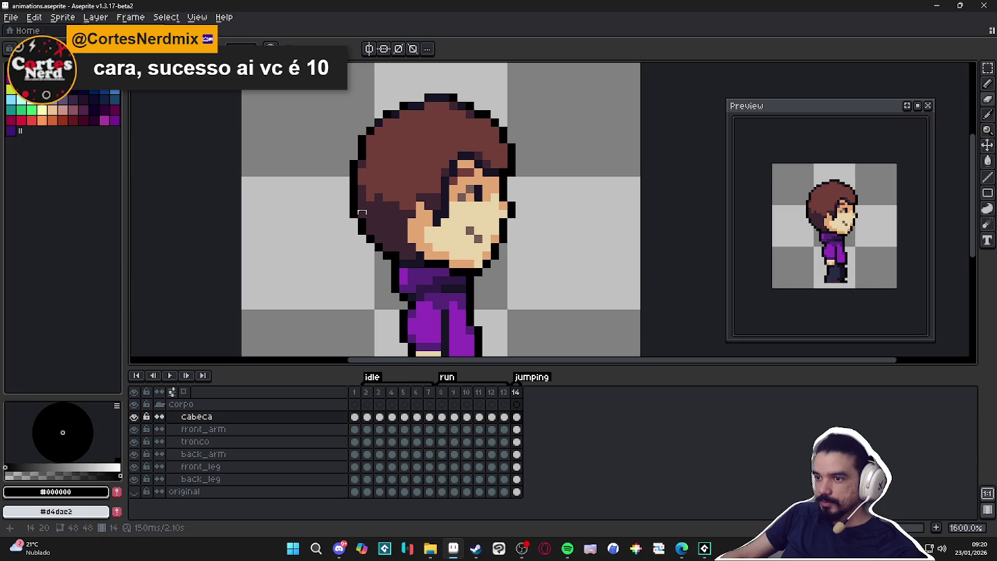
key("b")
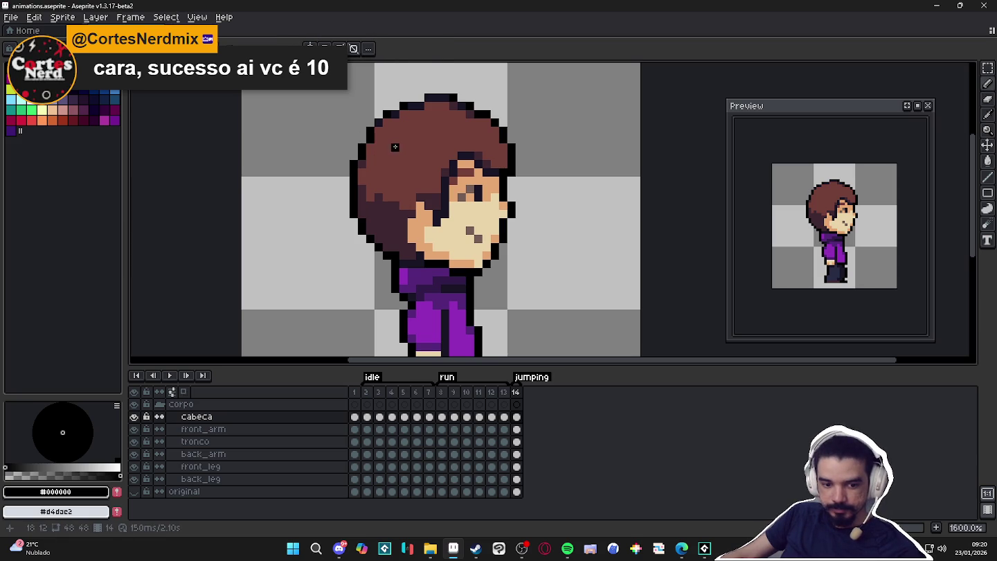
- Recheck hair shades, pick the pale skin tone #ead4aa, and switch editing to front_arm
scroll(402, 146, "down", 1)
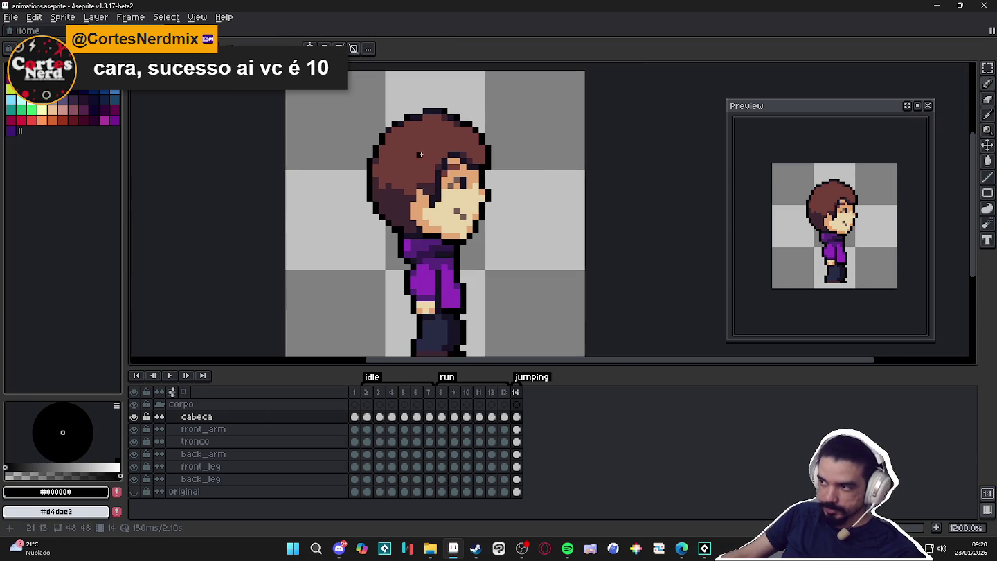
left_click(514, 394)
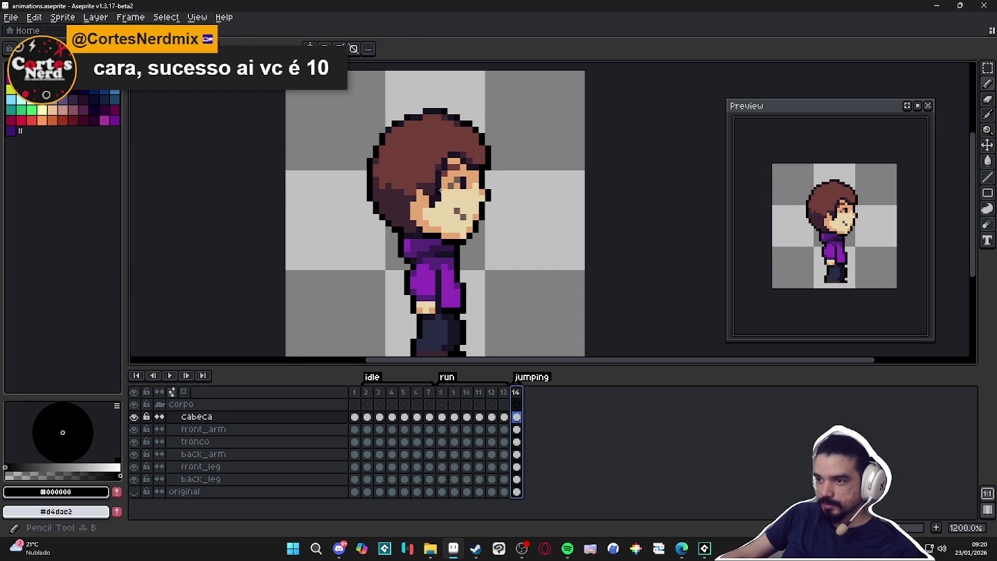
scroll(394, 198, "up", 1)
left_click(396, 198, "alt")
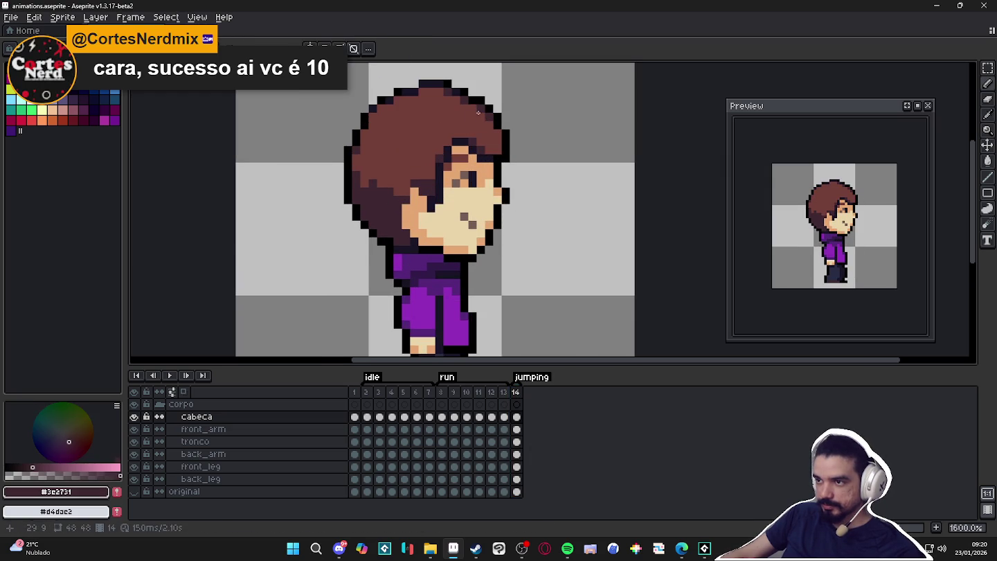
left_click(389, 99, "alt")
left_click(362, 138, "alt")
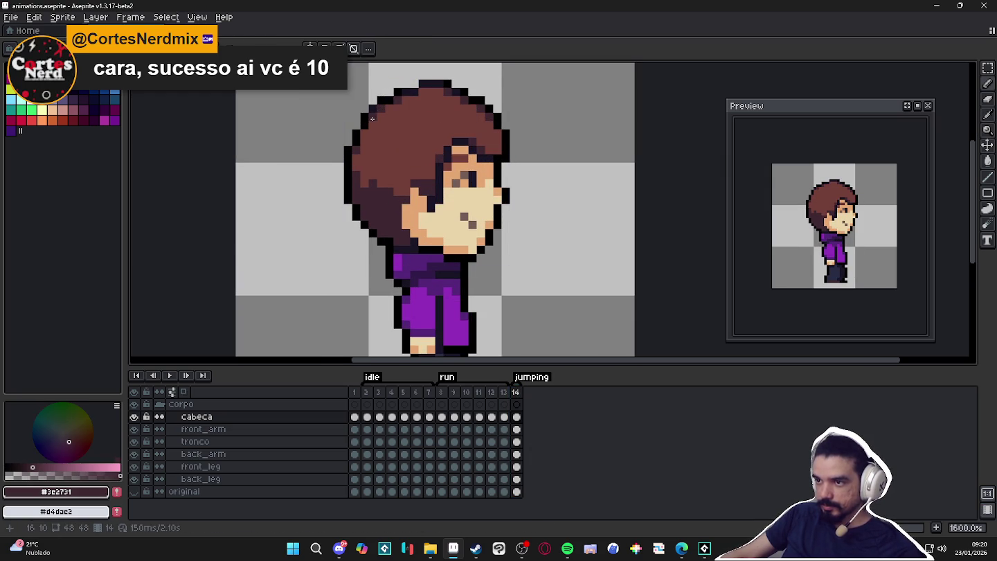
scroll(407, 154, "down", 1)
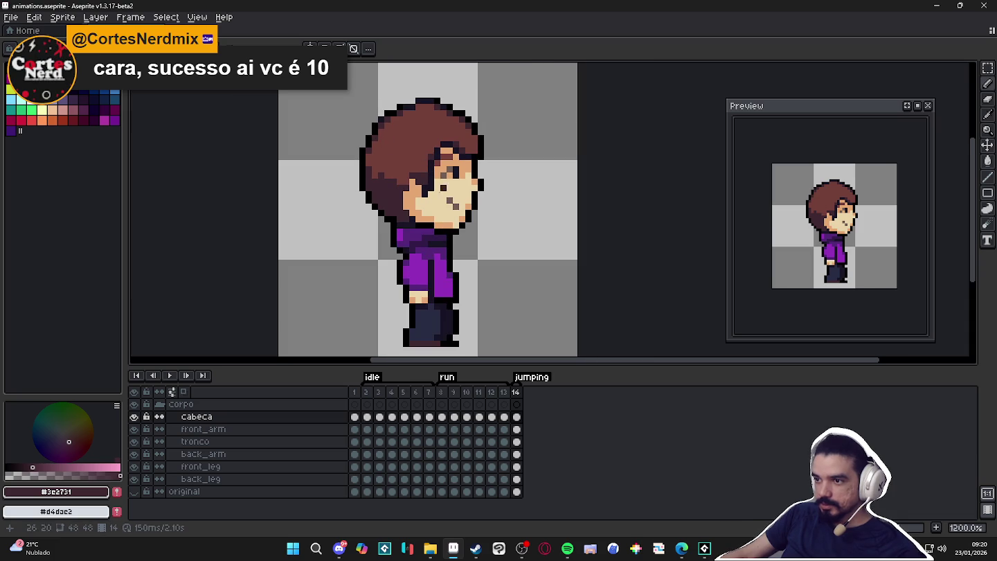
left_click(460, 220, "alt")
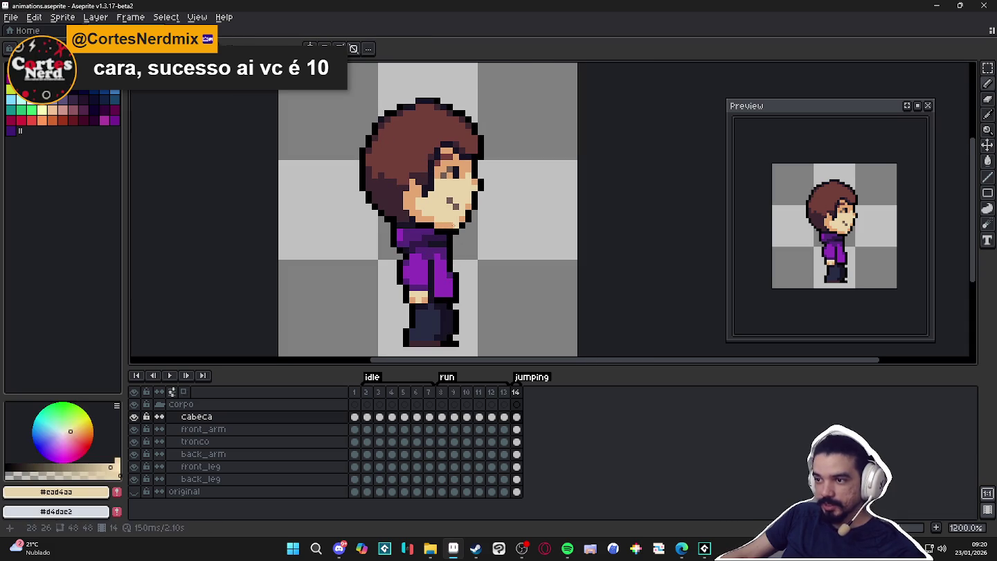
left_click(516, 391)
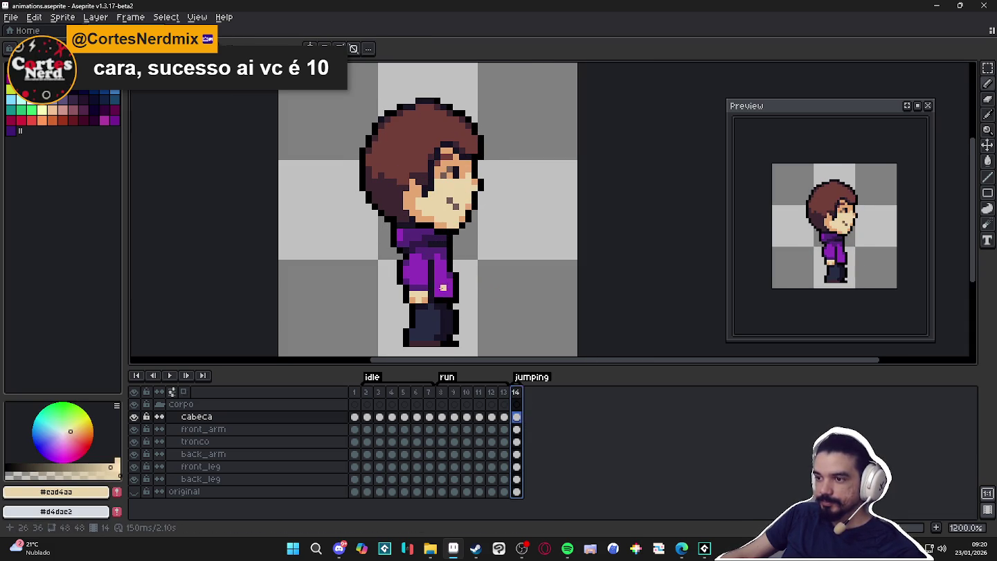
left_click(424, 285, "ctrl")
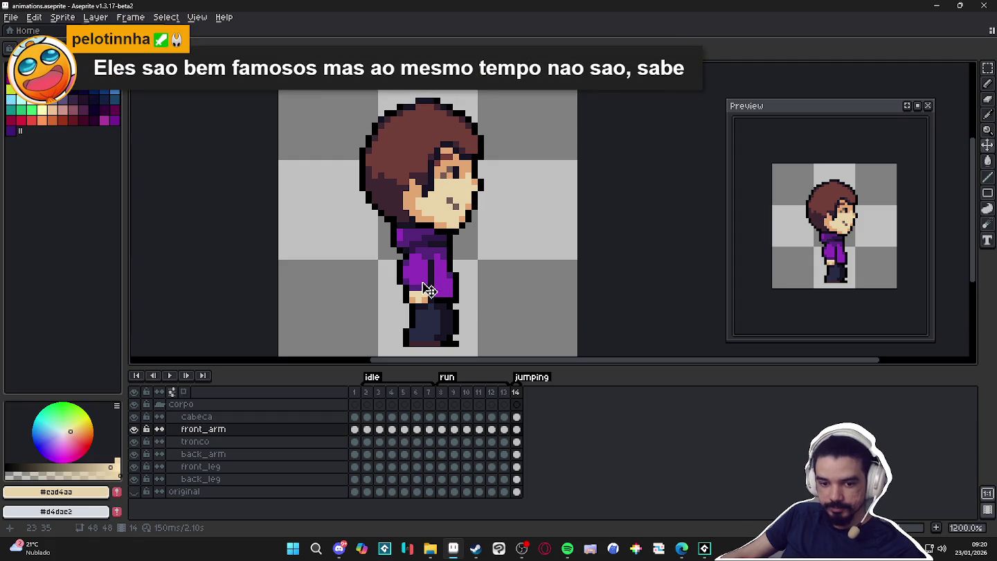
- Save the file, then rotate frame 14's front arm about -26.6° and shift it 18 px left
key("ctrl+s")
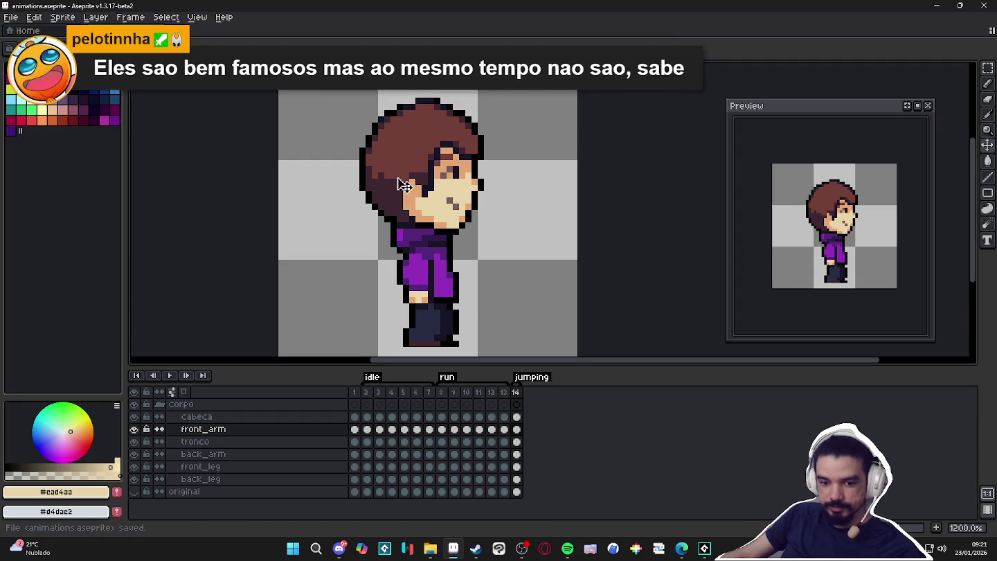
left_click(397, 309)
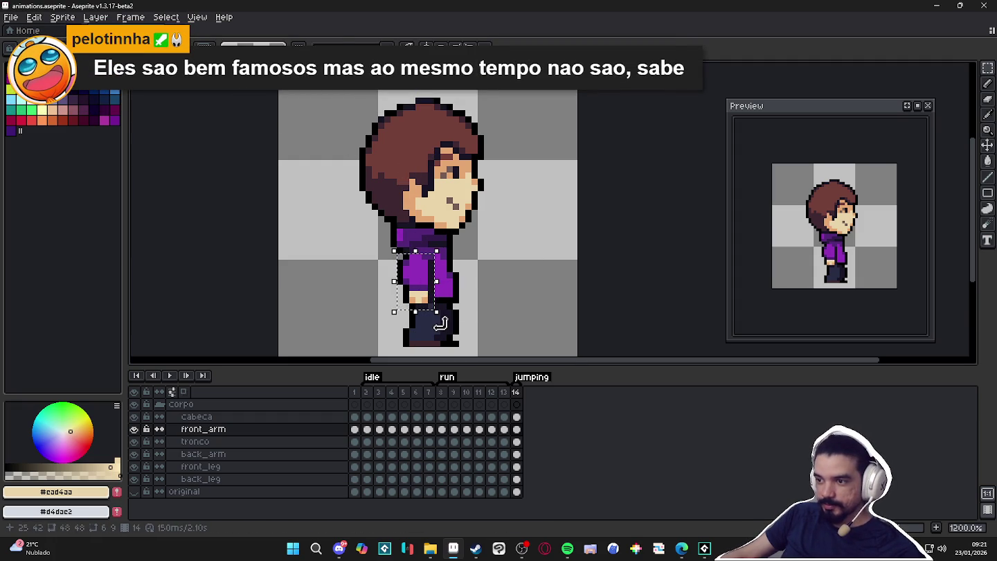
left_click_drag(441, 321, 429, 340)
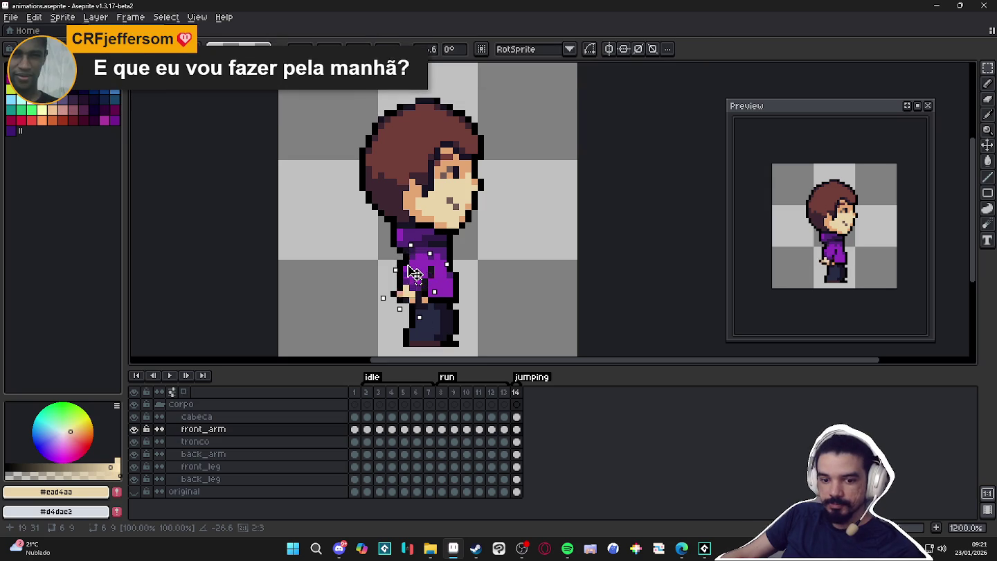
left_click_drag(414, 273, 402, 271)
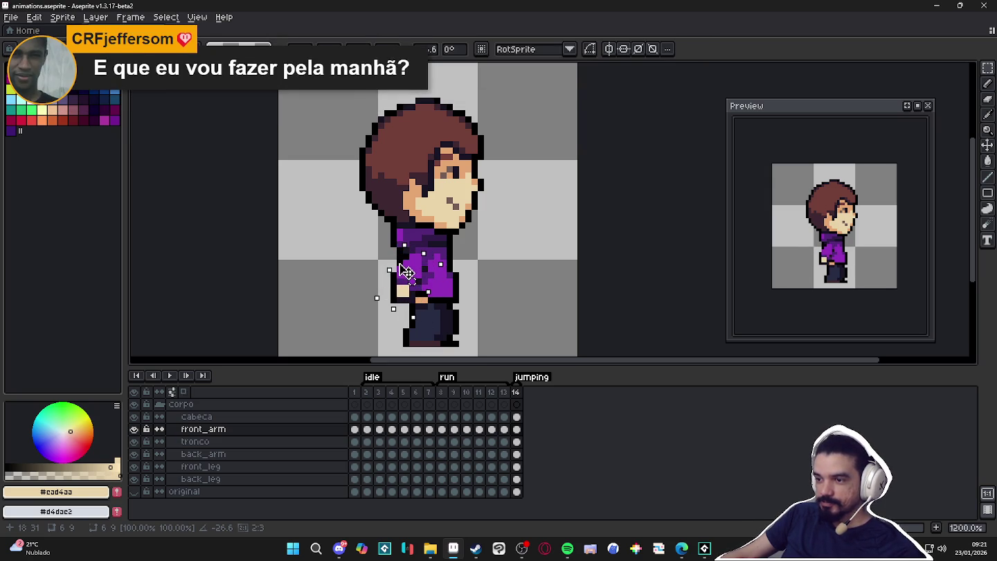
key("Return")
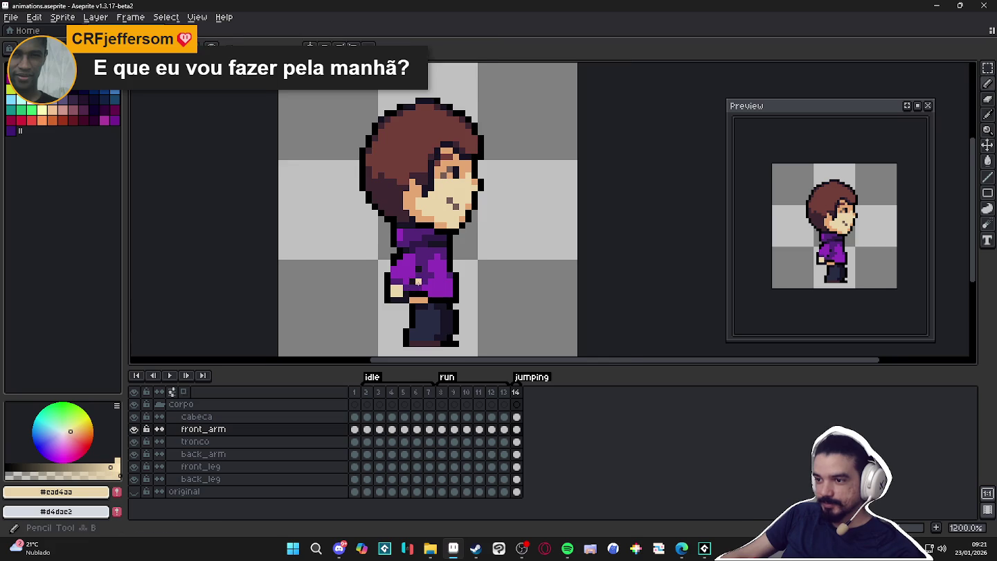
scroll(418, 281, "up", 1)
left_click(419, 274, "alt")
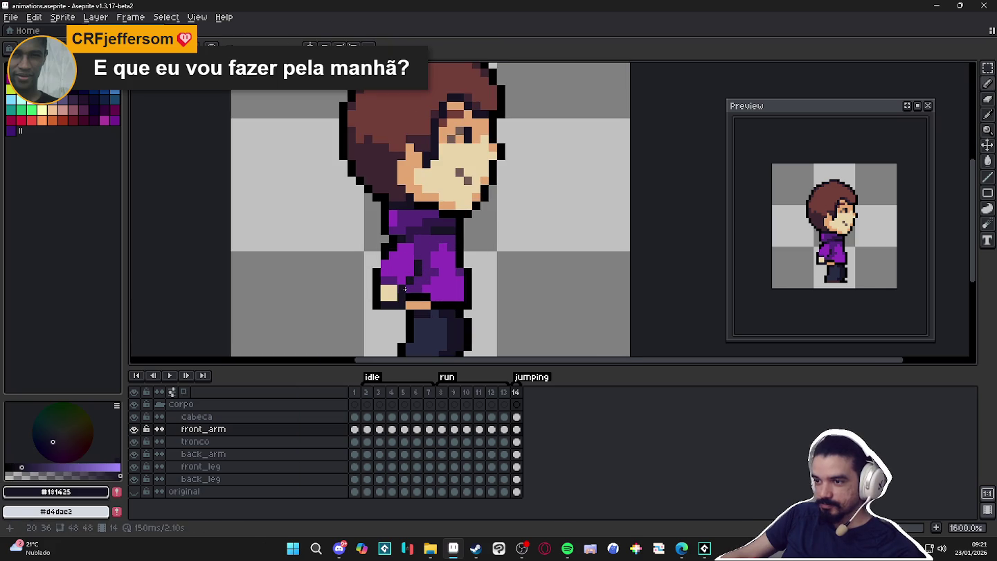
- Erase stray front-arm pixels and touch up its black outline
key("e")
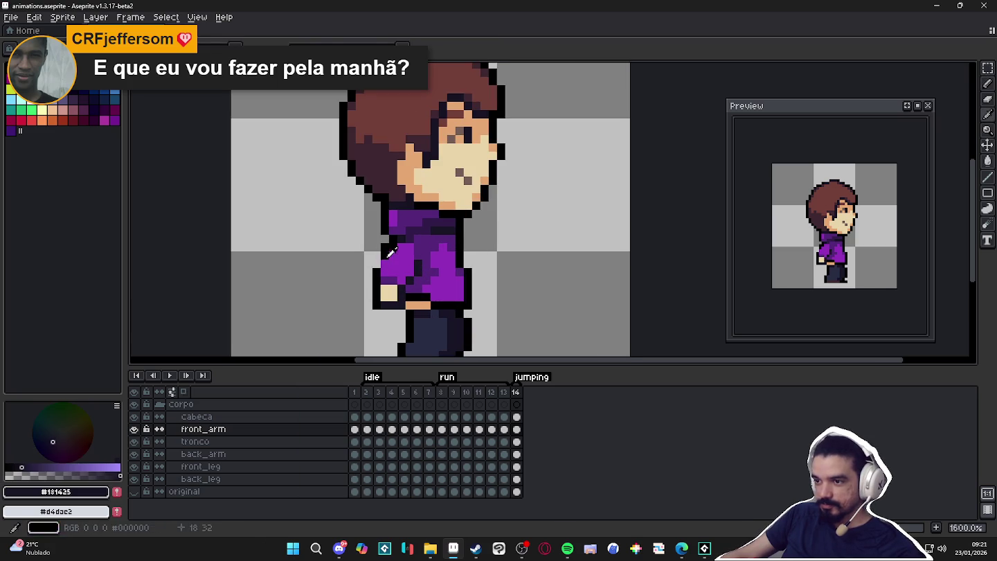
left_click(385, 262, "alt")
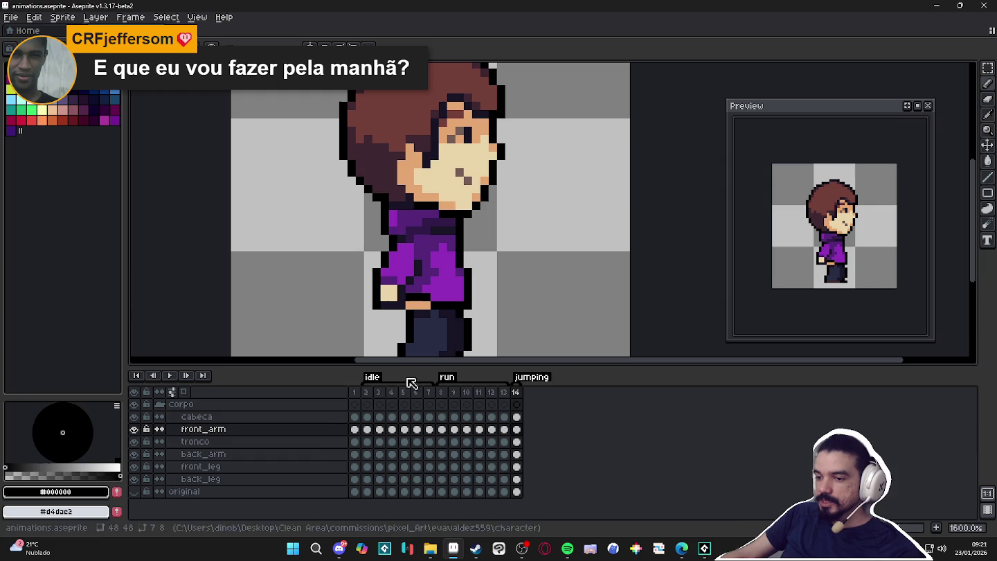
left_click(253, 457)
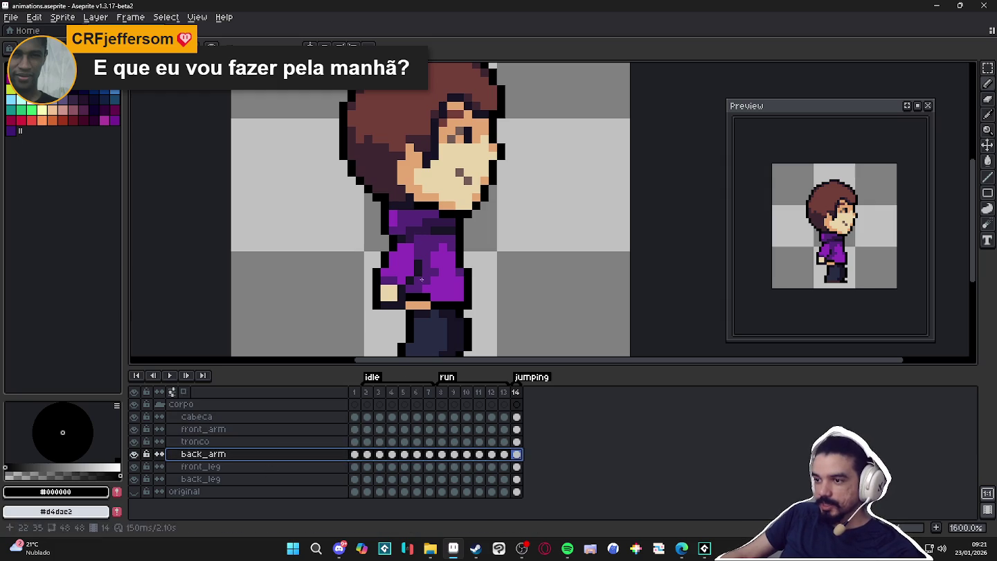
- Try shifting the back arm right behind the torso, comparing against frame 11 and earlier frames
left_click_drag(446, 279, 501, 276)
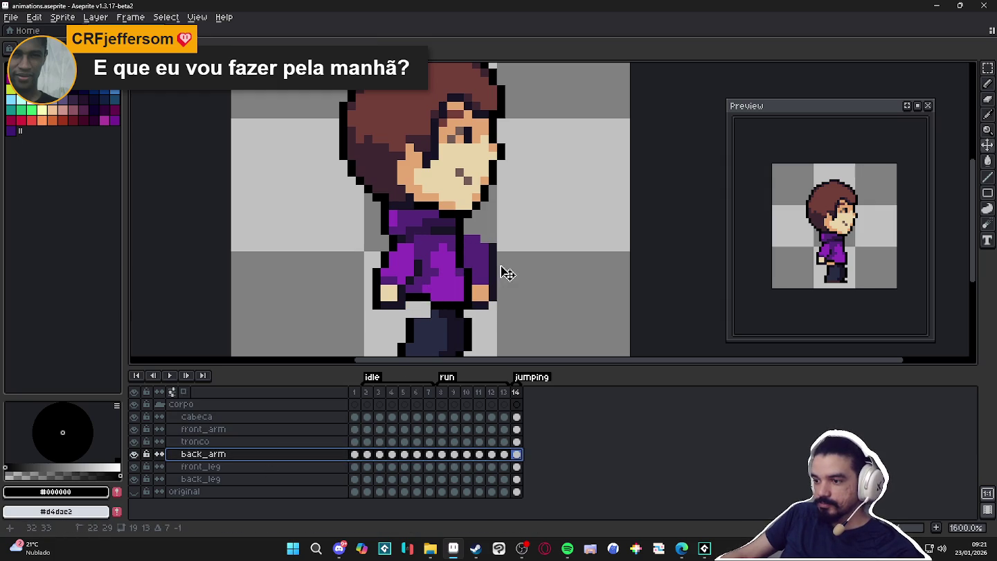
left_click(479, 393)
left_click(516, 393)
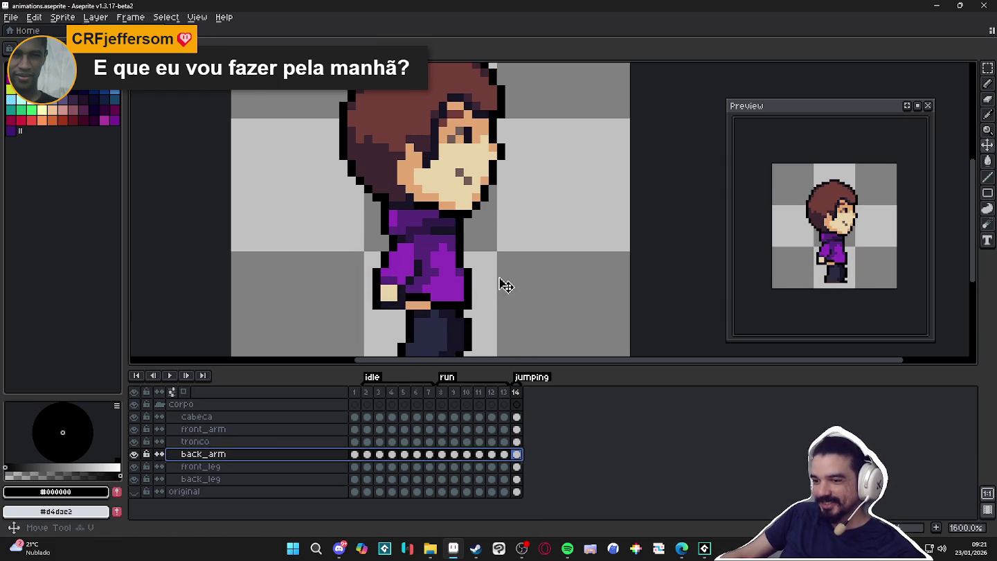
key("ctrl+a")
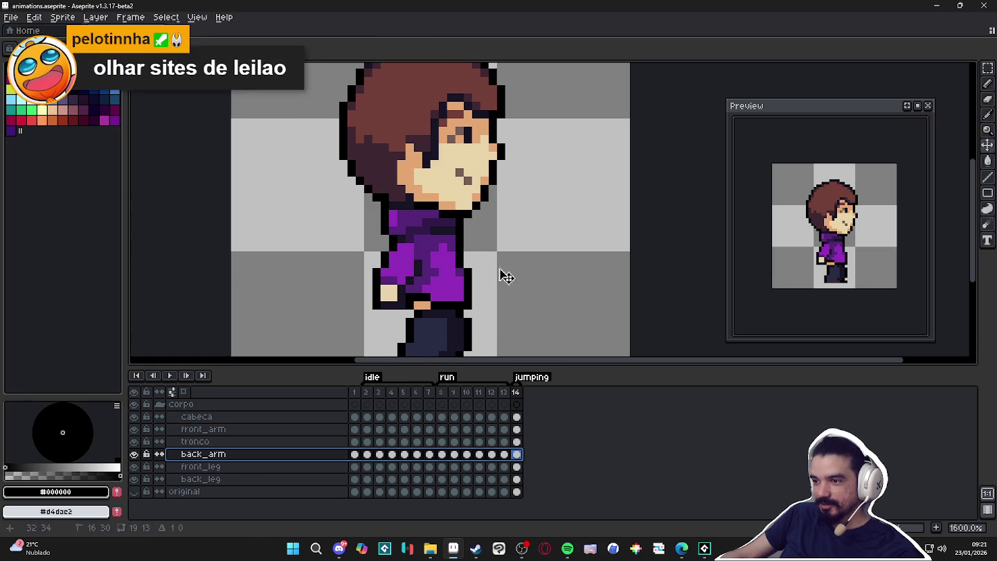
left_click_drag(496, 275, 541, 277)
left_click(479, 407)
key("ctrl+z")
key("ctrl+z")
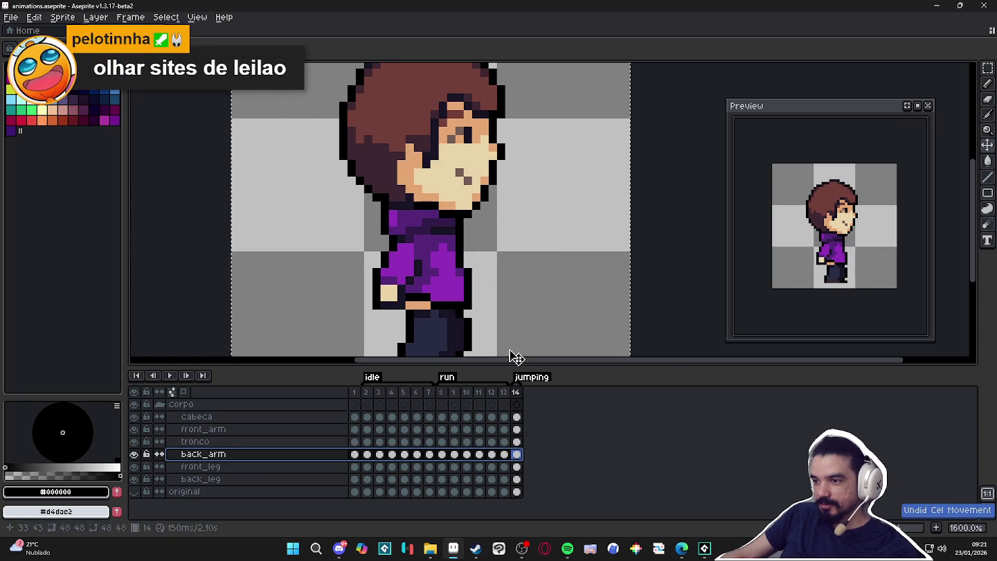
left_click(479, 405)
left_click(440, 416)
left_click(392, 416)
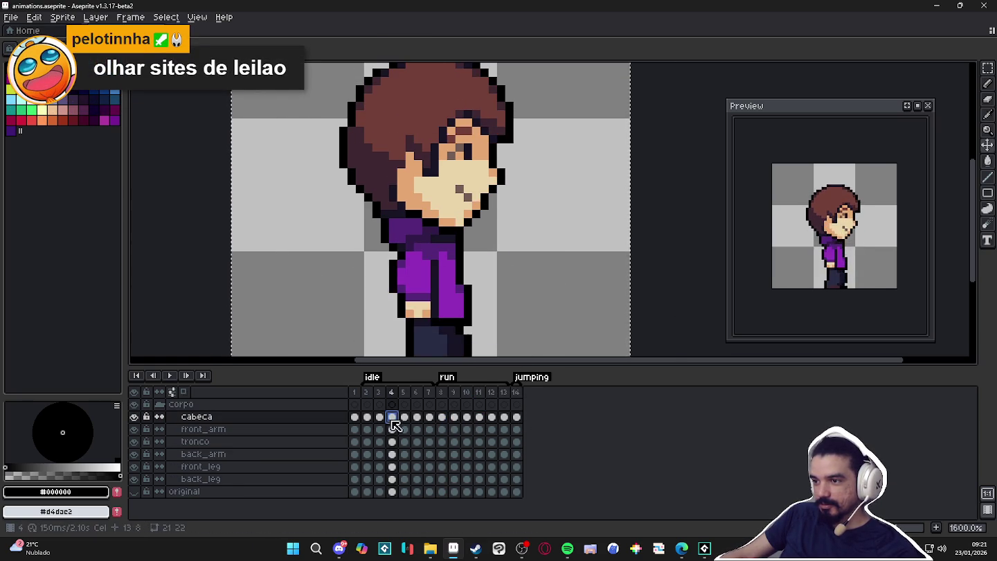
left_click(454, 416)
left_click(479, 416)
left_click(503, 416)
left_click(516, 391)
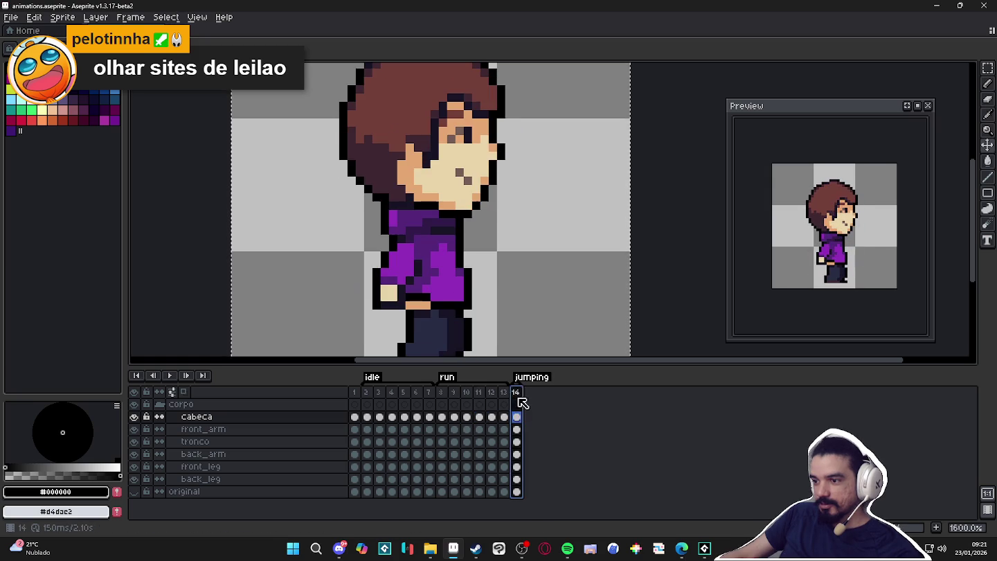
- Rotate the back arm about 26.6° so its hand swings in front of the torso
left_click(286, 455)
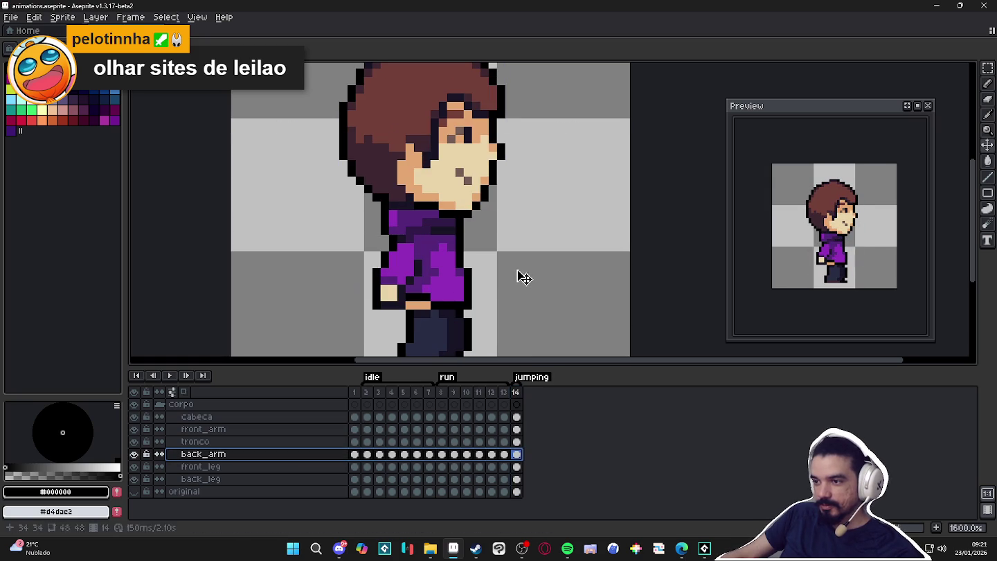
key("m")
left_click_drag(385, 239, 441, 319)
mouse_move(446, 237)
left_mouse_down()
mouse_move(431, 230)
mouse_move(472, 258)
left_mouse_up()
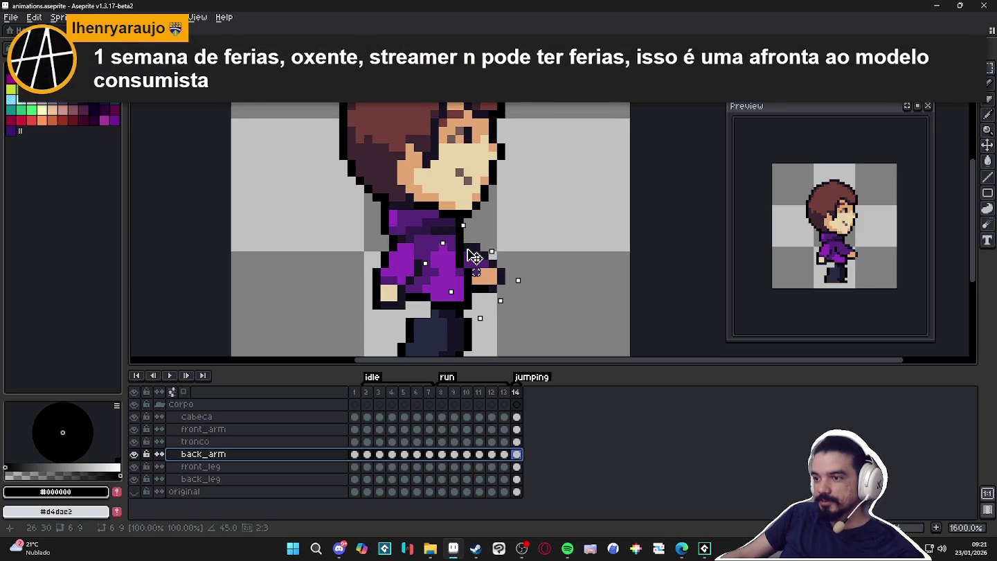
key("ctrl+d")
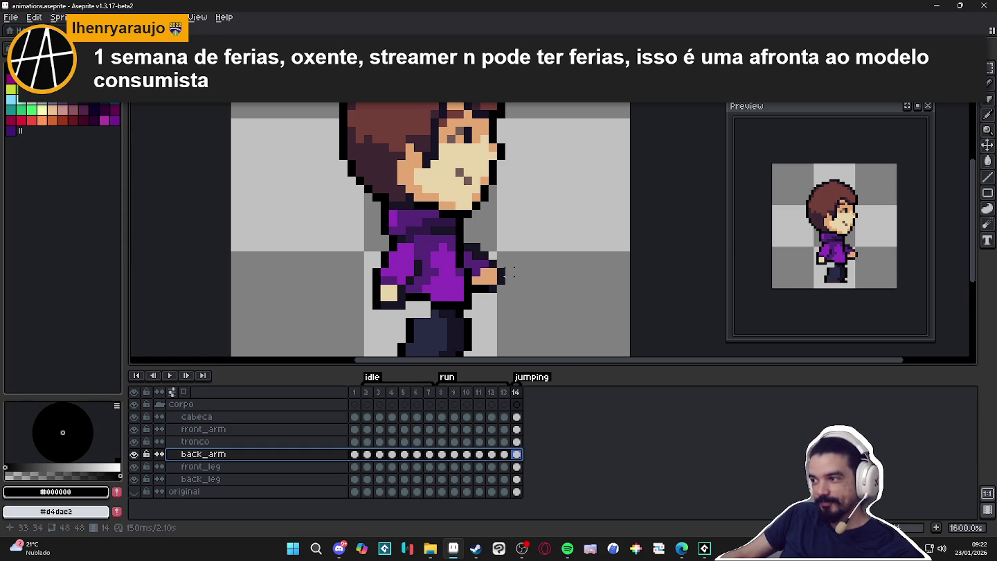
left_click(504, 392)
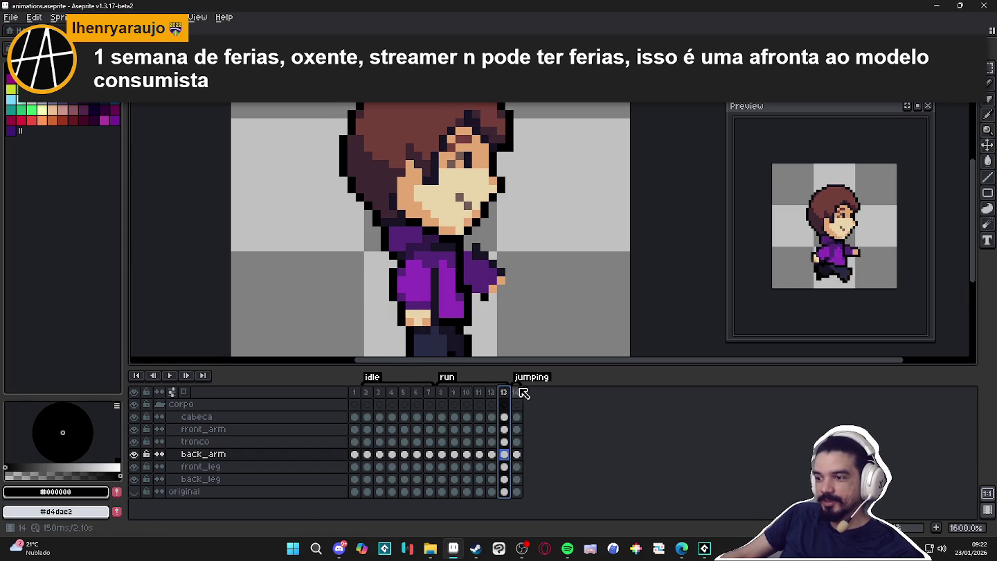
left_click(521, 392)
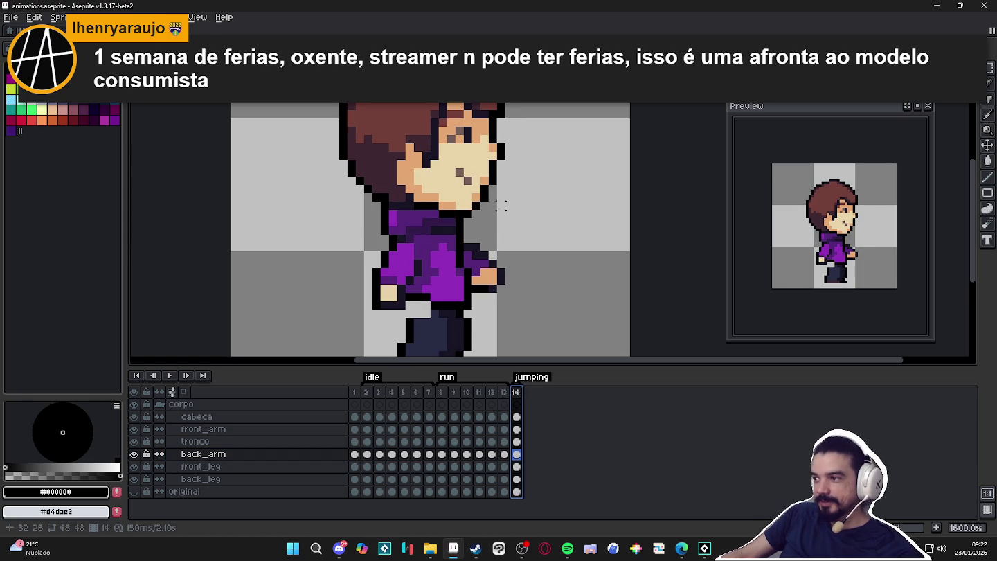
left_click_drag(500, 277, 523, 234)
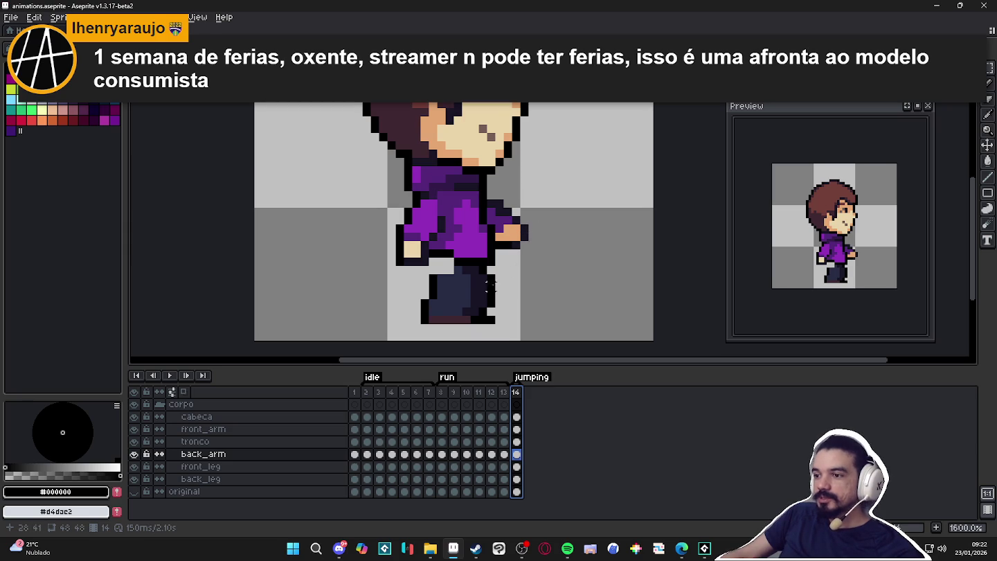
- Fill the gap beside the back leg with dark navy and clear stray pixels at its edge
left_click(497, 298, "ctrl")
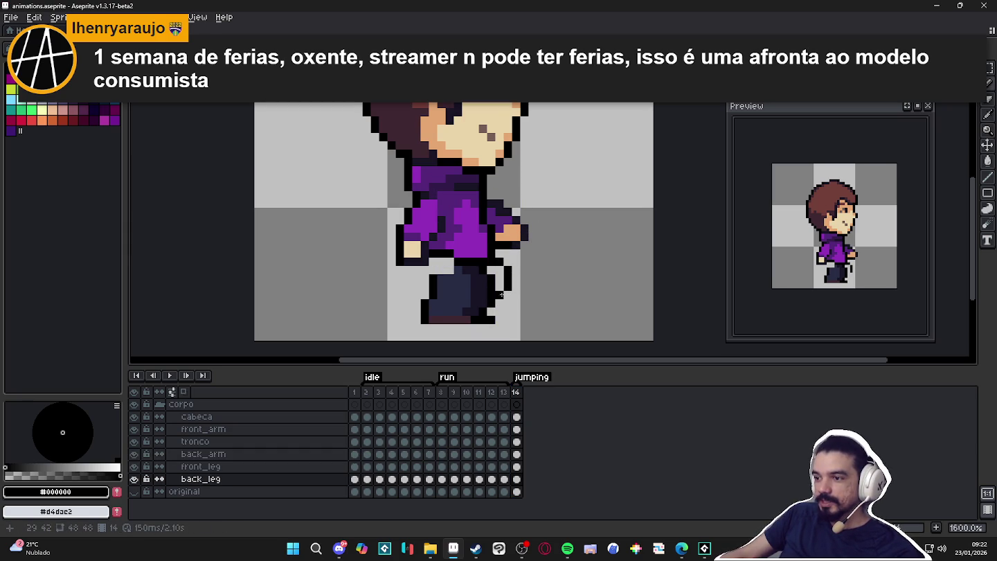
left_click(494, 295, "alt")
left_click_drag(494, 294, 499, 279)
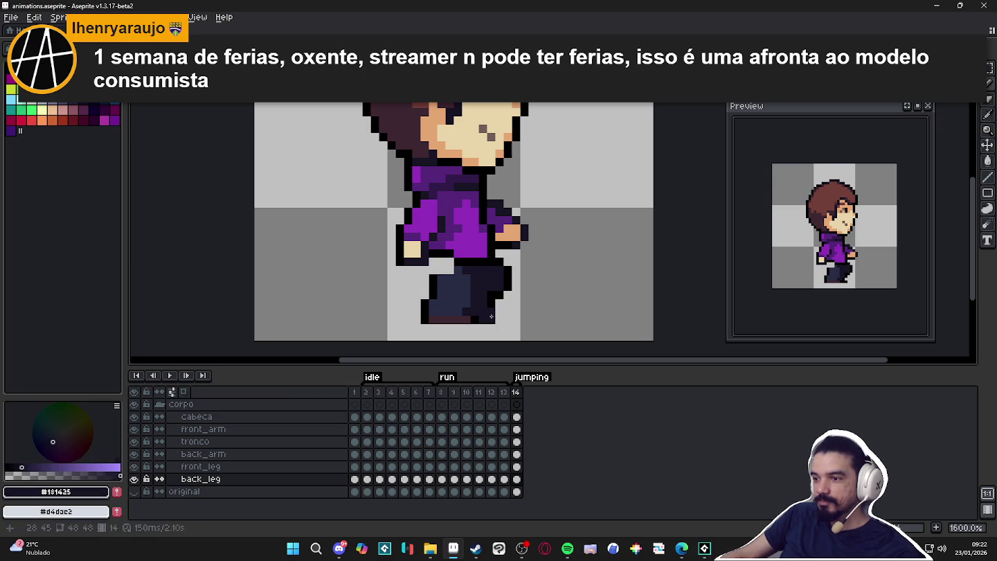
right_click(487, 315)
right_click(484, 319)
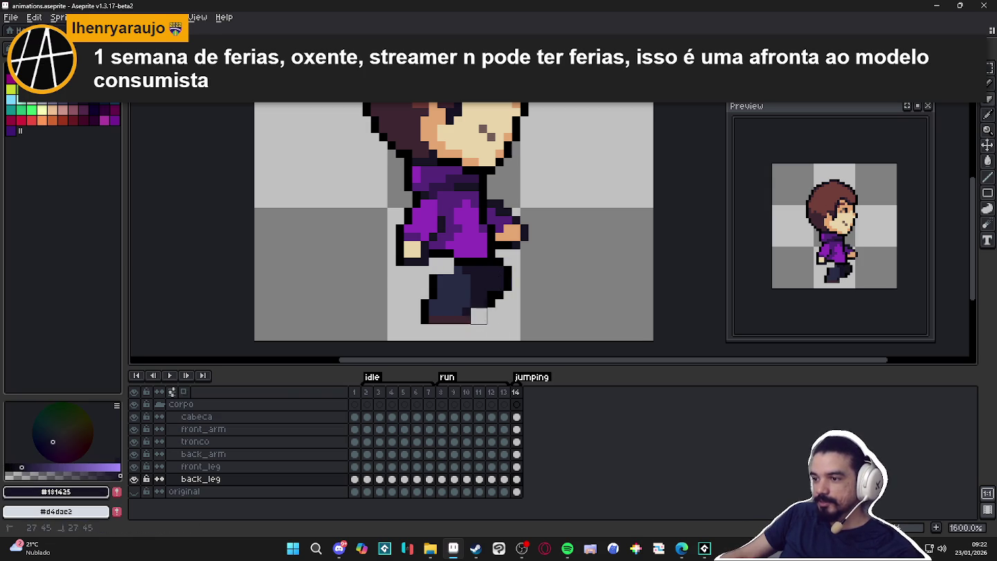
right_click(483, 304)
- Paint the back shoe in dark red and fix the leg's black outline
left_click(463, 319, "alt")
left_click(481, 303)
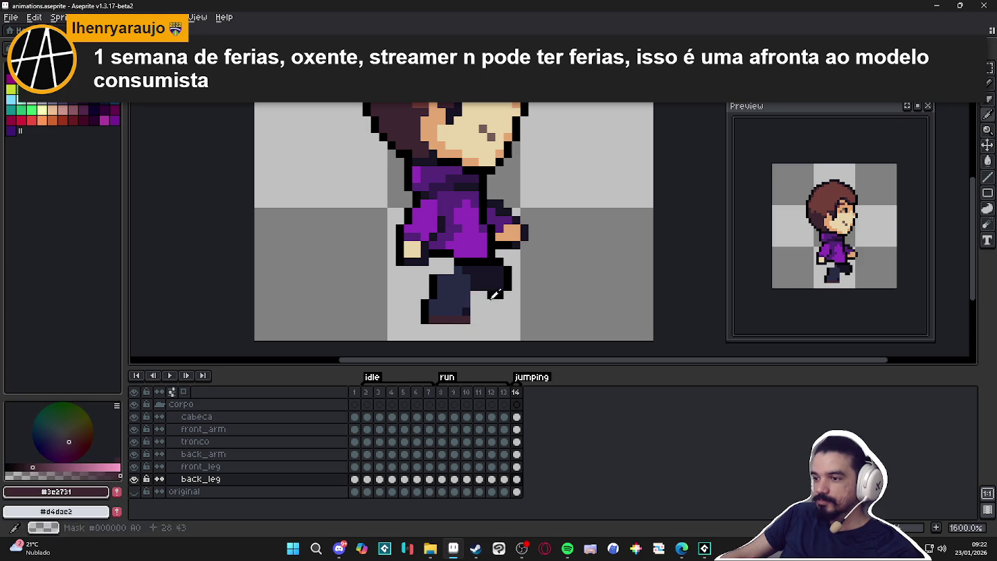
left_click(475, 299, "alt")
left_click(486, 299)
left_click(480, 310)
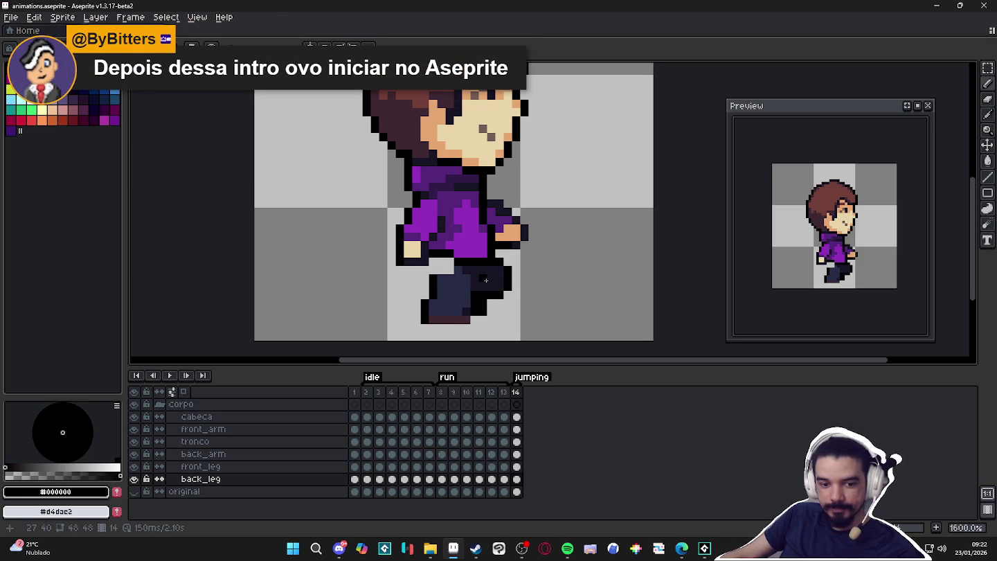
left_click(483, 289, "alt")
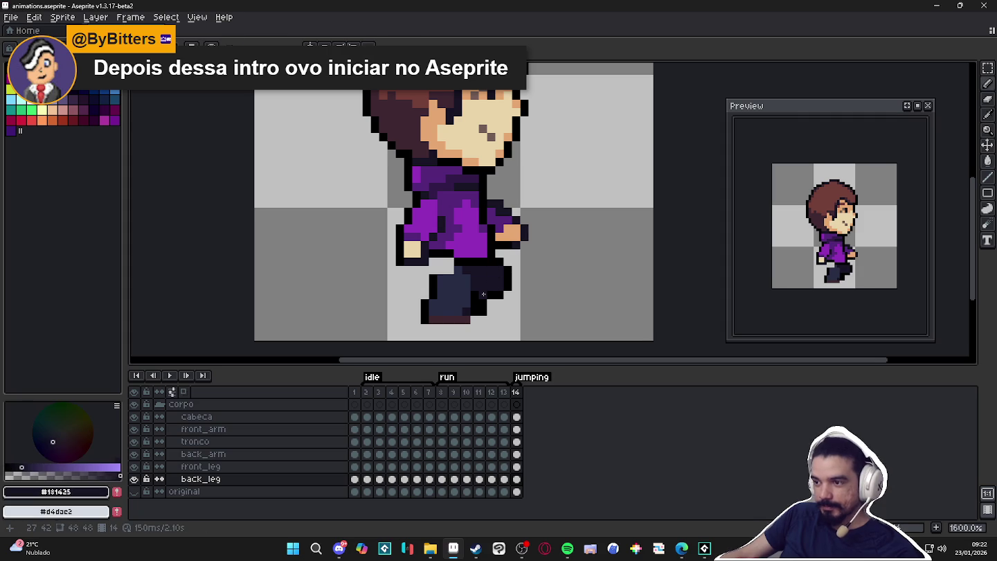
left_click(487, 294, "alt")
left_click(498, 302)
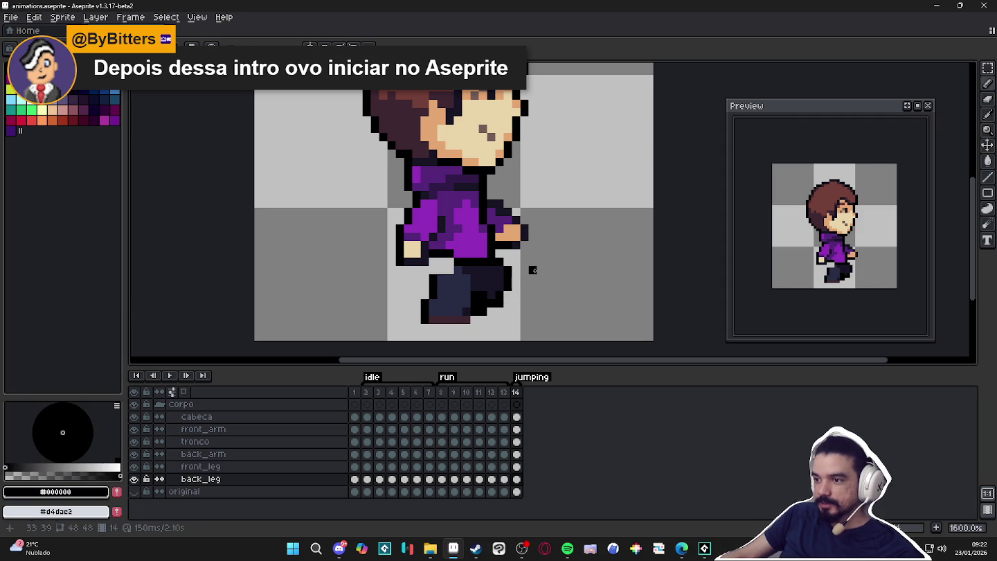
- Extend the dark red shoe down one row
left_click(458, 325, "alt")
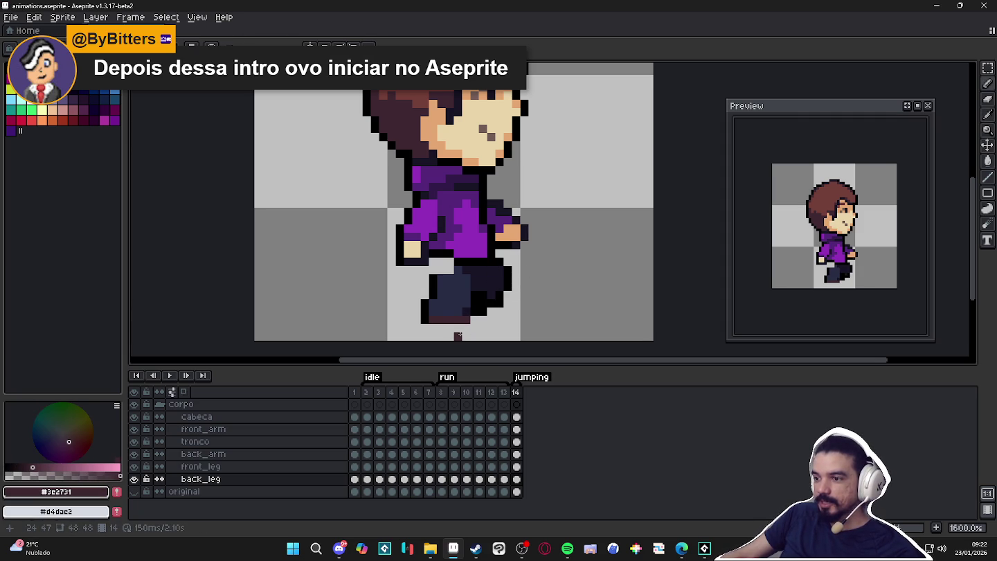
left_click(450, 328)
left_click(441, 328)
left_click(458, 329)
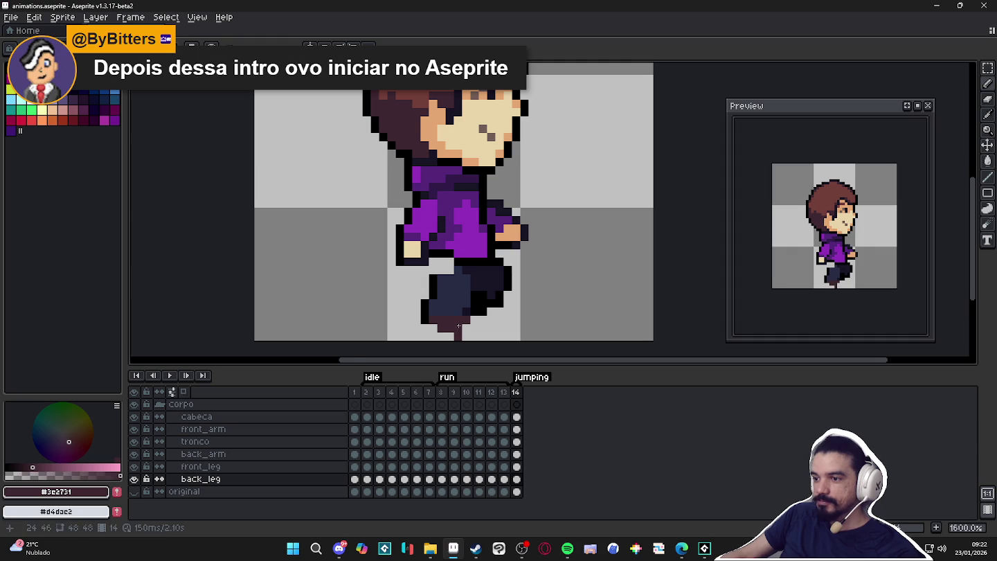
- Marquee-select the back shoe area and begin transforming it
key("e")
key("m")
scroll(461, 317, "down", 1)
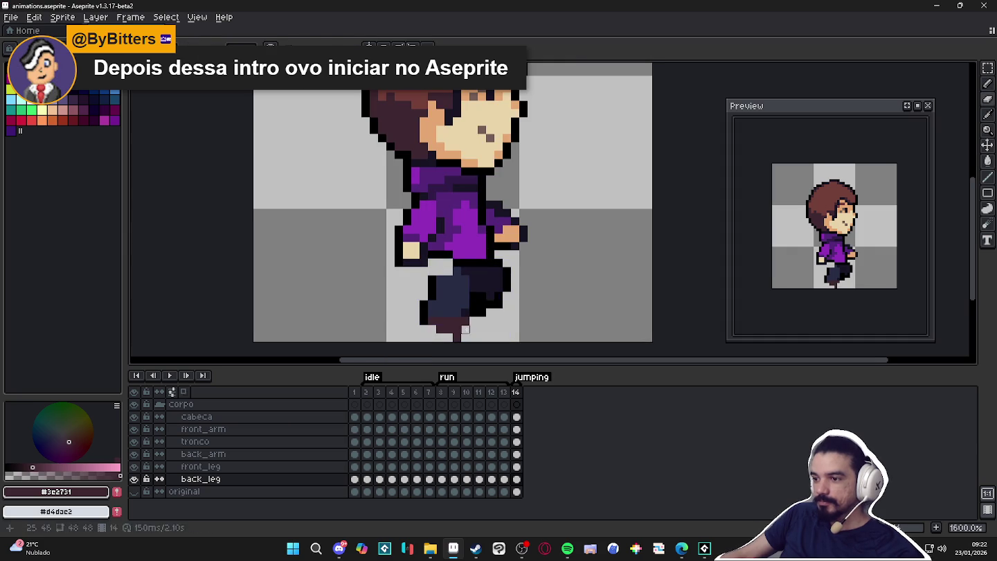
scroll(461, 305, "down", 1)
scroll(461, 290, "down", 1)
scroll(461, 285, "up", 3)
mouse_move(449, 258)
left_mouse_down()
mouse_move(495, 305)
mouse_move(489, 283)
mouse_move(489, 300)
left_mouse_up()
left_click(485, 290)
- Select and transform the front leg's shoe area on the front_leg layer
key("Up")
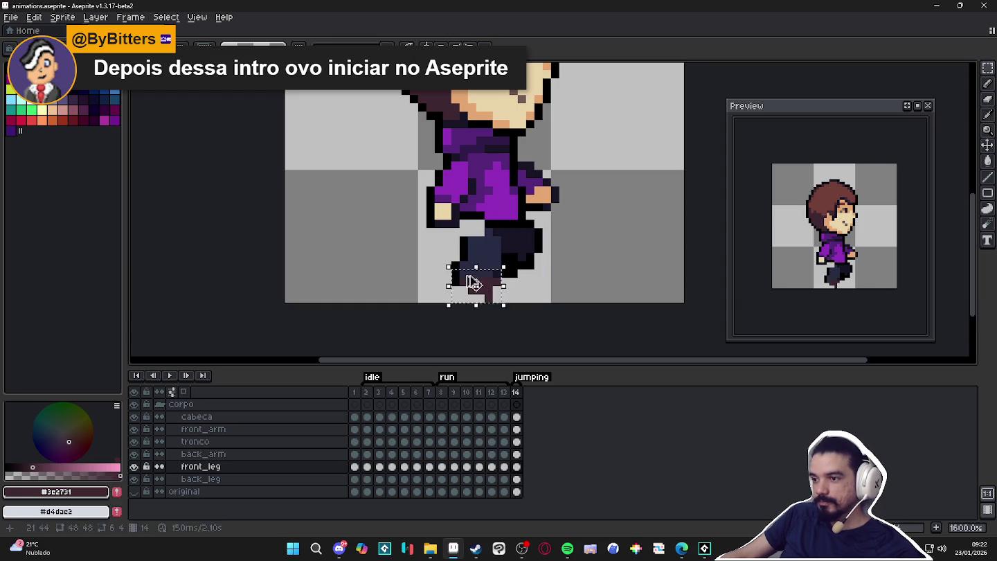
mouse_move(448, 258)
left_mouse_down()
mouse_move(503, 304)
mouse_move(492, 286)
left_mouse_up()
left_click(487, 289)
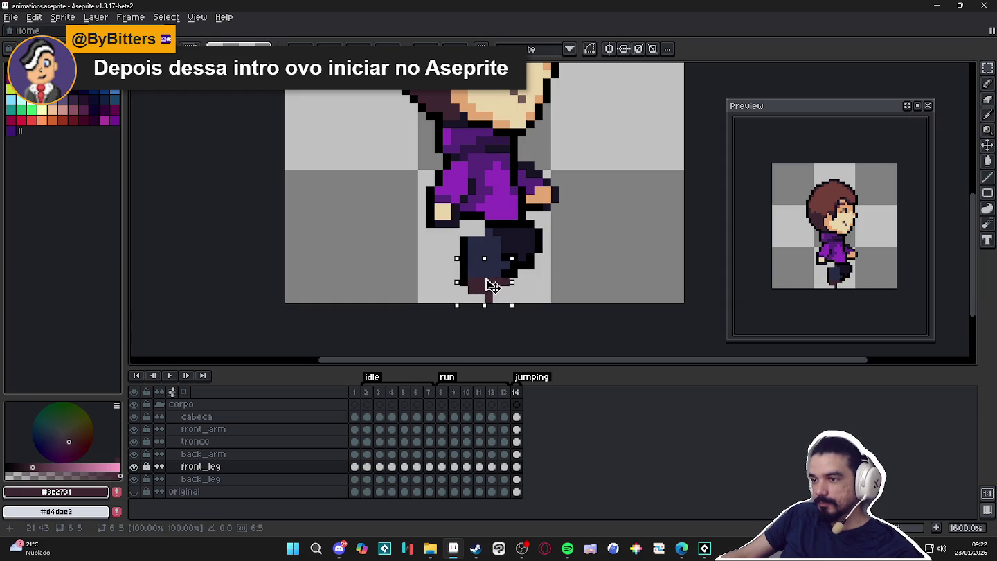
key("Return")
left_click(519, 269, "alt")
key("e")
scroll(522, 274, "down", 4)
scroll(520, 288, "up", 1)
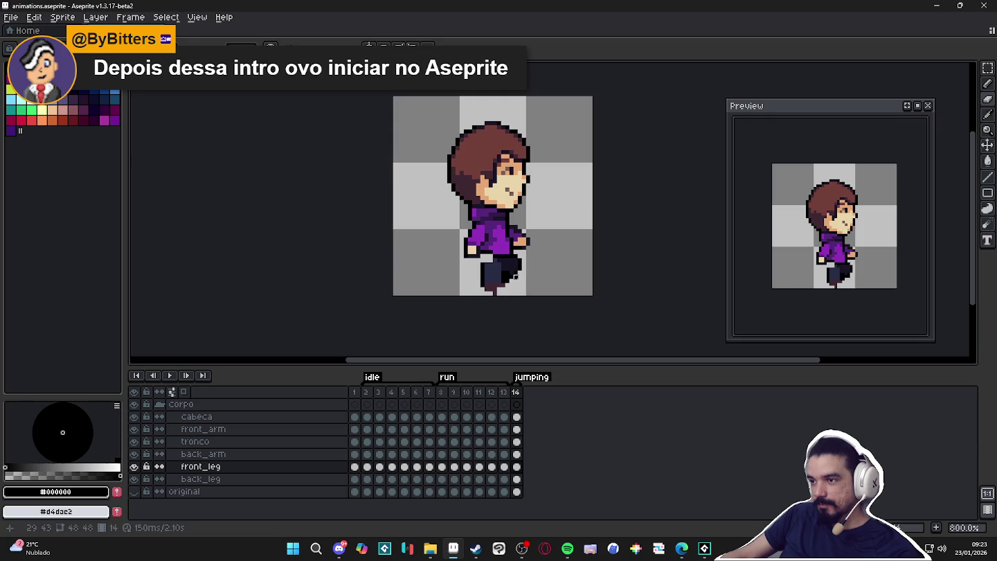
- Raise the whole frame-14 character by one pixel across all body-part cels
left_click(512, 277, "ctrl")
left_click_drag(517, 479, 517, 416)
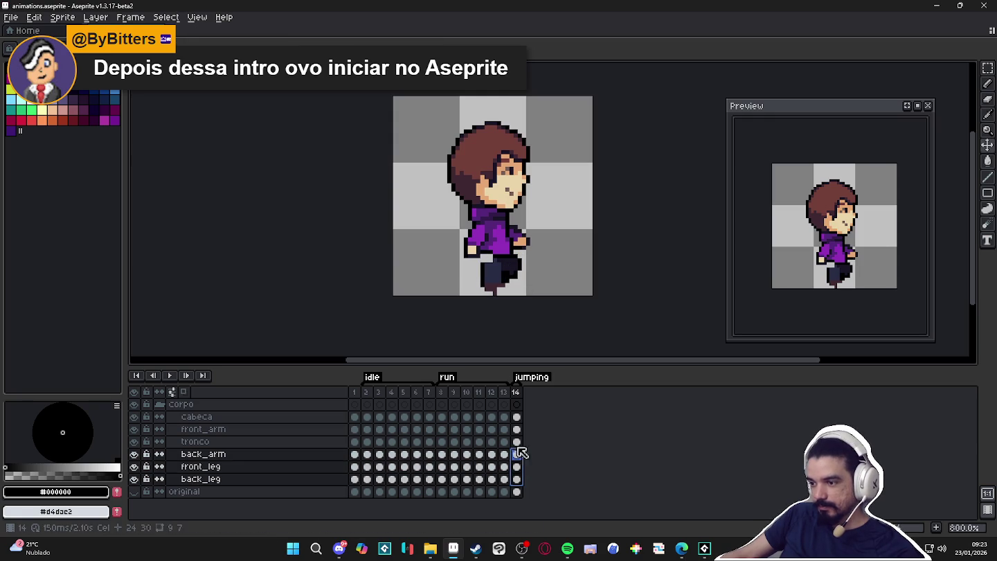
key("v")
left_click_drag(511, 227, 511, 221)
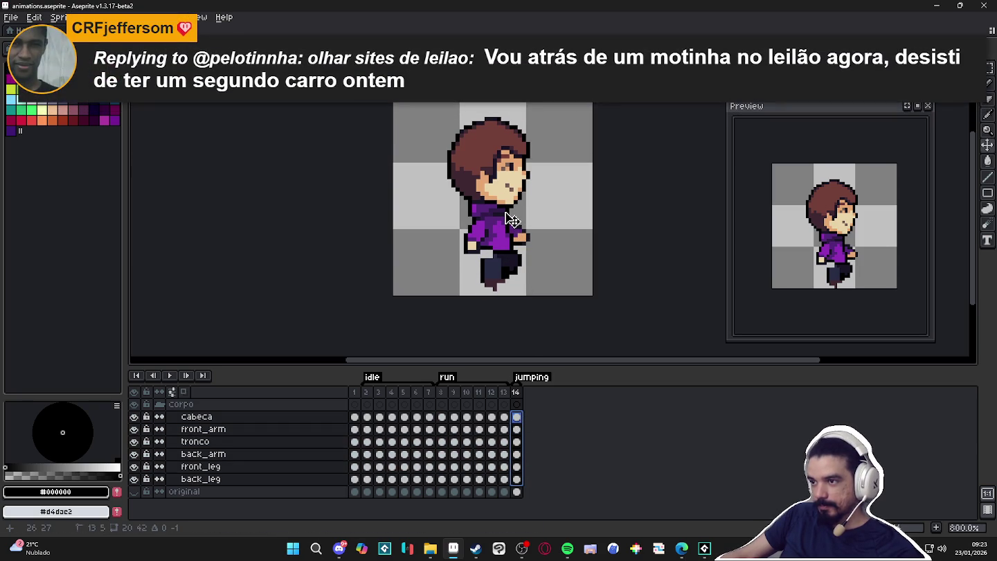
scroll(501, 277, "up", 5)
- Outline the front leg's bottom and right edge in black
key("e")
left_click(497, 278, "ctrl")
key("b")
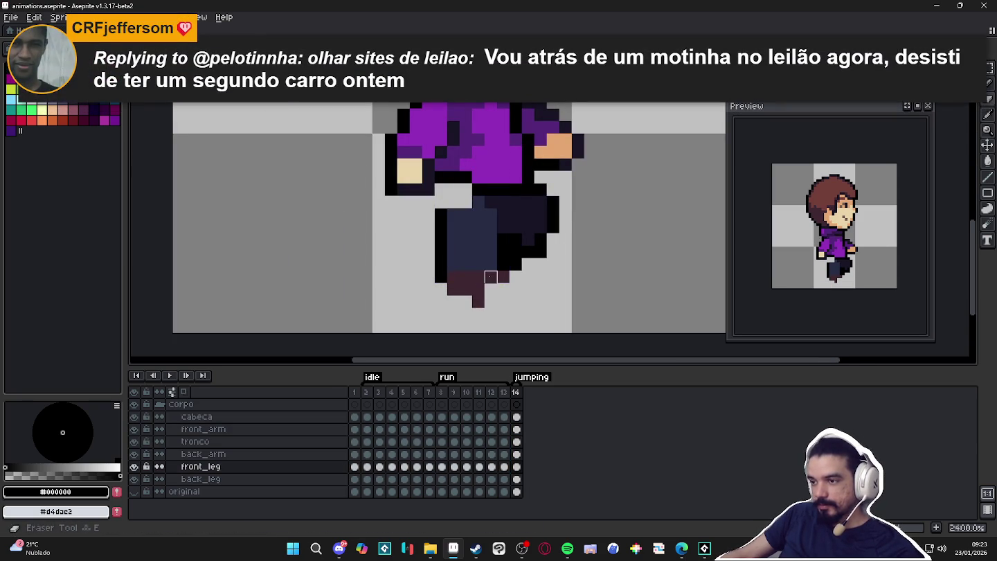
key("v")
key("b")
left_click(485, 281, "alt")
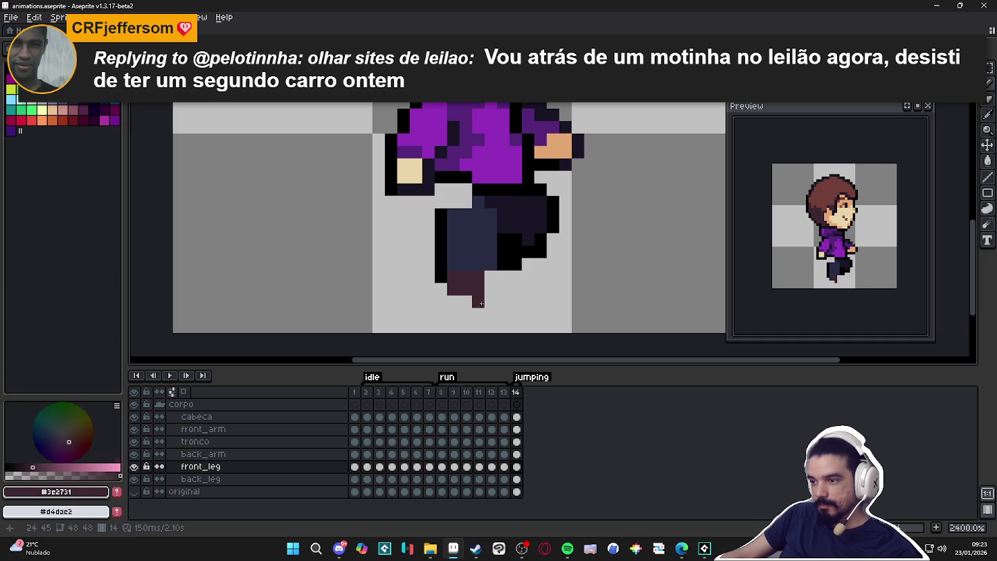
left_click(441, 276, "alt")
left_click(453, 301)
left_click(466, 313)
mouse_move(466, 313)
left_mouse_down()
mouse_move(491, 314)
mouse_move(491, 276)
left_mouse_up()
- Add a black pixel atop the front leg outline and fill the gap above in navy
left_click(471, 299, "alt")
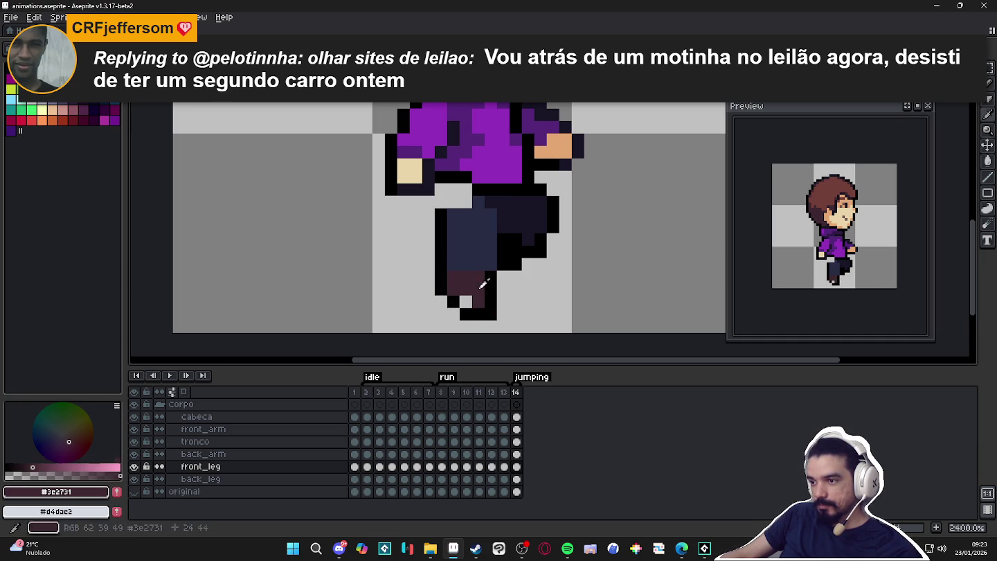
scroll(472, 298, "down", 4)
scroll(478, 290, "up", 3)
left_click(484, 285, "alt")
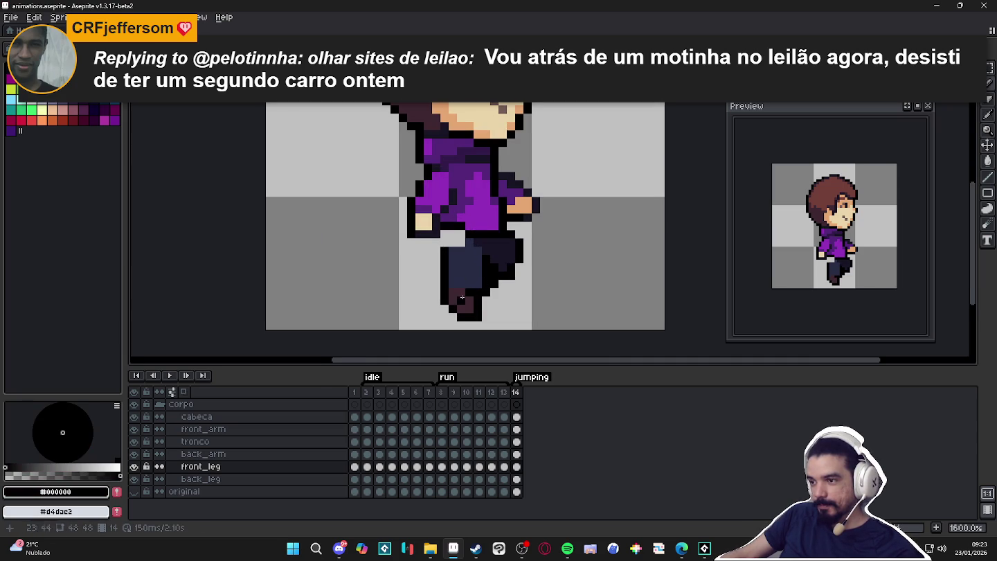
left_click(463, 296, "alt")
scroll(454, 280, "down", 1)
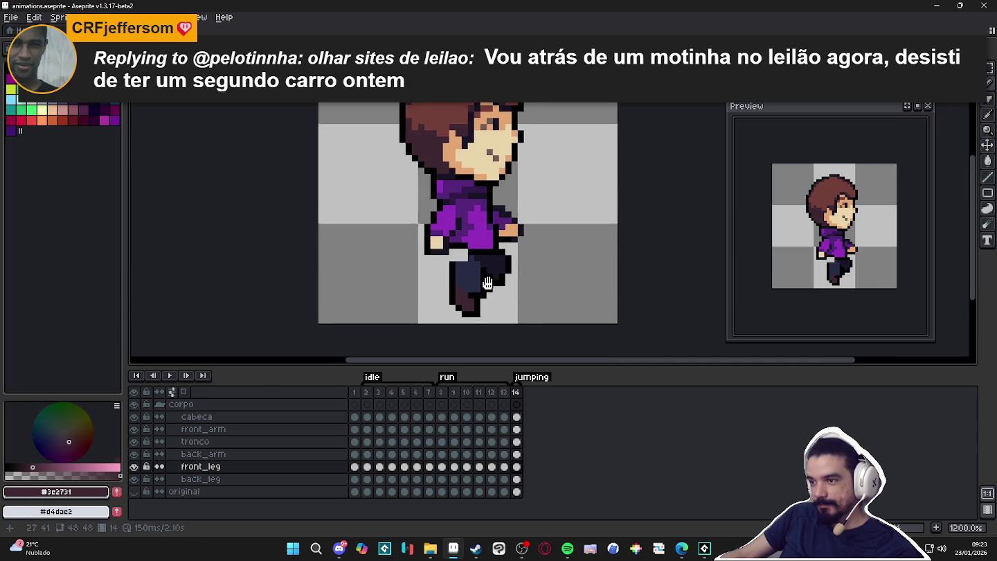
scroll(447, 271, "up", 2)
left_click(442, 260, "alt")
left_click(437, 241)
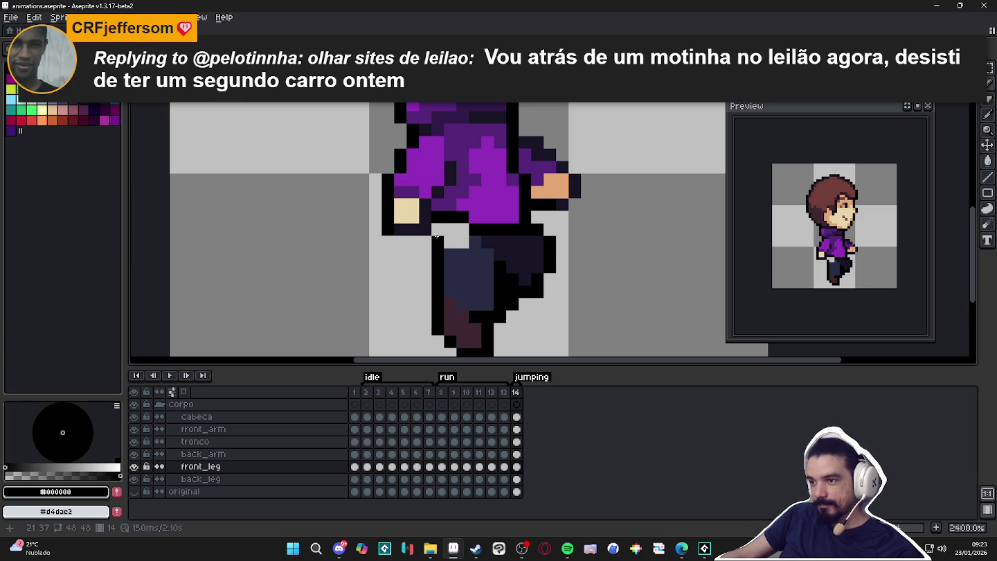
left_click(452, 256, "alt")
left_click(456, 235)
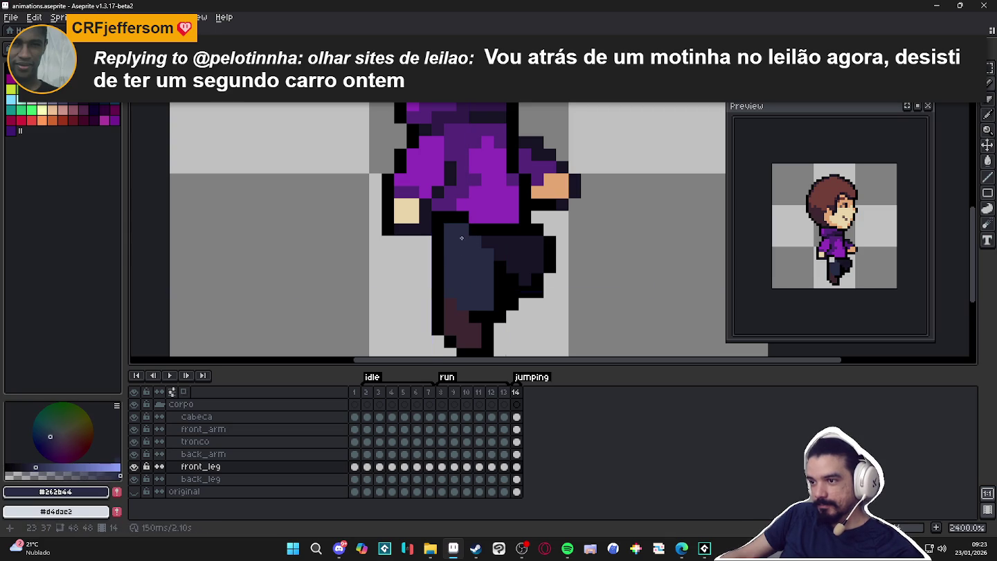
scroll(499, 275, "down", 6)
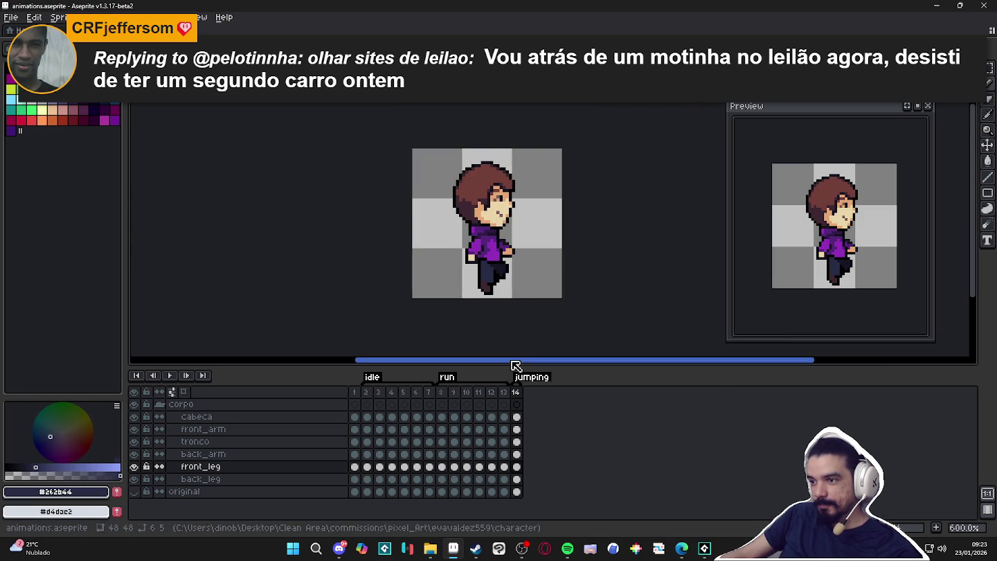
- Compare the frame 14 pose against frame 13
left_click(503, 392)
left_click(517, 391)
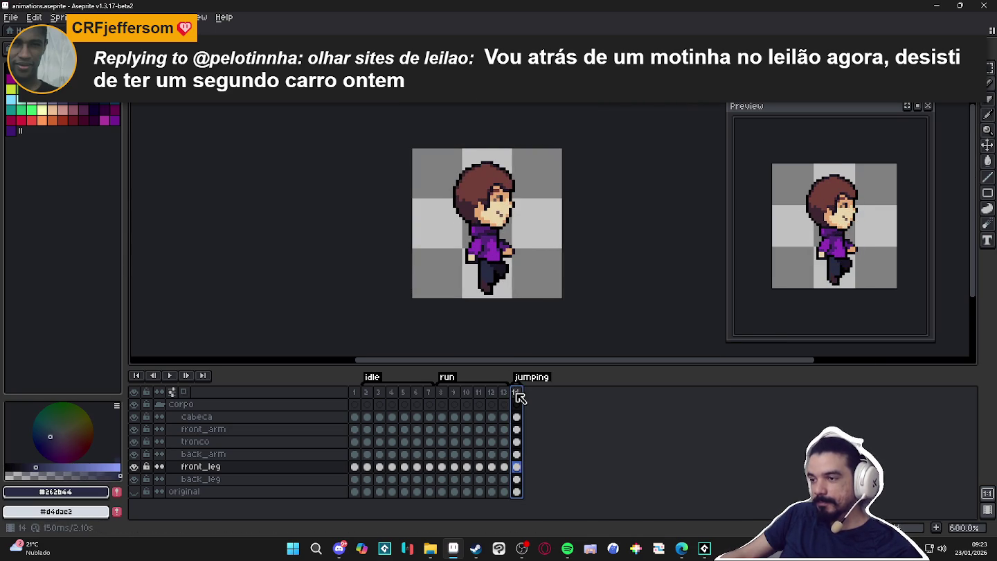
key("Left")
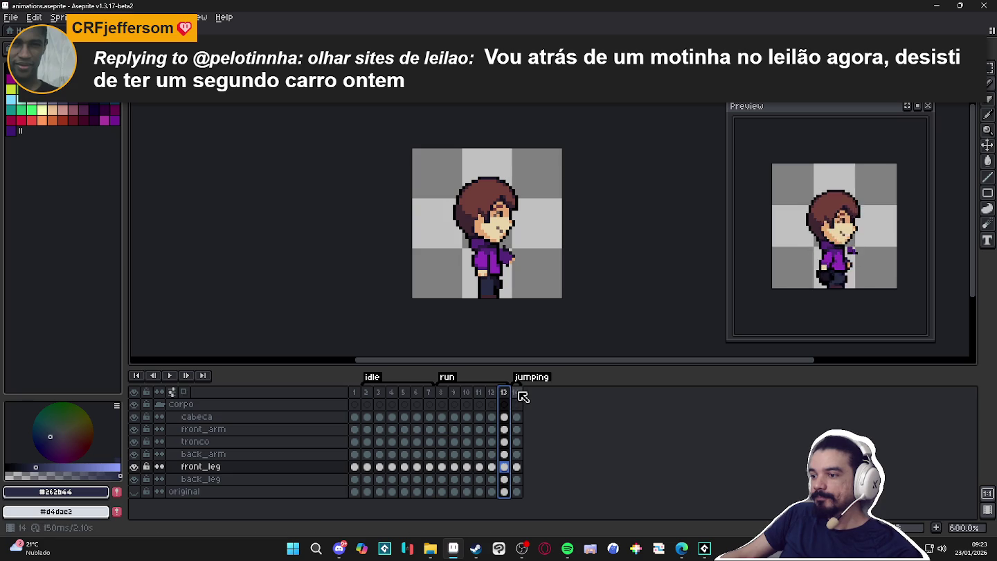
left_click(516, 391)
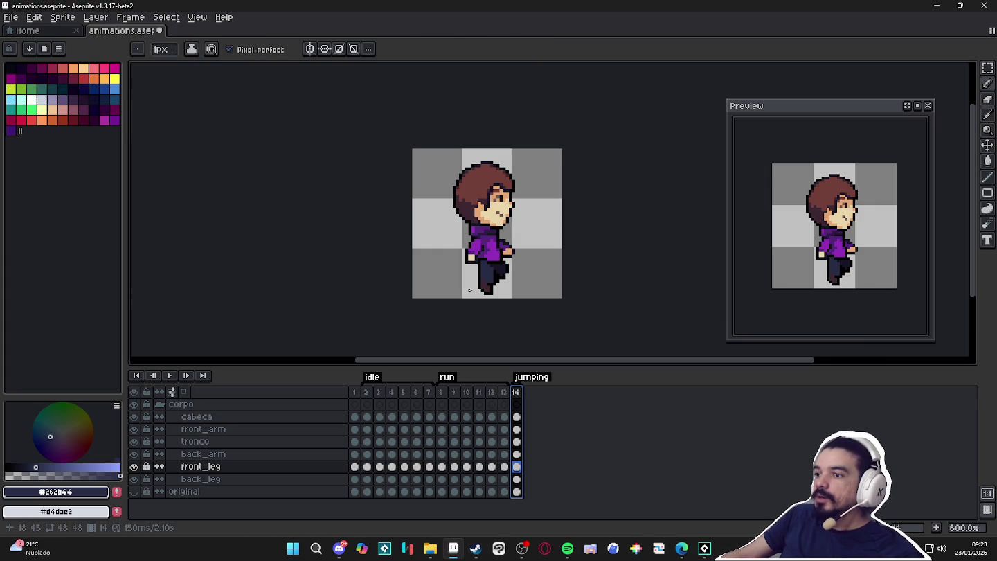
- Compare frames 13 and 14, then sample the hair brown shades on the cabeca layer
left_click(502, 392)
left_click(515, 390)
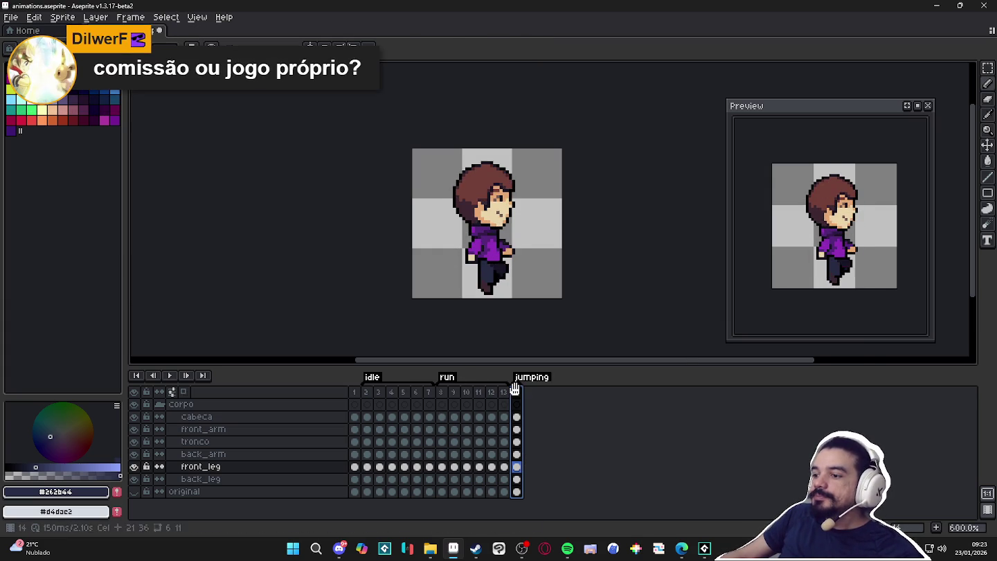
scroll(450, 173, "up", 2)
left_click(450, 172, "ctrl")
scroll(443, 169, "up", 1)
left_click(443, 168, "alt")
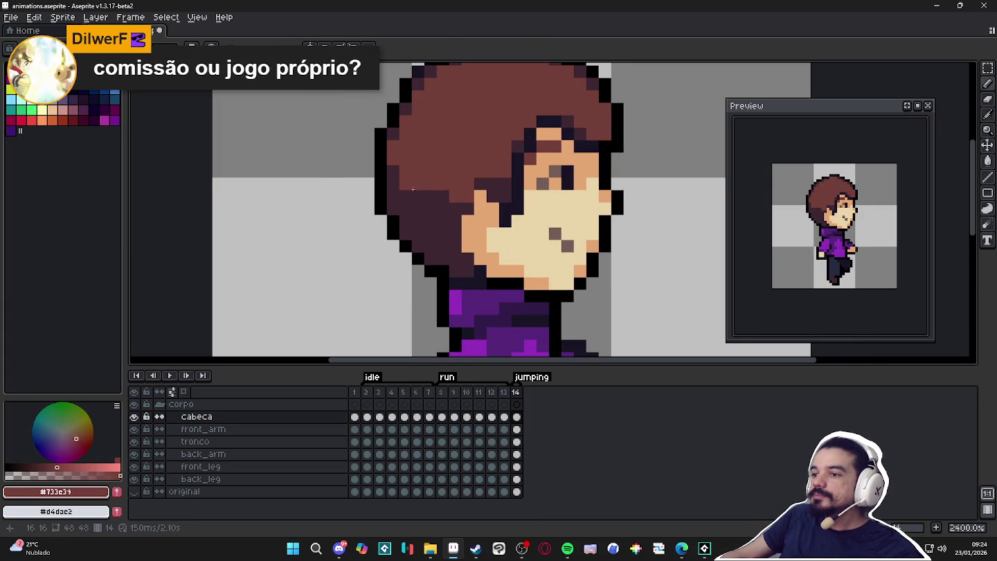
left_click(415, 187, "alt")
scroll(449, 203, "down", 5)
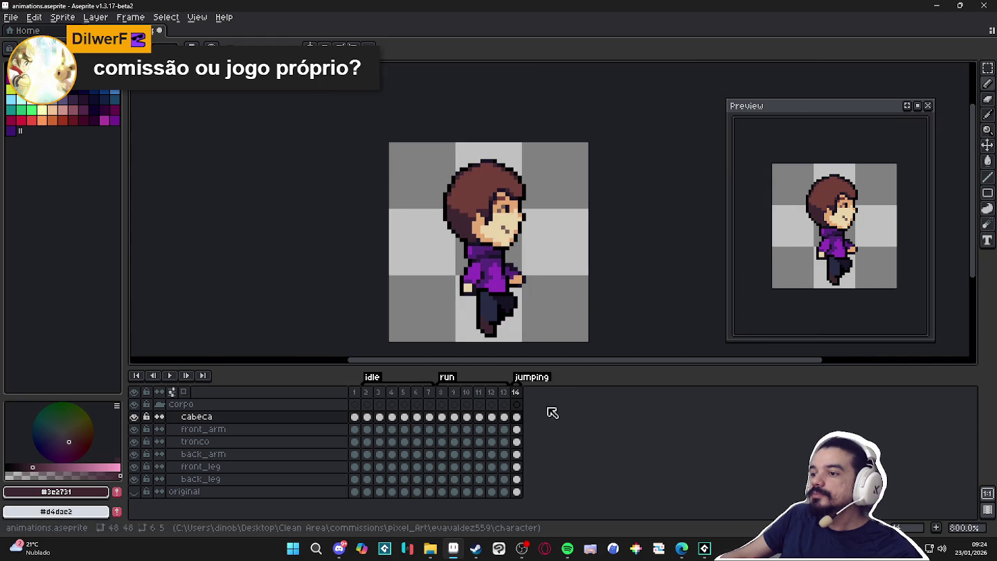
- Sample frame 14's hair and outline colours, then save animations.aseprite
left_click(516, 415)
scroll(476, 174, "up", 3)
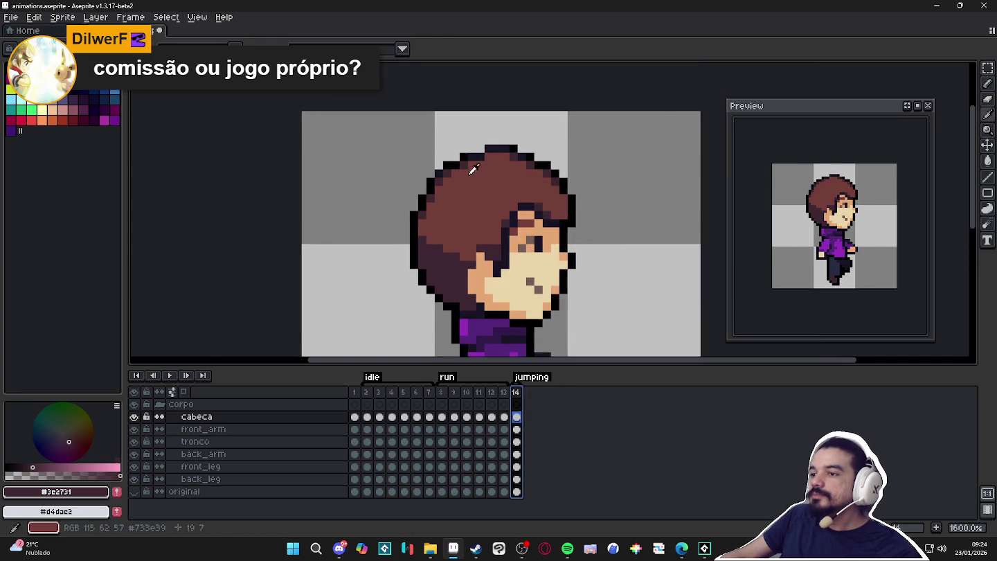
left_click(462, 165, "alt")
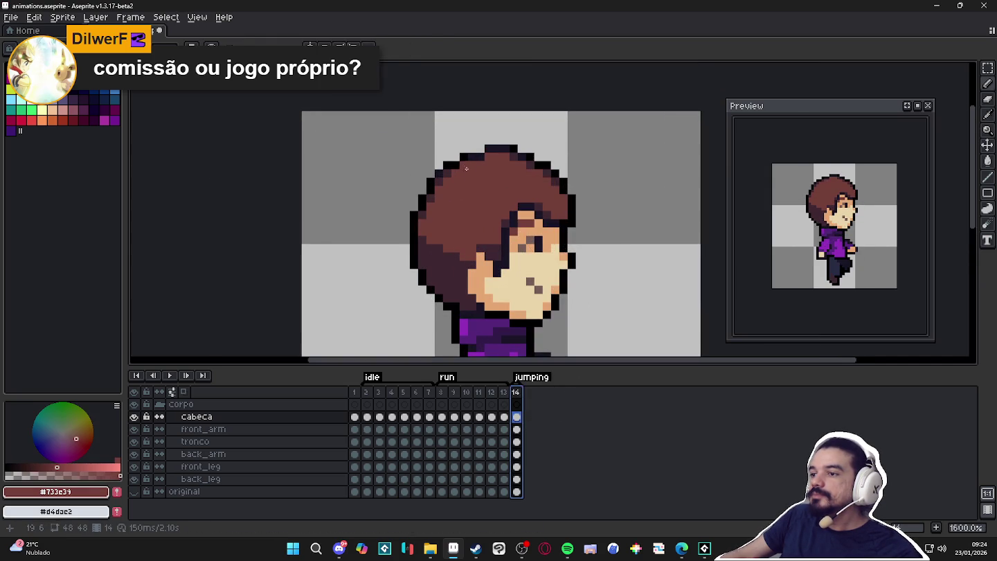
left_click(498, 149, "alt")
scroll(470, 157, "down", 3)
scroll(513, 231, "down", 1)
key("ctrl+s")
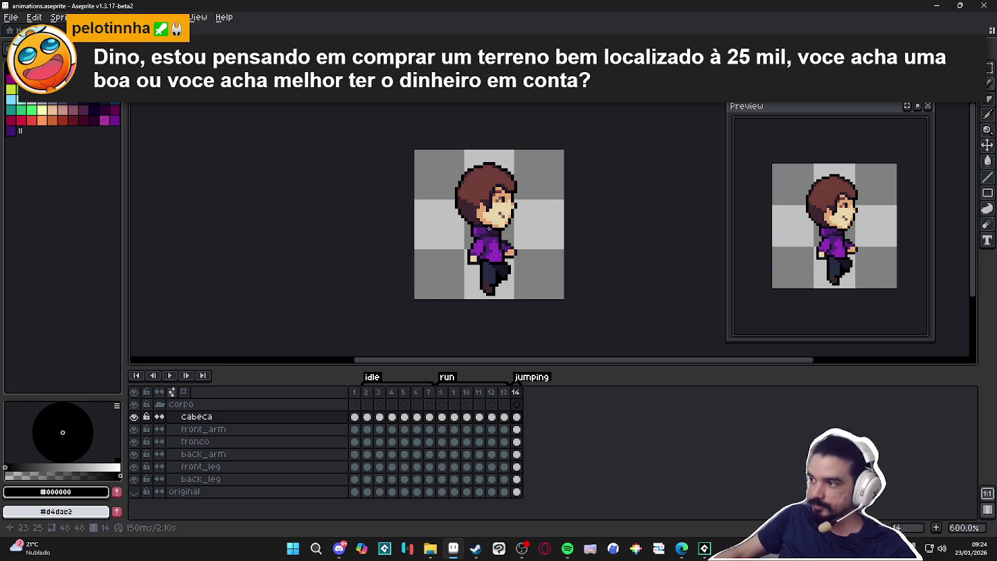
left_click(515, 392)
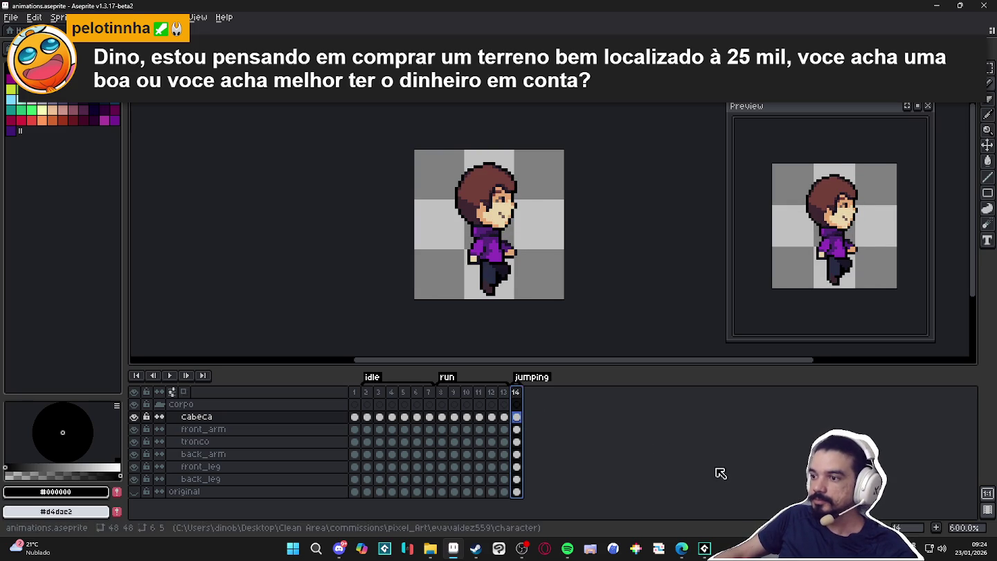
- Sample the darkest outline colour from frame 14's back_arm layer
scroll(492, 247, "up", 6)
left_click(546, 245, "ctrl")
left_click(546, 244, "alt")
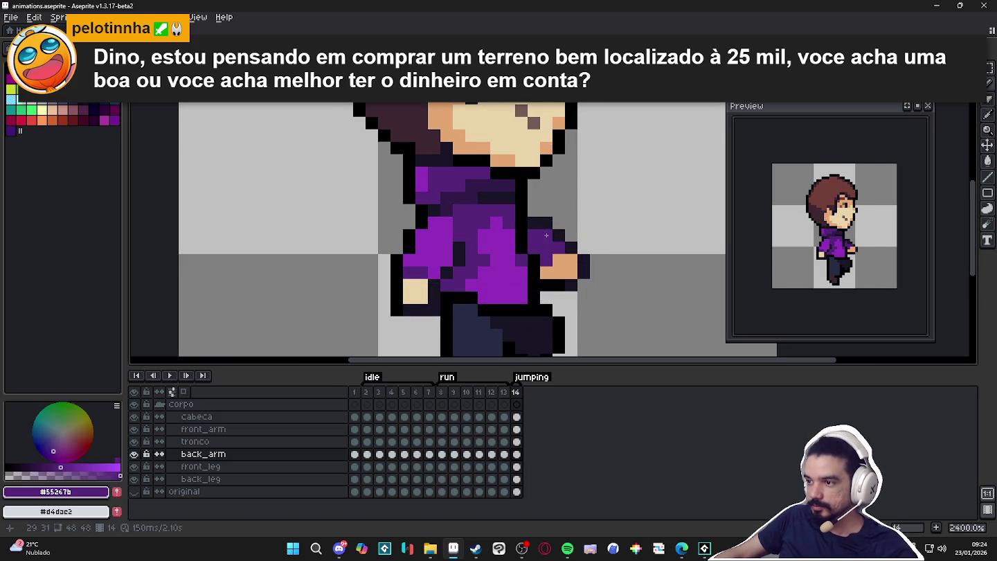
scroll(535, 209, "down", 3)
scroll(554, 242, "down", 3)
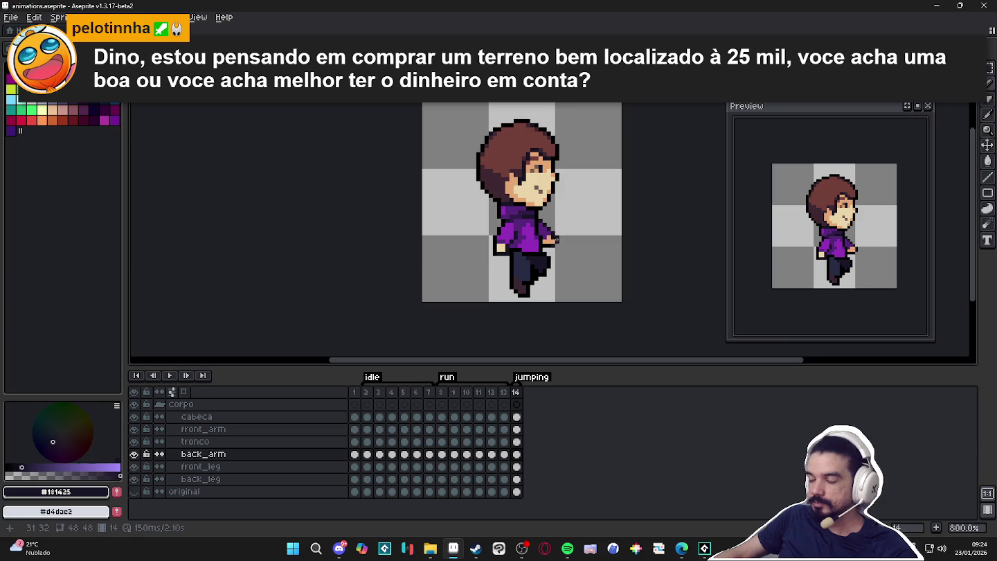
scroll(535, 235, "up", 4)
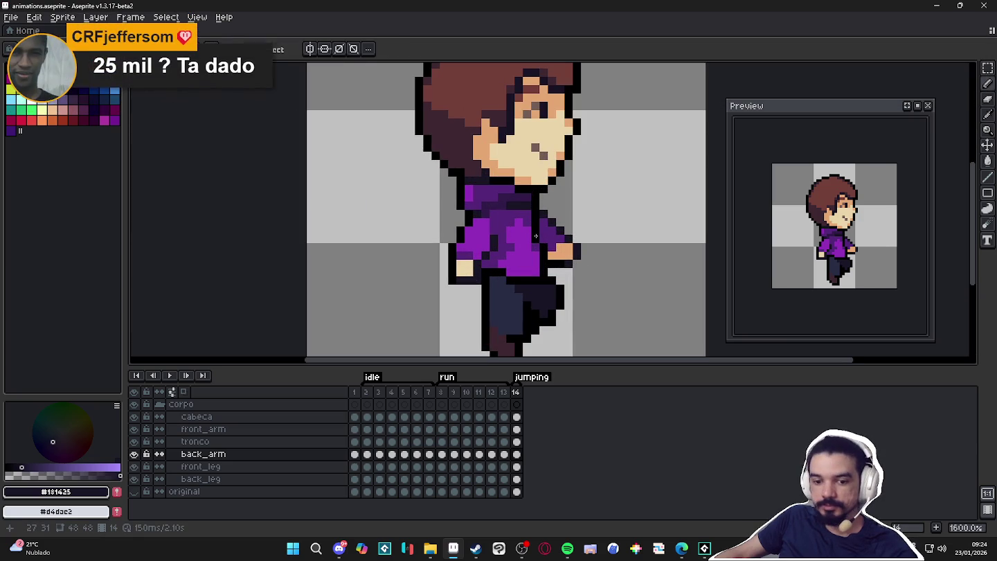
scroll(540, 242, "down", 1)
scroll(547, 250, "down", 1)
scroll(558, 256, "down", 1)
- Compare with frame 13, then add frame 15 after frame 14
left_click(503, 392)
left_click(516, 392)
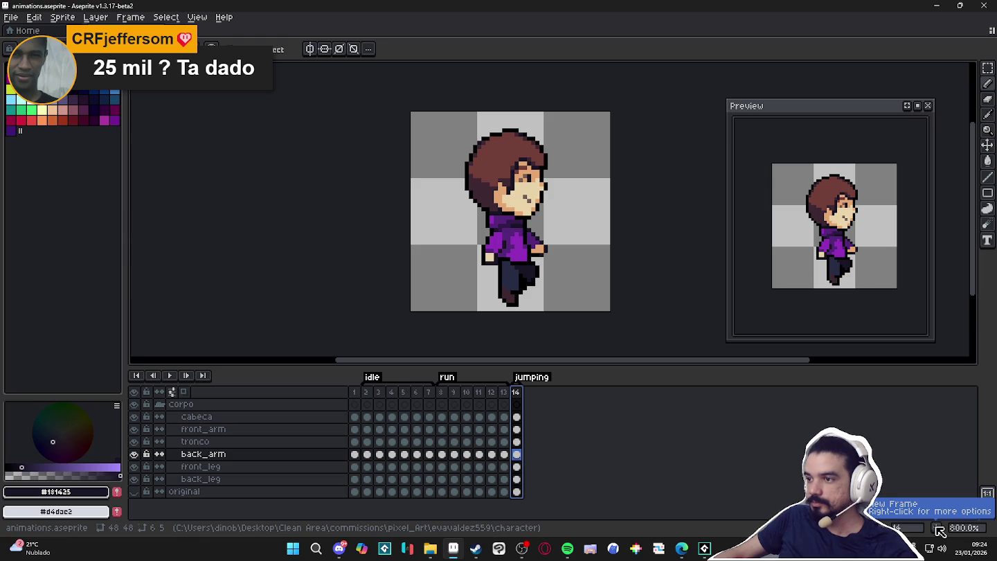
left_click(939, 529)
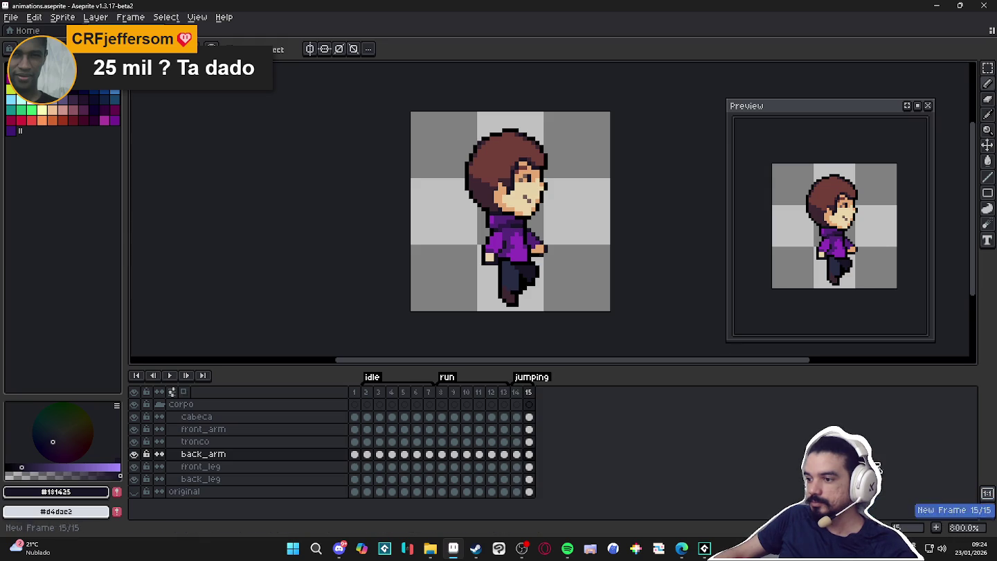
- Sample black outline and purple hoodie shades from the tronco torso layer
scroll(478, 211, "up", 1)
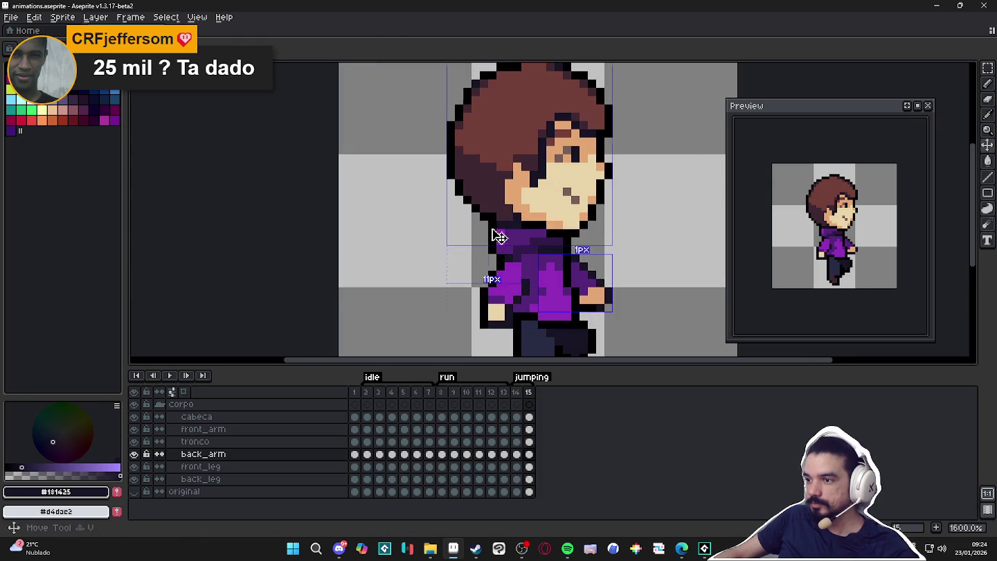
left_click(497, 232, "ctrl")
left_click(499, 233, "alt")
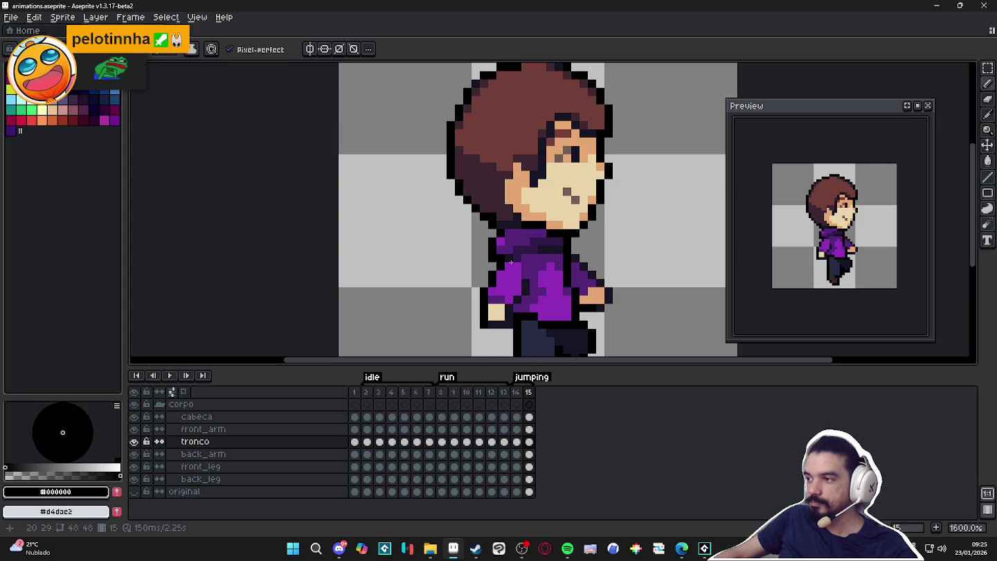
left_click(509, 246, "alt")
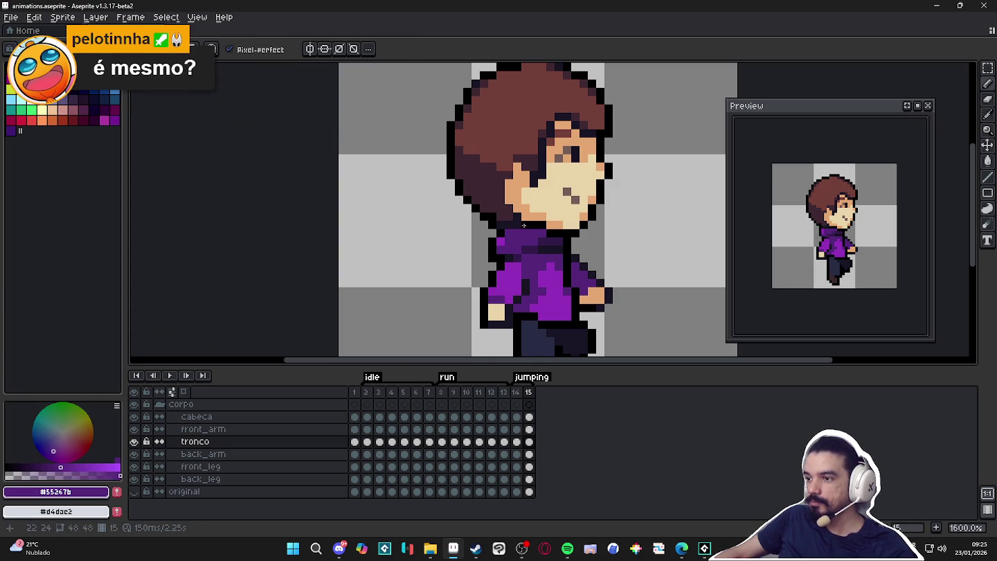
left_click(515, 226, "alt")
key("v")
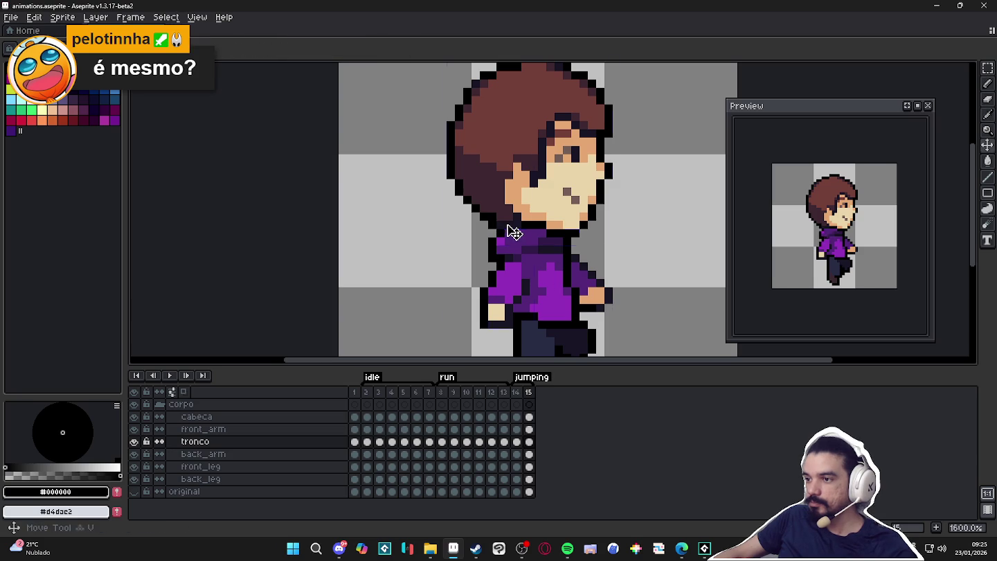
left_click(508, 227, "ctrl")
key("b")
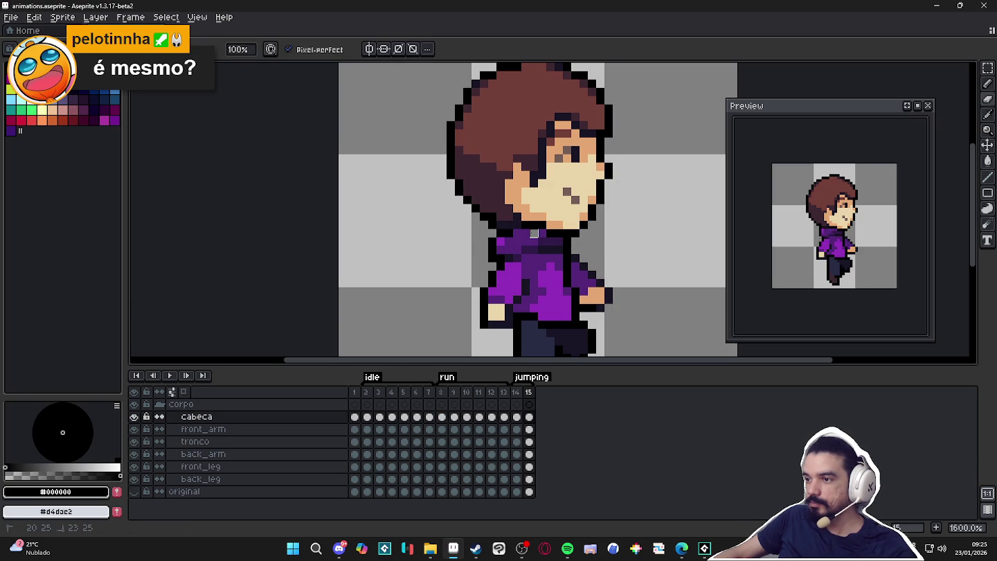
left_click(537, 234, "ctrl")
left_click(538, 233, "alt")
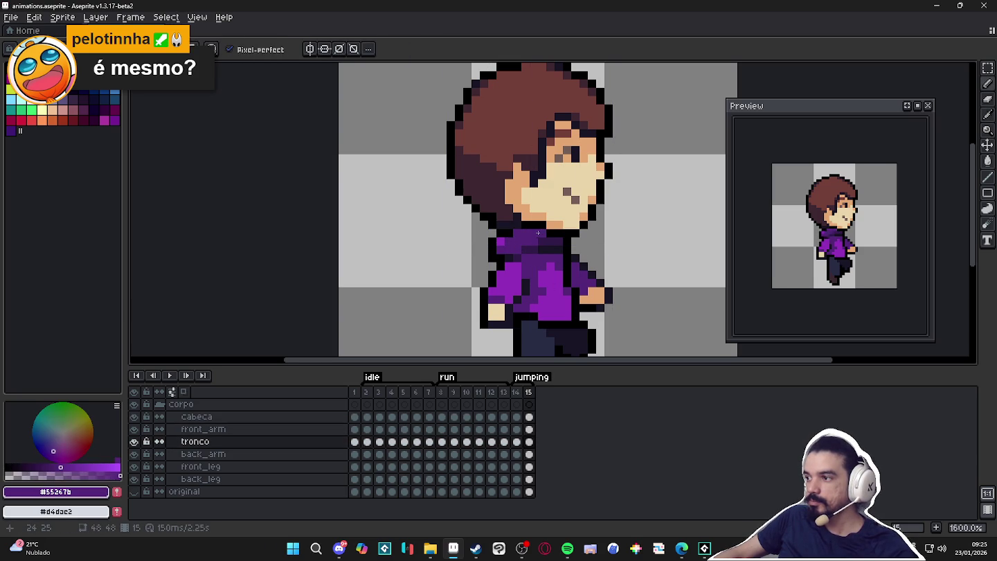
- Sample the light and darker skin tones from the face on the cabeca layer
left_click(539, 229, "ctrl")
left_click(540, 230, "alt")
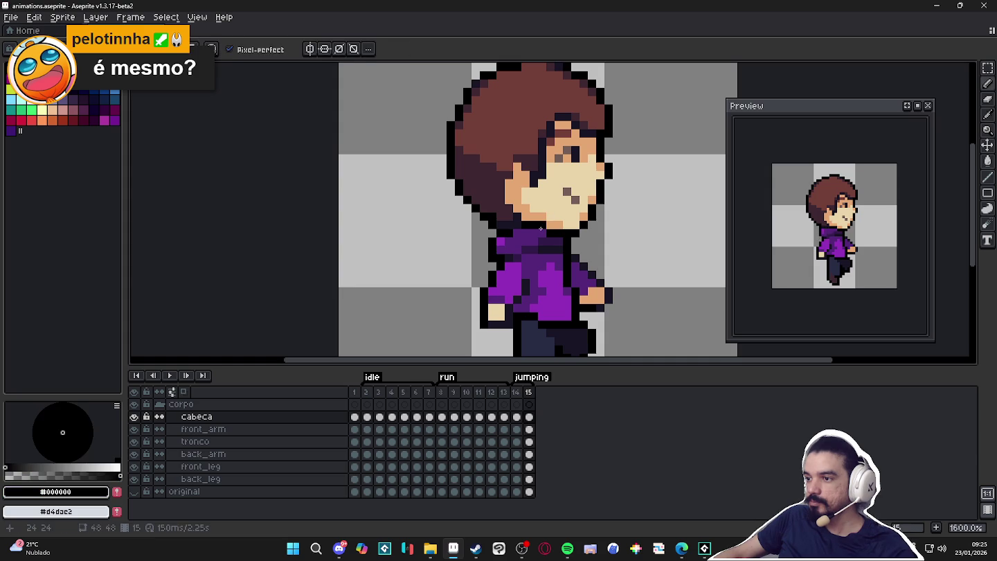
left_click(541, 221, "alt")
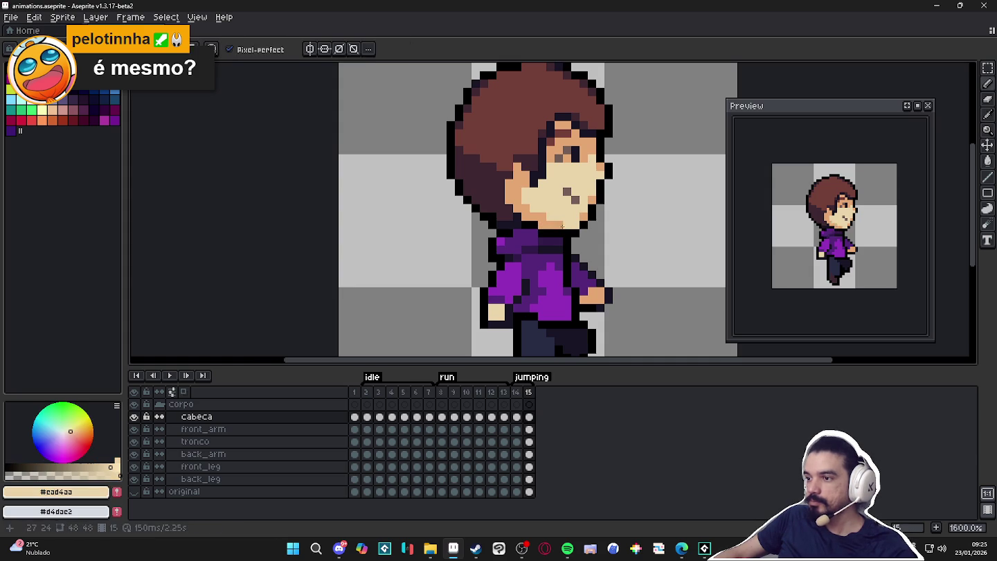
left_click(544, 224, "alt")
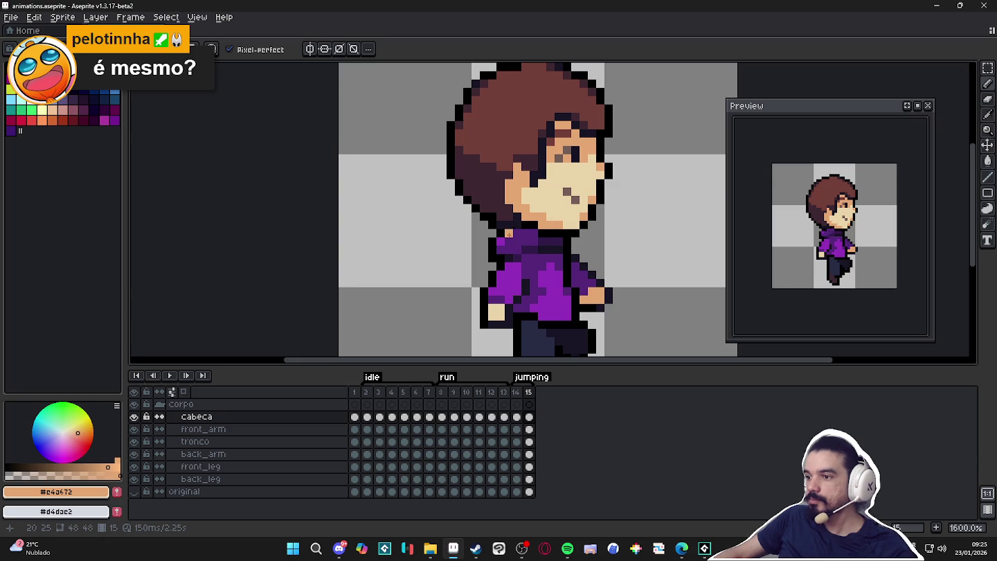
left_click(490, 282, "ctrl")
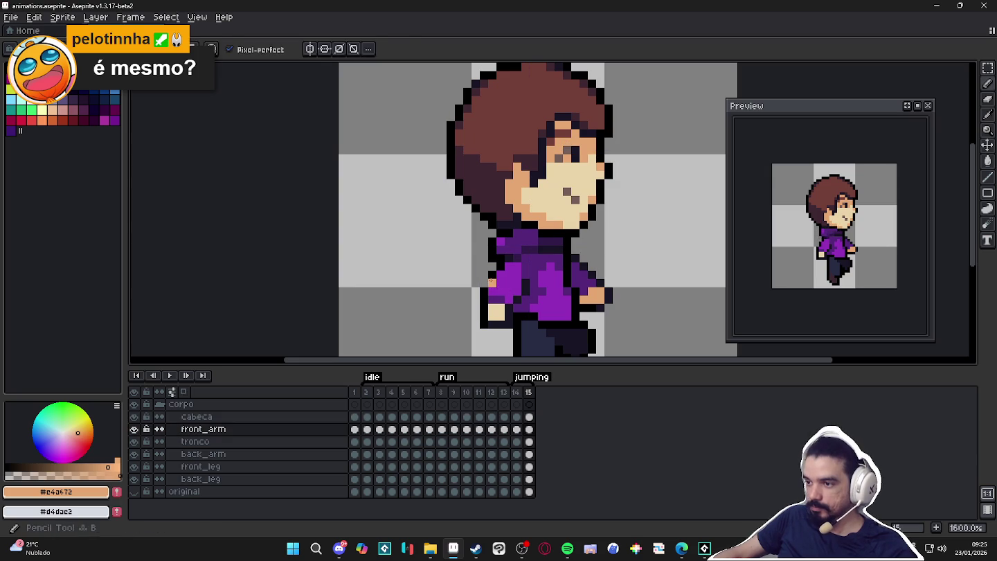
- Refine the hoodie and front-arm shading using sampled outline, black, dark and bright purples
left_click(516, 302, "alt")
left_click(489, 283, "alt")
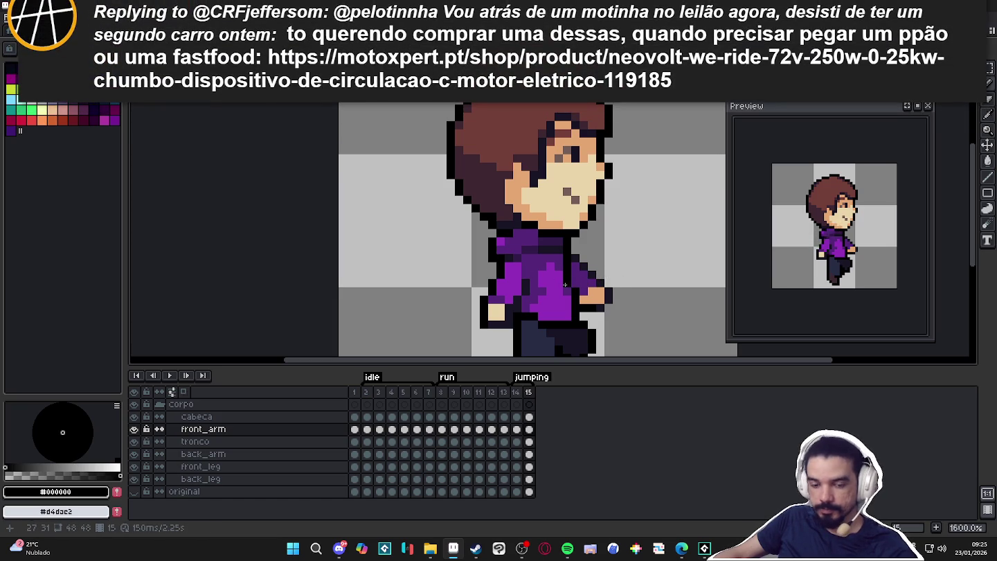
left_click(575, 291, "alt")
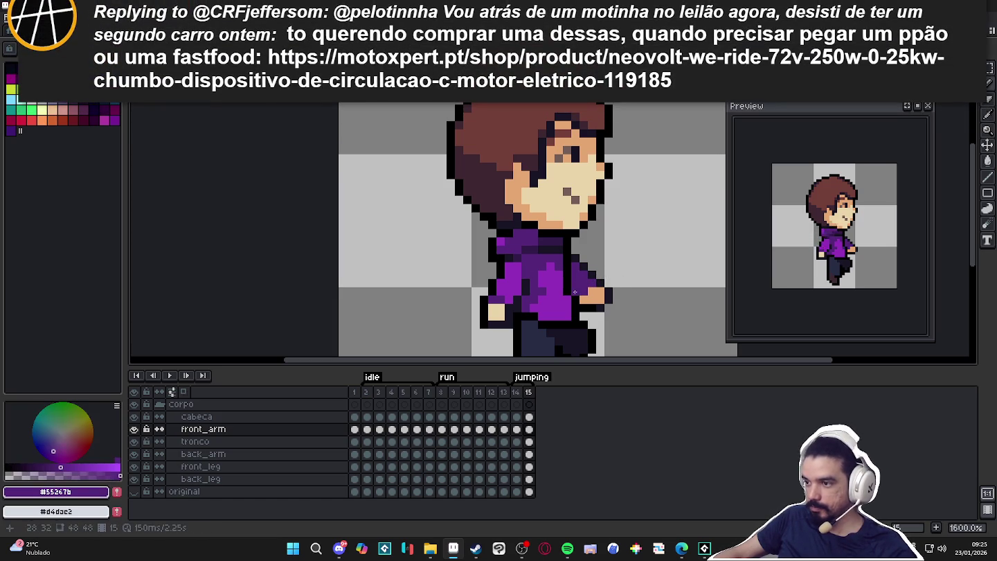
left_click(539, 321, "alt")
left_click(533, 314, "alt")
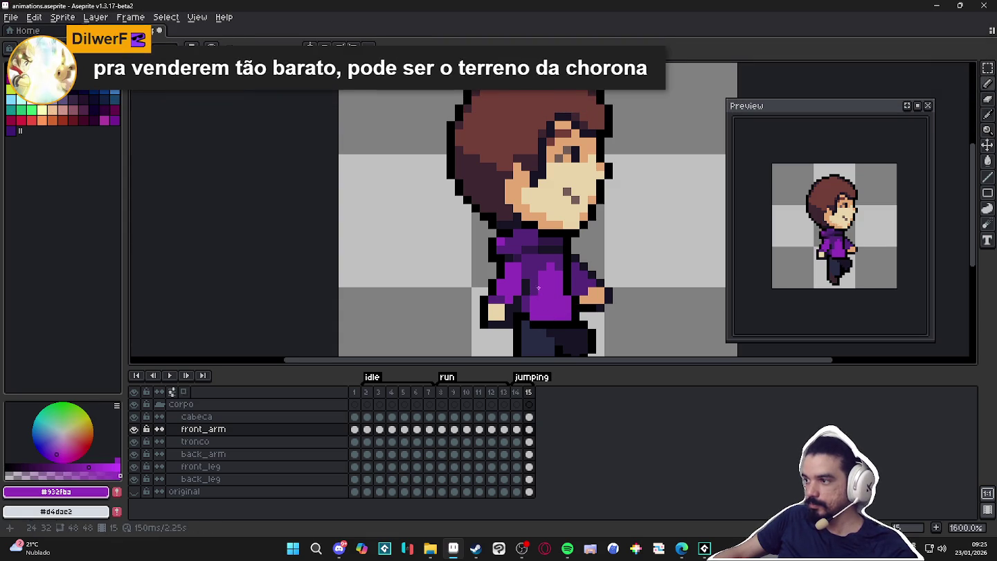
left_click(523, 272, "alt")
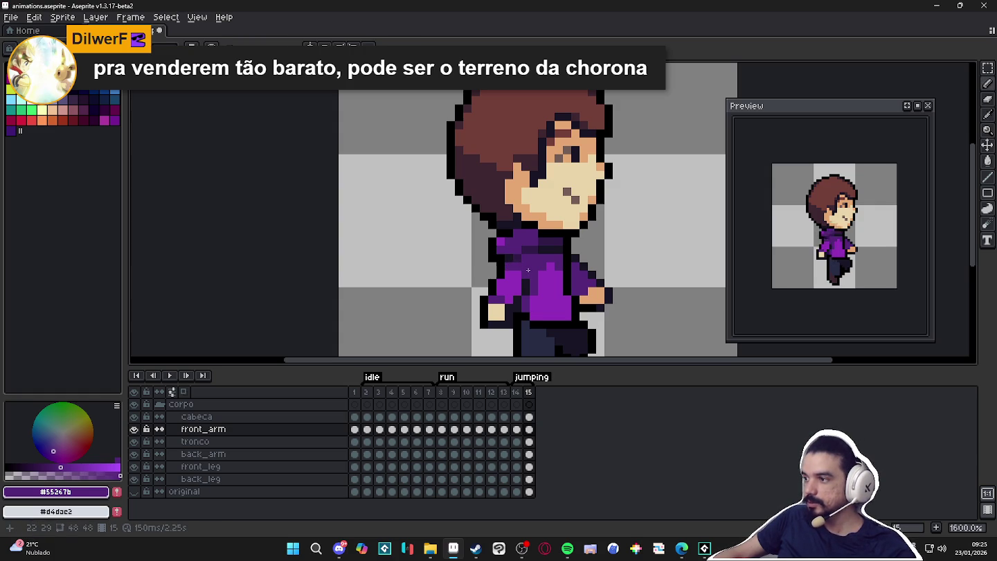
- Darken two pixels on the pants, recentre the view and reselect frame 15's cels
scroll(545, 318, "up", 2)
left_click(543, 283, "alt")
left_click(540, 305)
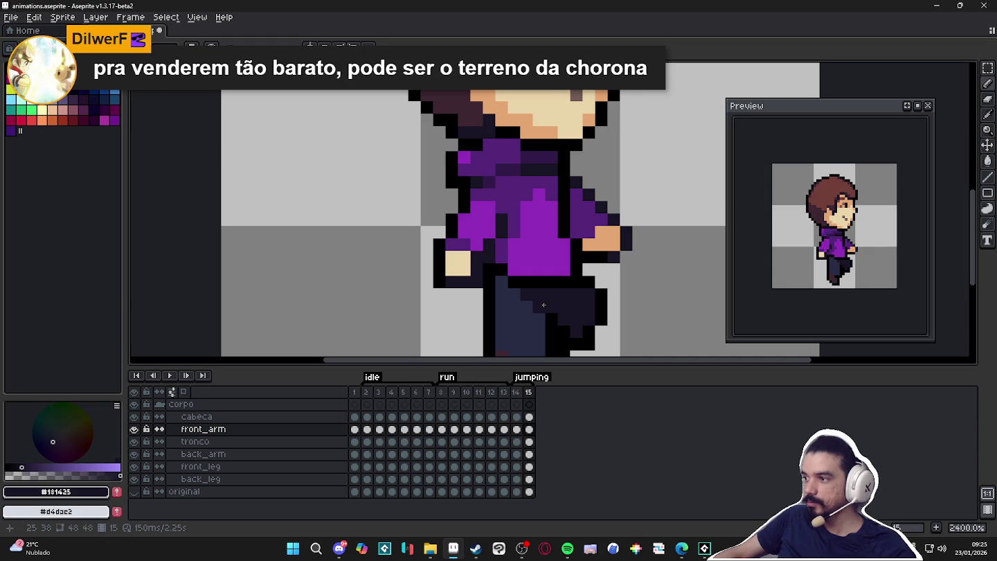
scroll(540, 258, "down", 1)
scroll(520, 218, "up", 1)
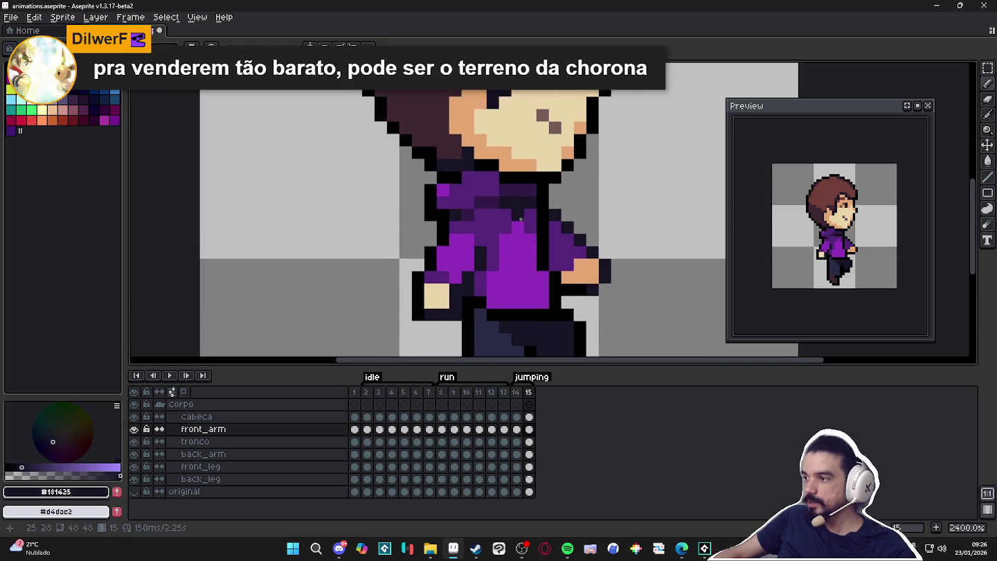
scroll(520, 219, "down", 1)
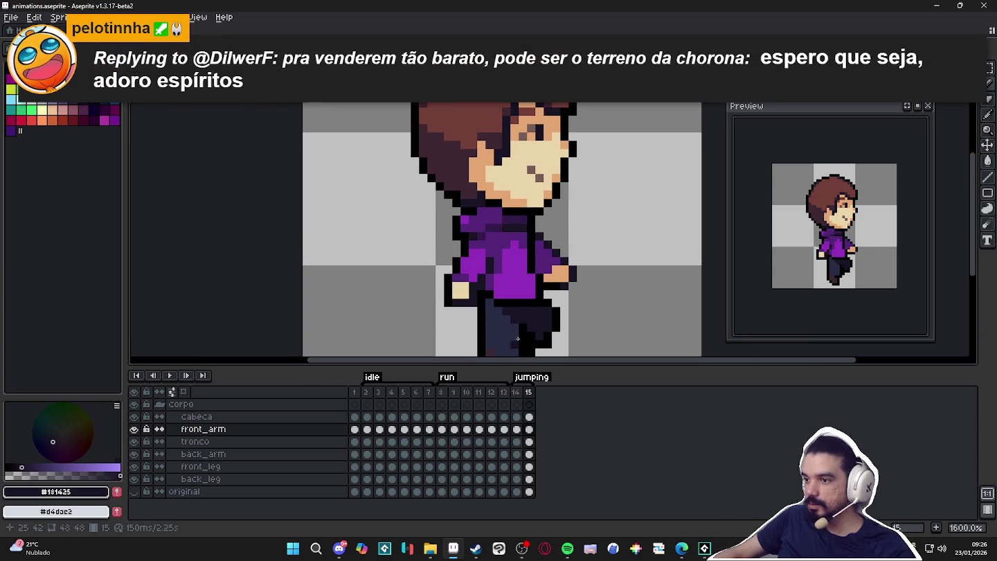
left_click_drag(514, 239, 518, 253)
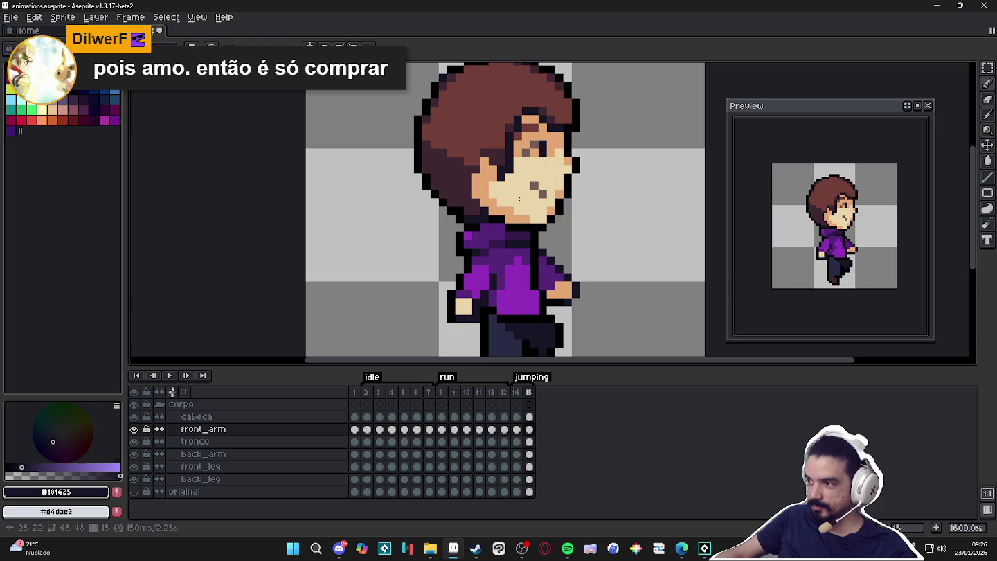
left_click(527, 393)
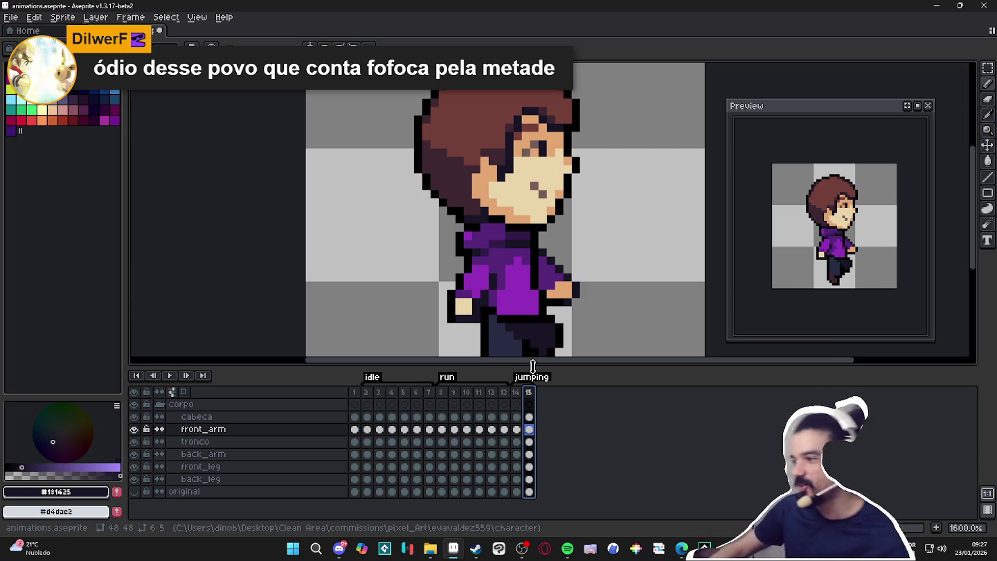
- Compare frame 14 with frame 15, then sample the torso purple on the tronco layer
scroll(517, 294, "down", 1)
scroll(517, 294, "down", 1)
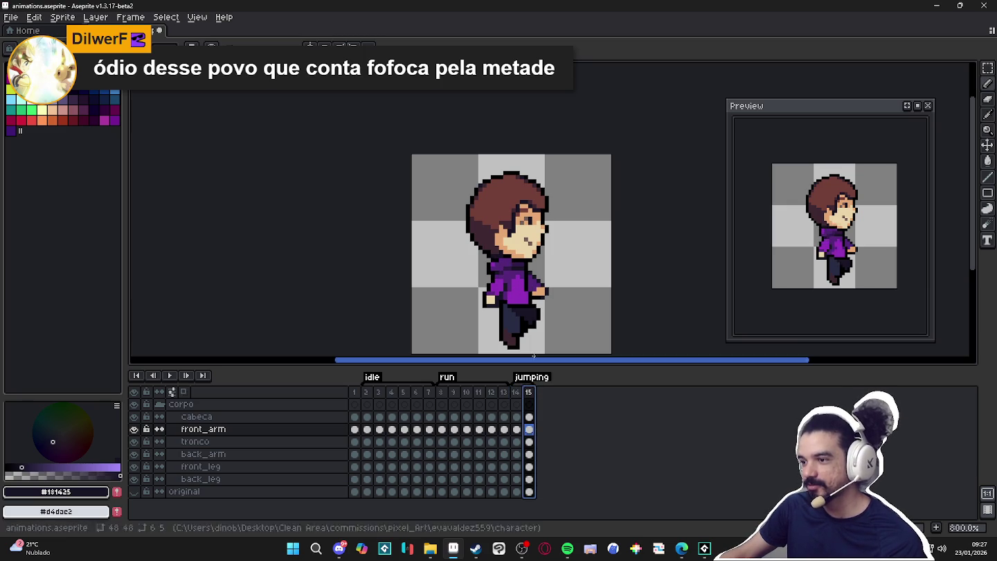
left_click(518, 392)
left_click(524, 393)
scroll(501, 278, "up", 3)
left_click(500, 271, "ctrl")
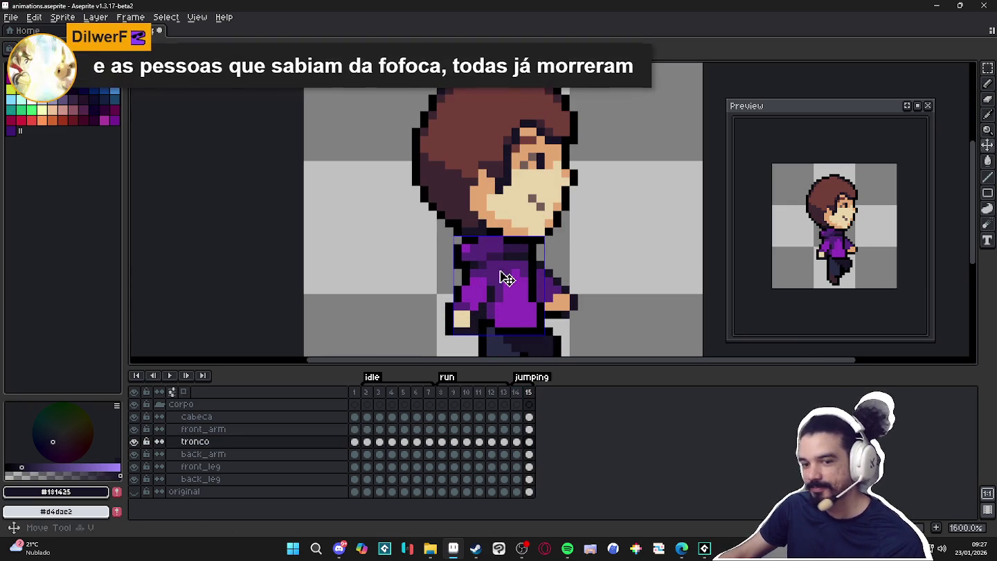
left_click(499, 270, "alt")
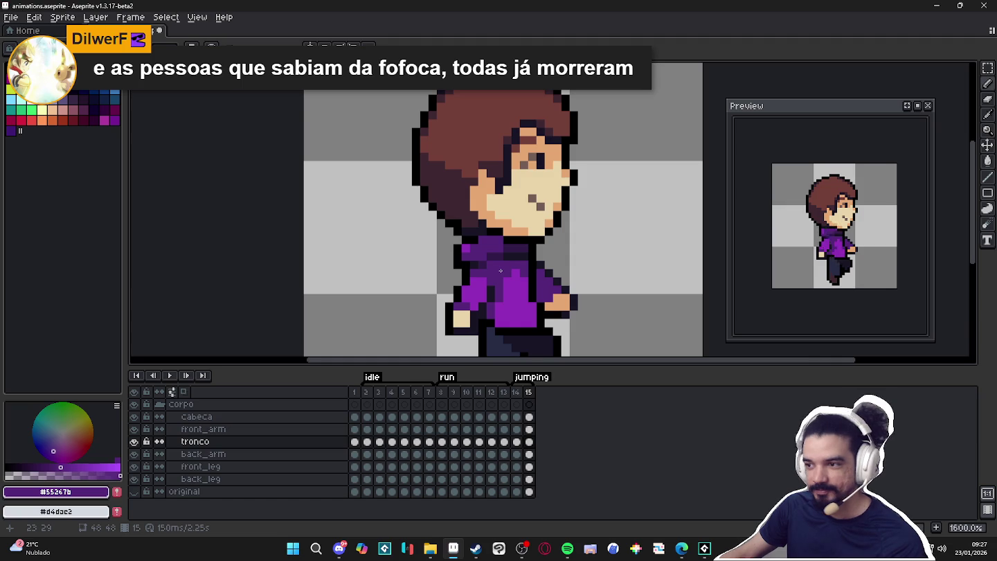
- Flip repeatedly between frames 14 and 15 to compare the jumping poses
left_click(517, 394)
left_click(528, 393)
left_click(518, 393)
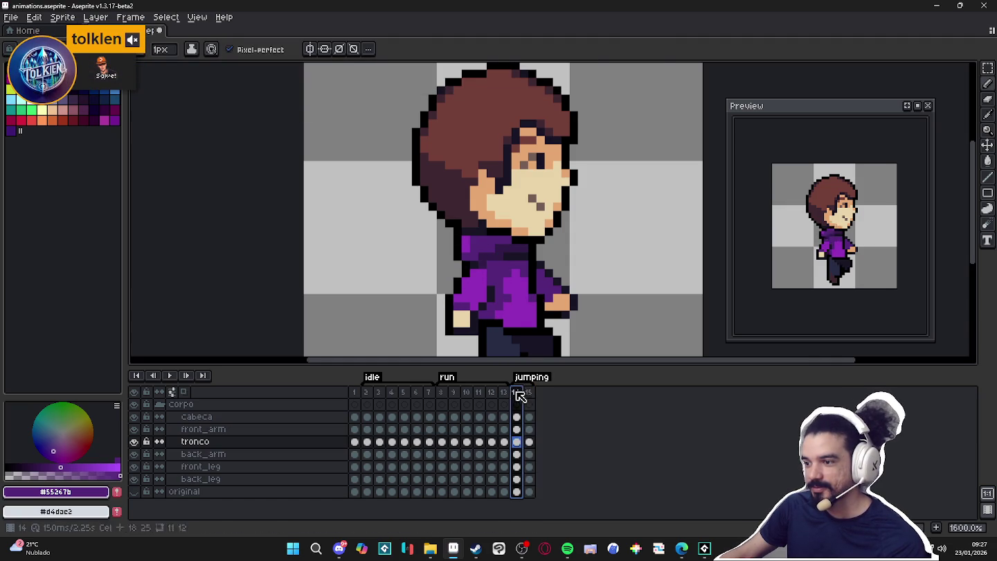
left_click(527, 393)
scroll(518, 283, "down", 1)
scroll(518, 282, "down", 1)
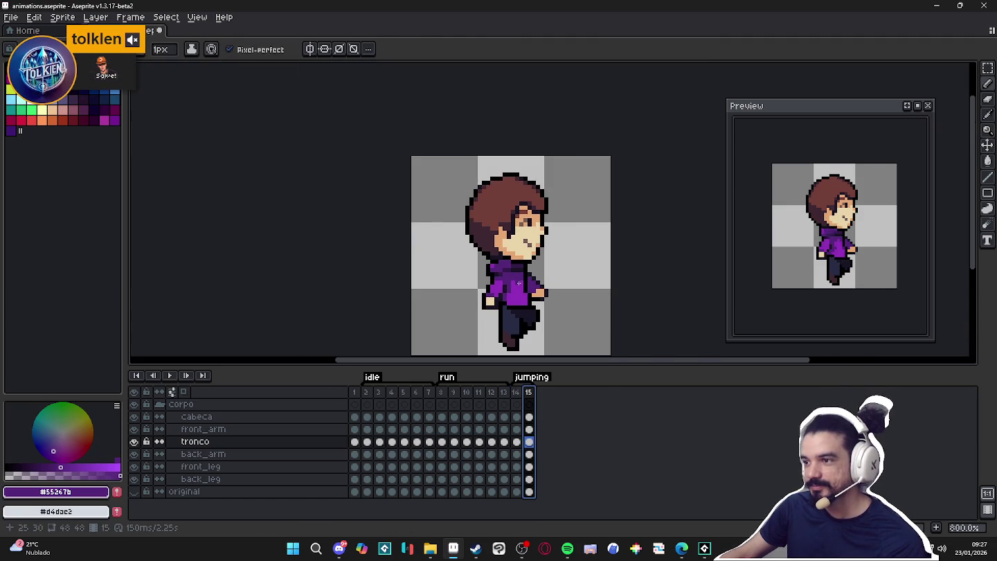
left_click(516, 393)
left_click(530, 395)
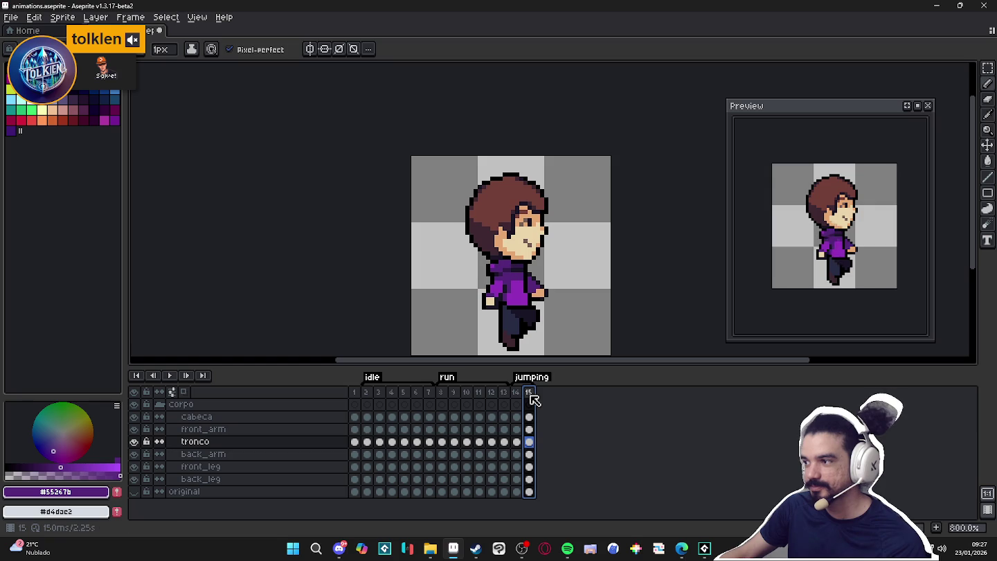
left_click(516, 393)
left_click(528, 393)
scroll(581, 200, "up", 2)
key("v")
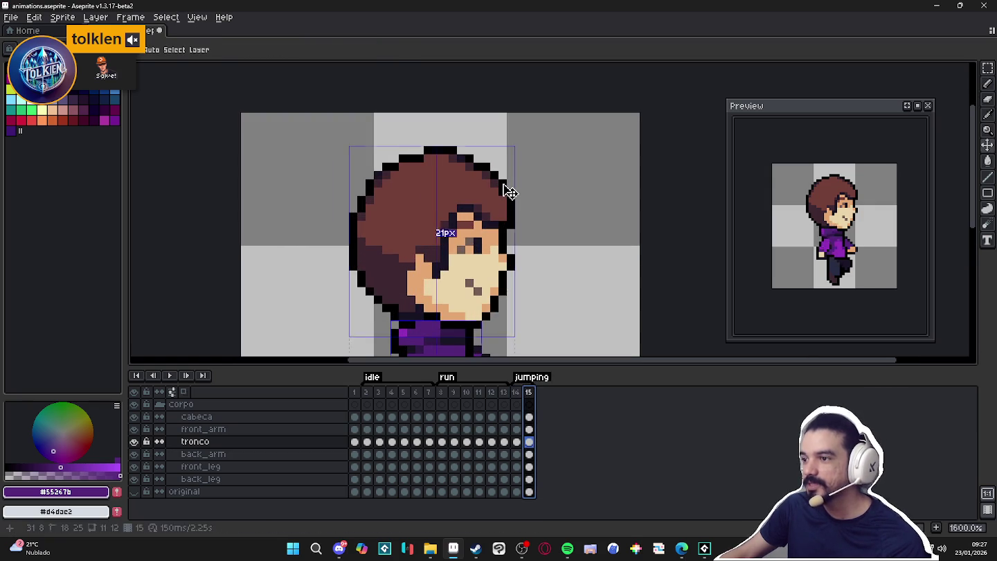
left_click(509, 192, "ctrl")
key("b")
left_click(500, 190, "alt")
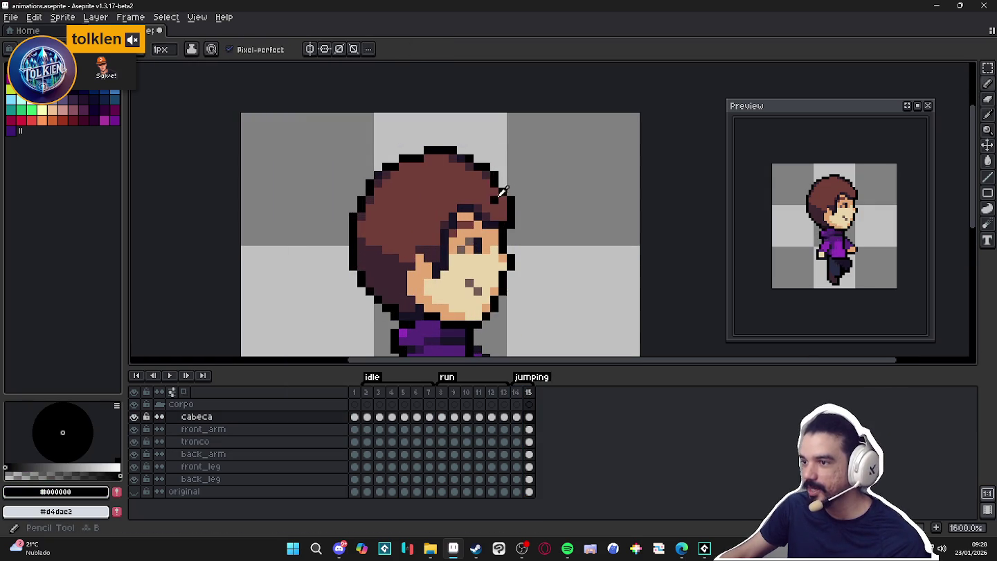
left_click(488, 191, "alt")
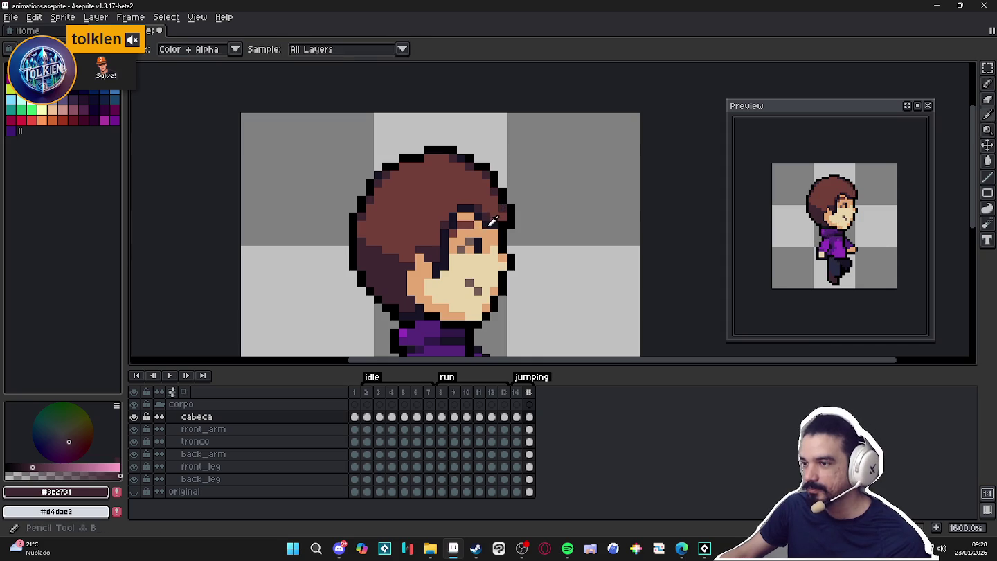
left_click(481, 209, "alt")
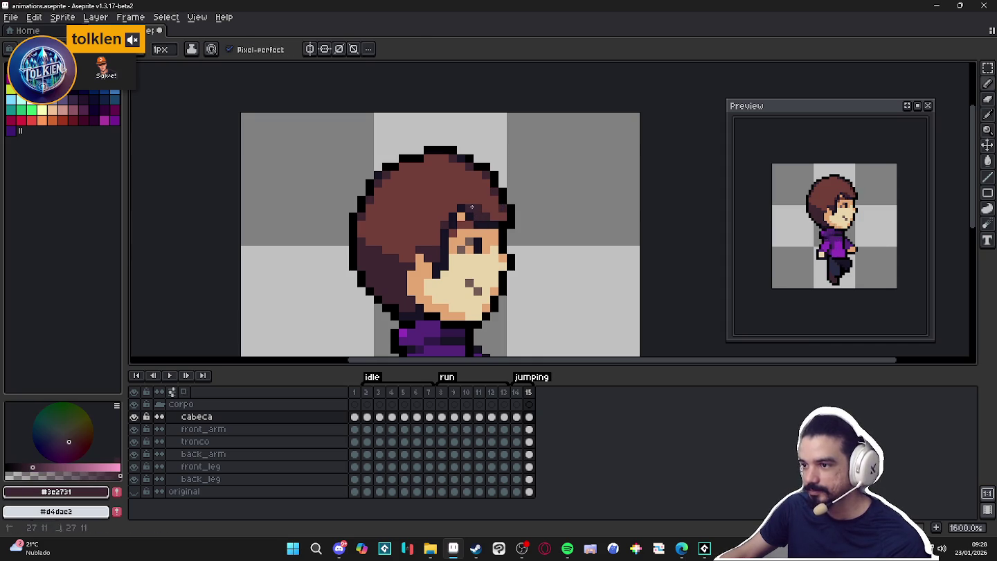
left_click(478, 206, "alt")
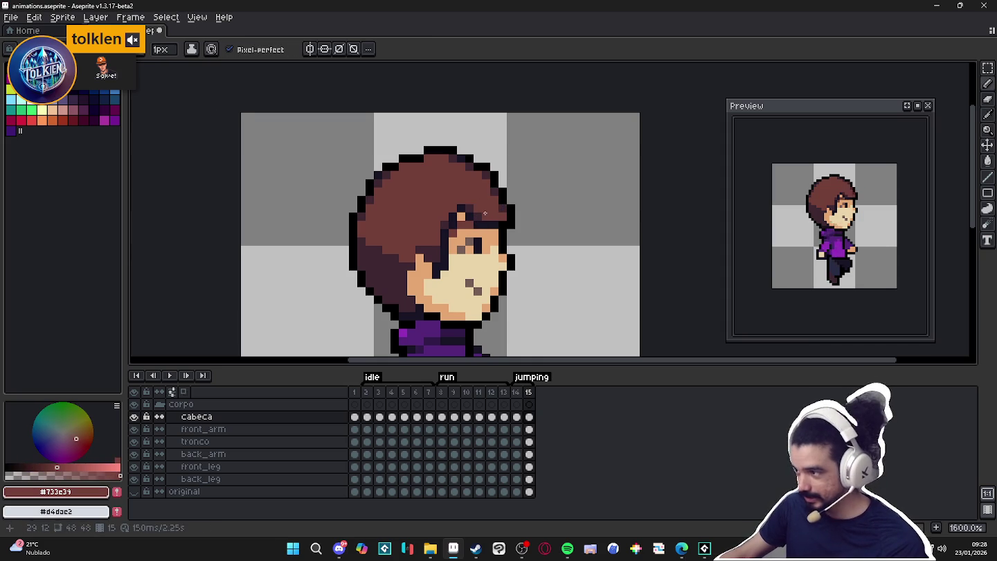
left_click(443, 224, "alt")
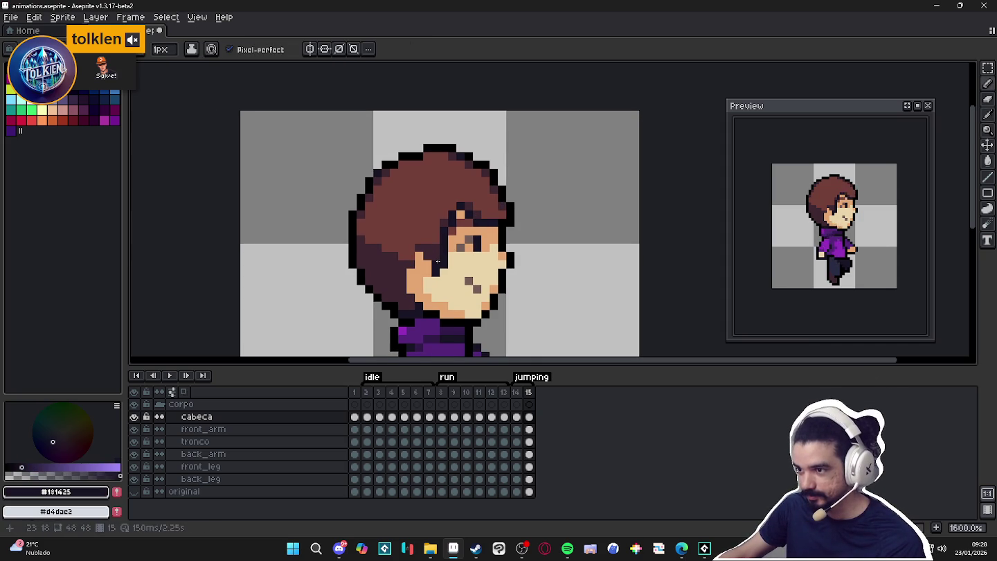
left_click(450, 249, "alt")
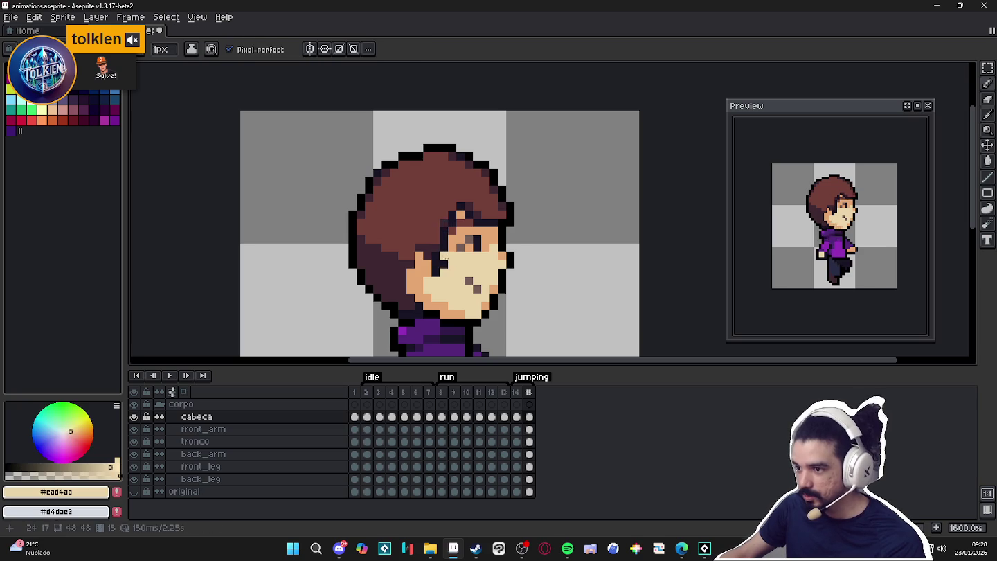
left_click(436, 264, "alt")
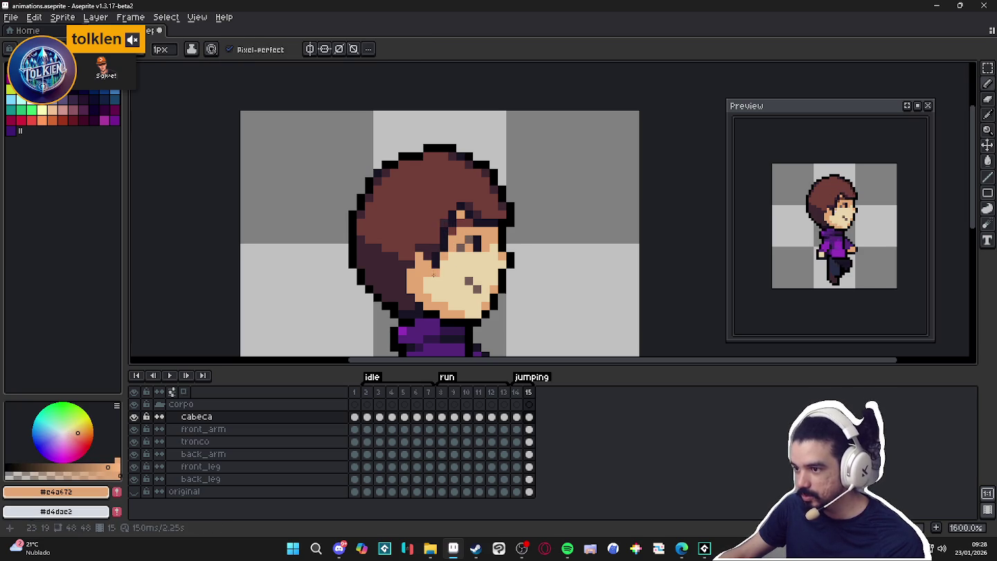
left_click(433, 274, "alt")
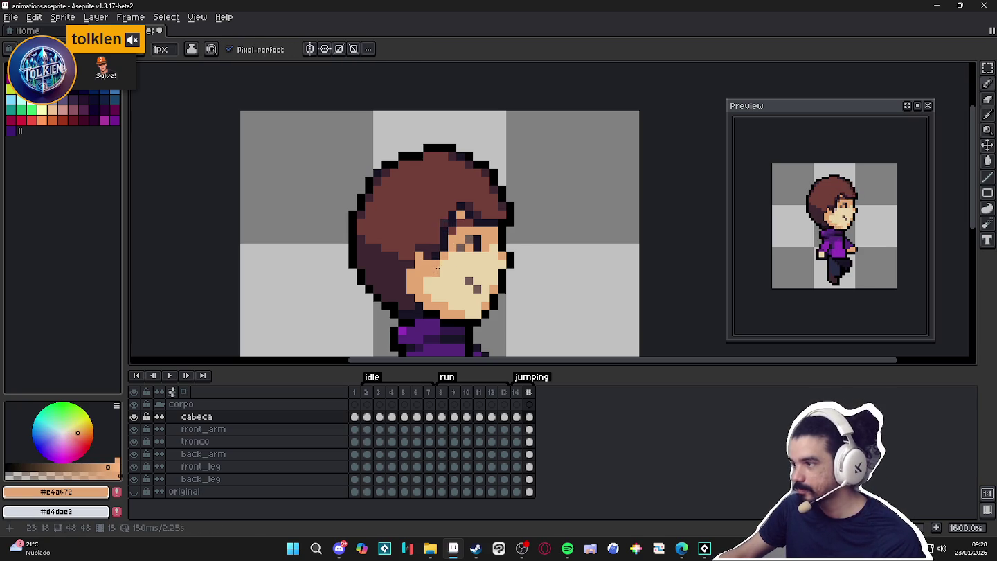
left_click(438, 251, "alt")
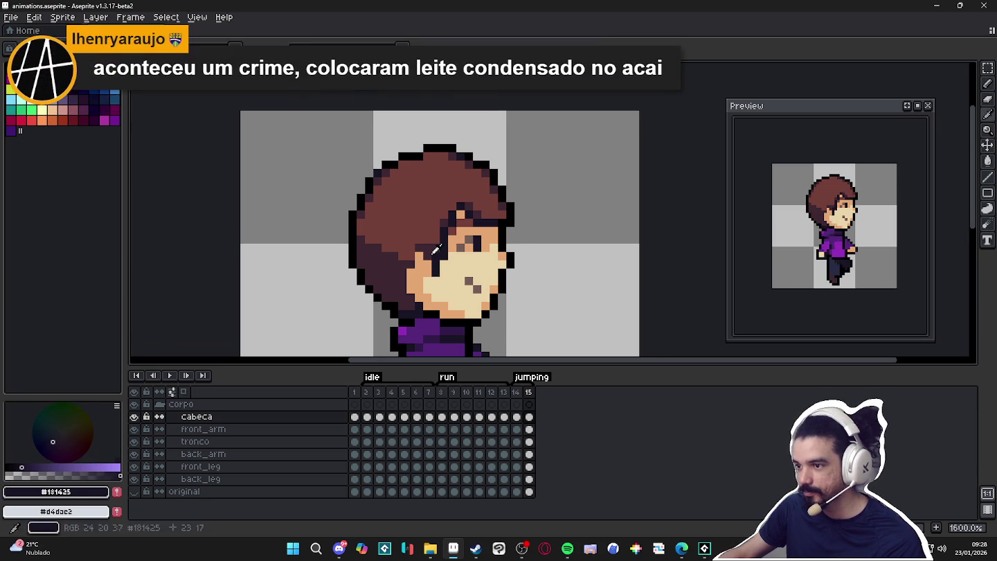
left_click(433, 254, "alt")
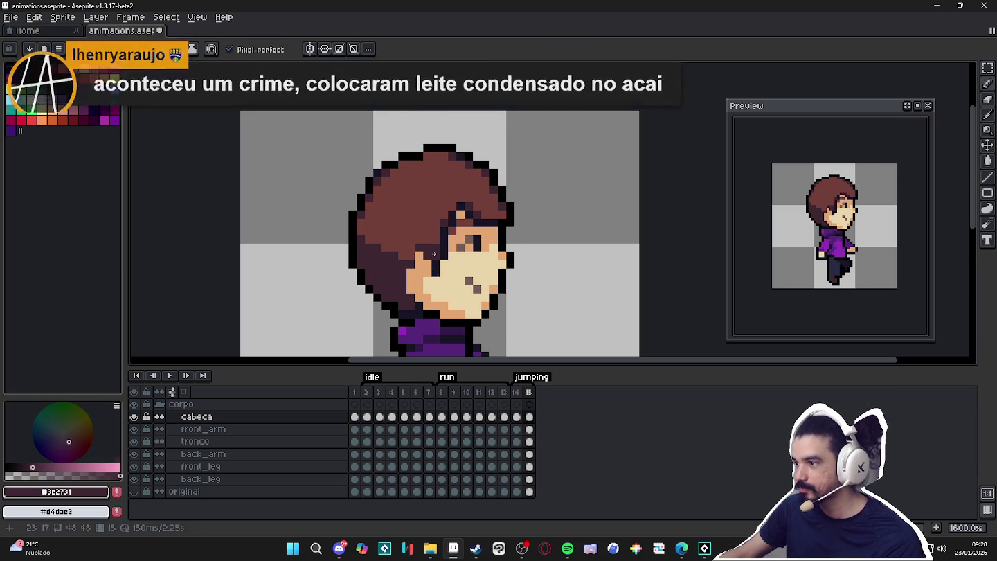
left_click(437, 261, "alt")
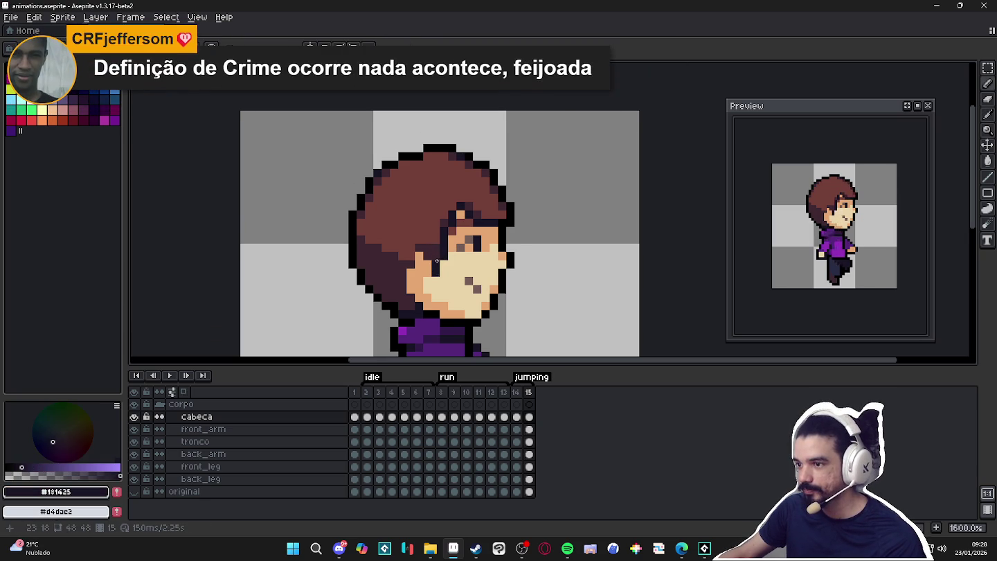
left_click(445, 258, "alt")
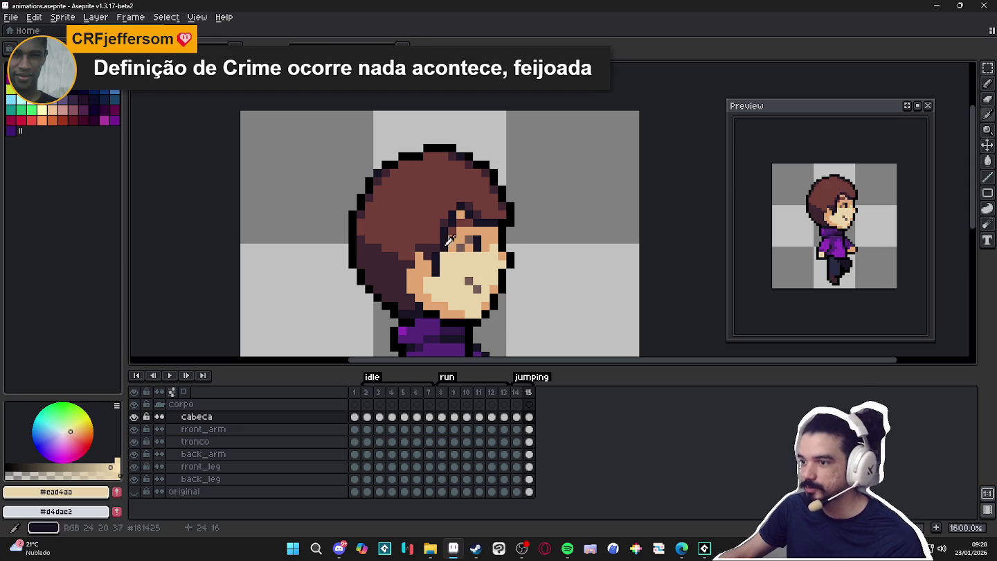
left_click(445, 257, "alt")
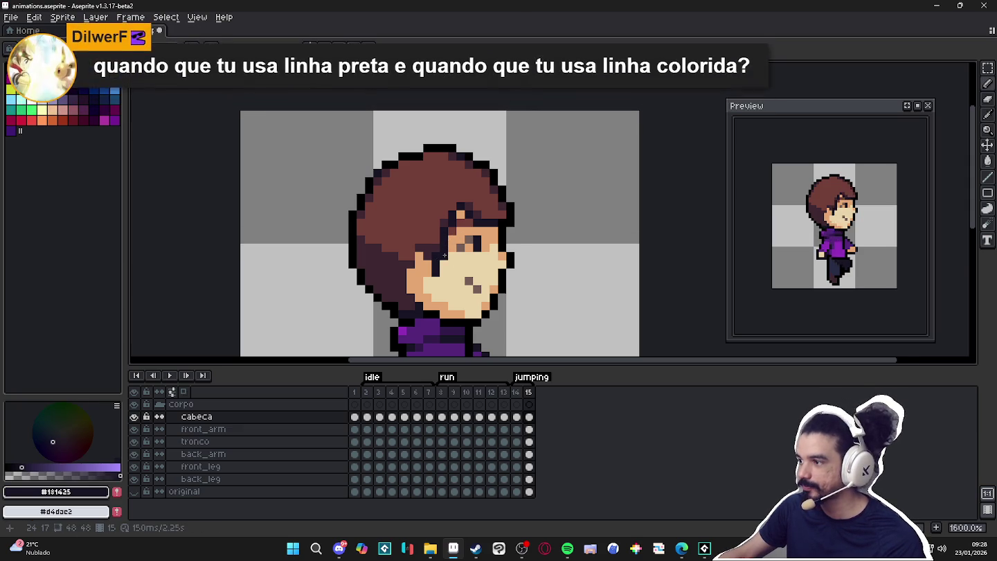
left_click(434, 276, "alt")
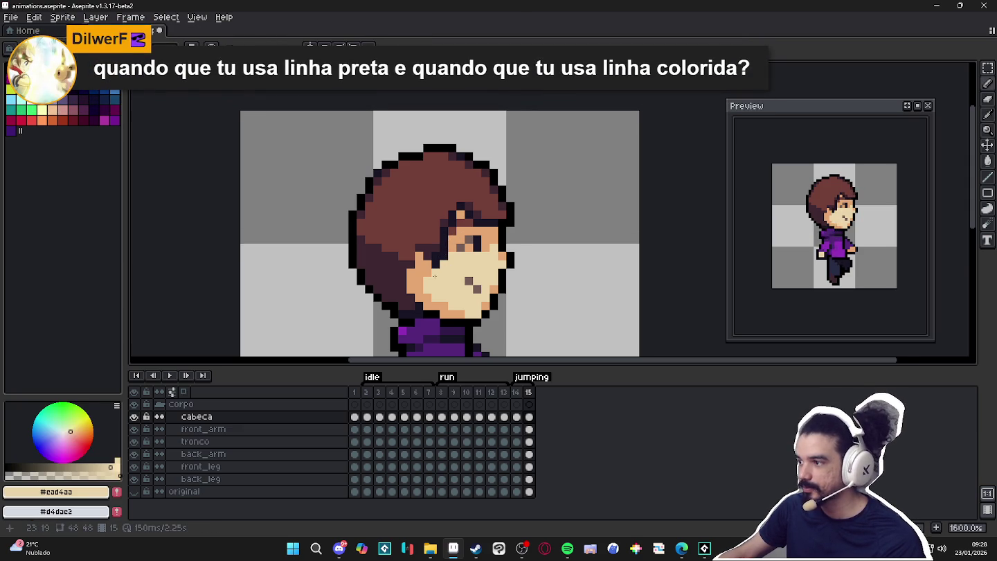
key("Left")
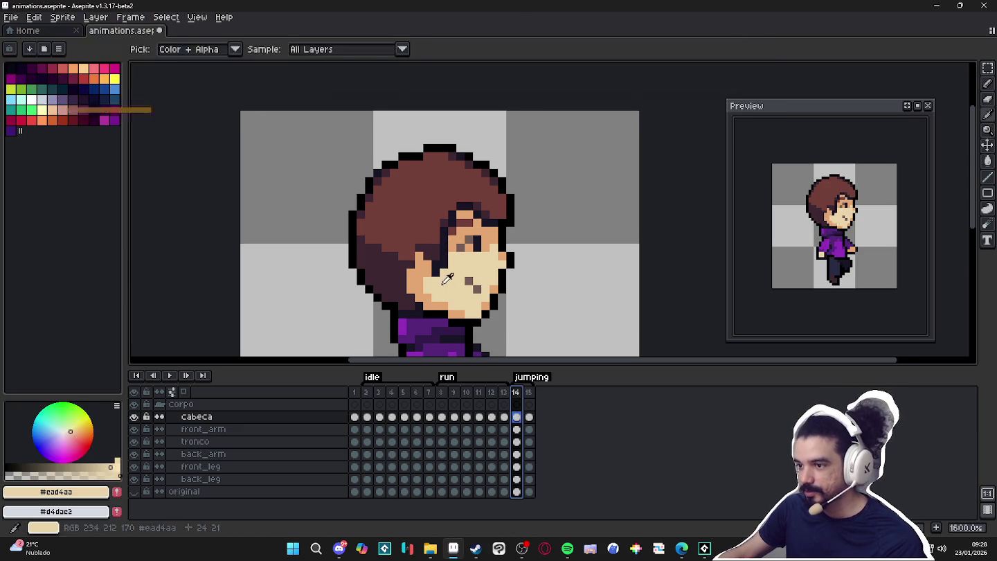
left_click(436, 272)
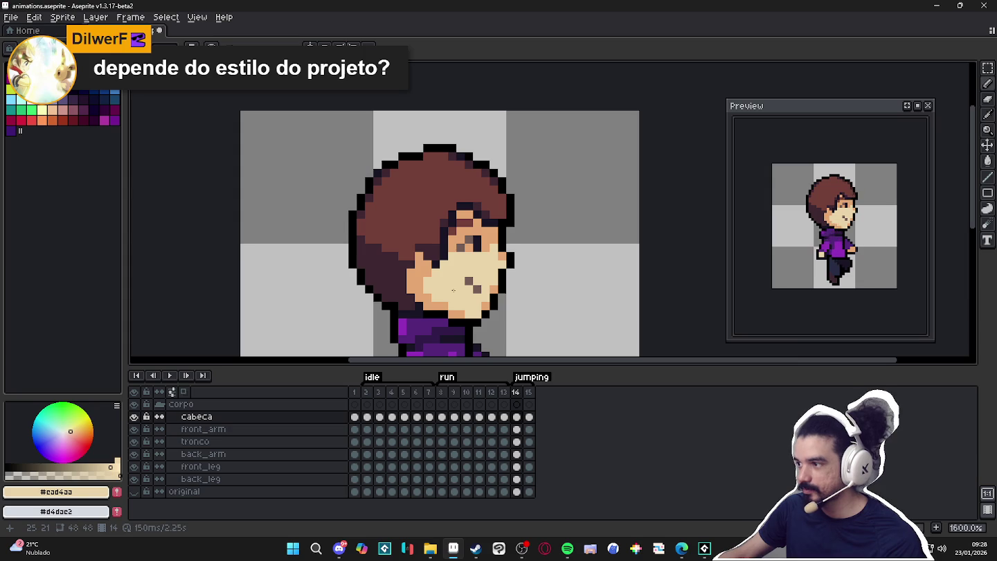
key("Right")
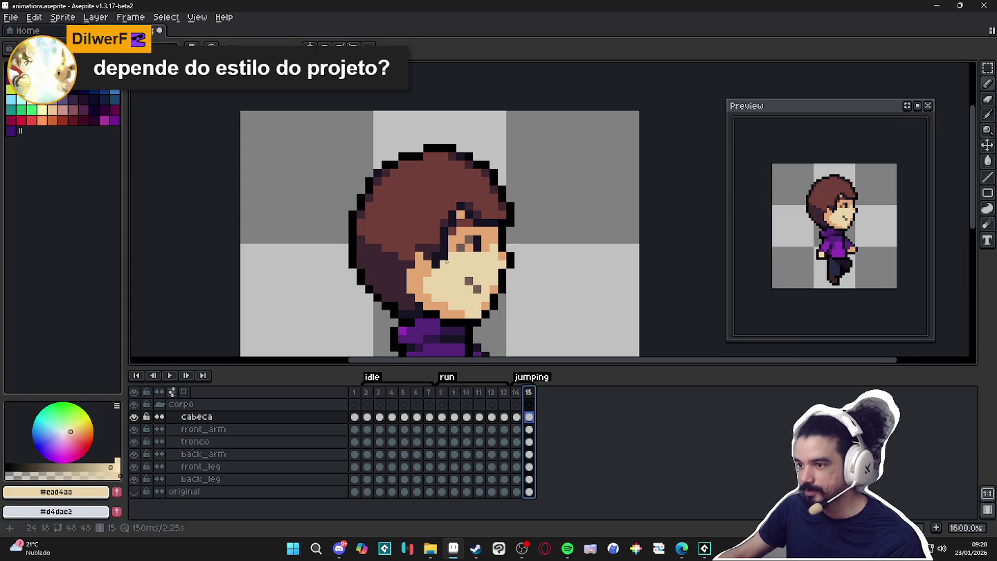
left_click(450, 247, "alt")
- Add a hoodie-purple #55267b pixel at the chin edge, undoing a stray test line
left_click(434, 282)
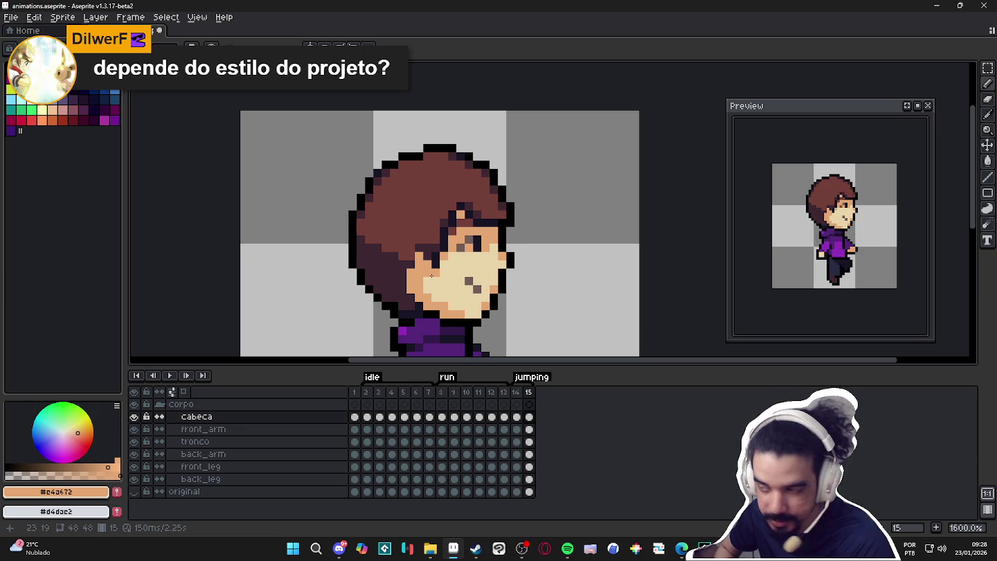
scroll(431, 275, "up", 2)
left_click(419, 215, "alt")
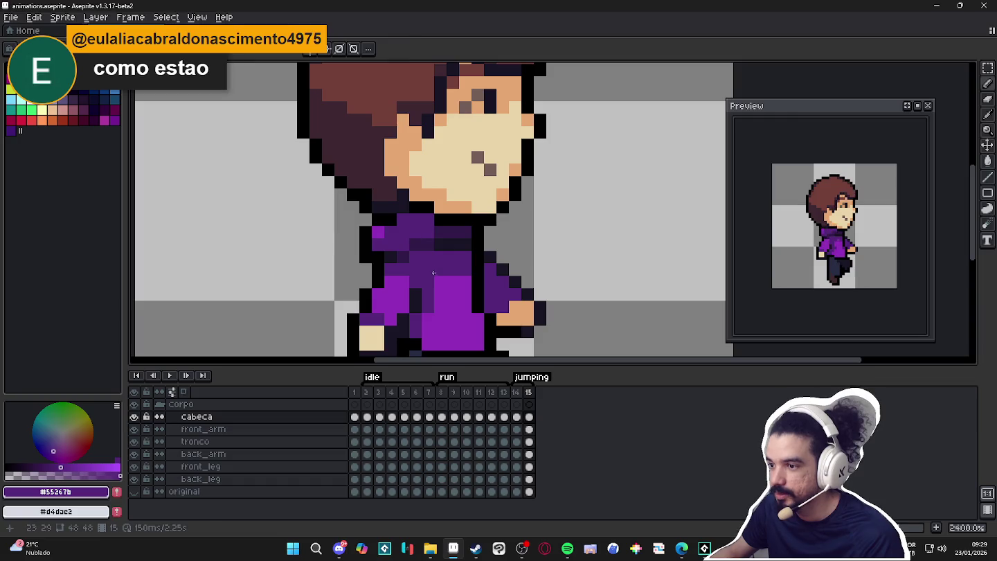
scroll(440, 233, "down", 2)
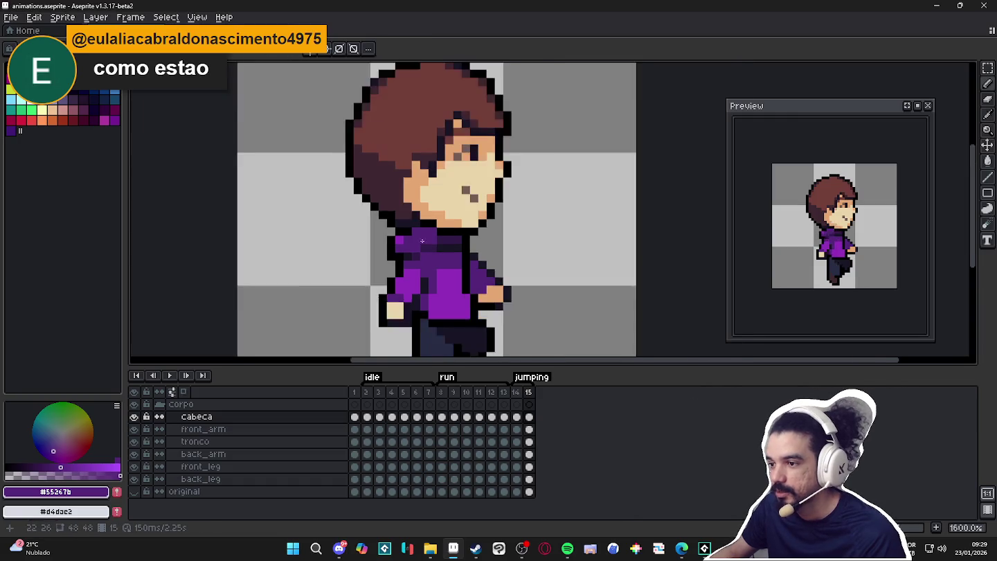
scroll(441, 256, "up", 2)
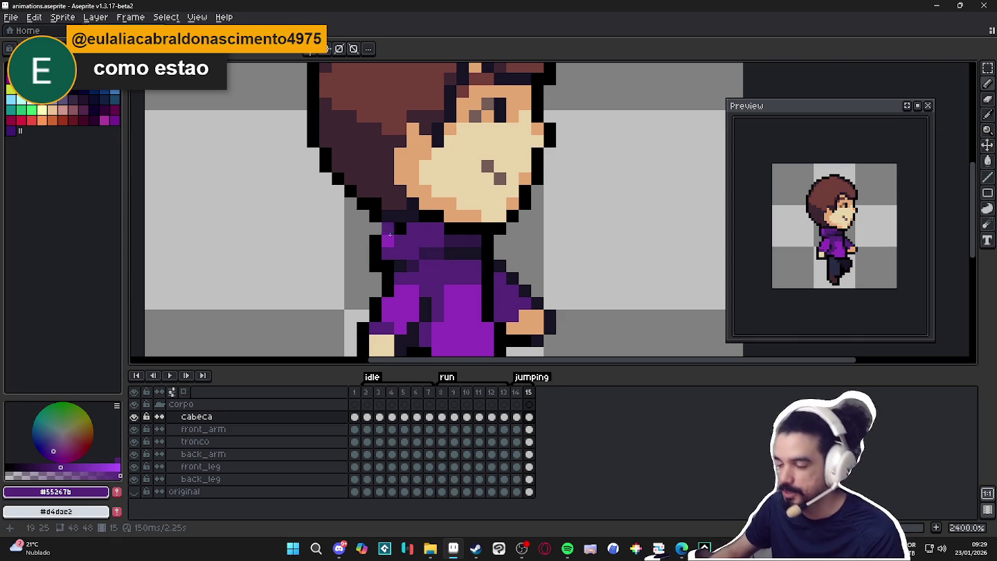
left_click(511, 205)
left_click_drag(153, 240, 332, 240)
left_click_drag(239, 254, 239, 266)
key("ctrl+z")
key("ctrl+z")
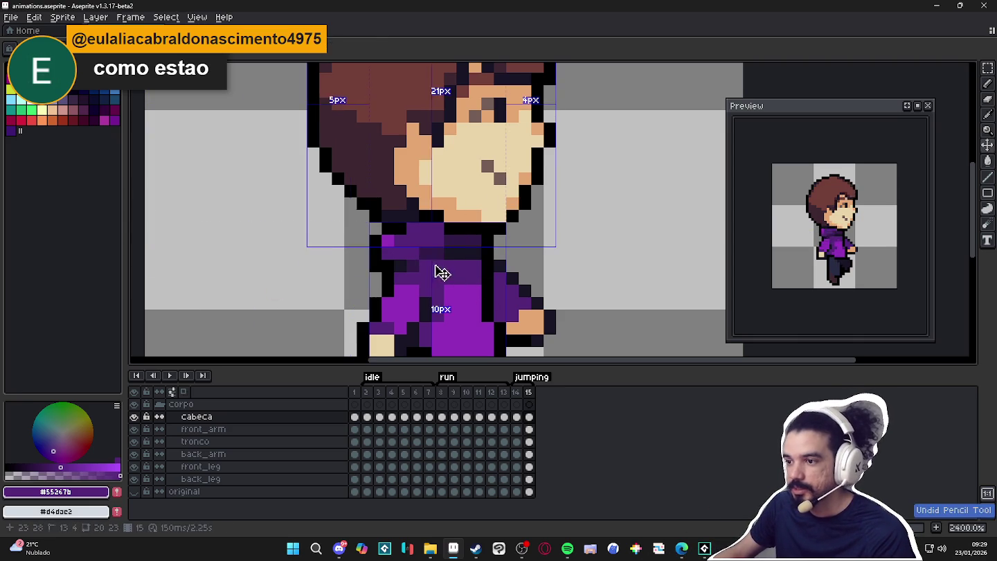
- Sample #321b4a, #181425 and #55267b from the sprite, ending on black #000000
left_click(455, 257, "alt")
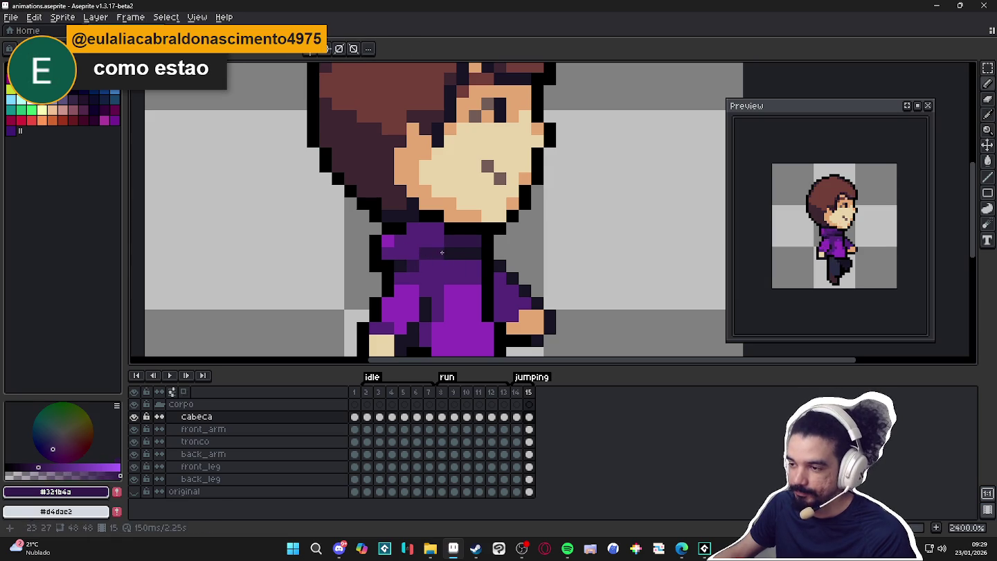
left_click(414, 254, "alt")
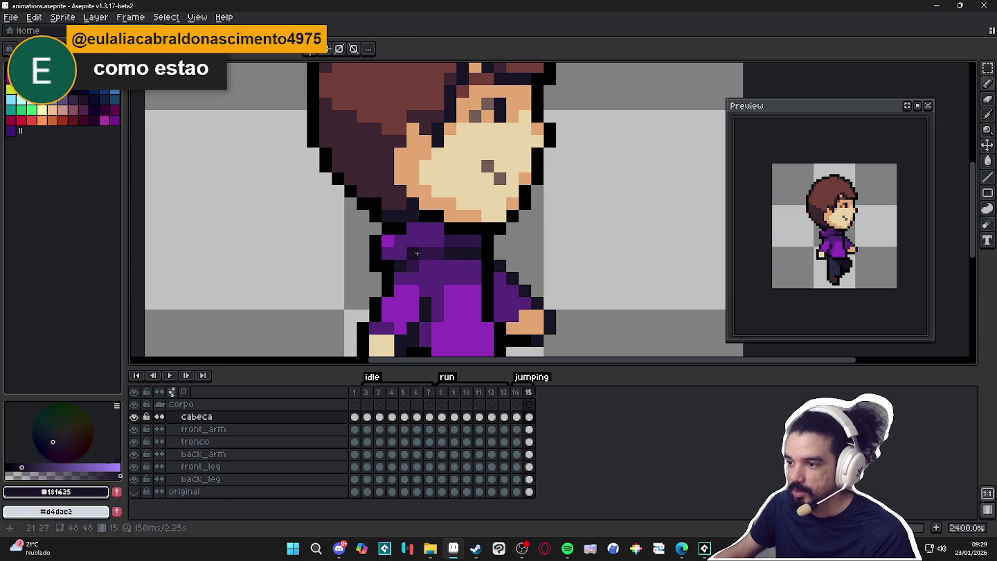
left_click(452, 272, "alt")
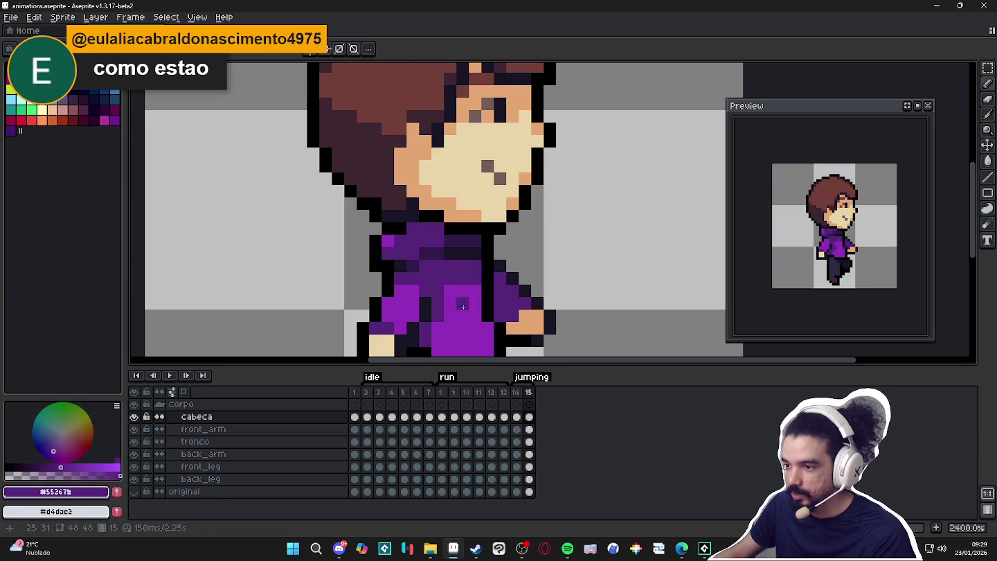
left_click(450, 253, "alt")
scroll(451, 271, "down", 2)
scroll(453, 270, "up", 2)
scroll(457, 280, "down", 2)
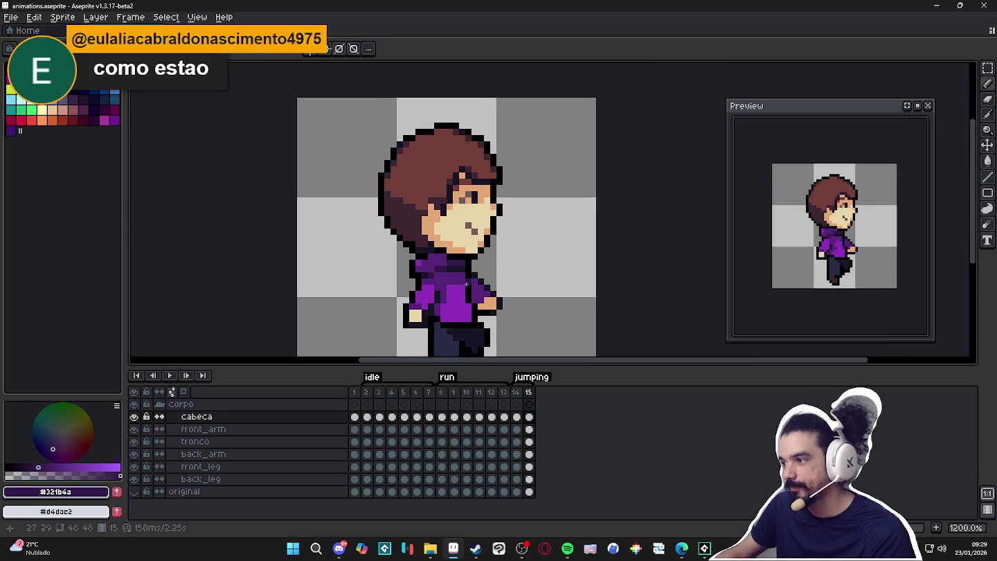
scroll(466, 283, "up", 3)
left_click(474, 263, "alt")
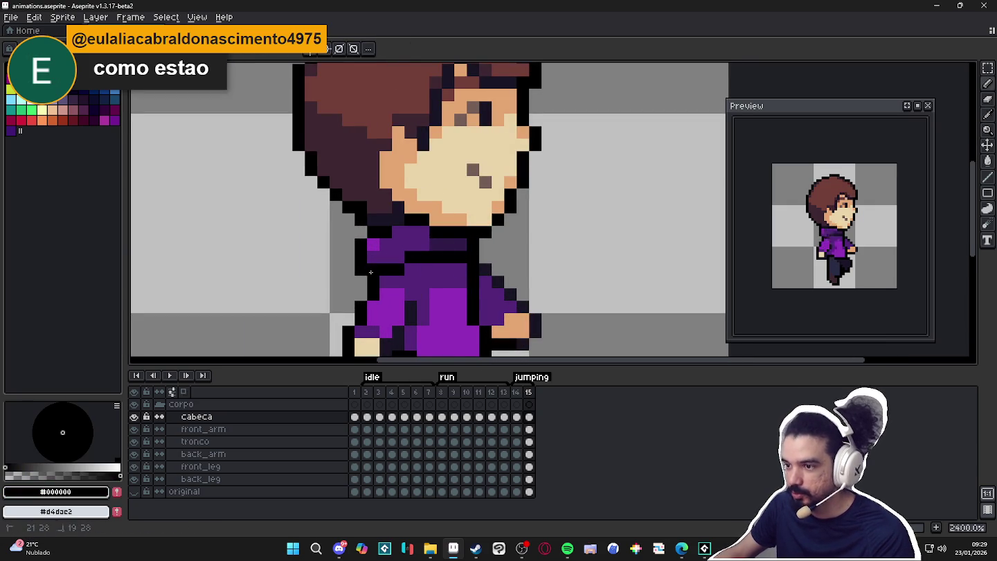
scroll(391, 339, "down", 3)
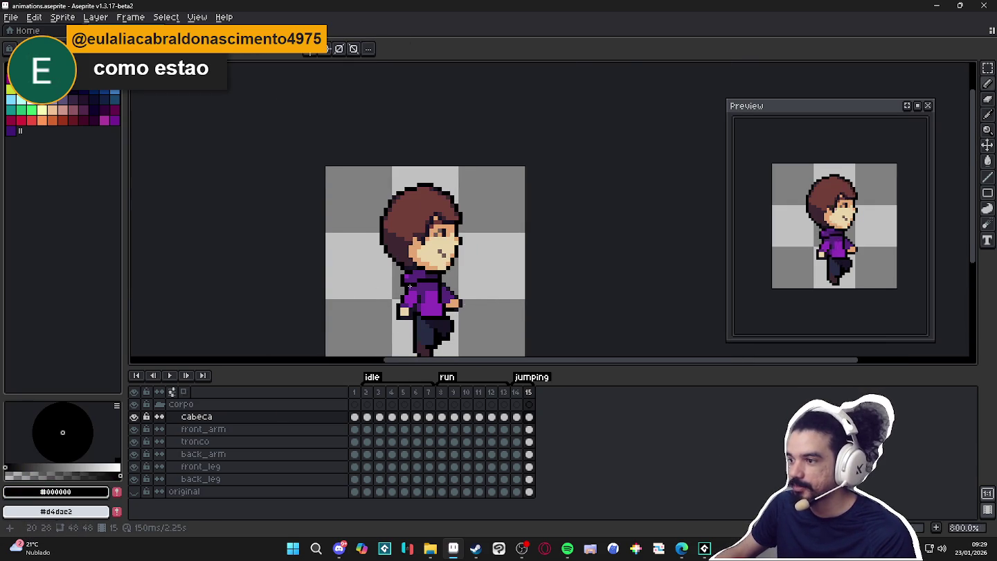
scroll(411, 284, "up", 2)
scroll(458, 302, "down", 1)
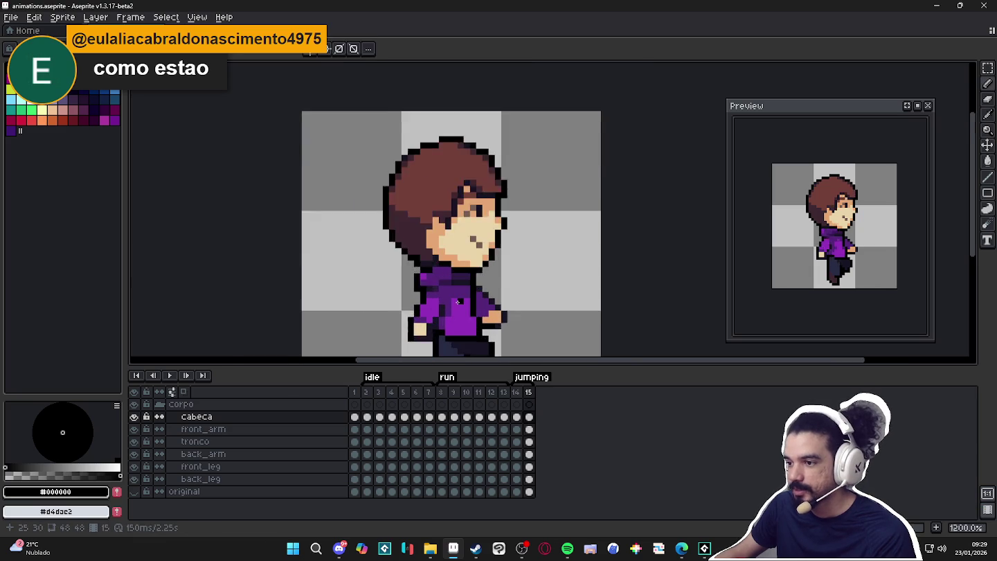
scroll(458, 302, "up", 1)
scroll(485, 311, "down", 2)
scroll(482, 303, "down", 1)
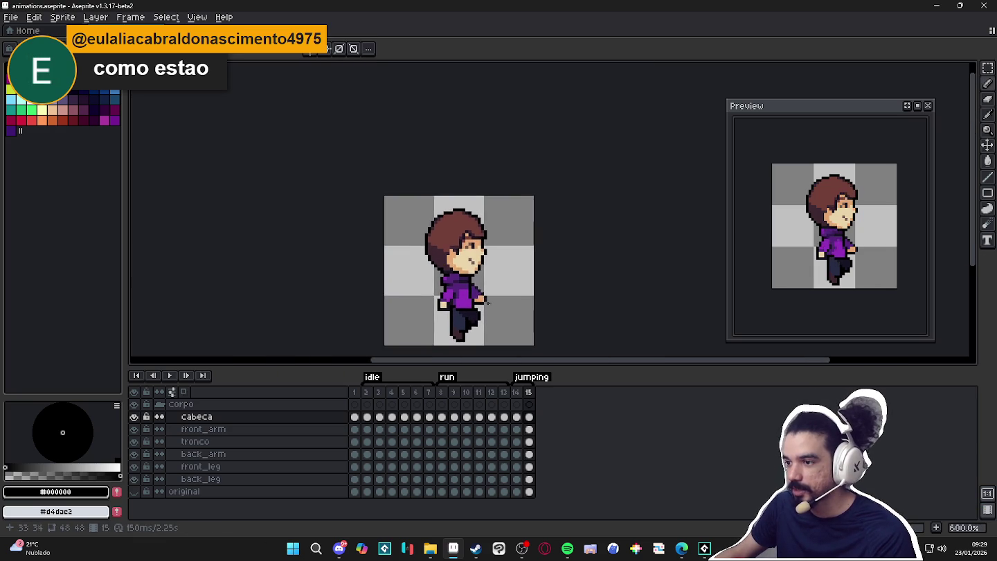
scroll(479, 299, "up", 1)
scroll(481, 318, "up", 2)
scroll(424, 284, "up", 2)
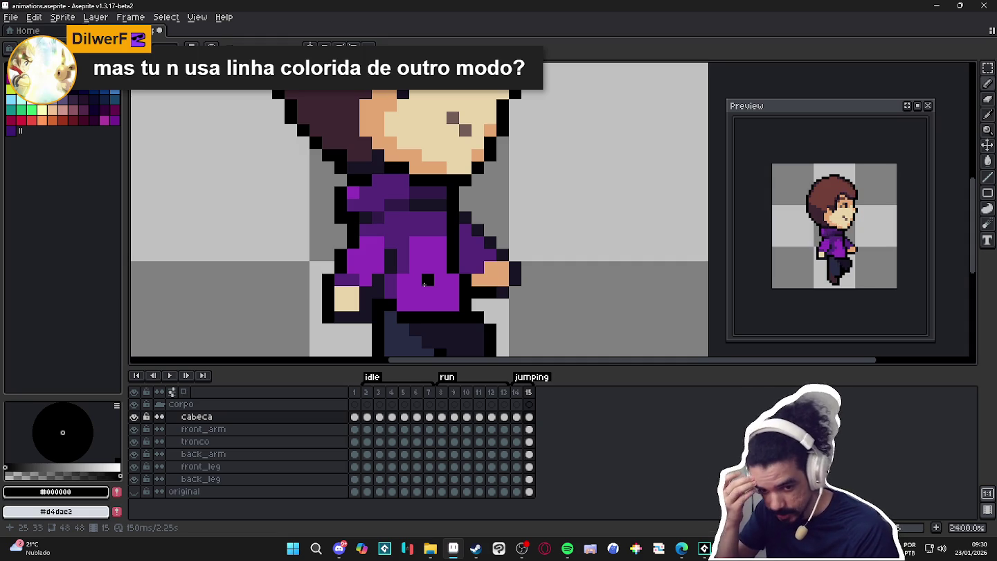
- Repaint the top hair outline dark brown #442422 with the Pencil
scroll(424, 283, "down", 4)
scroll(402, 173, "up", 1)
scroll(400, 167, "up", 3)
left_click(385, 181, "alt")
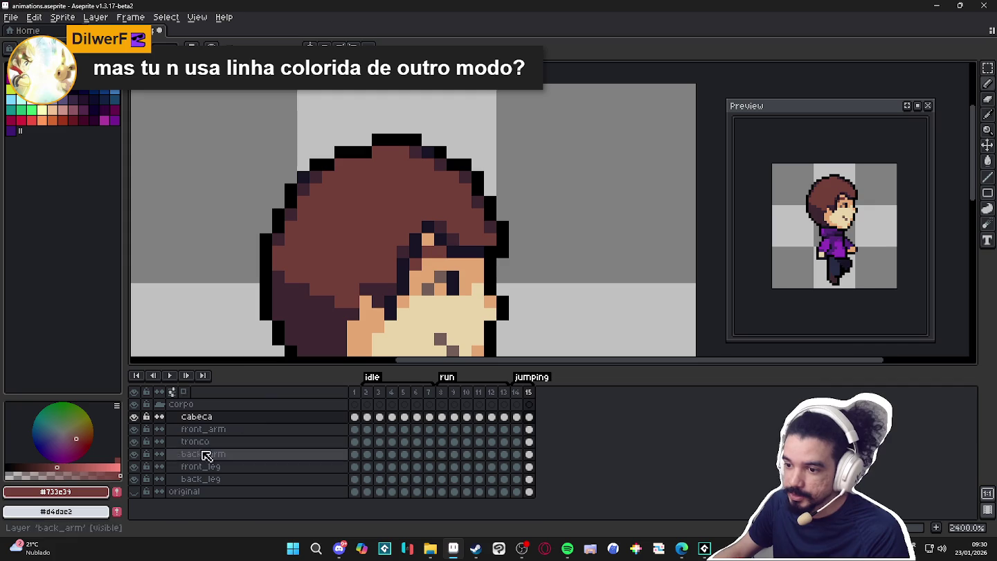
key("b")
mouse_move(380, 139)
left_mouse_down()
mouse_move(409, 136)
mouse_move(346, 152)
left_mouse_up()
left_click(398, 140, "alt")
left_click(318, 165)
left_click(436, 149)
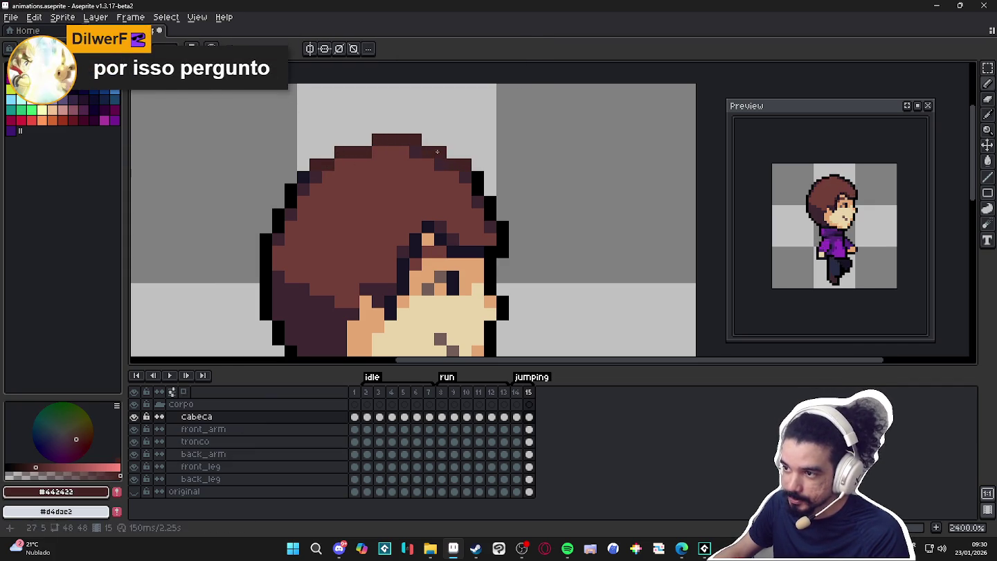
- Sample the hoodie purple and undo the last two pencil strokes
scroll(456, 182, "down", 5)
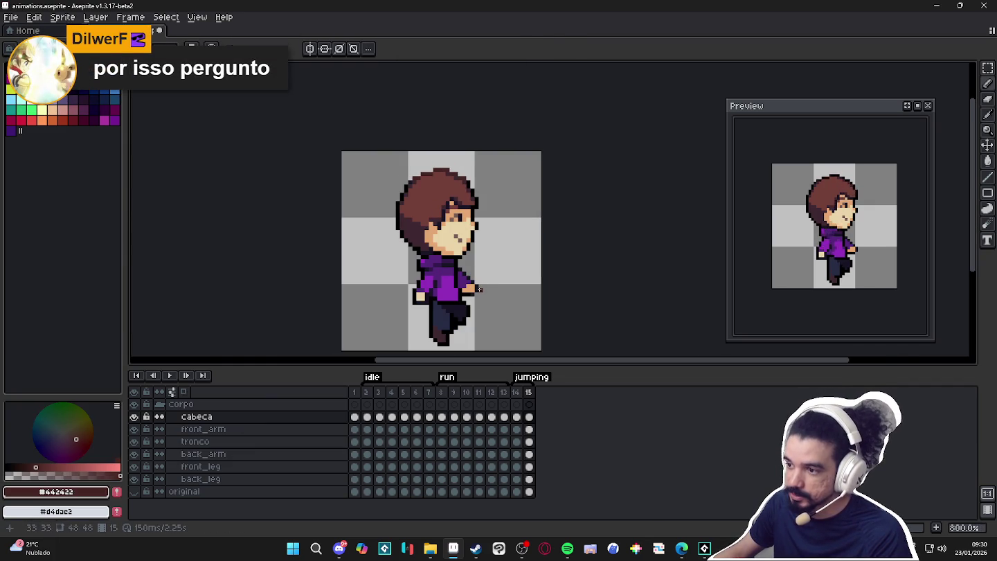
scroll(438, 277, "up", 5)
left_click(412, 276, "alt")
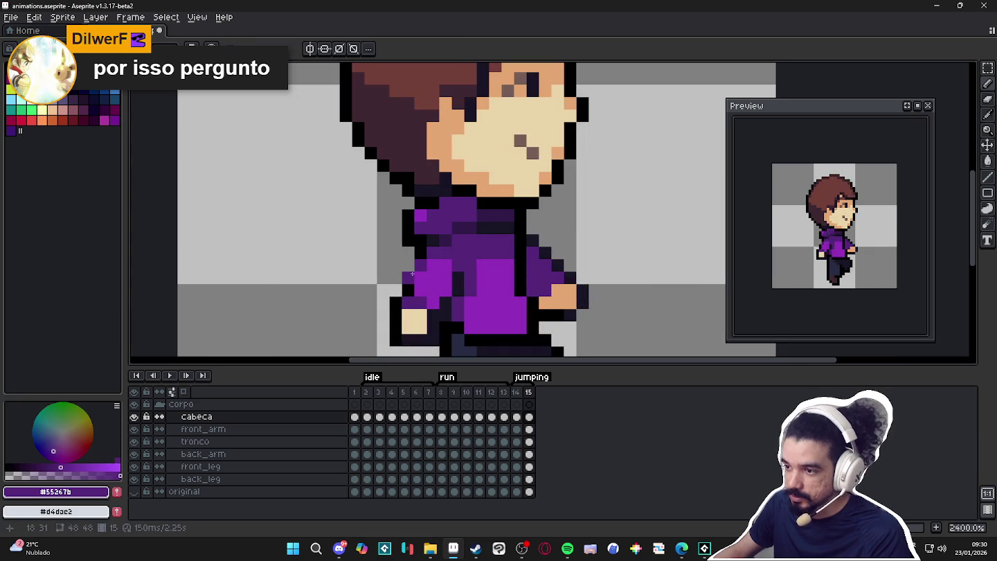
scroll(409, 283, "down", 5)
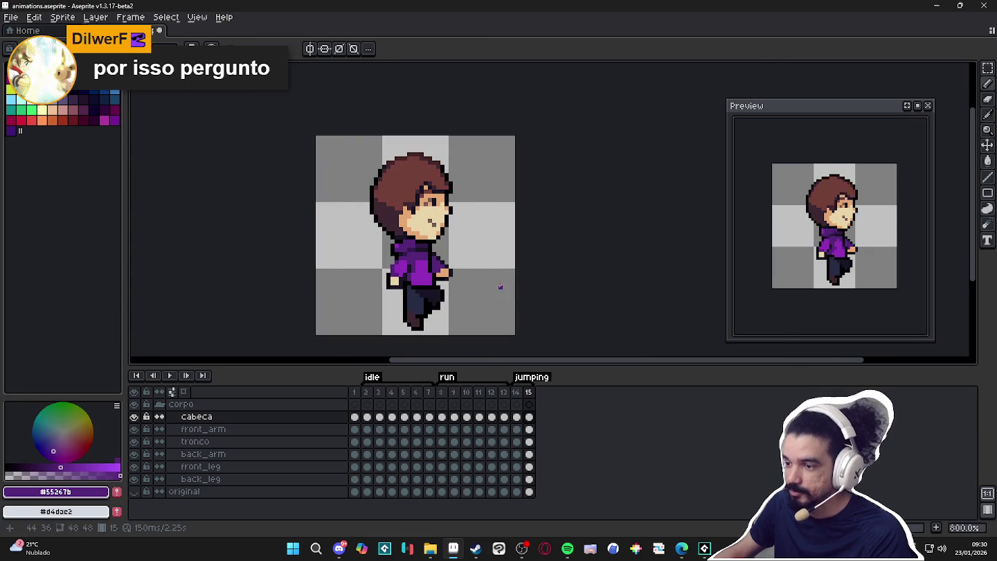
key("ctrl+z")
key("ctrl+z")
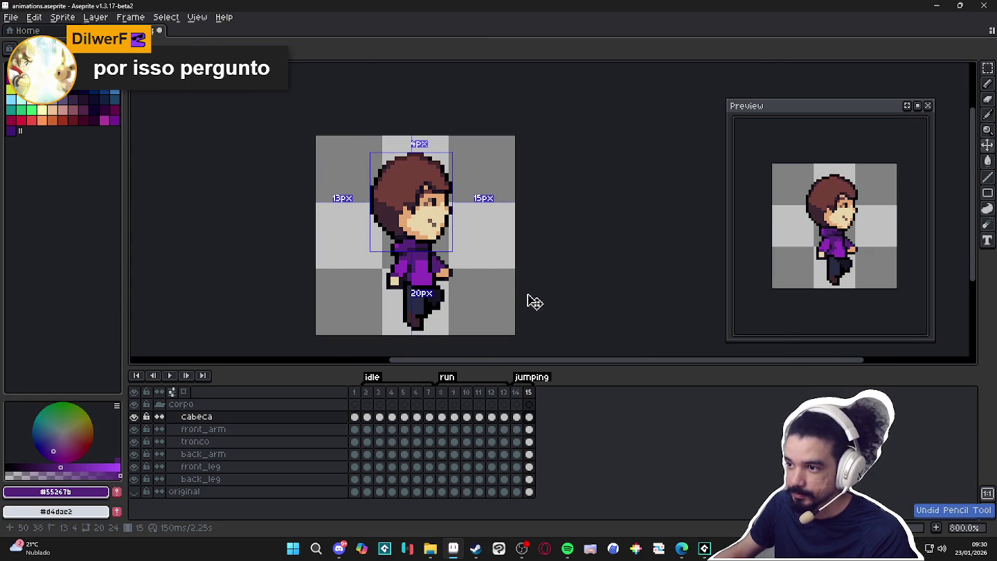
key("ctrl+z")
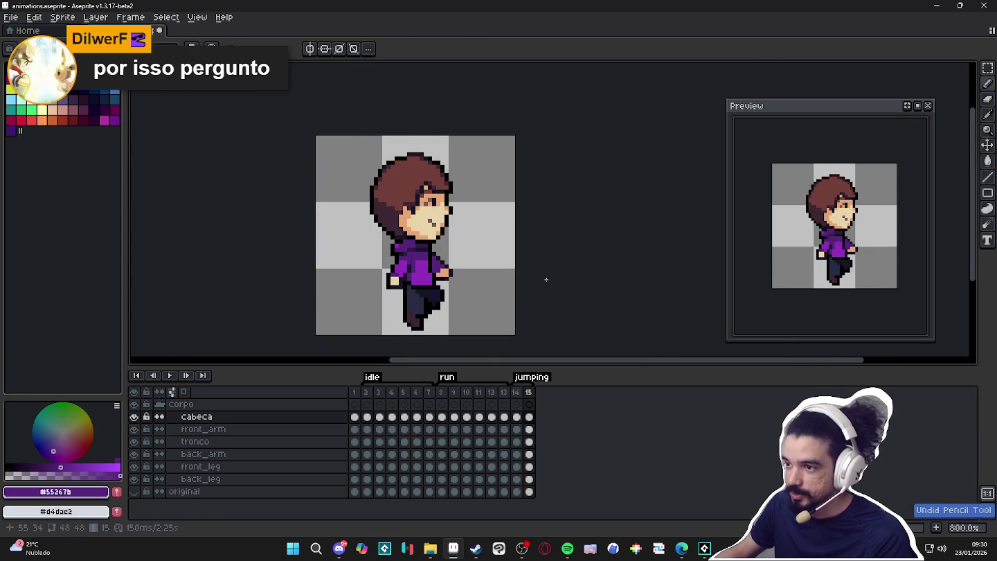
left_click_drag(431, 214, 450, 215)
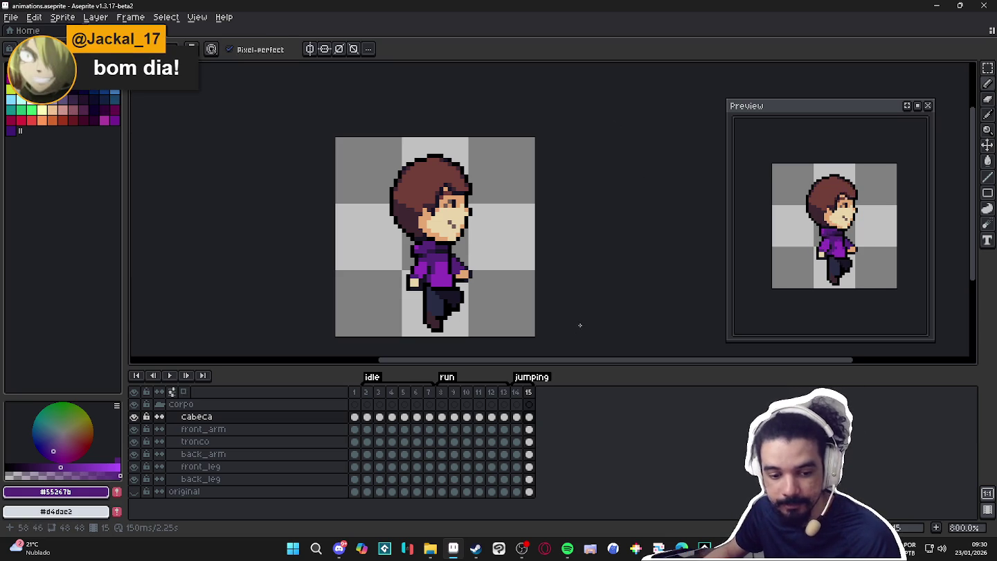
left_click(515, 392)
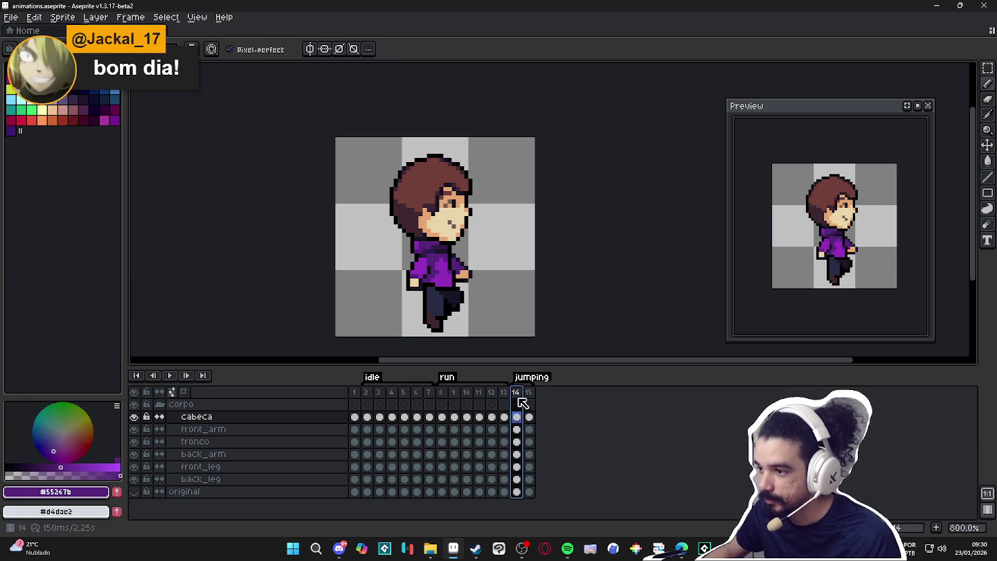
left_click(530, 393)
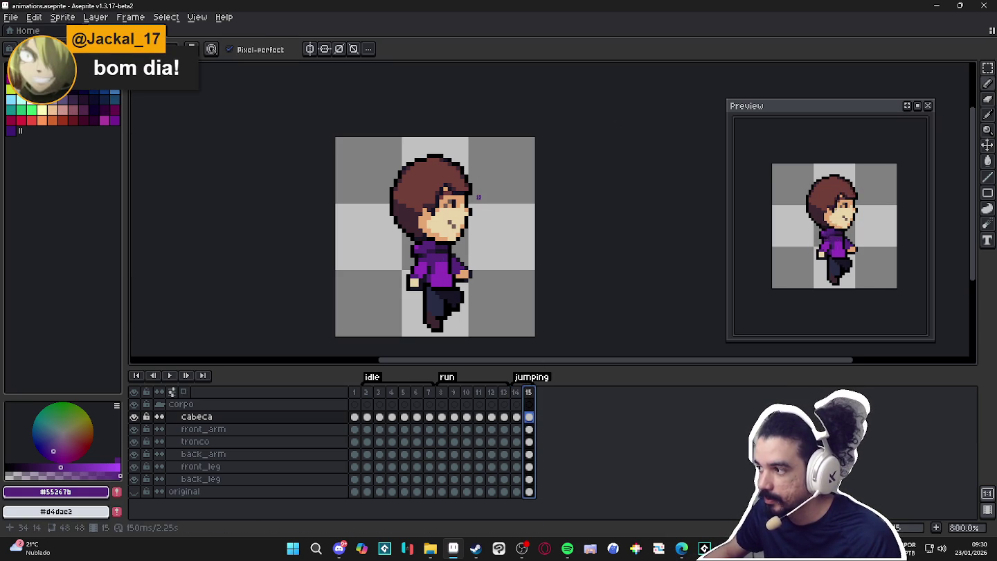
- Marquee a 3x3 hair patch, sample hair brown #733e39, and check it against frame 14
scroll(475, 196, "up", 2)
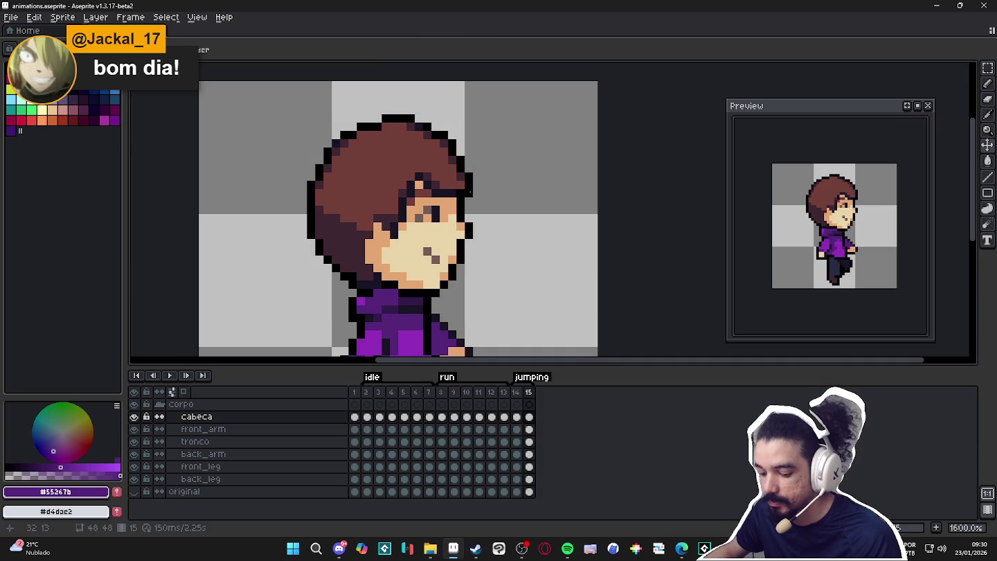
key("m")
left_click_drag(461, 184, 438, 169)
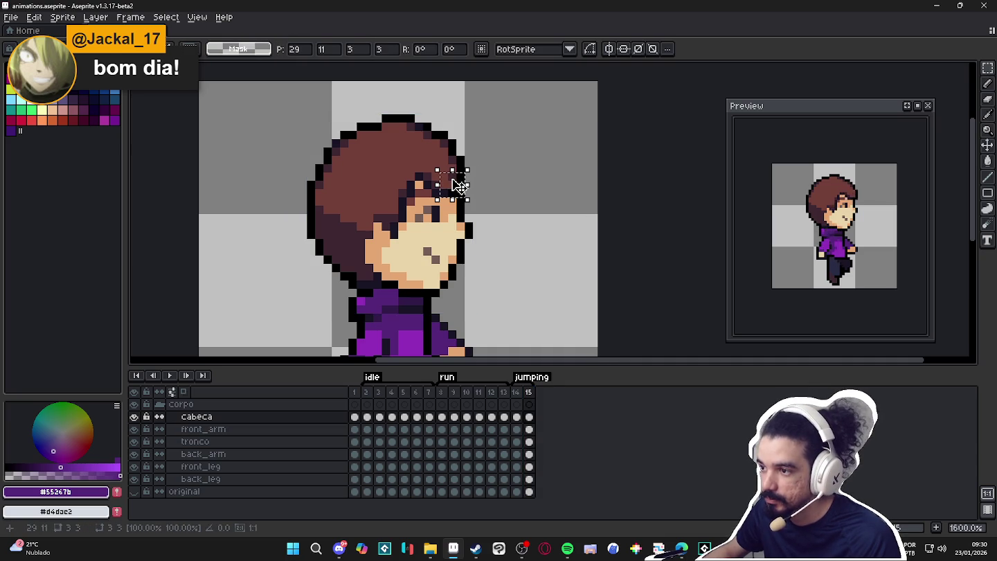
key("ctrl+d")
key("b")
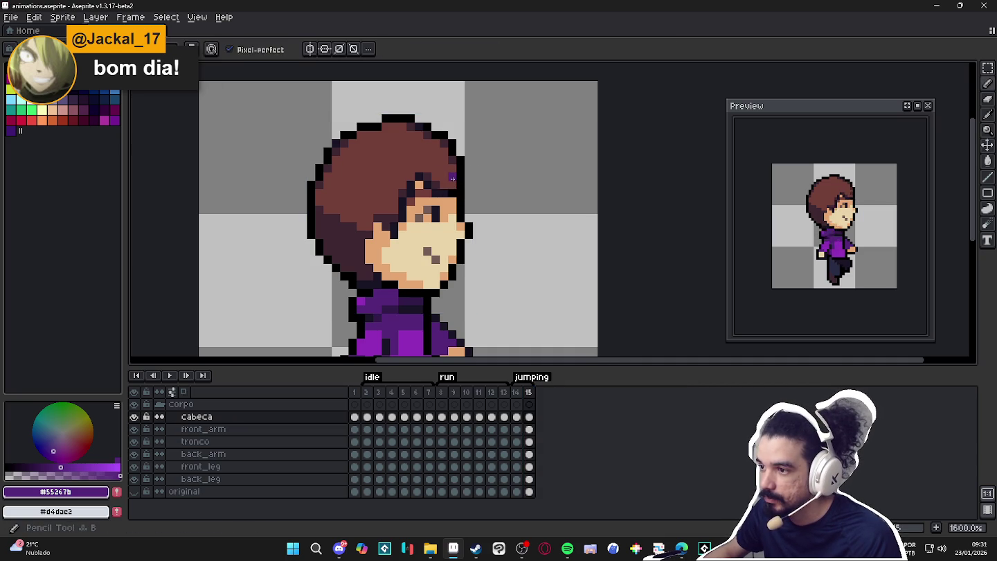
left_click(453, 173, "alt")
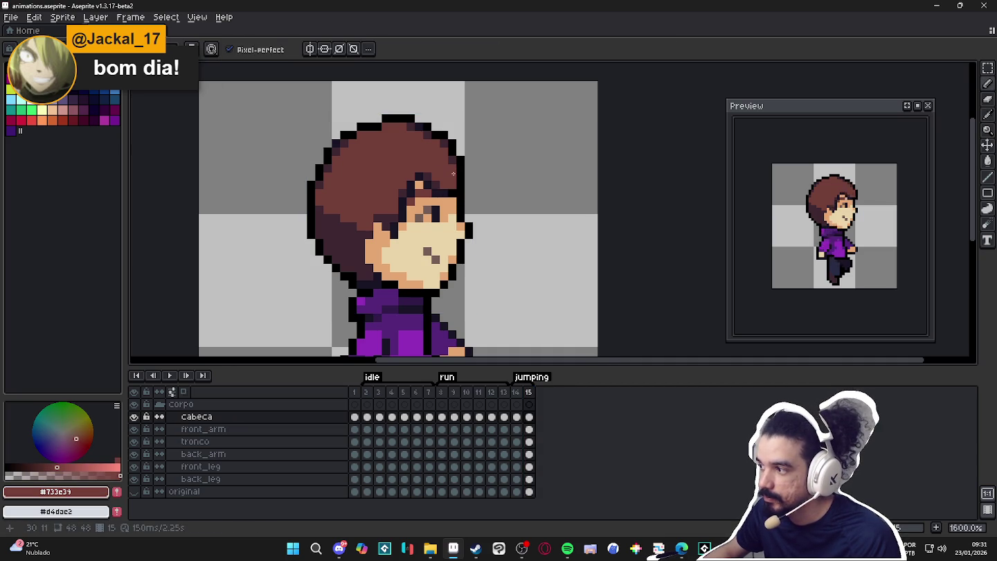
left_click(517, 393)
left_click(528, 392)
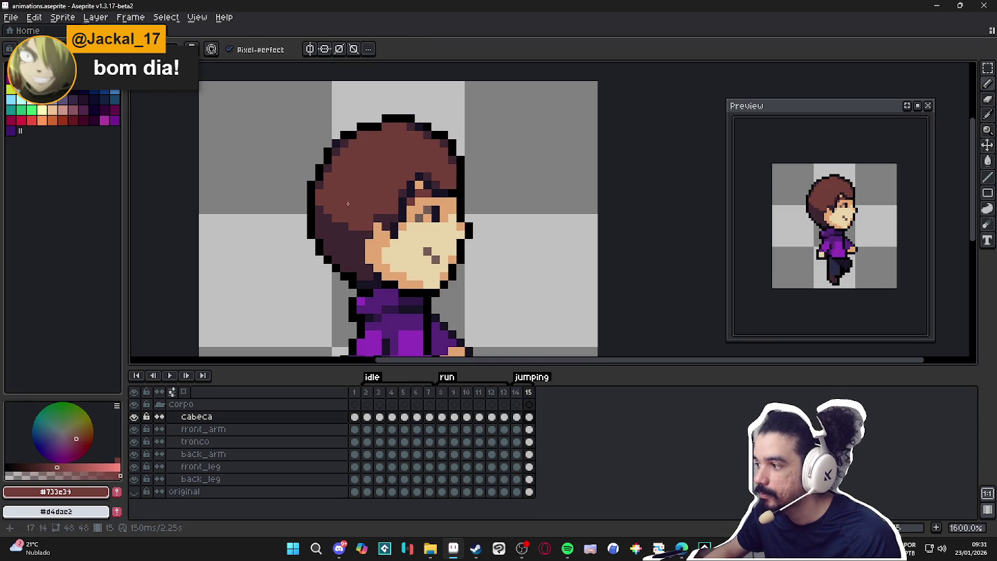
scroll(351, 203, "down", 3)
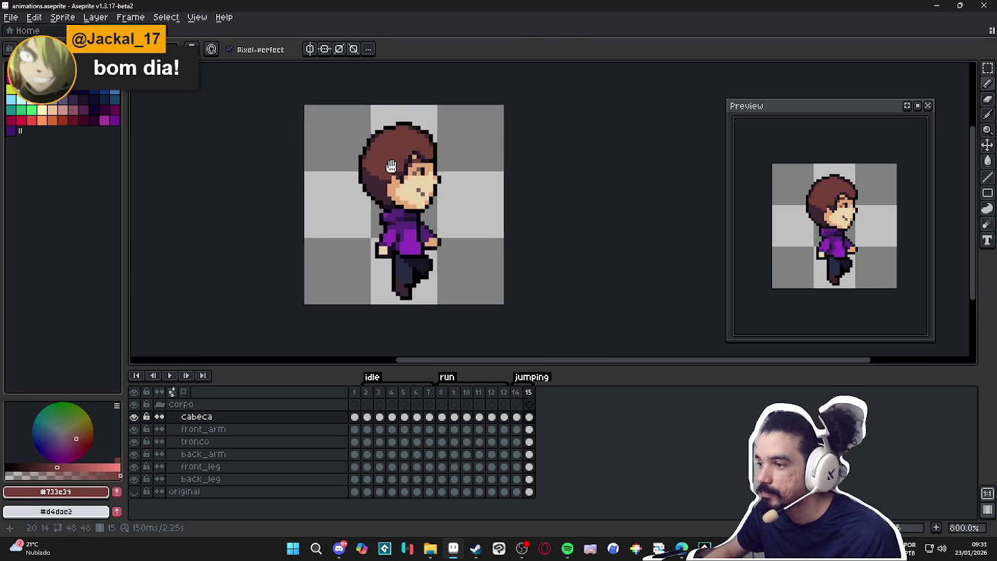
- Export only the jumping tag frames as spr_player_jump.gif
key("ctrl+alt+shift+s")
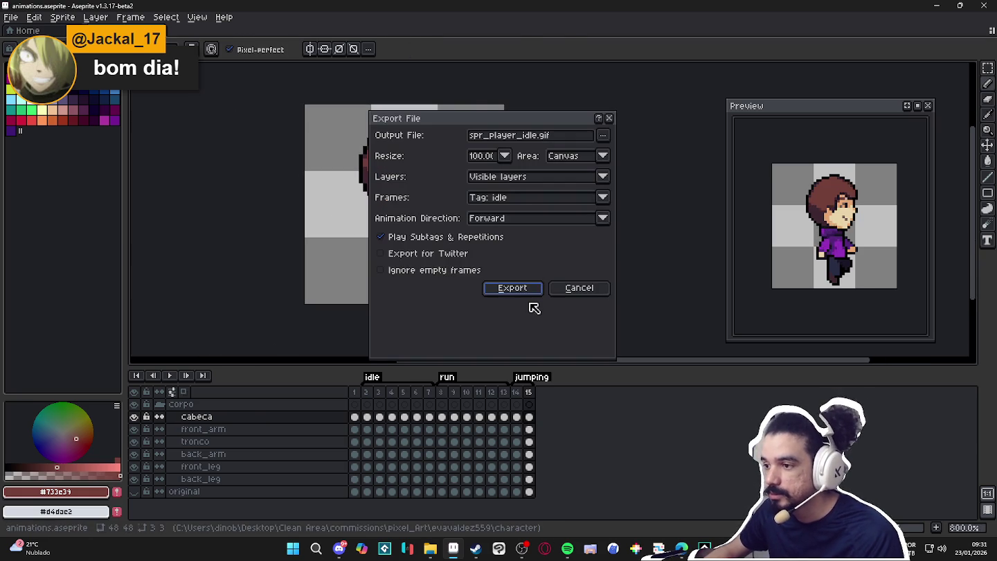
left_click(529, 201)
left_click(525, 252)
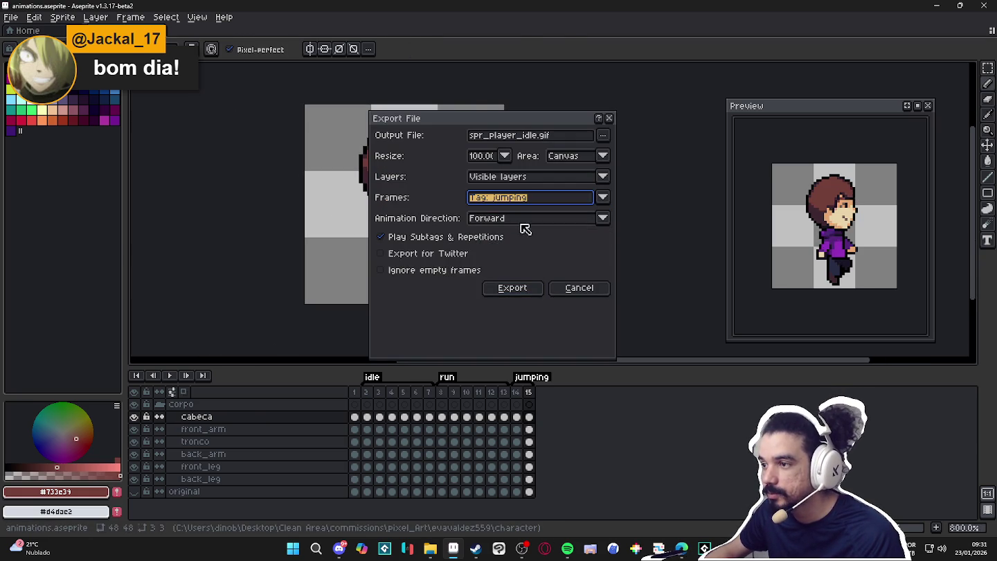
double_click(530, 136)
type("jump")
key("Return")
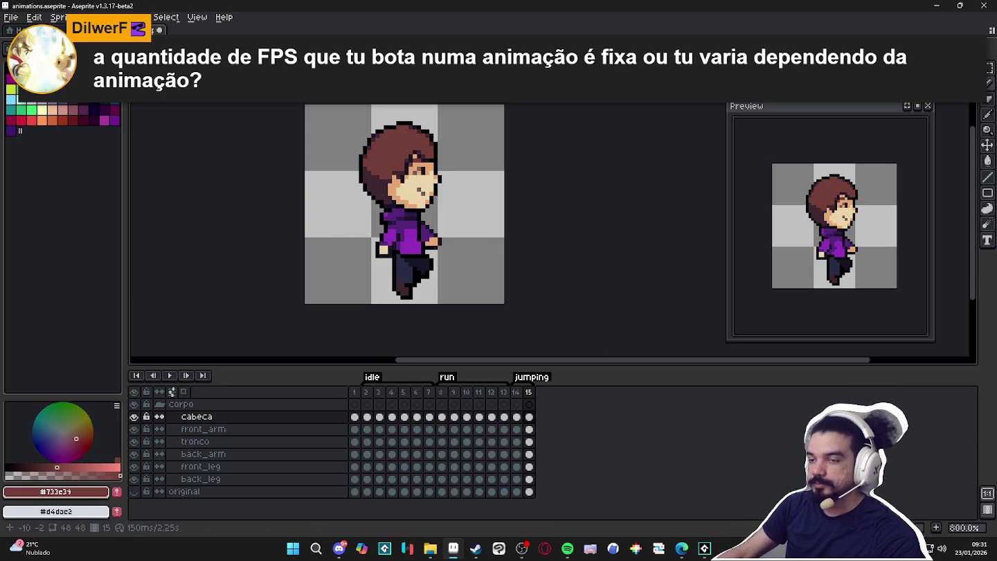
- Set all frames' duration to 100 ms in Frame Properties
left_click(130, 16)
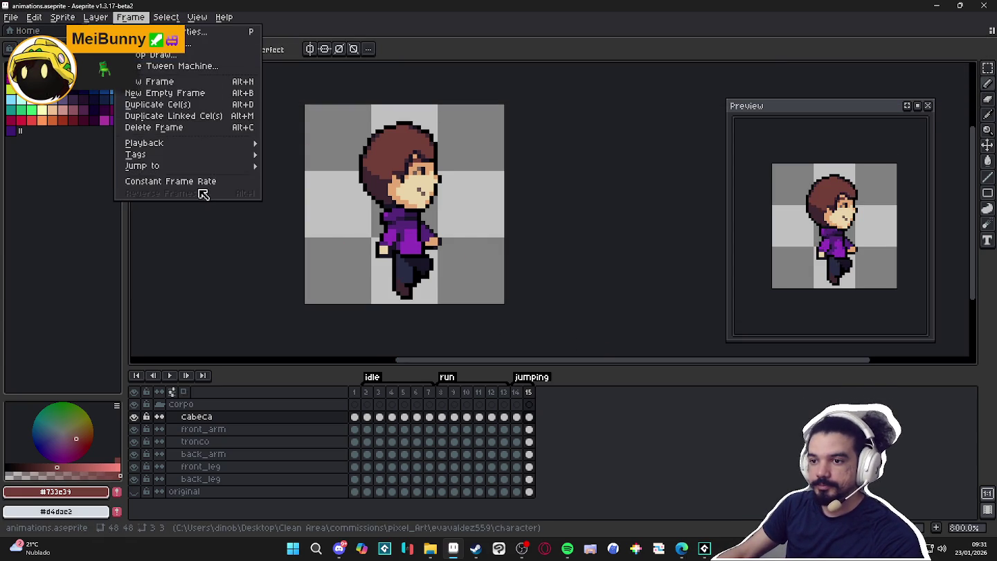
type("p")
type("100")
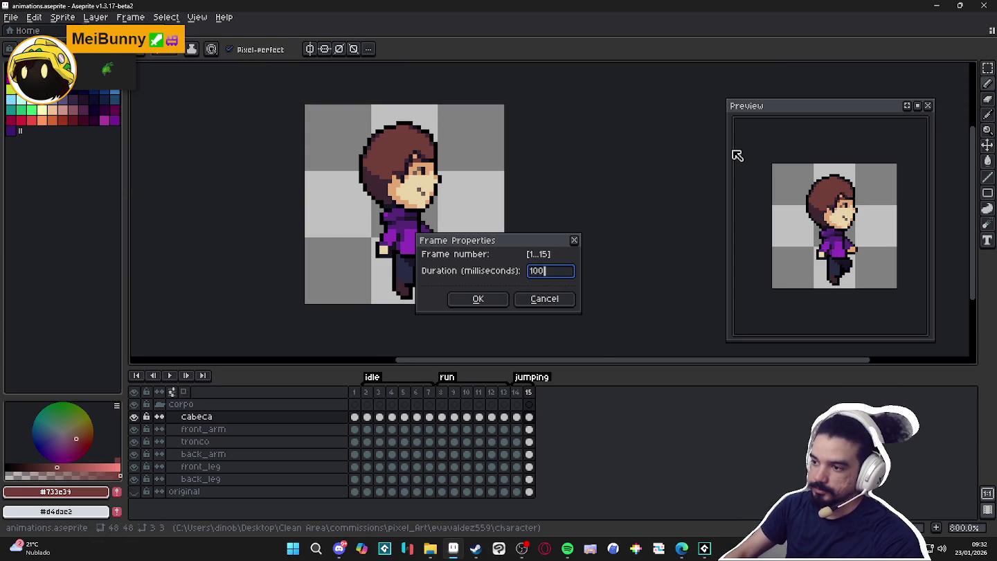
key("Return")
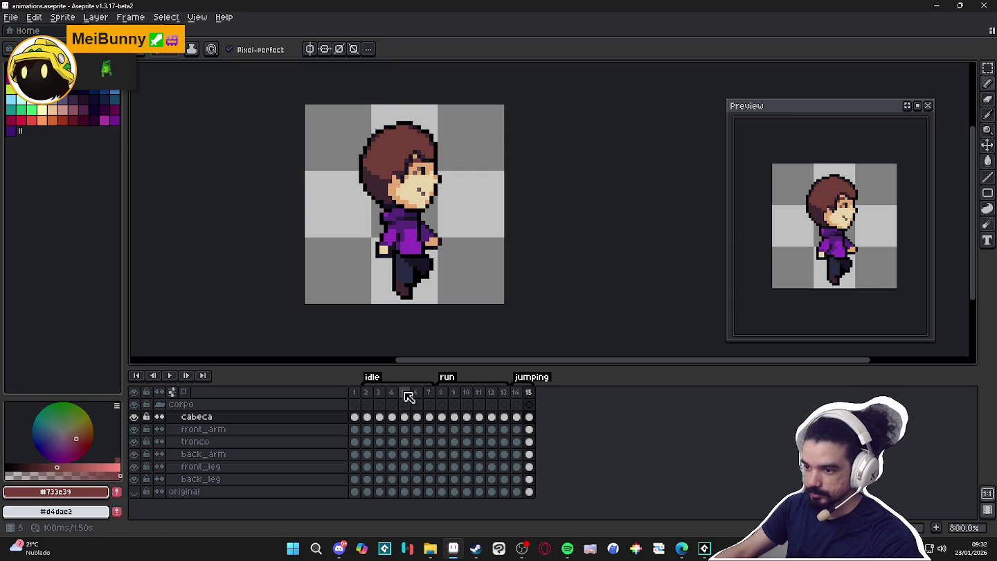
- Step through idle frames 2 to 7 and on to run frame 8
left_click(372, 393)
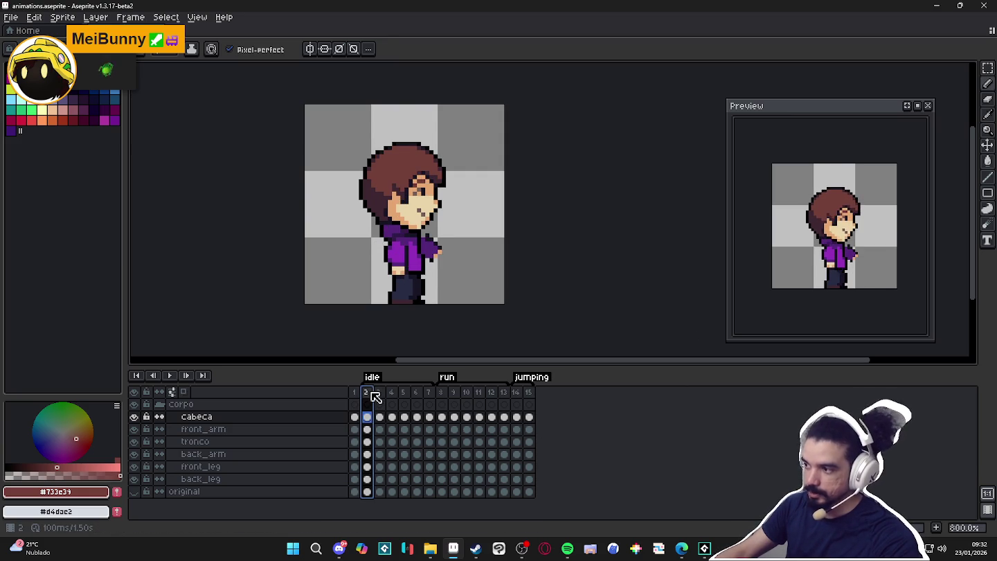
left_click(379, 394)
left_click(392, 394)
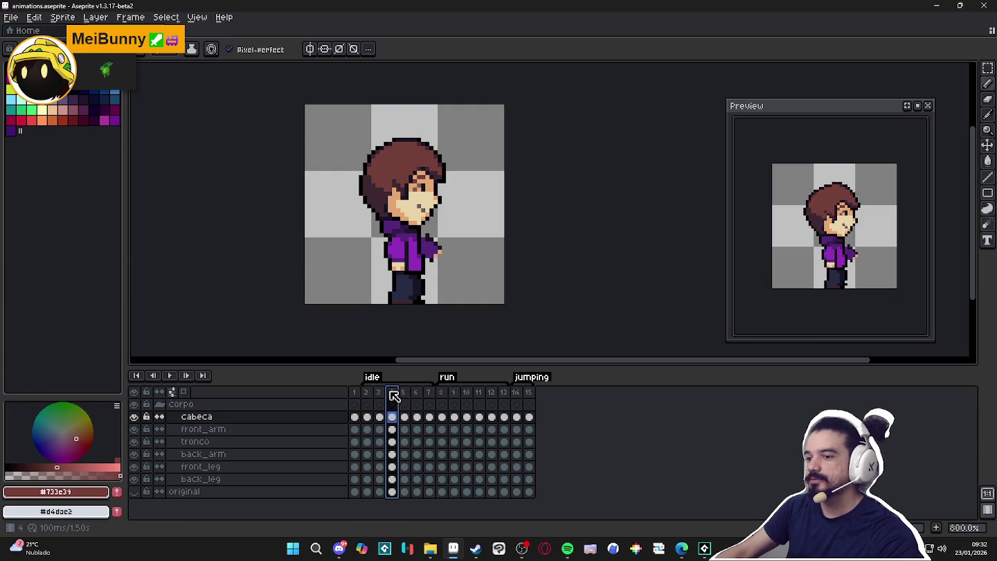
left_click(405, 394)
left_click(417, 394)
left_click(429, 393)
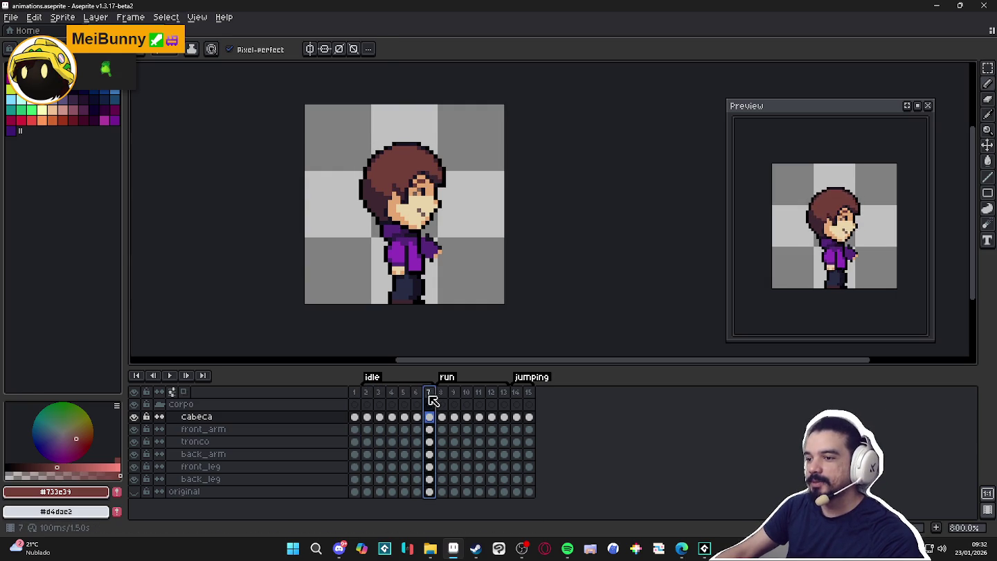
left_click(440, 393)
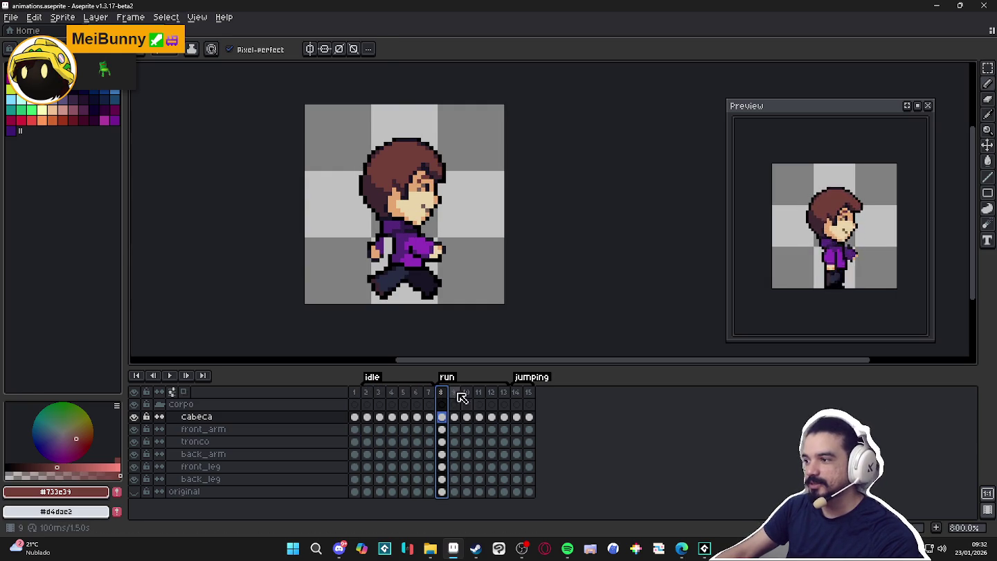
- Flip between frames 13, 14 and 15 to compare poses, then return to idle frame 2
left_click(515, 393)
left_click(527, 396)
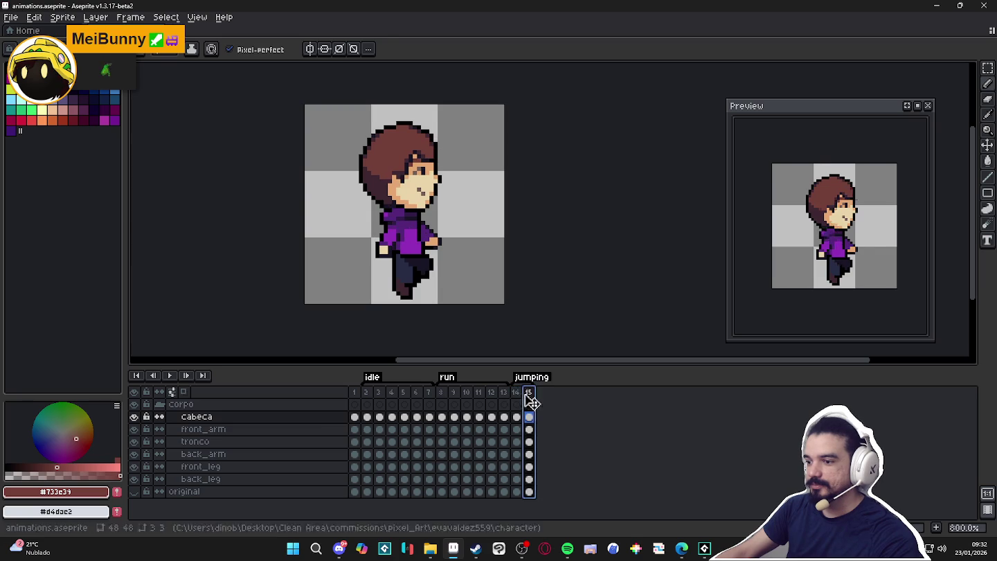
left_click(514, 396)
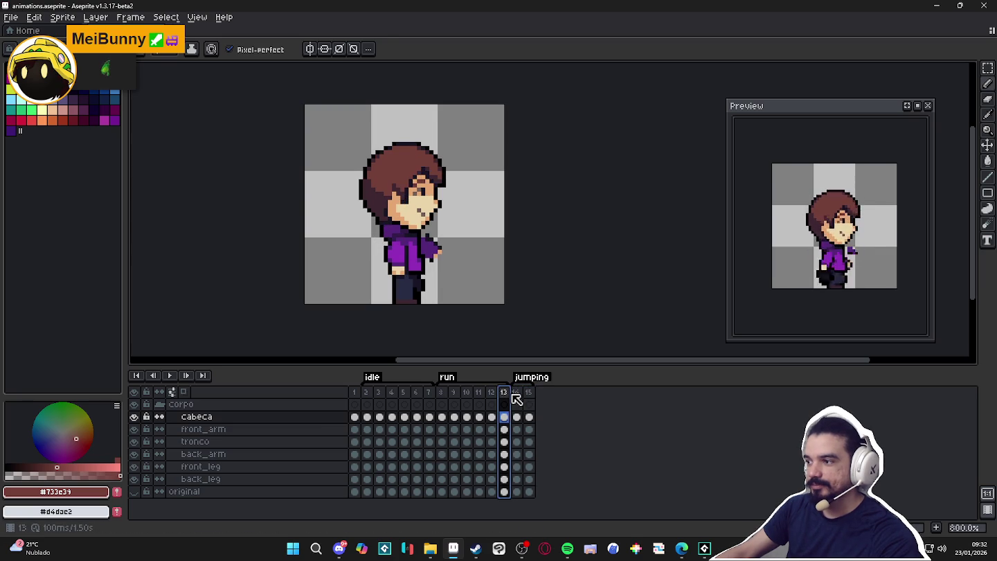
left_click(518, 394)
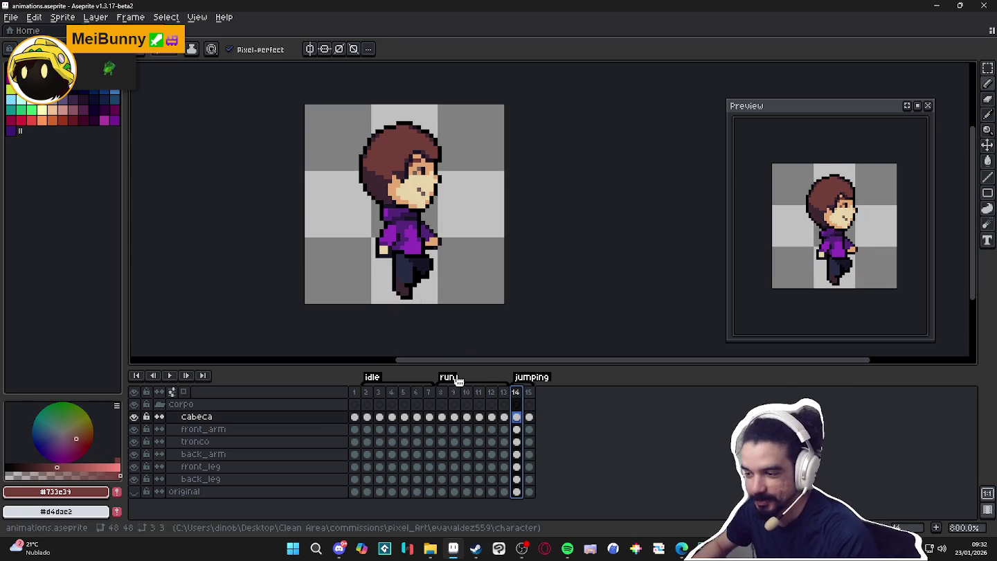
left_click(530, 394)
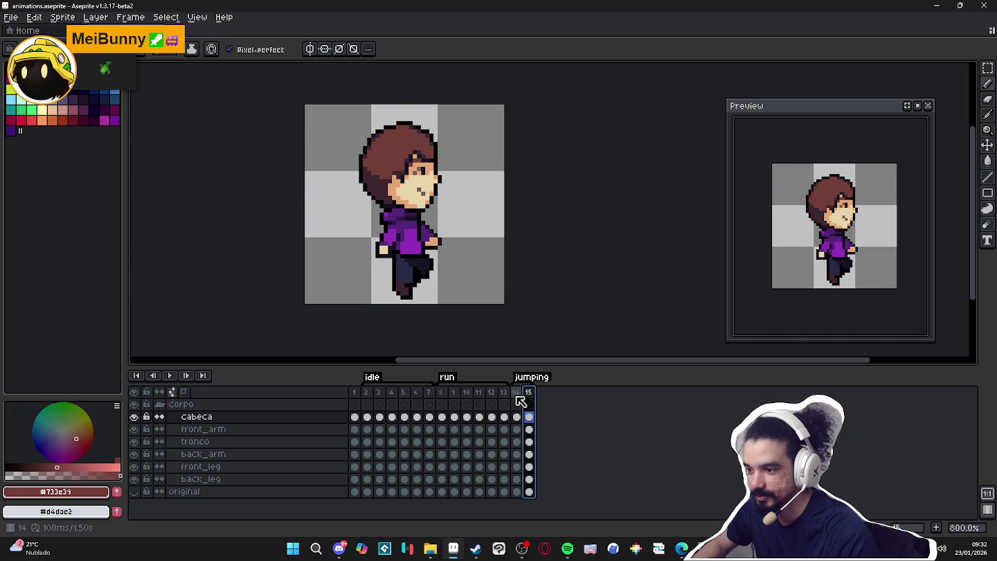
left_click(518, 396)
left_click(530, 395)
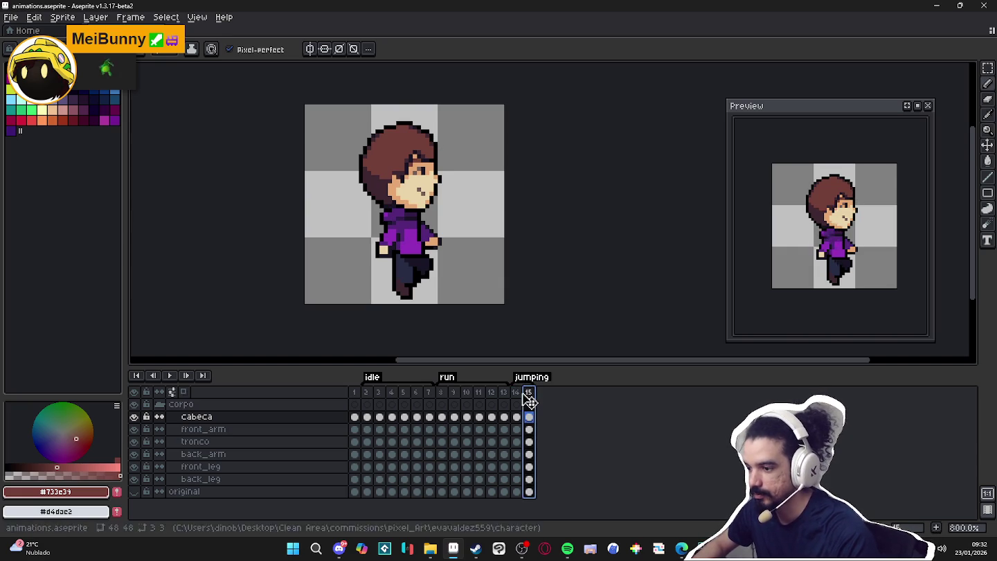
left_click(517, 395)
left_click(530, 396)
left_click(521, 394)
left_click(529, 393)
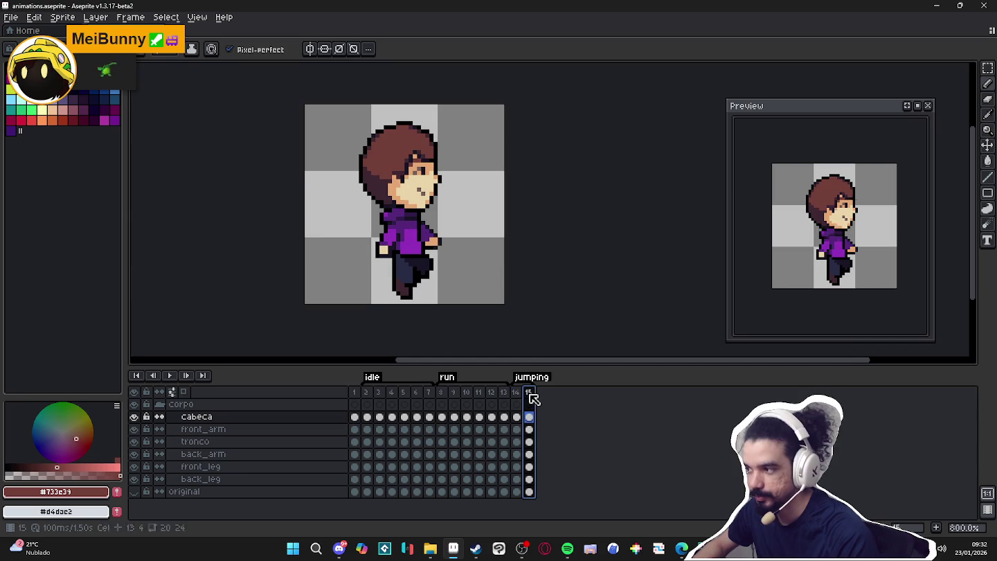
left_click(522, 396)
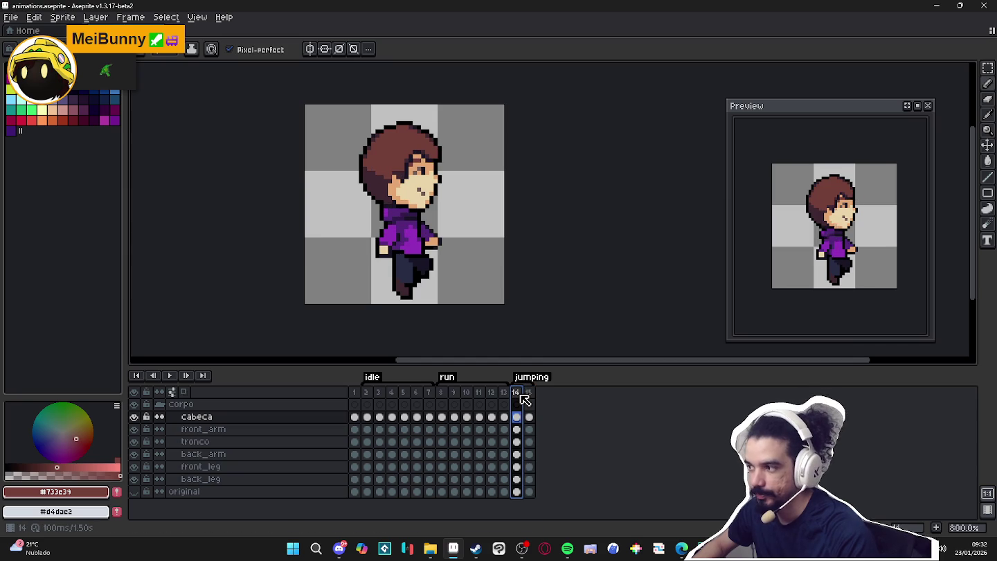
left_click(367, 393)
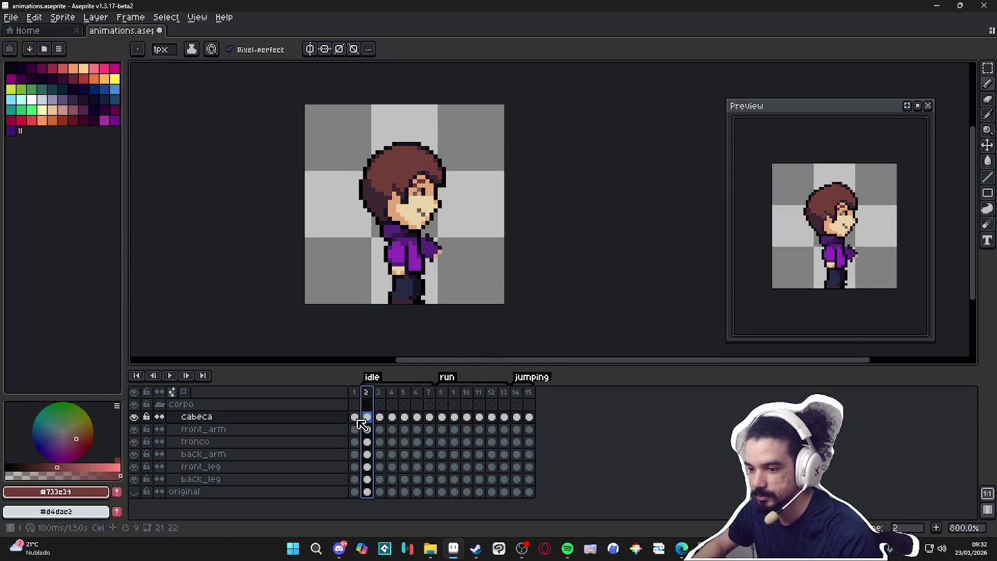
left_click(135, 479)
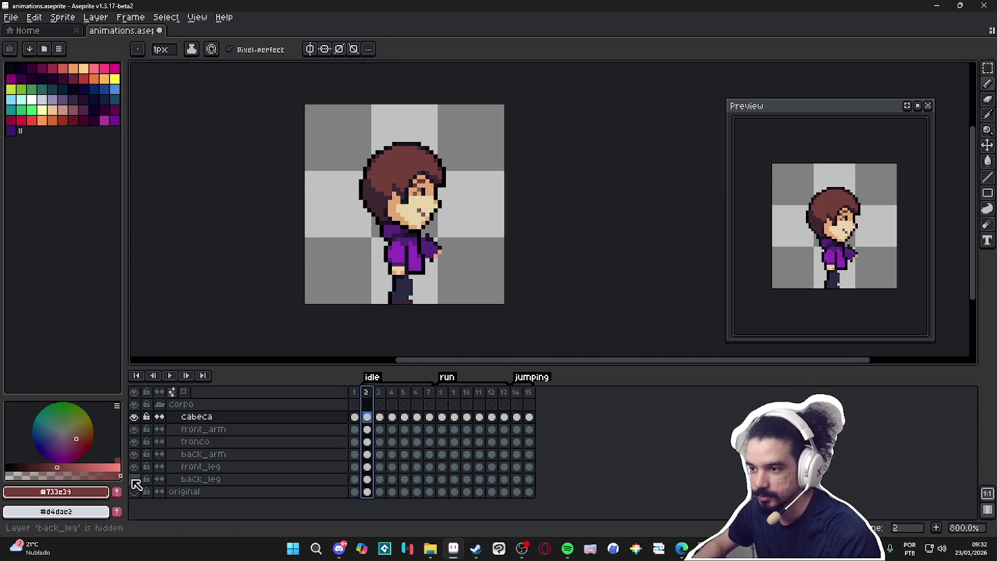
left_click(134, 466)
left_click(135, 466)
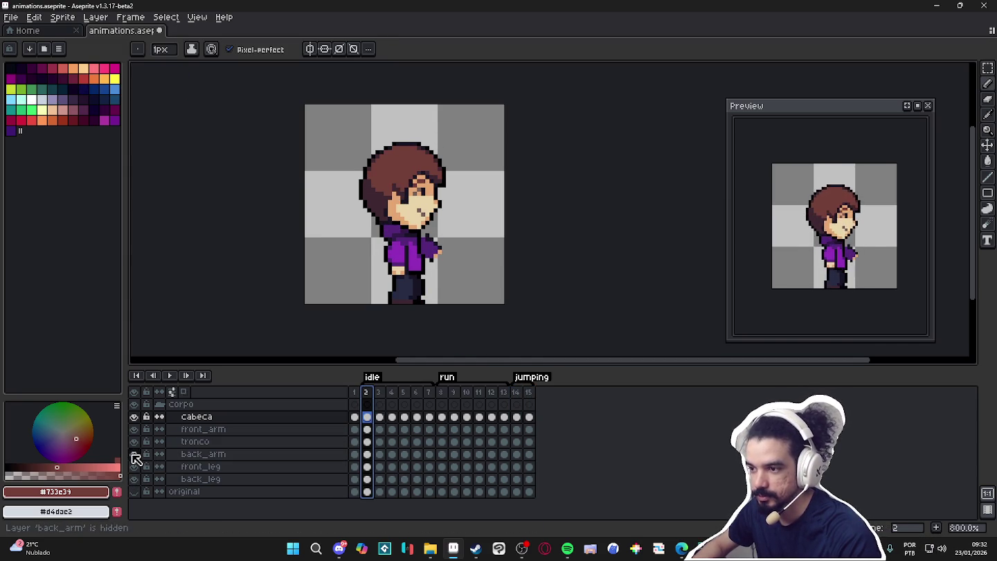
left_click(203, 456)
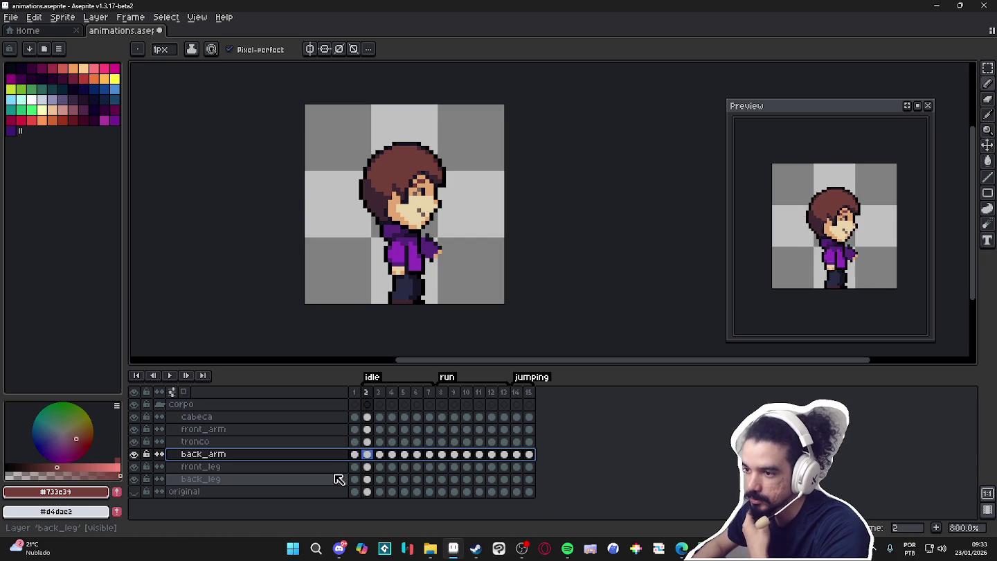
left_click(136, 492)
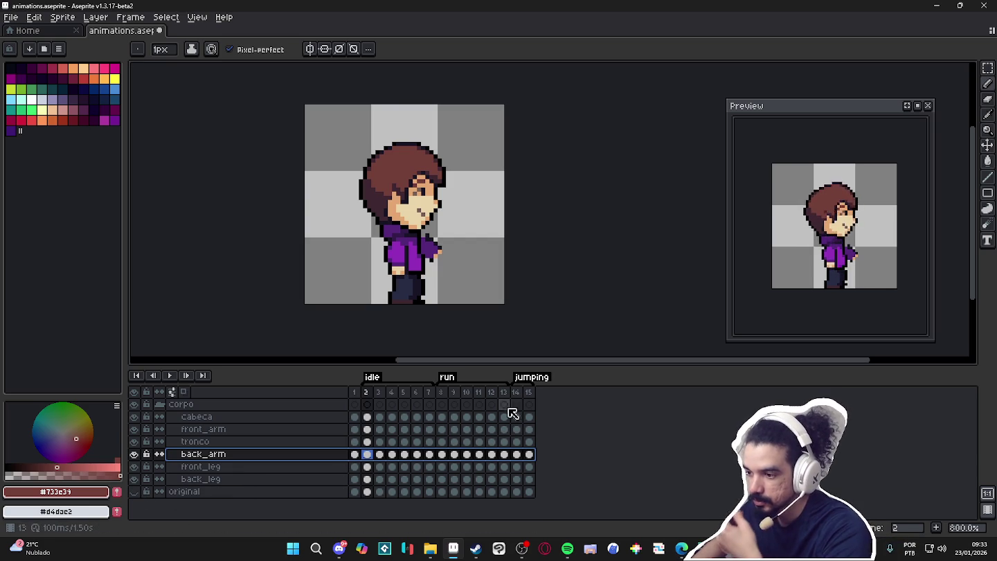
left_click(528, 392)
left_click(518, 393)
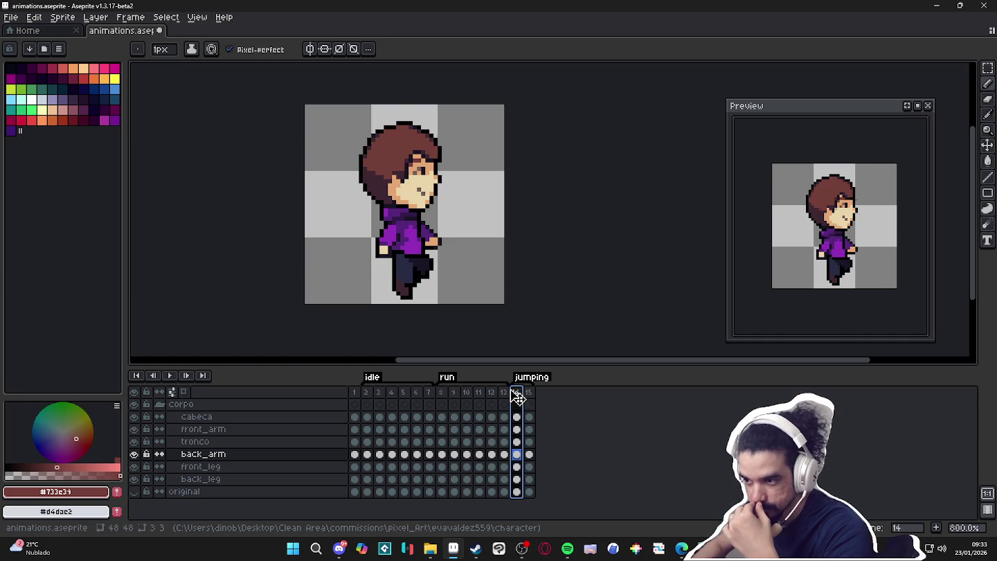
left_click(369, 392)
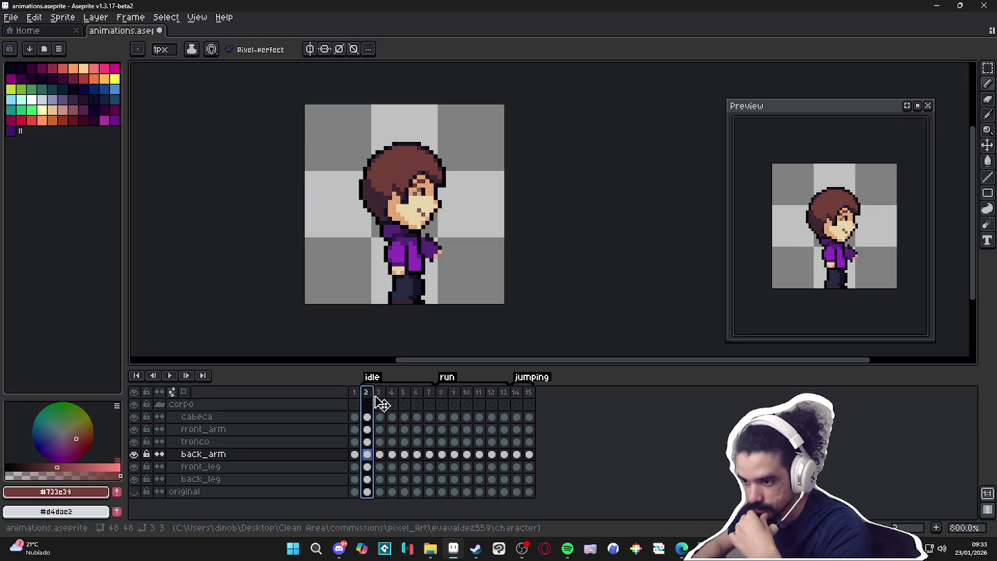
- Insert a new frame, move it to the end as frame 16, and enable onion skinning
key("alt+n")
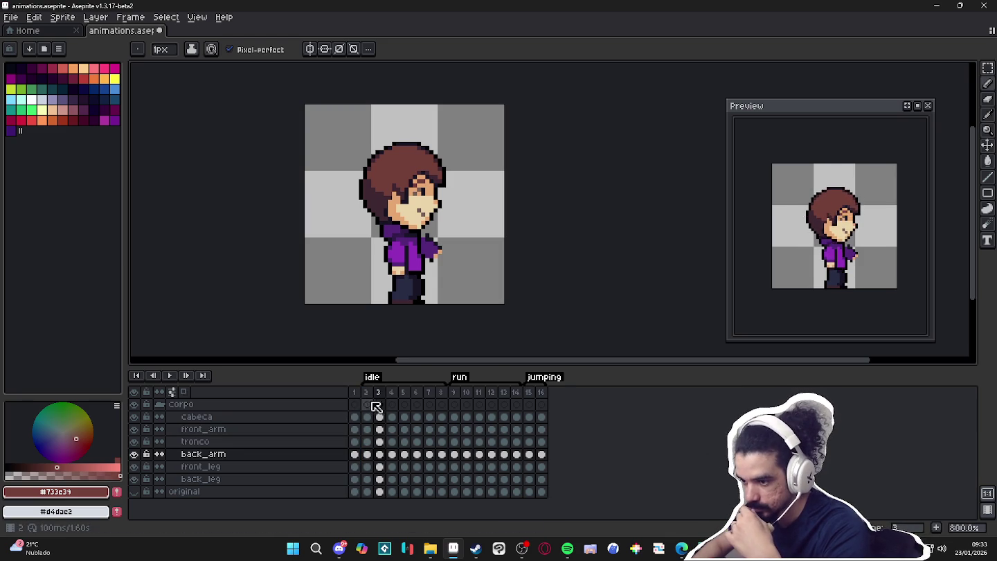
left_click_drag(384, 403, 566, 400)
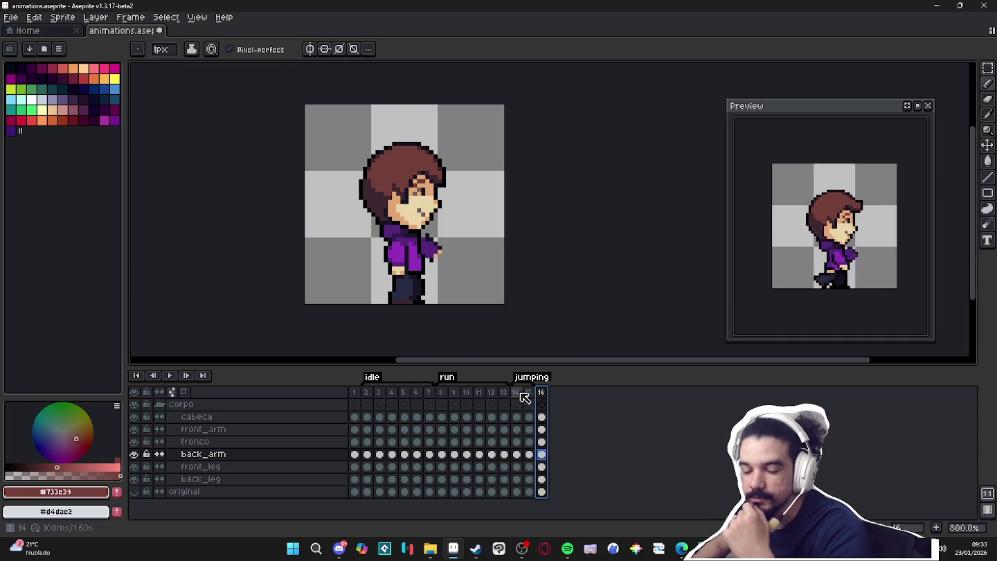
scroll(510, 318, "right", 1)
scroll(509, 318, "down", 1)
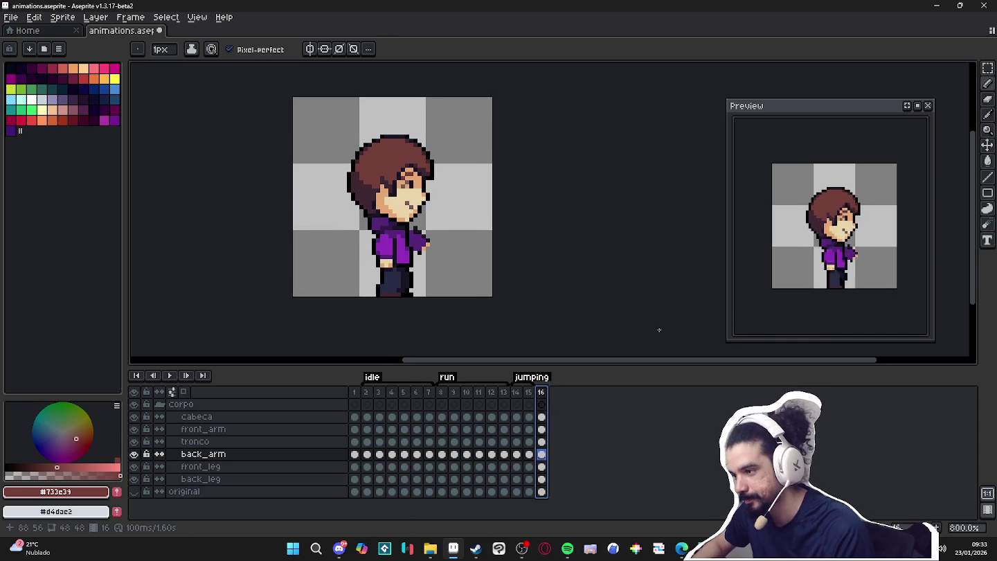
left_click_drag(634, 290, 639, 306)
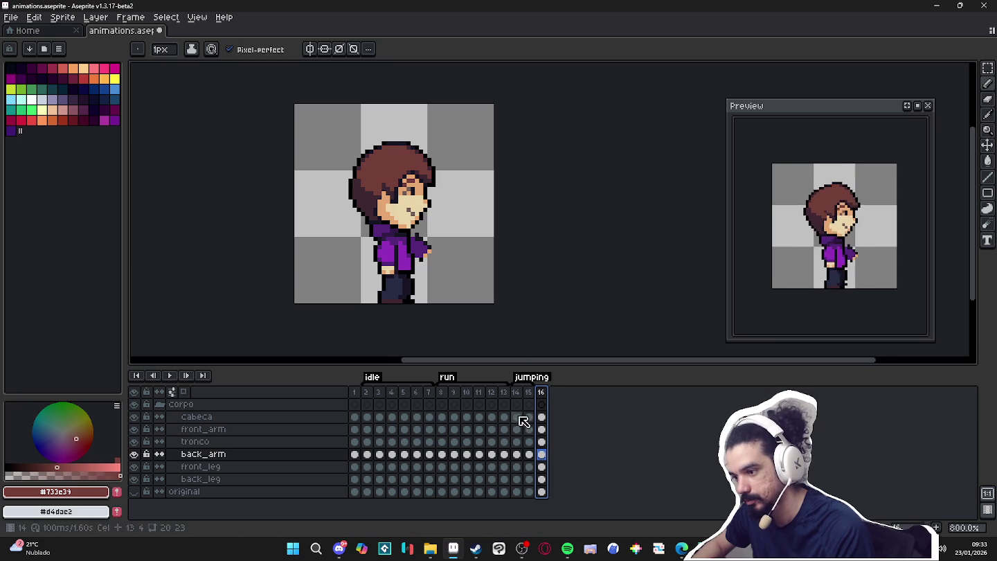
left_click(184, 392)
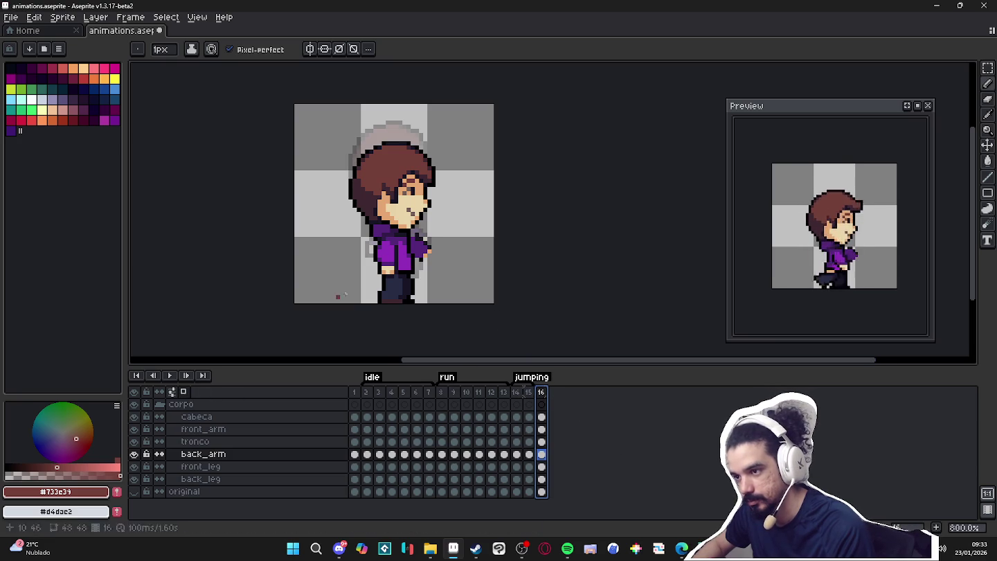
- Raise all frame 16 character cels, cabeca to back_leg, up 3 pixels
key("v")
key("Up")
key("Up")
key("Up")
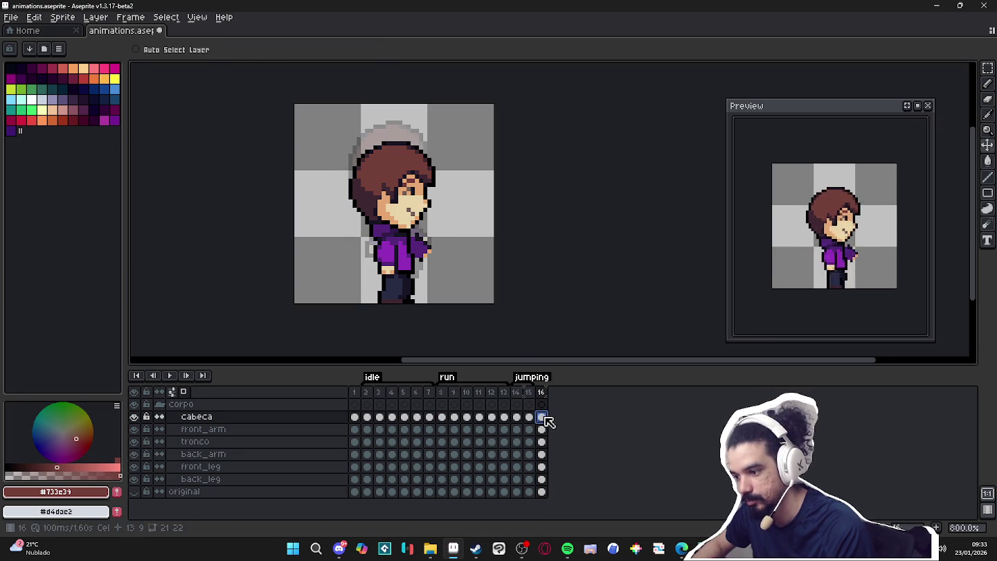
left_click_drag(542, 416, 543, 479)
left_click_drag(416, 230, 416, 211)
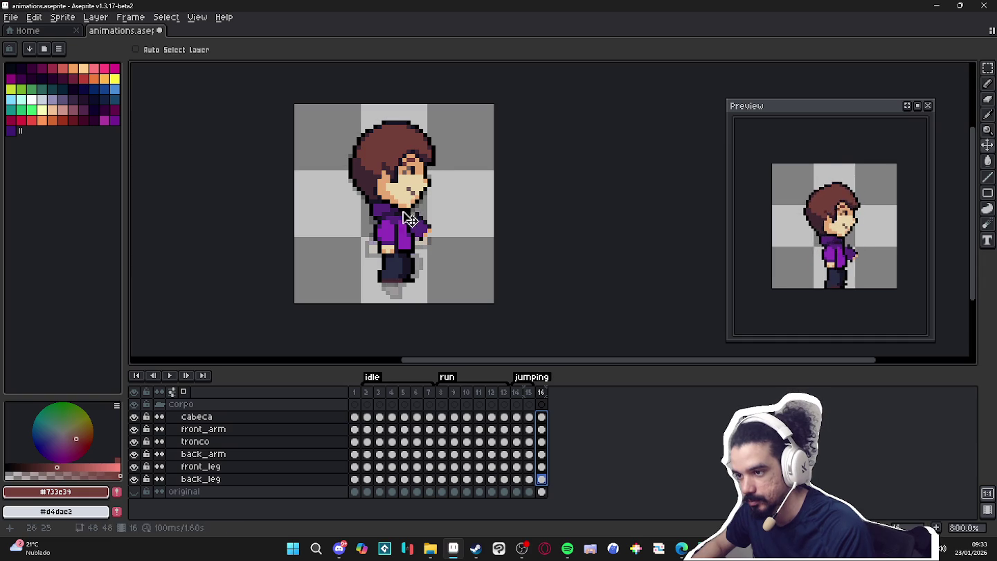
key("Escape")
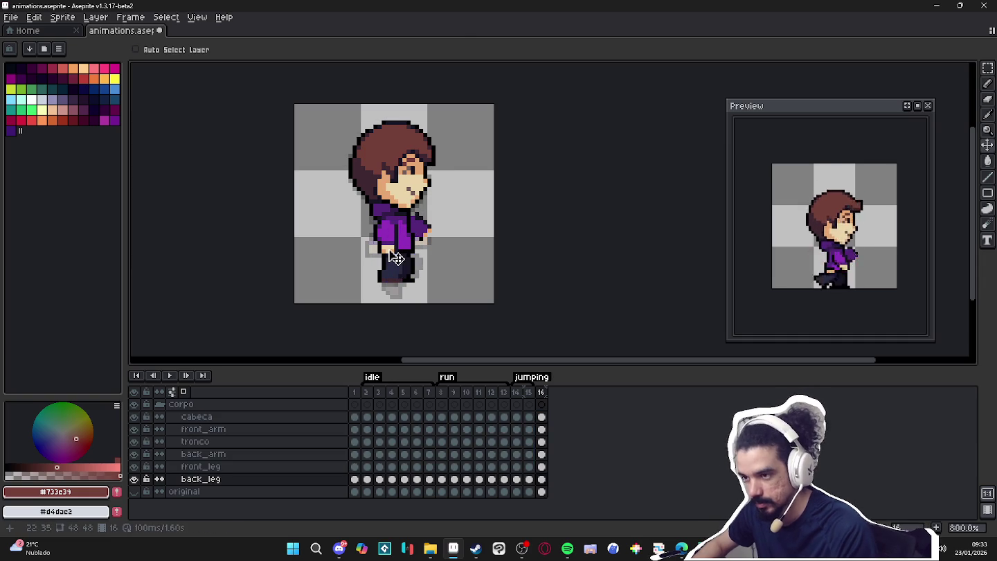
- Rotate the front_arm layer's arm into its jump pose with RotSprite
key("m")
scroll(393, 242, "up", 3)
left_click(395, 244, "ctrl")
mouse_move(345, 292)
left_mouse_down()
mouse_move(404, 212)
mouse_move(389, 230)
mouse_move(364, 213)
left_mouse_up()
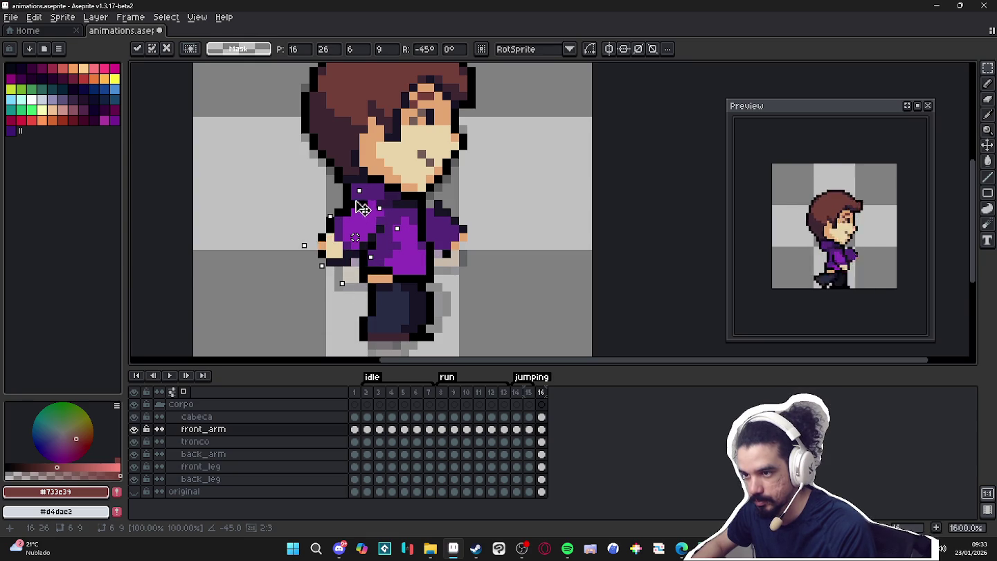
key("Return")
- Reposition the back arm beside the torso on the back_arm layer
left_click(461, 235, "ctrl")
key("ctrl+t")
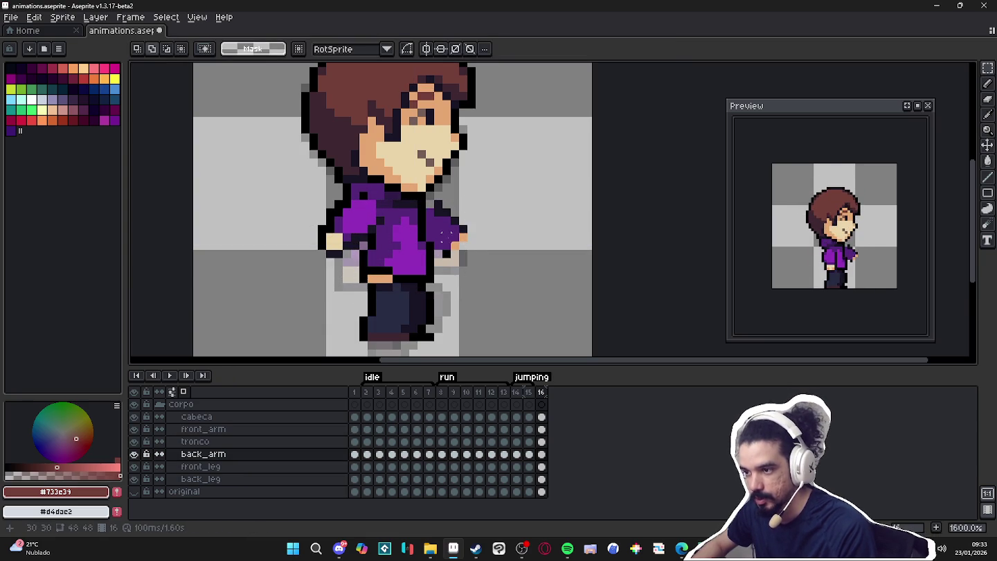
left_click_drag(453, 239, 533, 251)
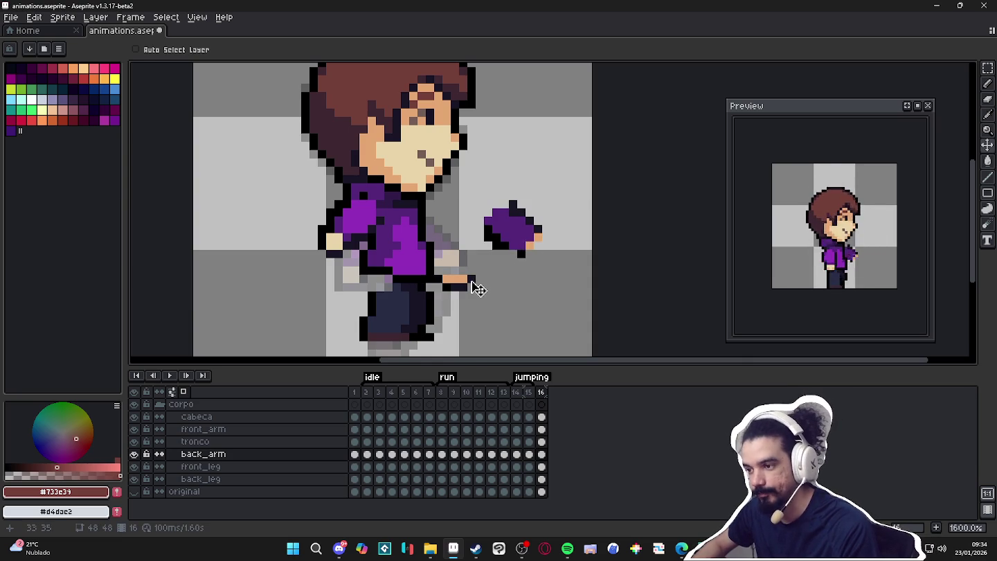
key("ctrl+t")
mouse_move(470, 292)
left_mouse_down()
mouse_move(524, 250)
mouse_move(458, 212)
left_mouse_up()
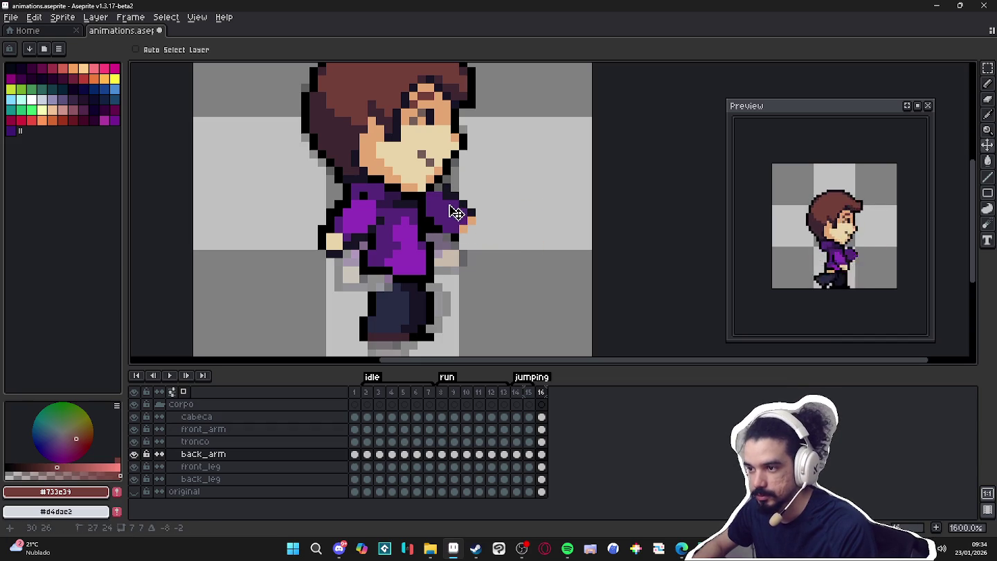
- Retouch back-arm hand pixels using dark purple #55267b, skin and outline colours
key("b")
left_click(419, 215, "alt")
key("e")
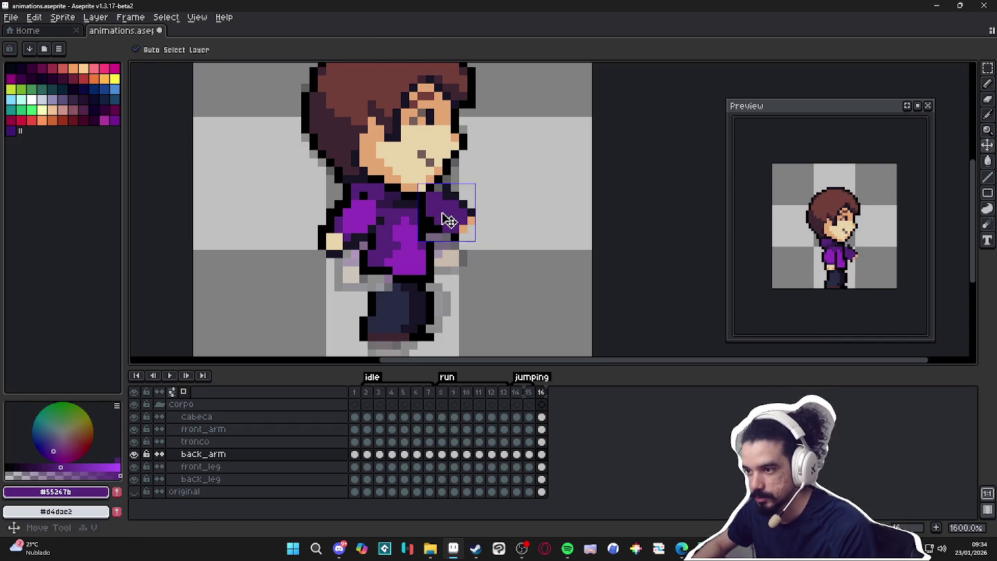
key("b")
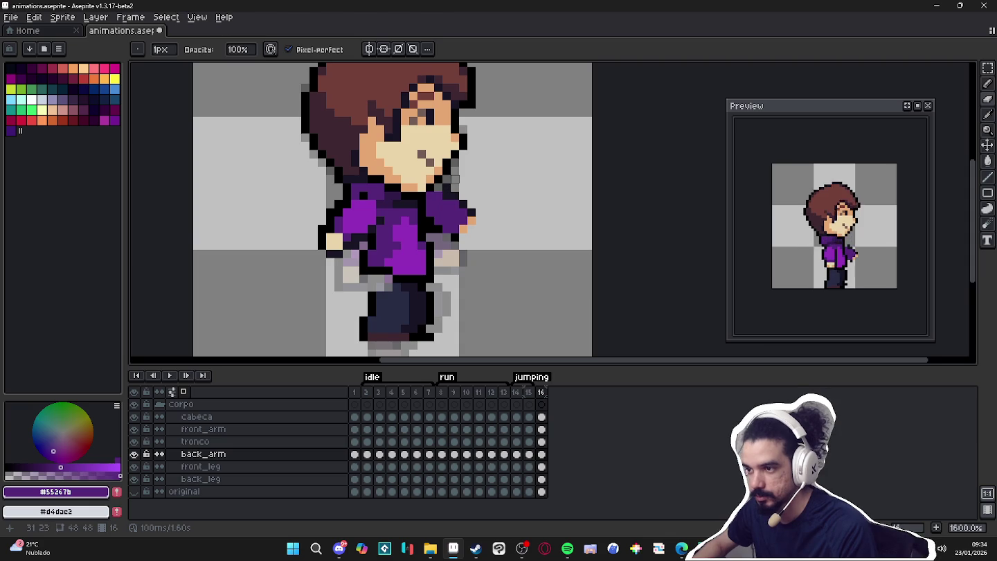
left_click(447, 188, "alt")
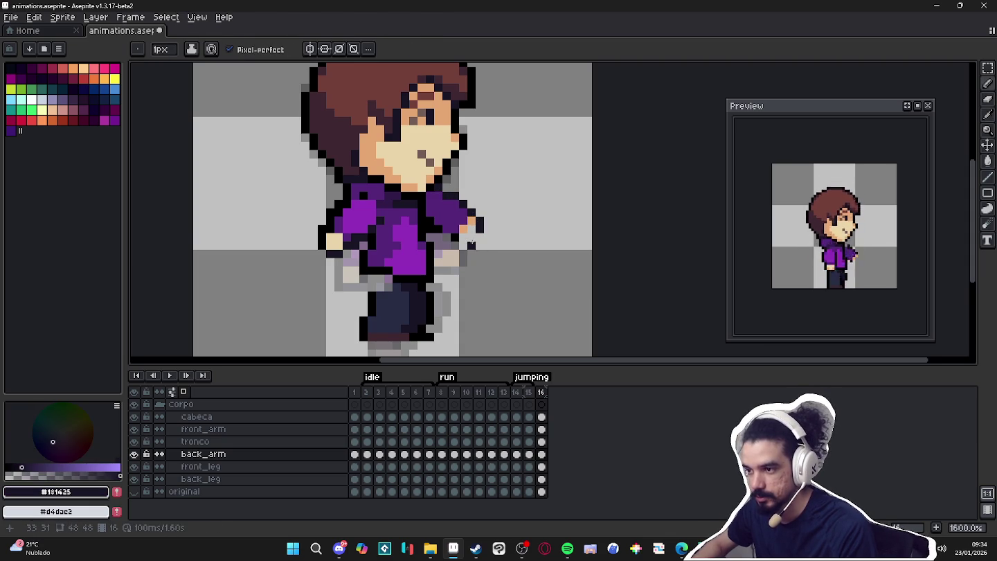
left_click(469, 228, "alt")
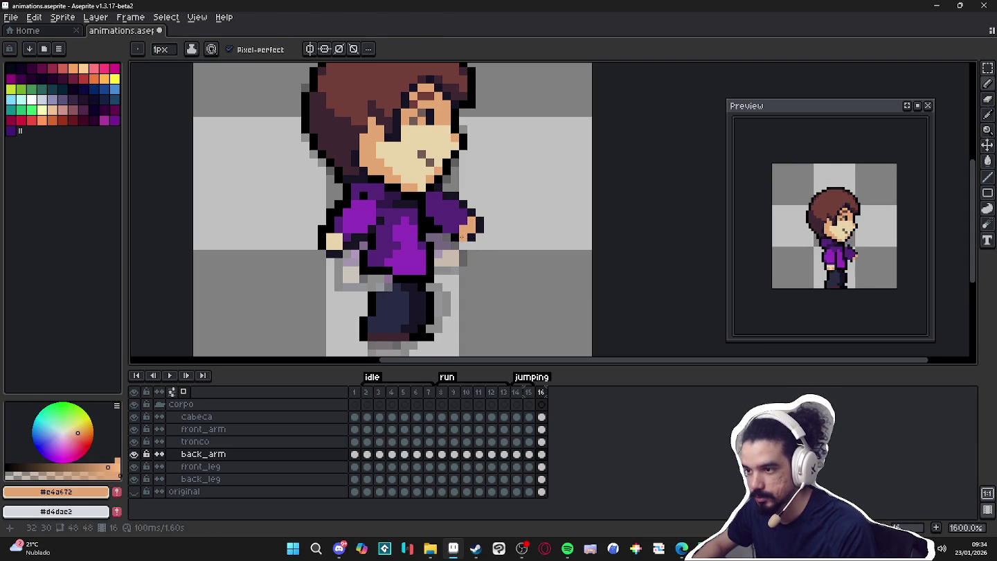
left_click(479, 234, "alt")
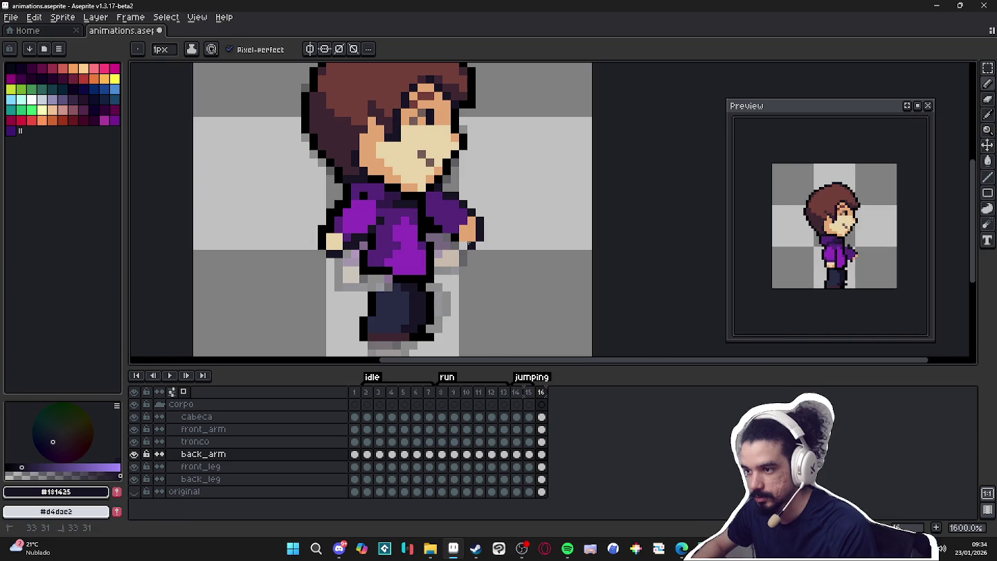
- Fill the torso gap on the tronco layer with shirt purple #932fba
scroll(447, 236, "down", 2)
scroll(443, 235, "up", 1)
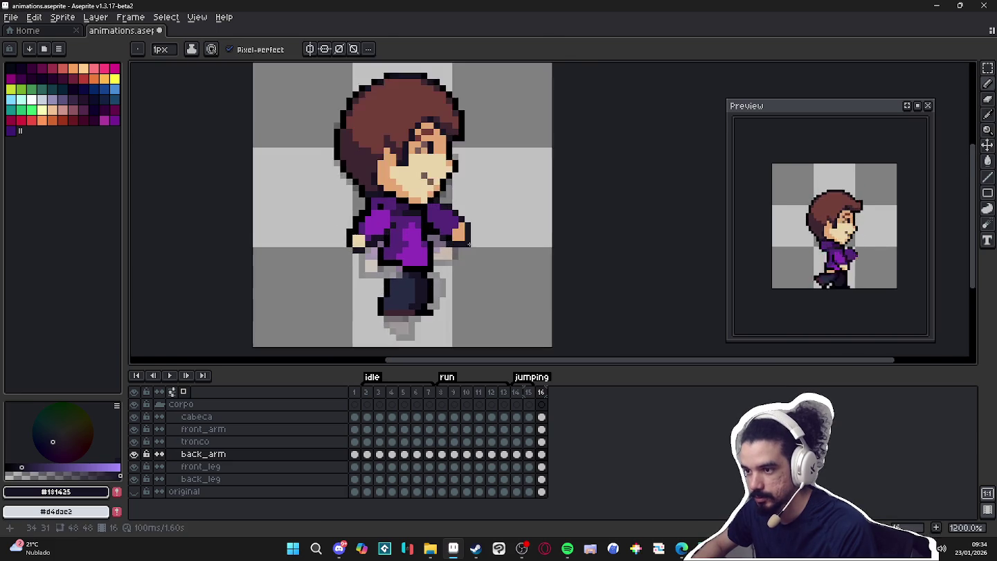
scroll(443, 235, "up", 1)
left_click(422, 232, "alt")
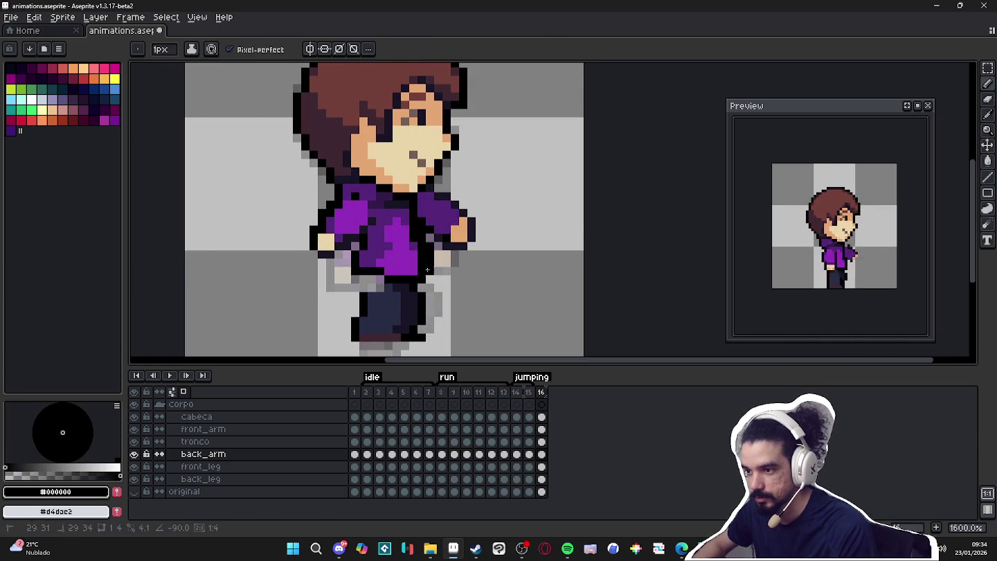
left_click(420, 266, "alt")
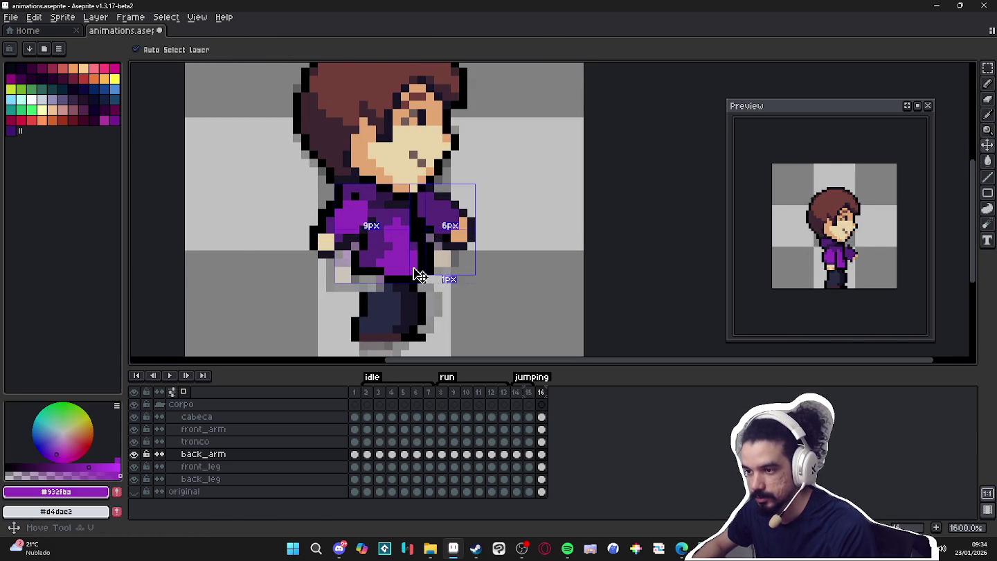
key("ctrl+z")
left_click(419, 273)
key("b")
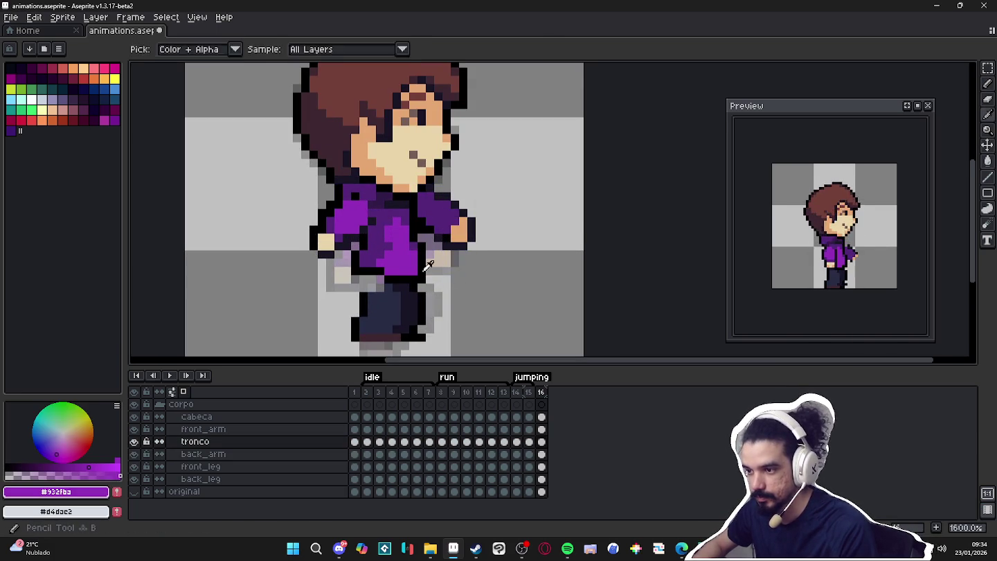
left_click(422, 269, "alt")
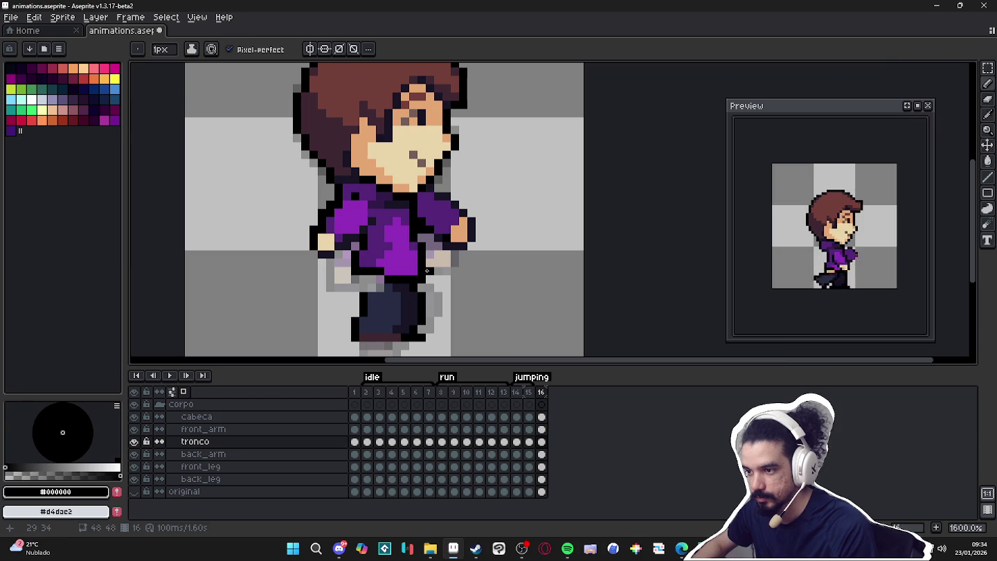
left_click(419, 237, "alt")
left_click(423, 252, "alt")
left_click(423, 246, "alt")
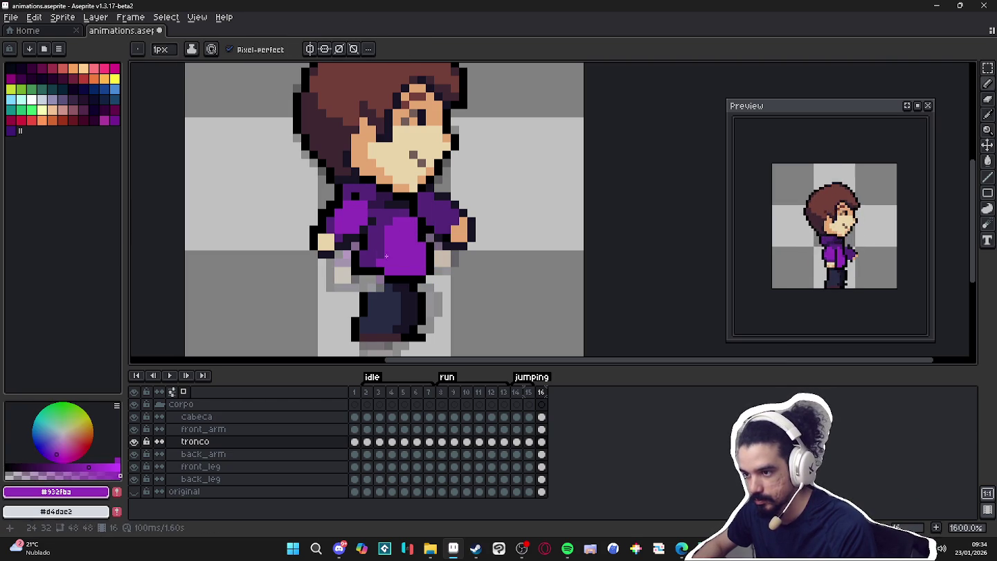
- Outline the back arm's top-right edge and the hand's bottom and right edges in black
scroll(411, 241, "down", 1)
scroll(411, 242, "up", 3)
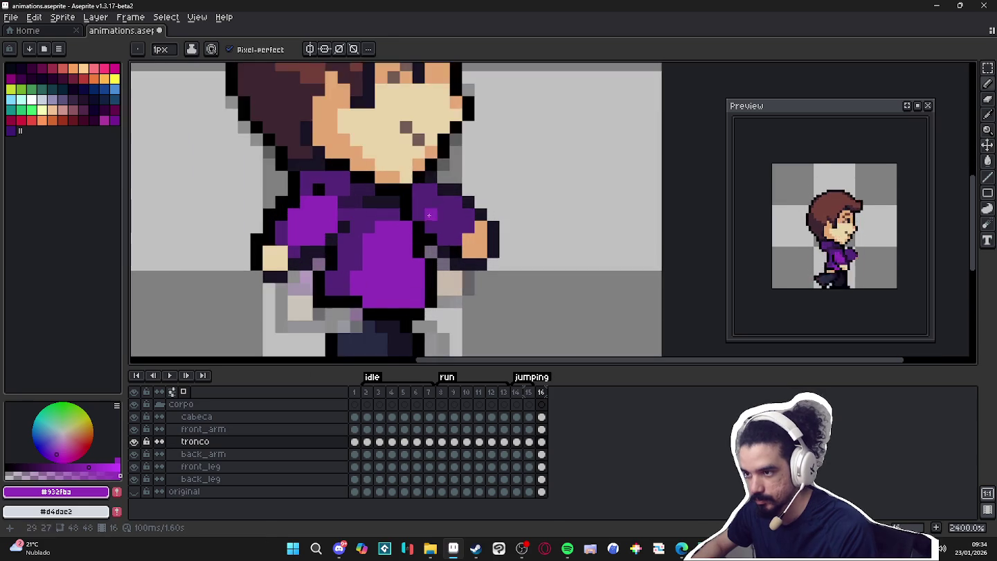
key("v")
left_click(439, 216)
left_click(429, 215, "alt")
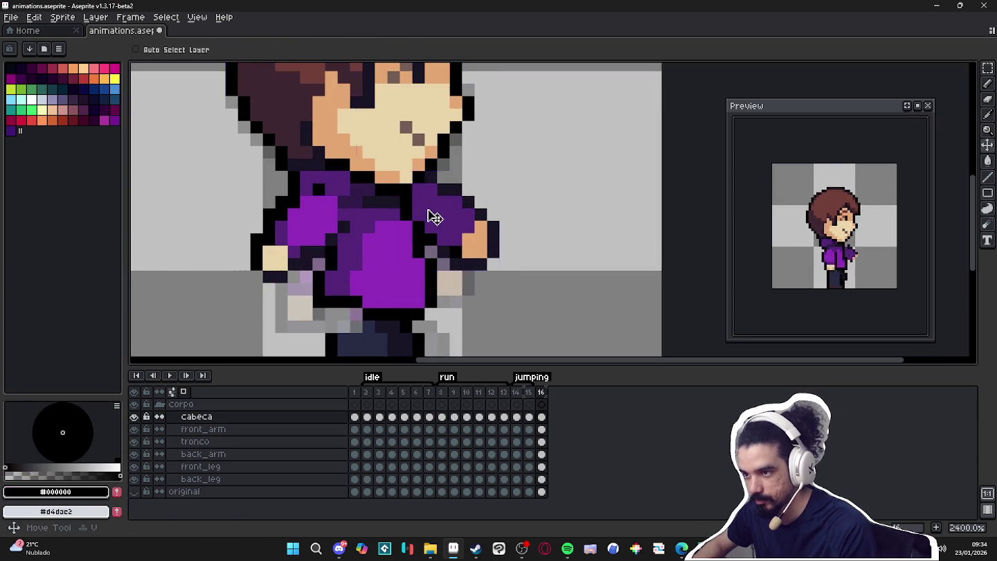
left_click(455, 191)
left_click_drag(468, 202, 480, 214)
left_click(479, 203)
left_click(444, 252)
mouse_move(456, 266)
left_mouse_down()
mouse_move(485, 265)
mouse_move(498, 215)
left_mouse_up()
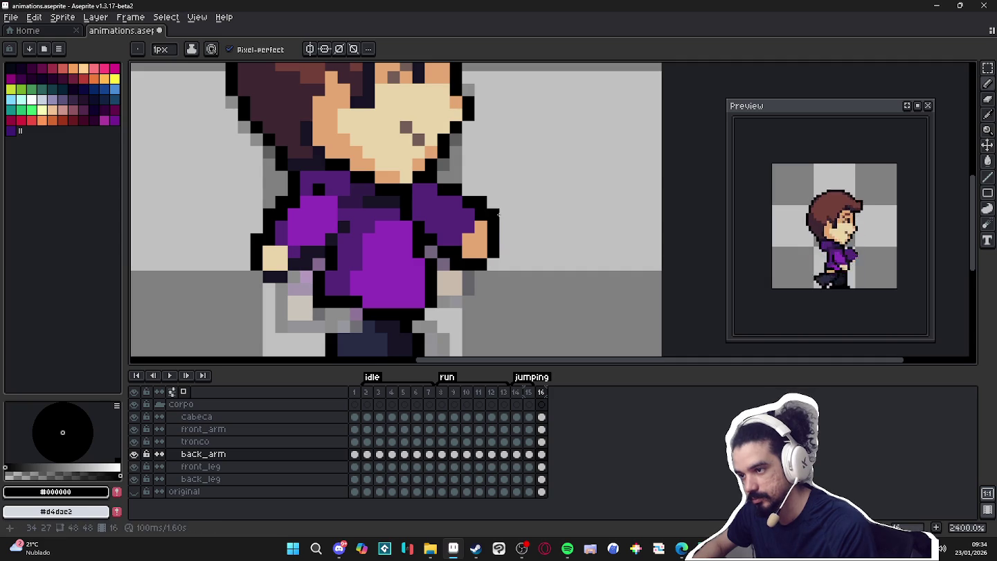
scroll(498, 215, "down", 5)
scroll(476, 255, "up", 2)
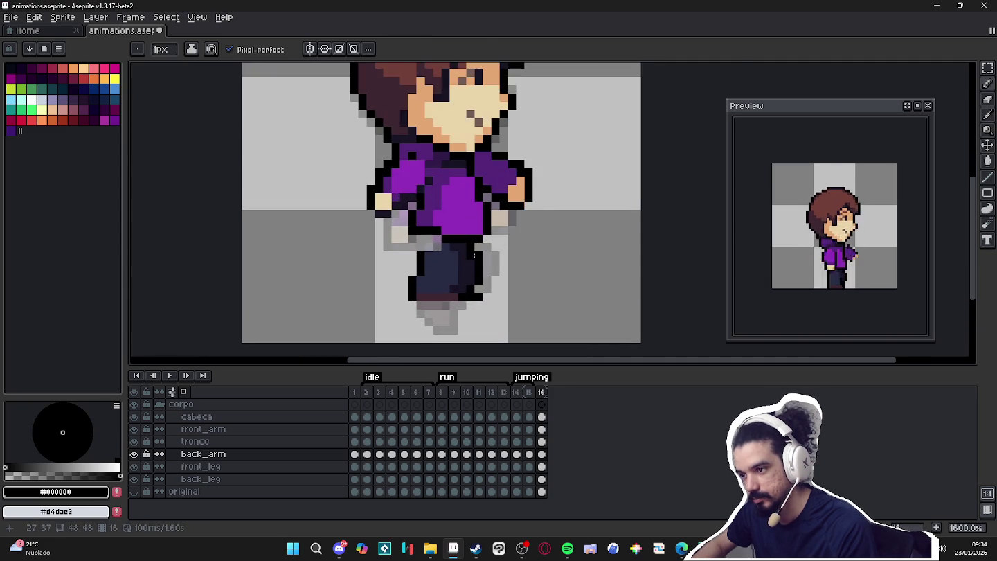
scroll(450, 266, "up", 2)
left_click(440, 277, "ctrl")
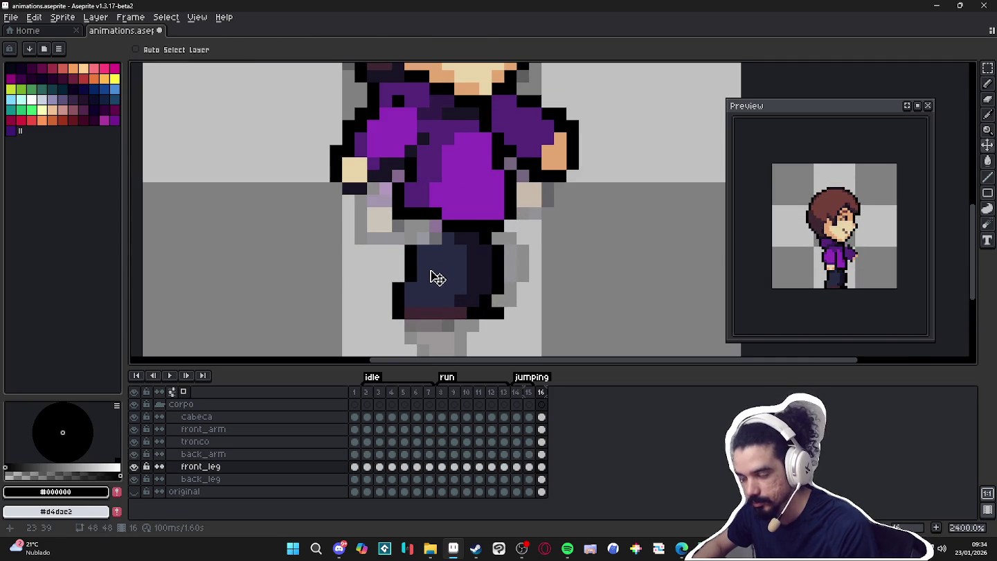
- Rotate the back_leg layer's leg on frame 16 to 45° and apply the transform
key("m")
mouse_move(354, 321)
left_mouse_down()
mouse_move(436, 226)
mouse_move(425, 258)
left_mouse_up()
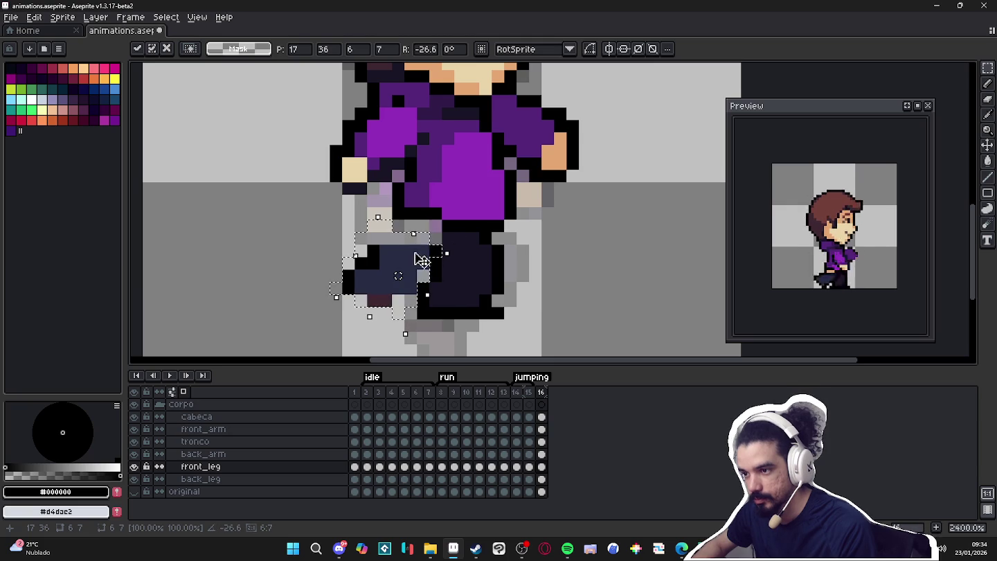
key("Escape")
left_click(471, 282, "ctrl")
key("ctrl+t")
left_click_drag(516, 222, 458, 205)
left_click_drag(464, 259, 498, 256)
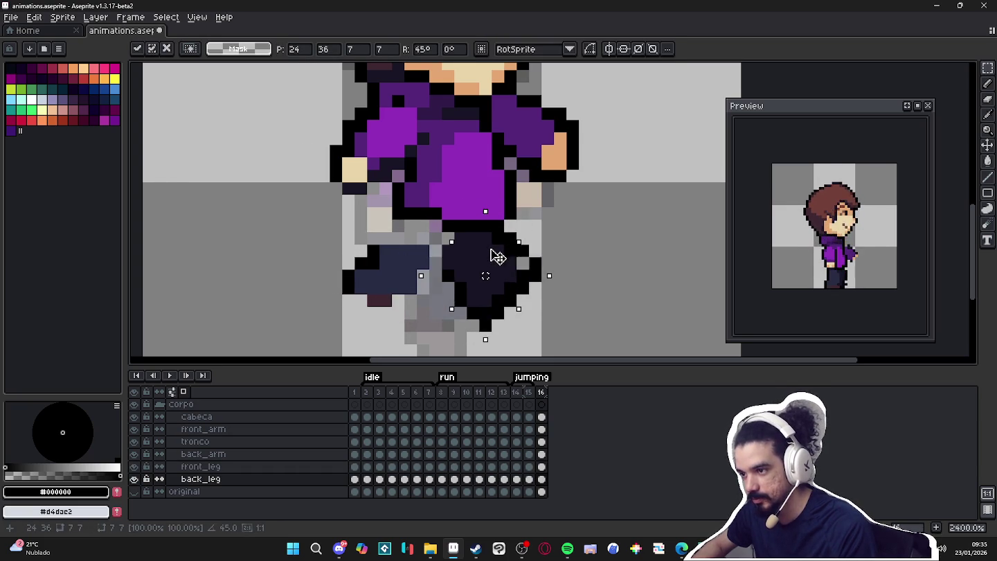
key("Return")
scroll(495, 257, "down", 5)
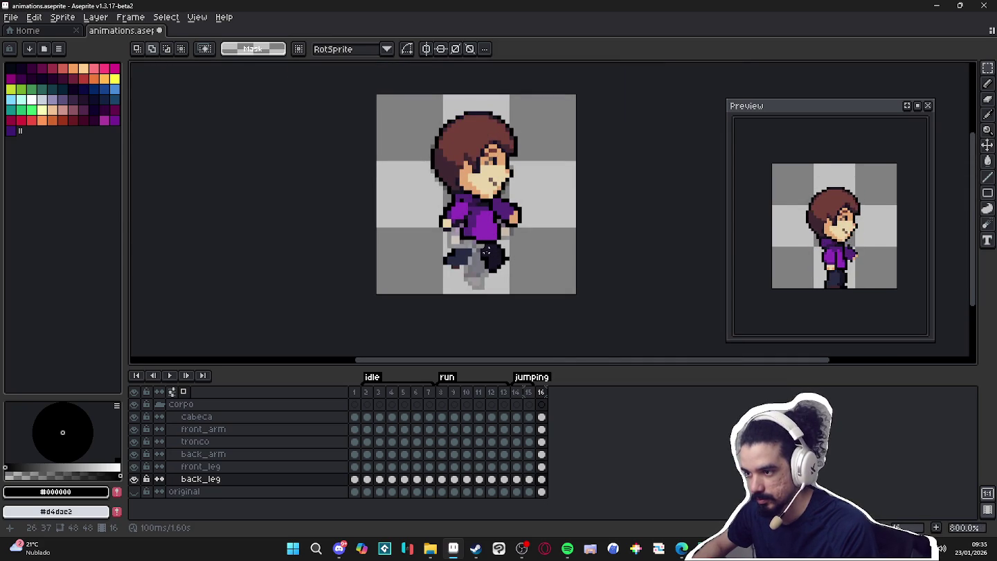
left_click(501, 172, "ctrl")
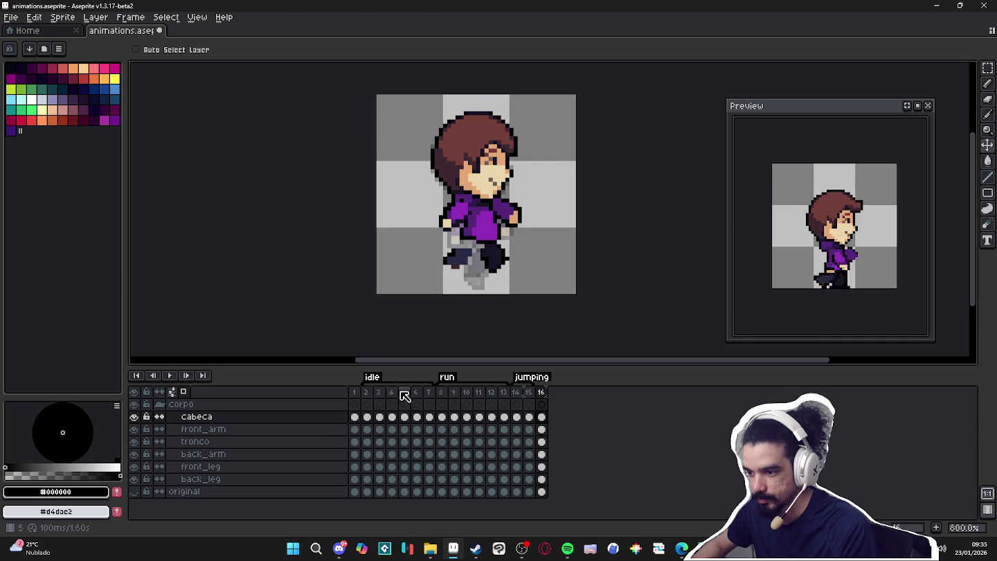
- Browse the idle and run frames and settle on run frame 11's head pose
left_click(377, 392)
left_click(391, 392)
left_click(428, 398)
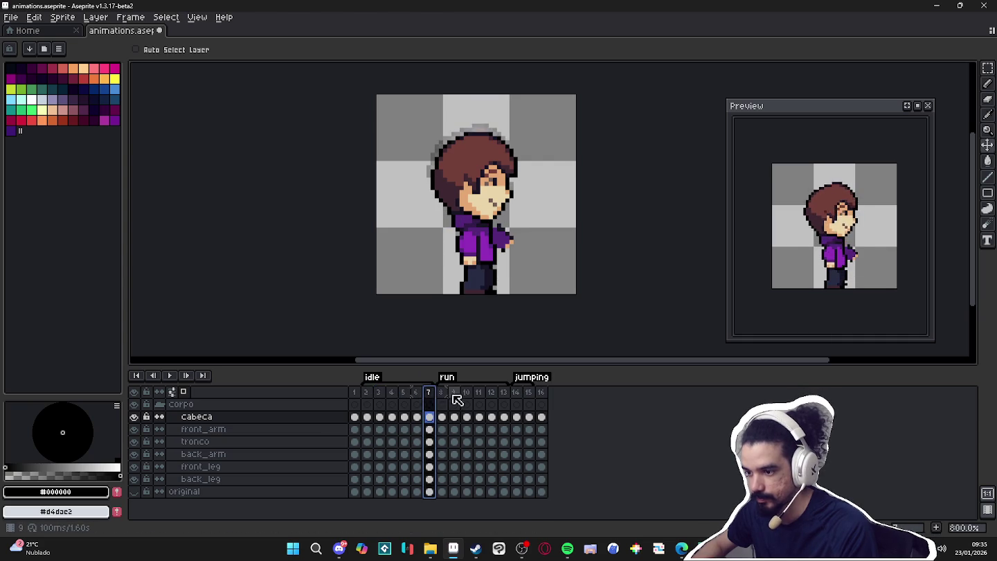
left_click(453, 393)
left_click(490, 392)
left_click(503, 392)
left_click(490, 391)
left_click(478, 392)
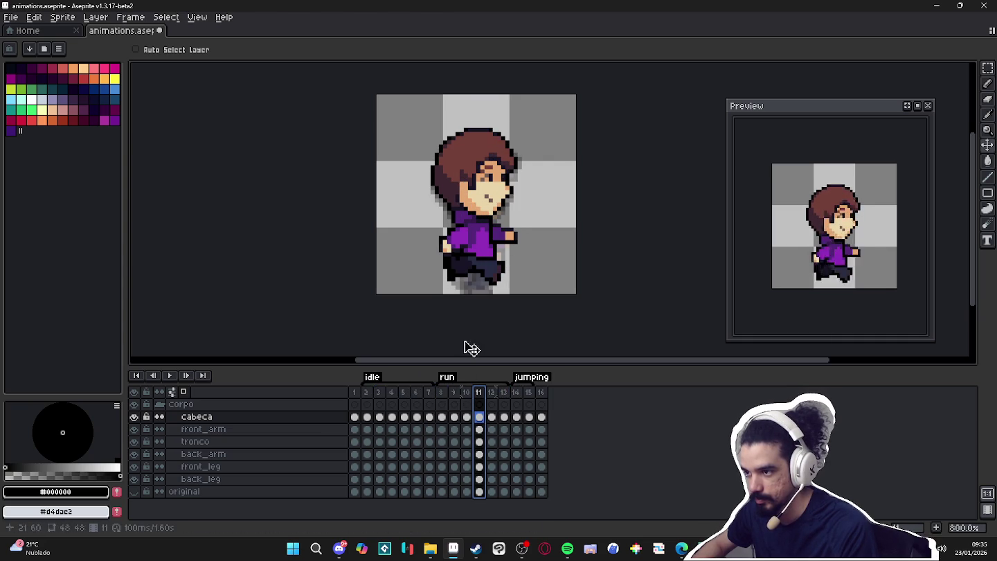
- Copy frame 11's cabeca cel onto frame 16, then delete the head there
left_click(502, 196)
left_click(478, 416)
key("ctrl+c")
left_click(541, 416)
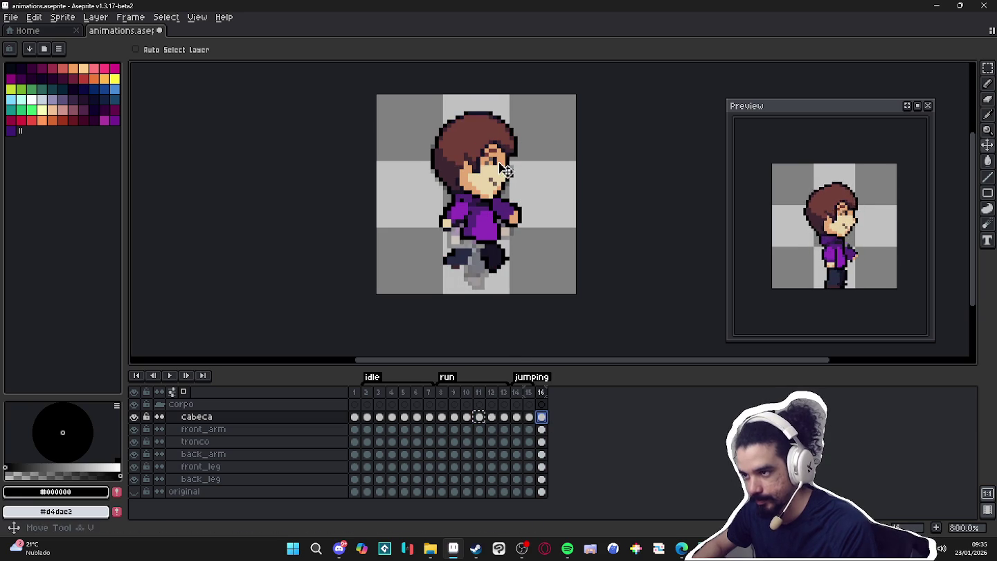
left_click(543, 417)
key("ctrl+v")
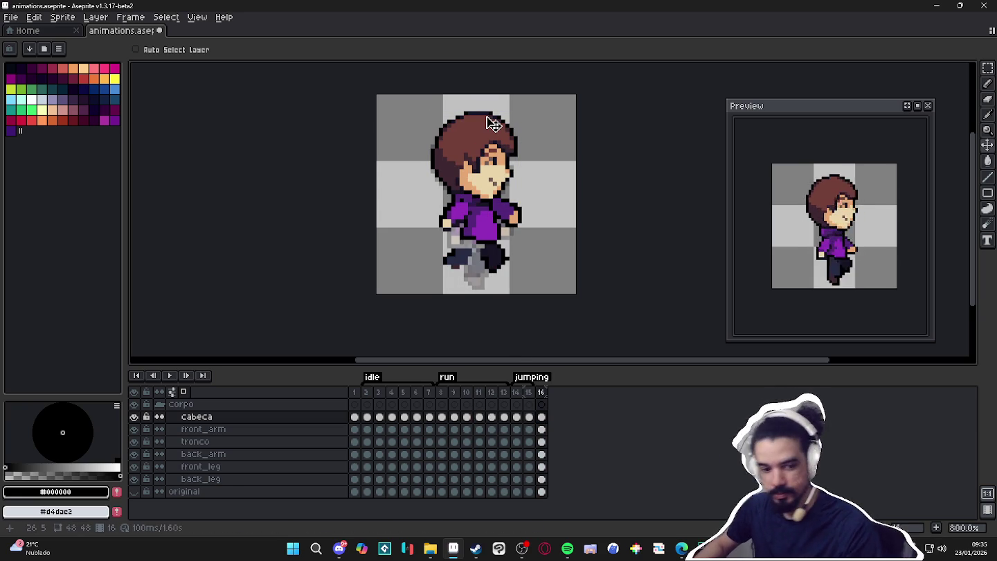
left_click(480, 113)
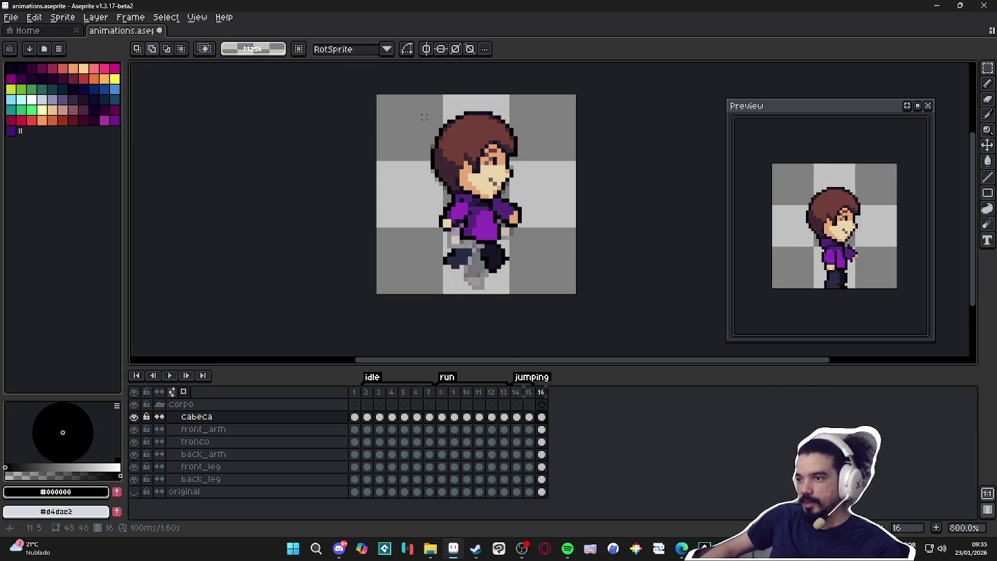
key("Escape")
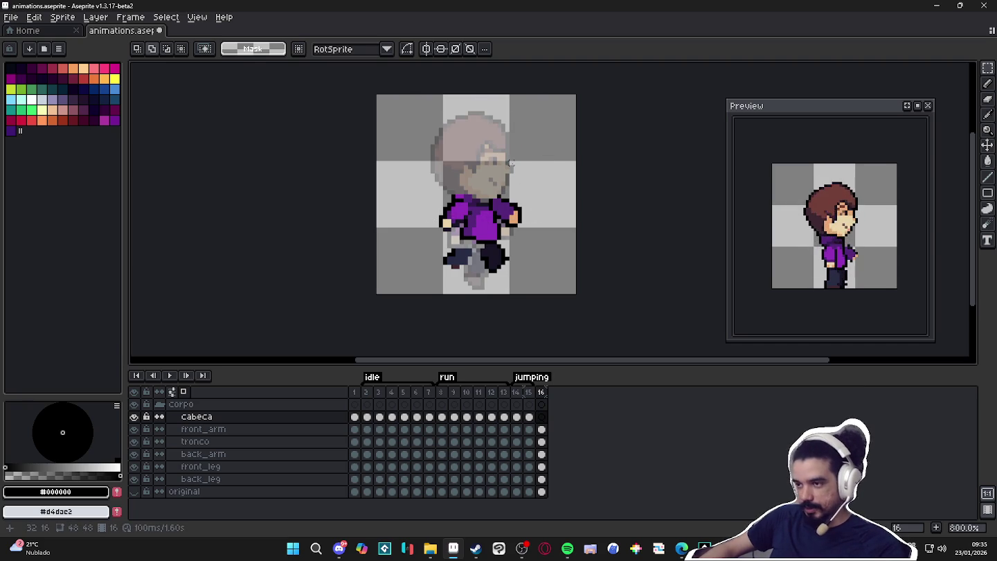
left_click(541, 417)
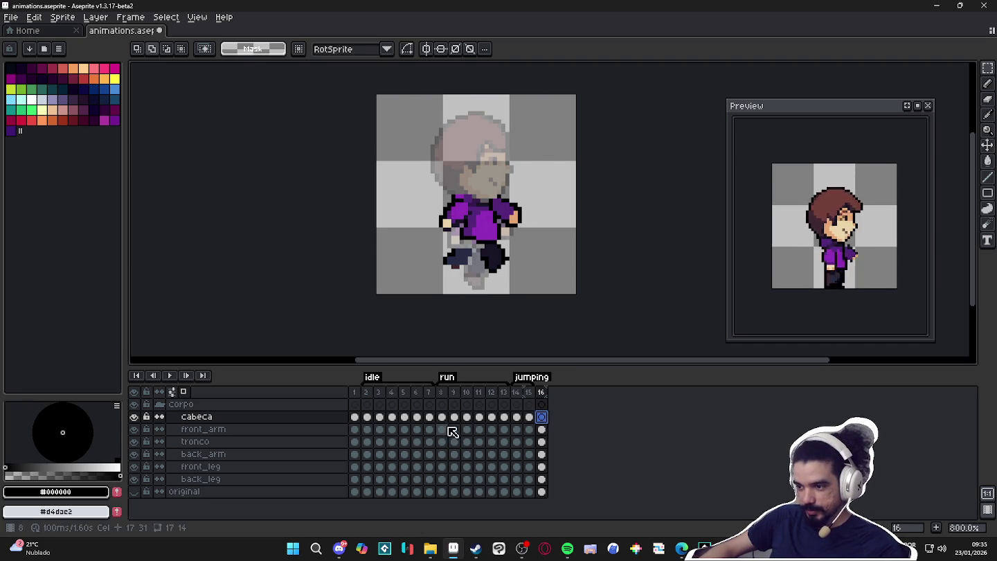
- Compare neighbouring run frames and return to run frame 11
left_click(503, 417)
left_click(491, 416)
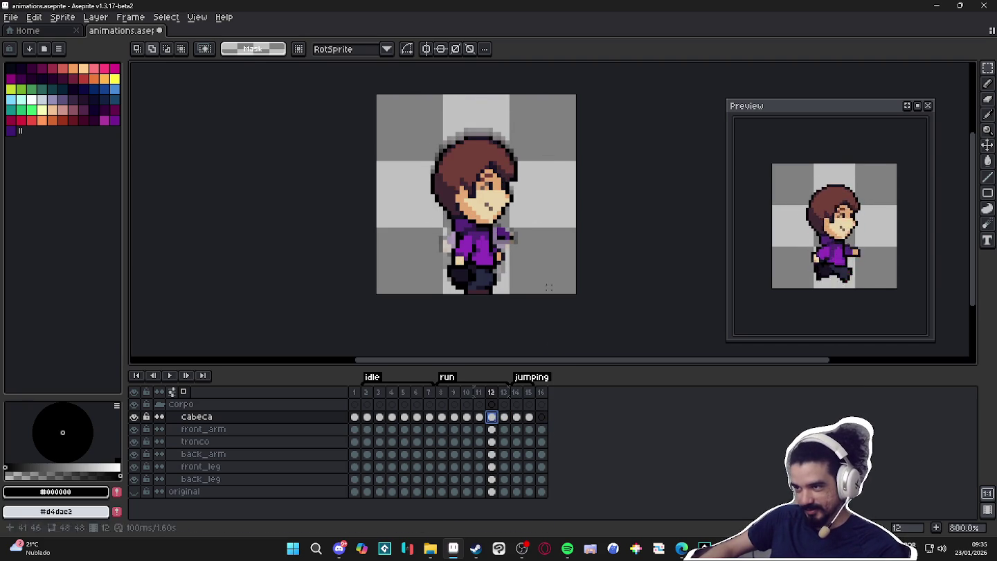
left_click(504, 417)
left_click(492, 418)
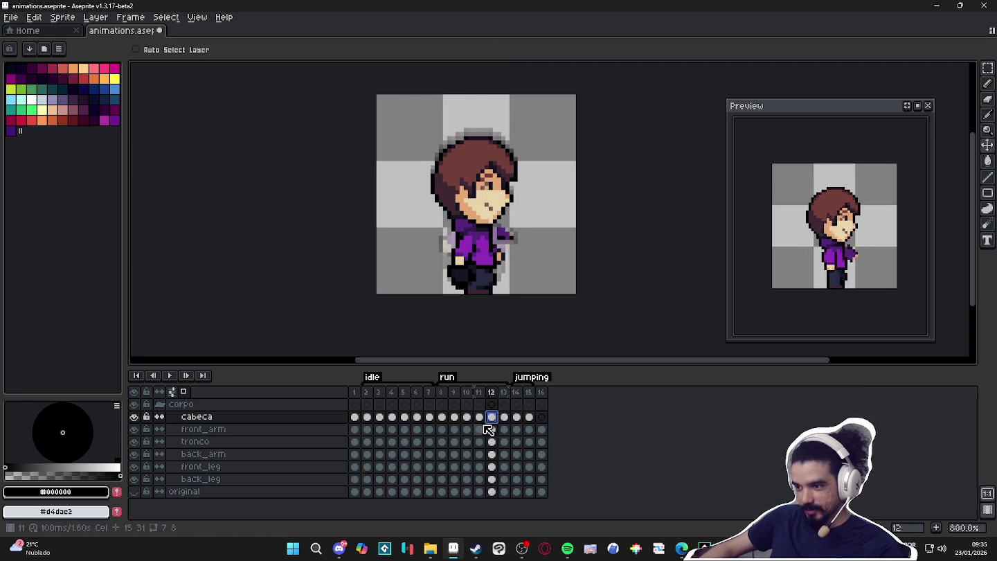
left_click(479, 418)
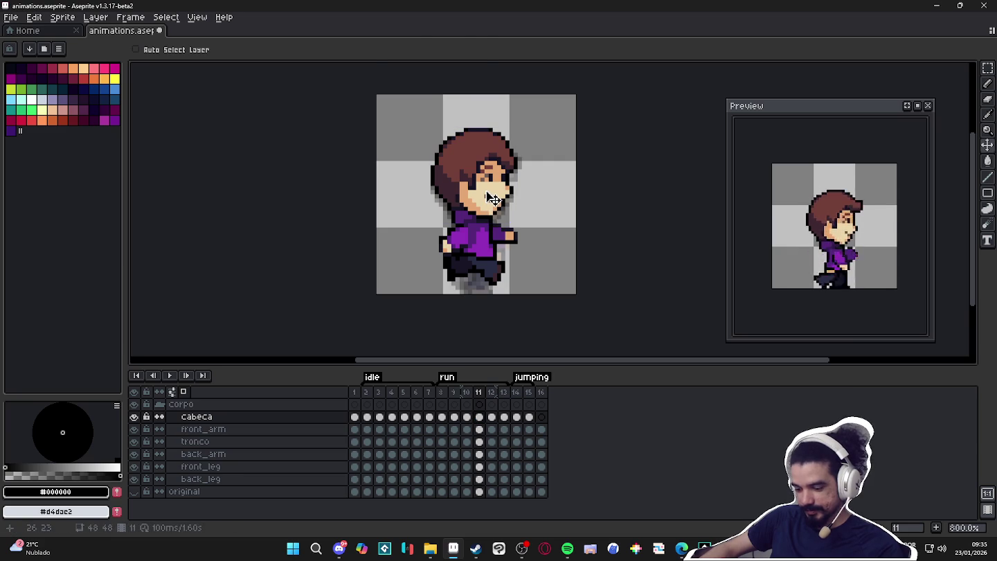
- Copy the frame 11 head area and try a tilted paste on frame 16, then cancel it
key("m")
left_click_drag(410, 113, 543, 225)
left_click(547, 234)
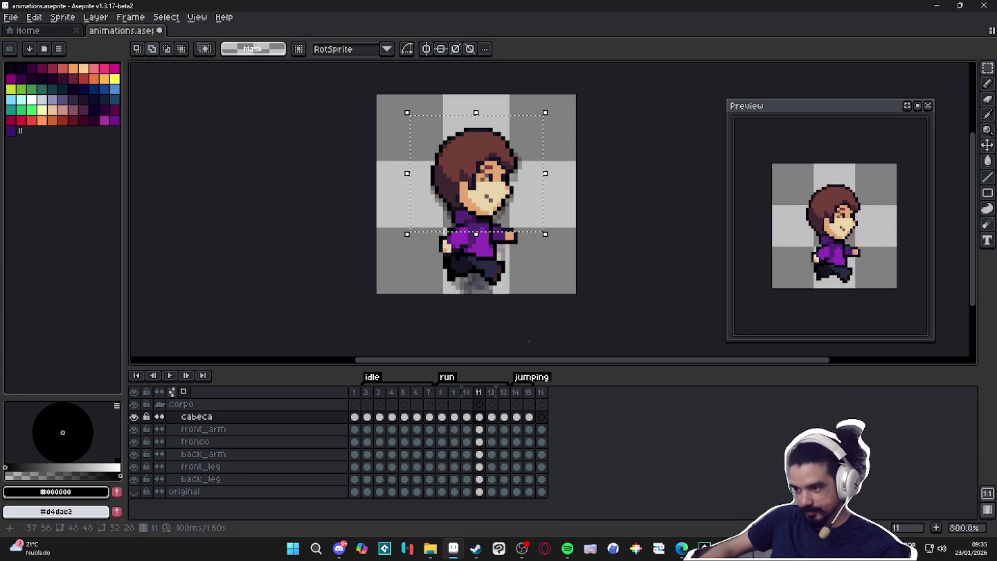
left_click(541, 417)
key("ctrl+v")
mouse_move(478, 177)
left_mouse_down()
mouse_move(478, 159)
mouse_move(477, 168)
left_mouse_up()
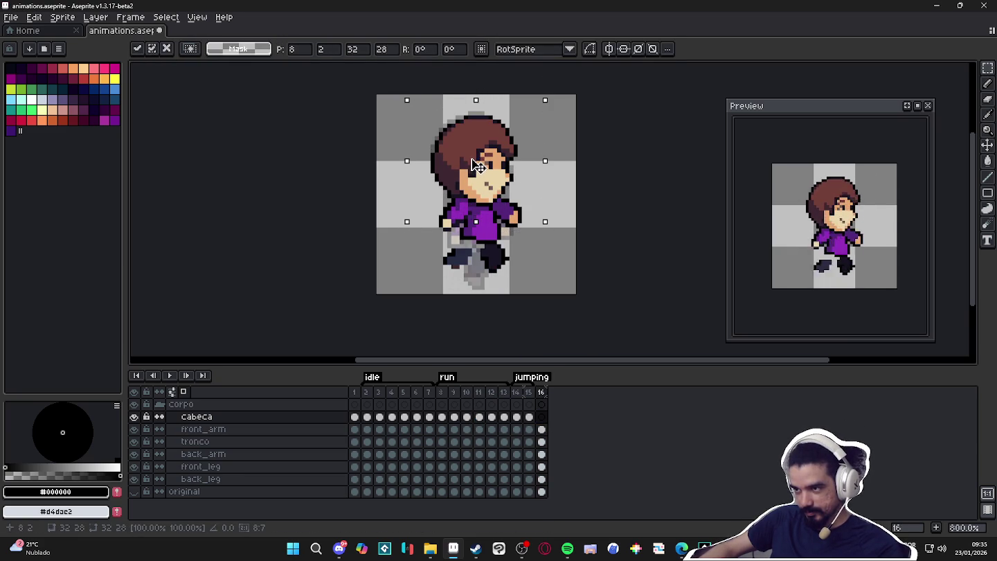
left_click_drag(568, 123, 571, 116)
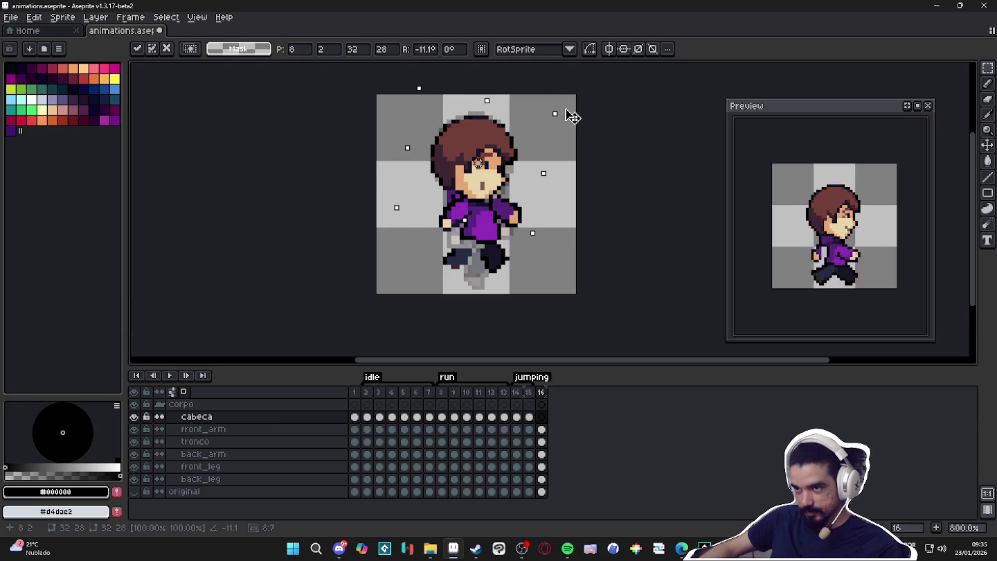
key("Escape")
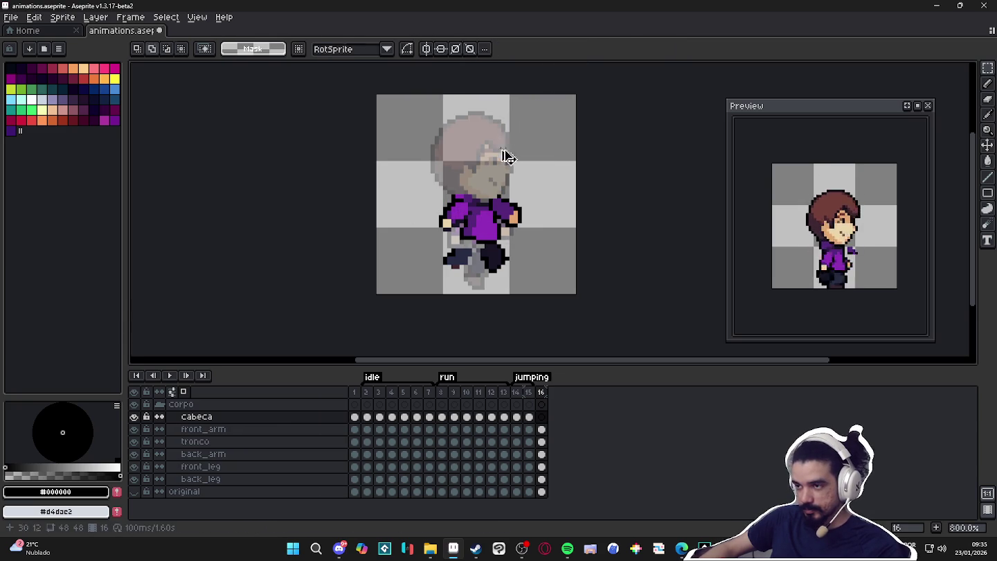
- Paste the head on frame 16, tilt it about -8° with Fast Rotation, nudge and apply
key("ctrl+v")
left_click_drag(504, 145, 496, 155)
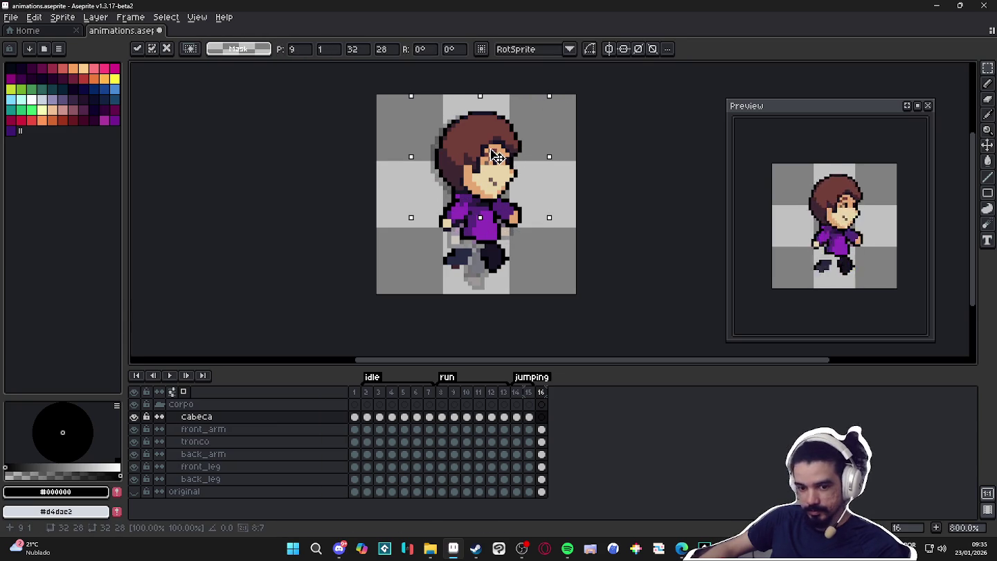
left_click(536, 49)
left_click(543, 65)
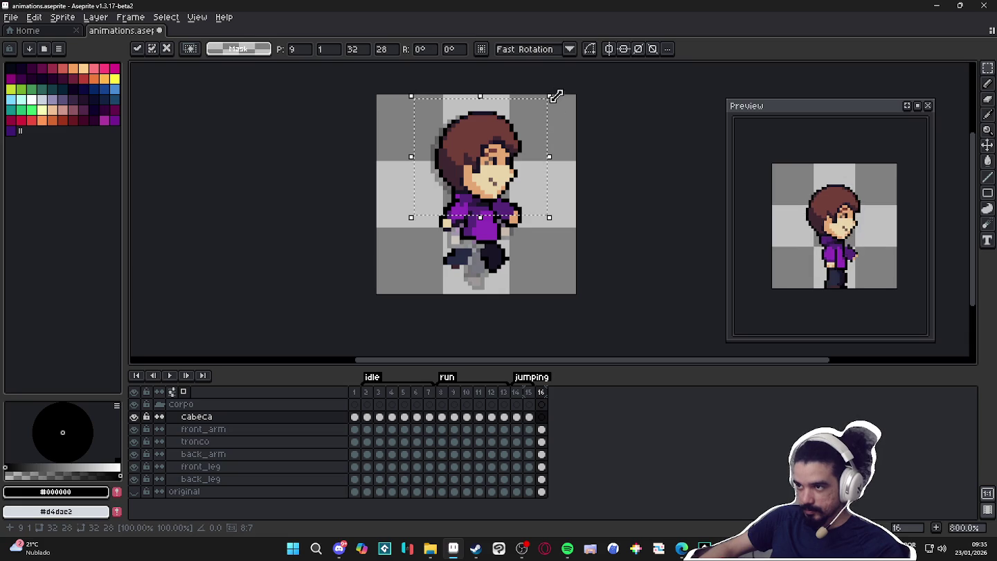
left_click_drag(560, 94, 571, 113)
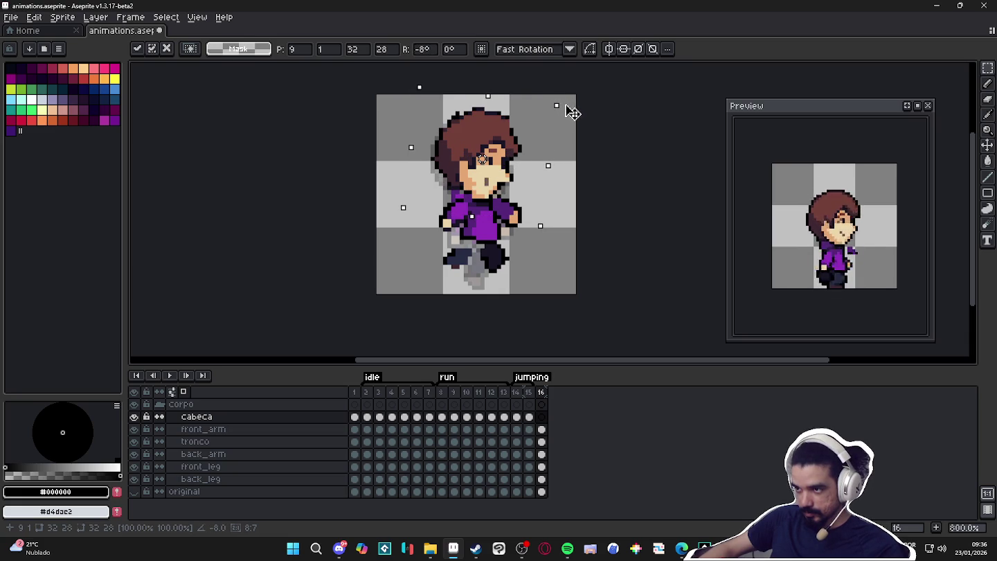
left_click_drag(514, 140, 519, 145)
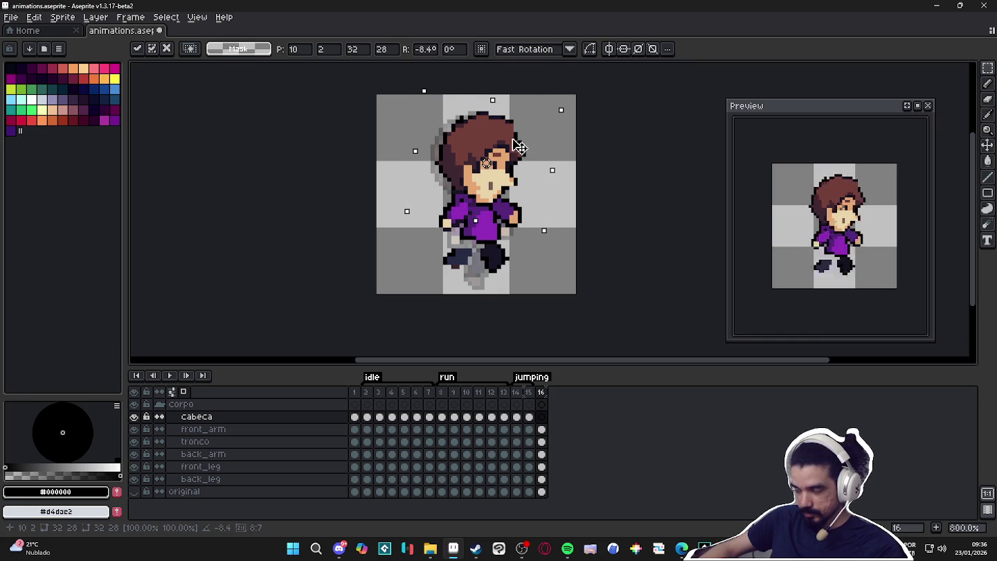
key("ctrl+d")
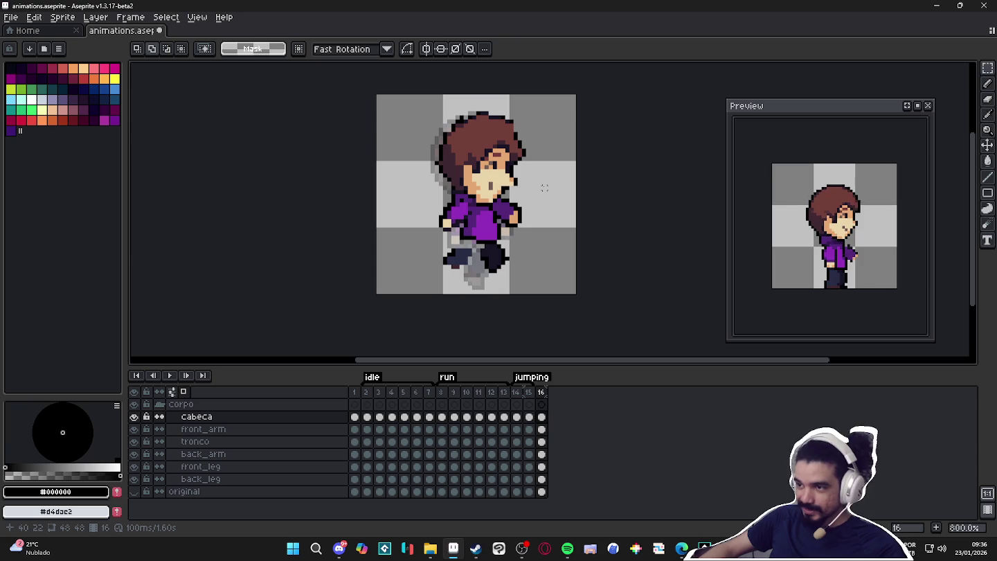
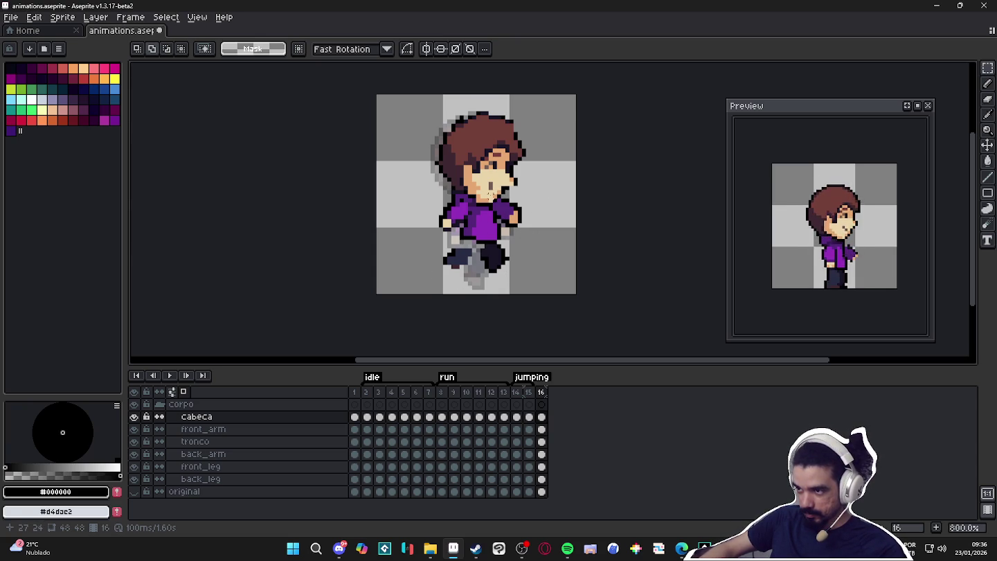
- Zoom in on the head and pencil an open brown mouth on the face
key("v")
scroll(489, 184, "up", 3)
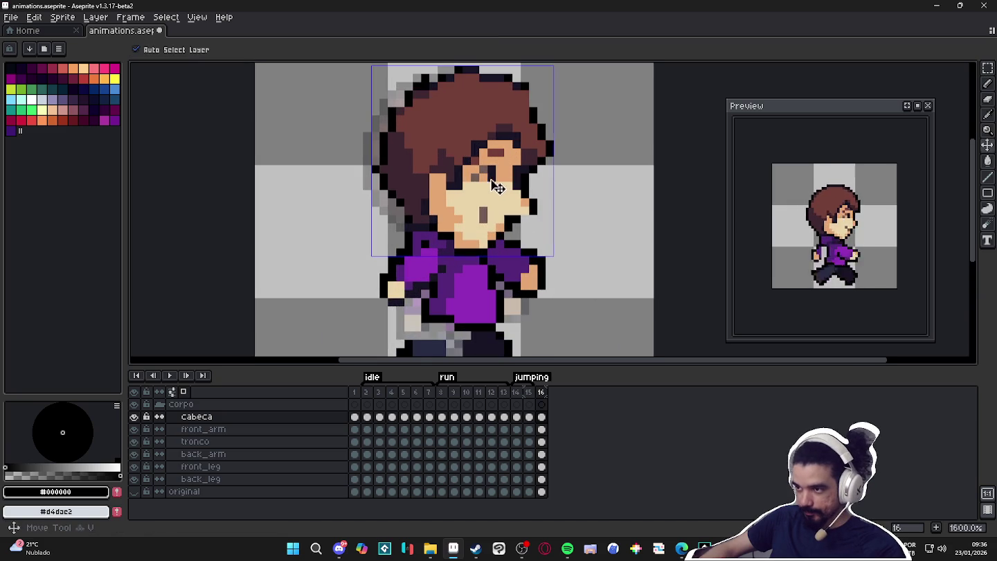
key("b")
left_click(490, 184, "alt")
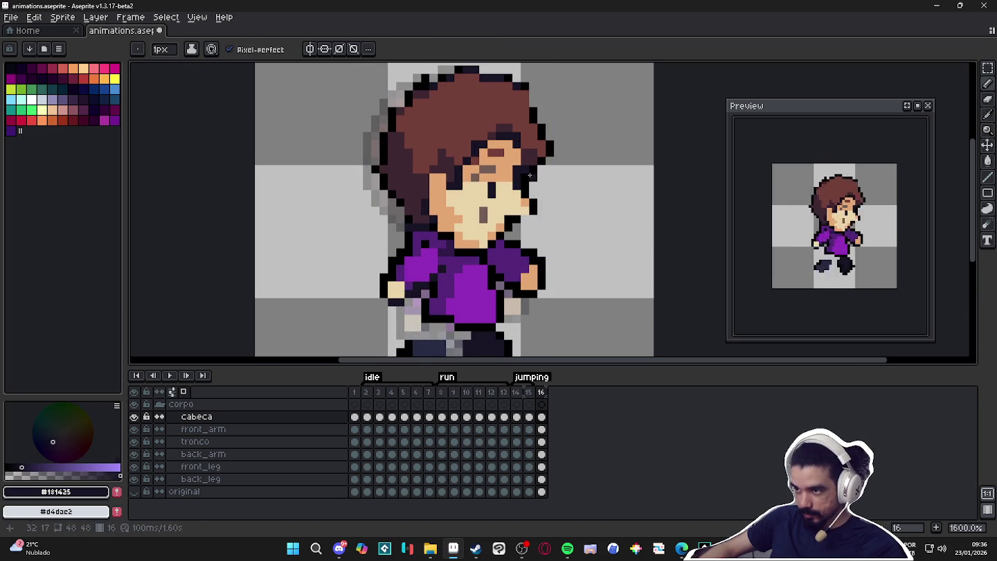
left_click(490, 208, "alt")
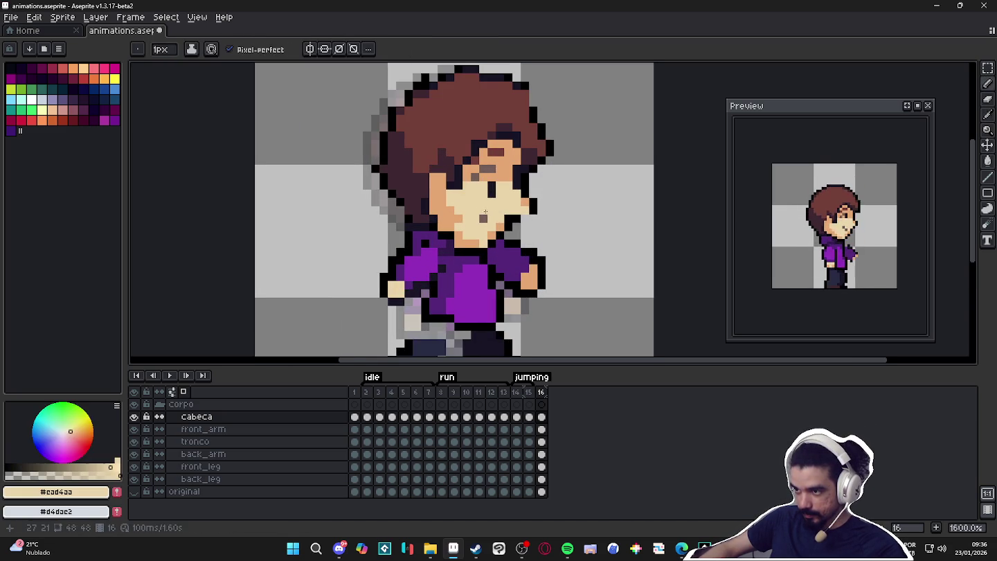
left_click(484, 216, "alt")
left_click(475, 209)
left_click_drag(479, 218, 465, 218)
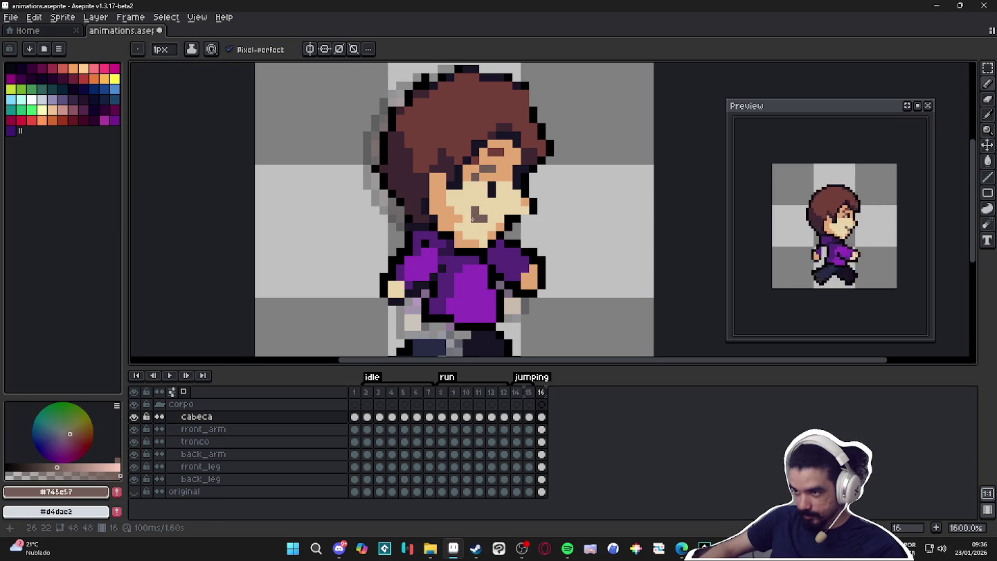
left_click(467, 211)
left_click(477, 226)
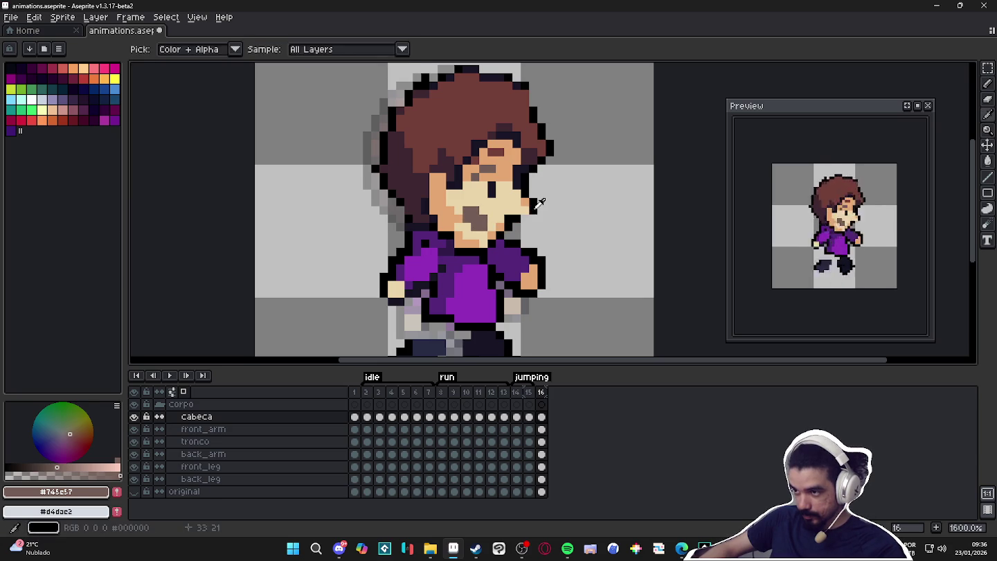
- Erase the stray black outline pixels to the right of the face
left_click(517, 220, "alt")
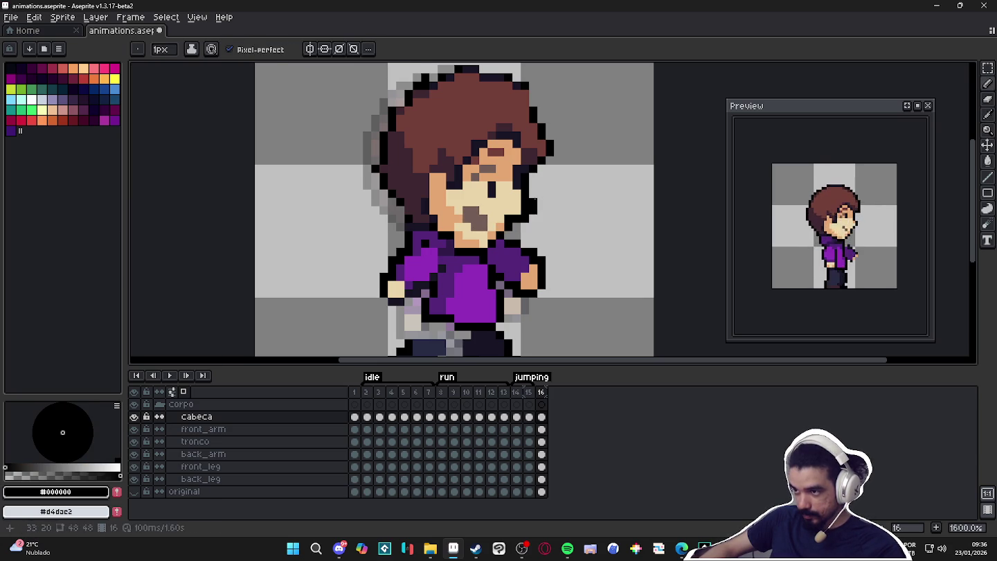
key("e")
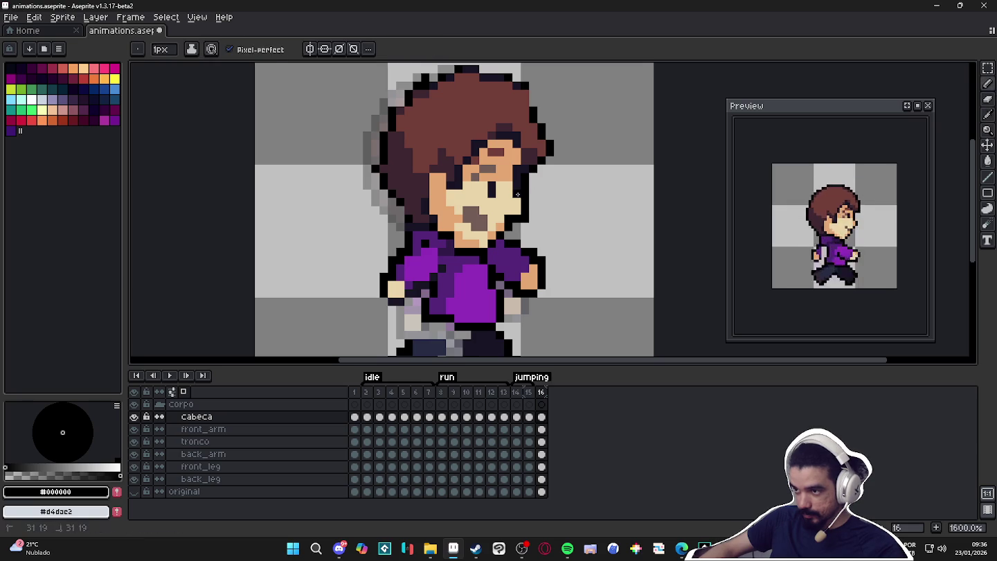
scroll(549, 185, "down", 1)
key("b")
scroll(522, 197, "up", 1)
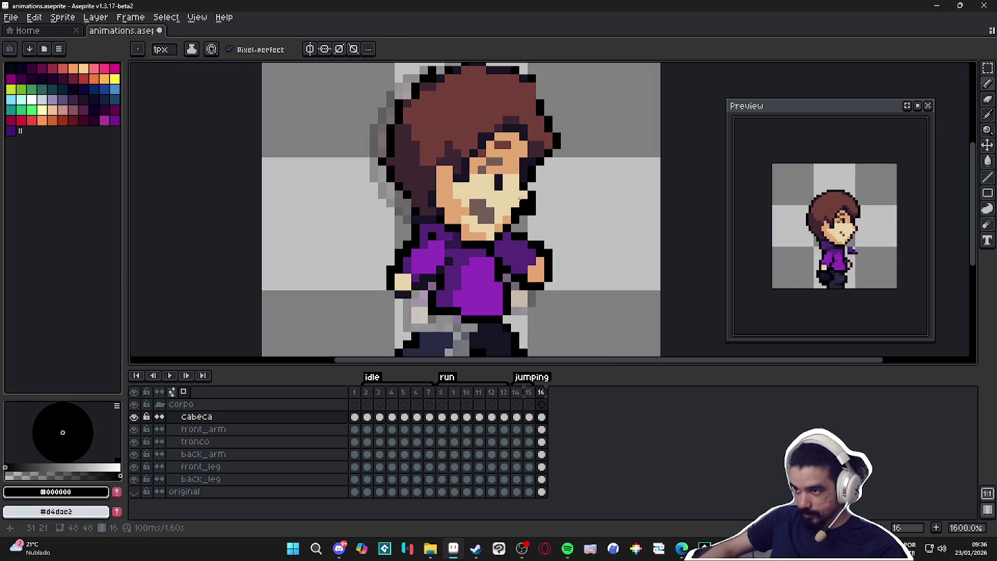
key("e")
left_click_drag(531, 195, 532, 211)
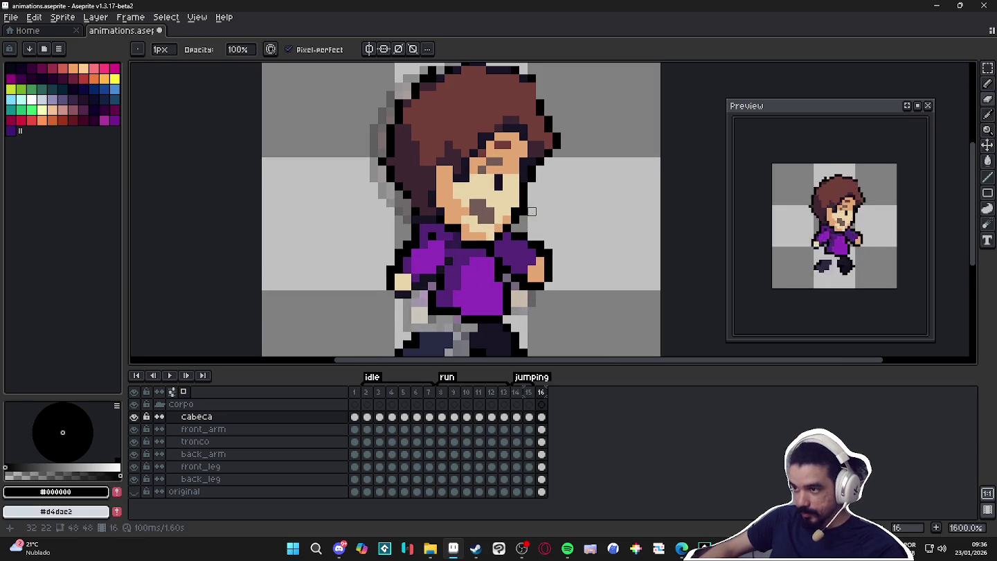
- Fill the neck gap with purple collar pixels and dark purple shading
key("b")
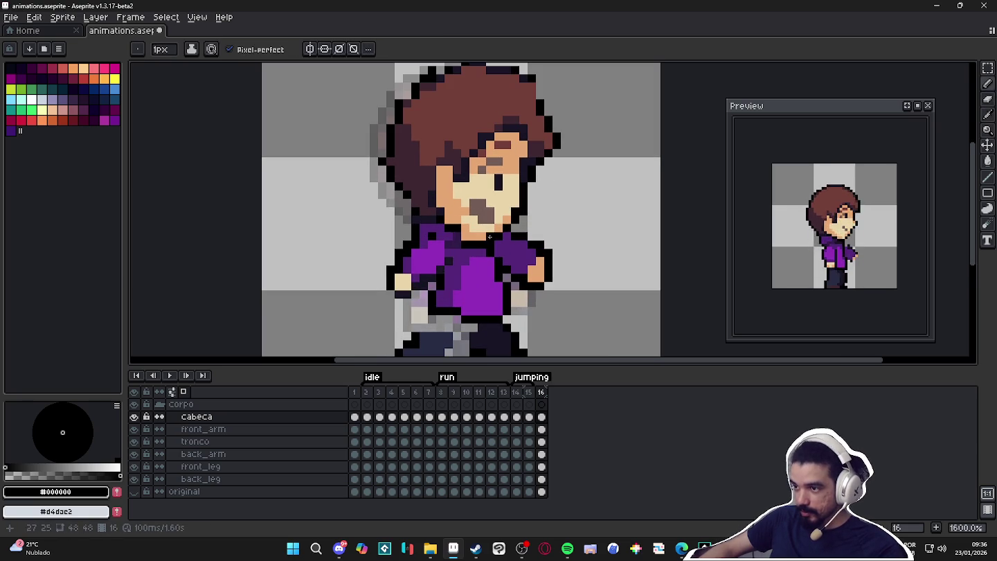
left_click(508, 216, "alt")
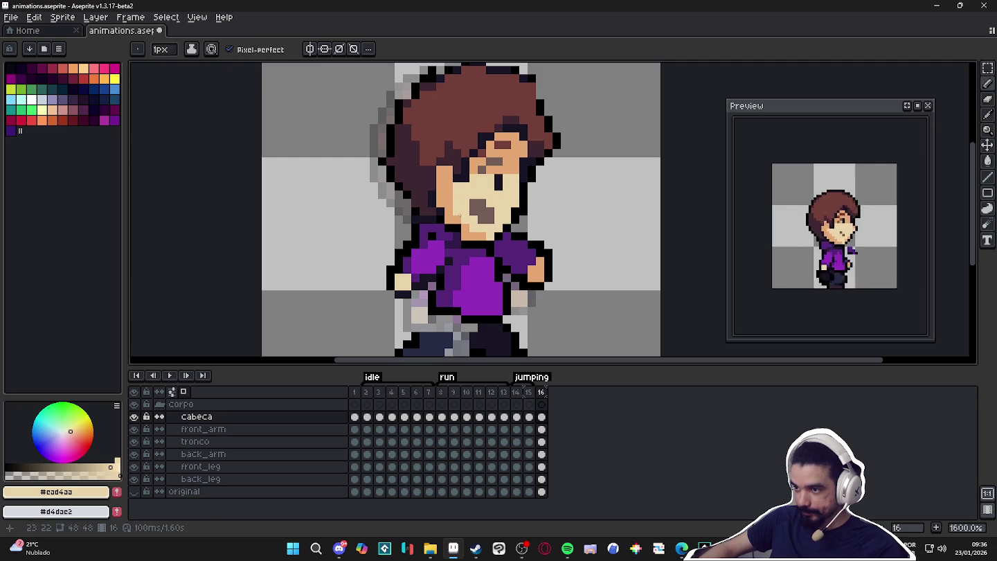
left_click(480, 244, "alt")
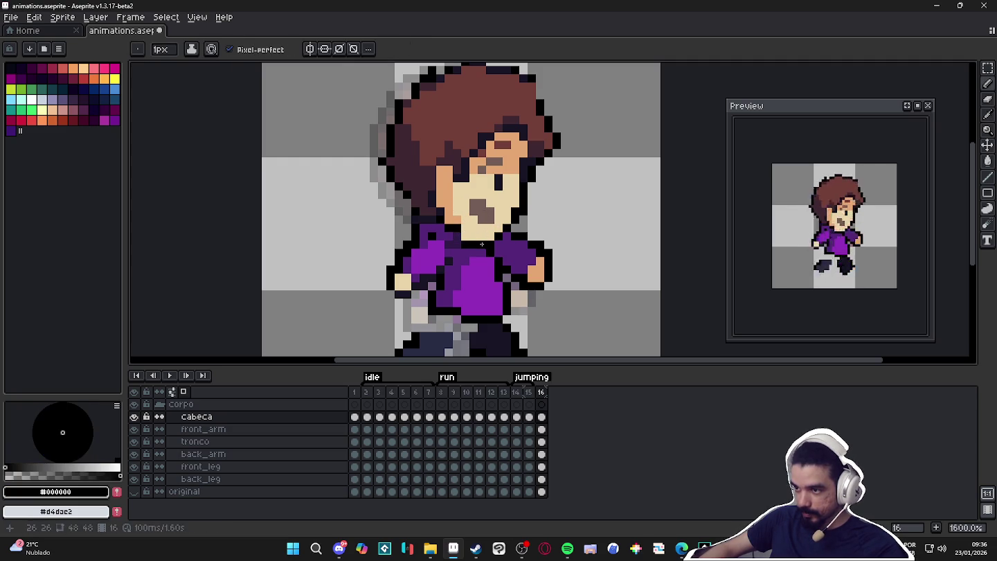
left_click(464, 245, "alt")
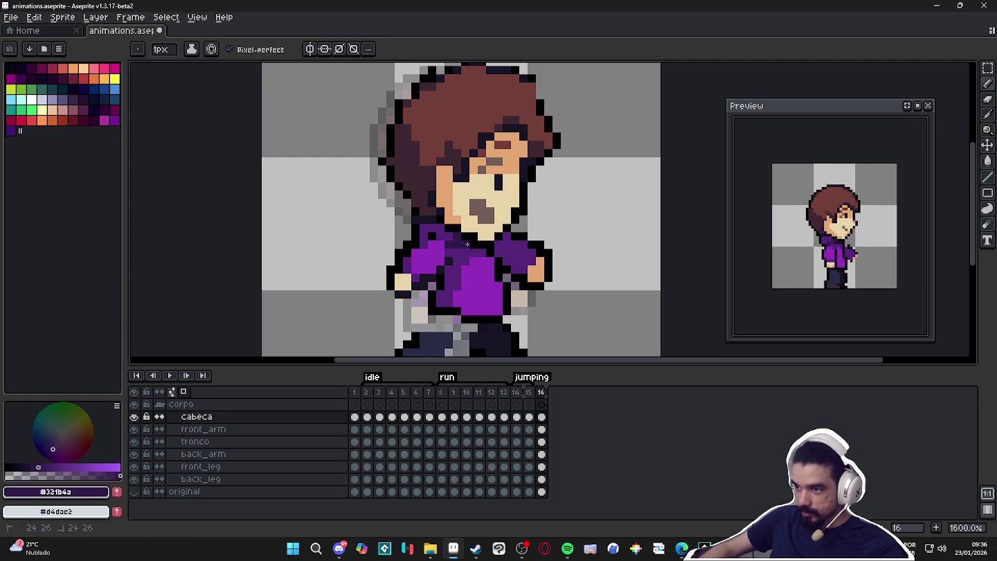
left_click(434, 236, "alt")
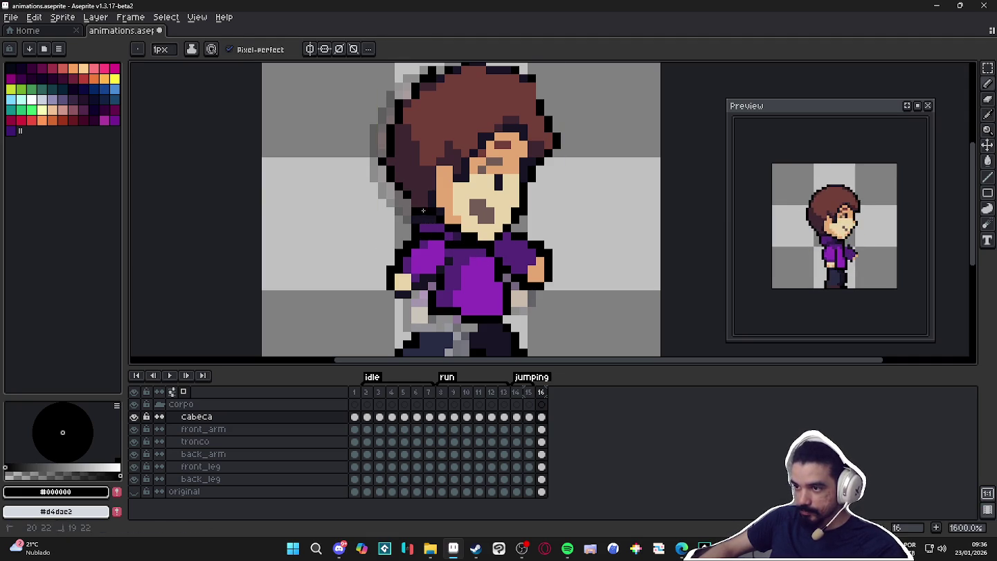
left_click(426, 215, "alt")
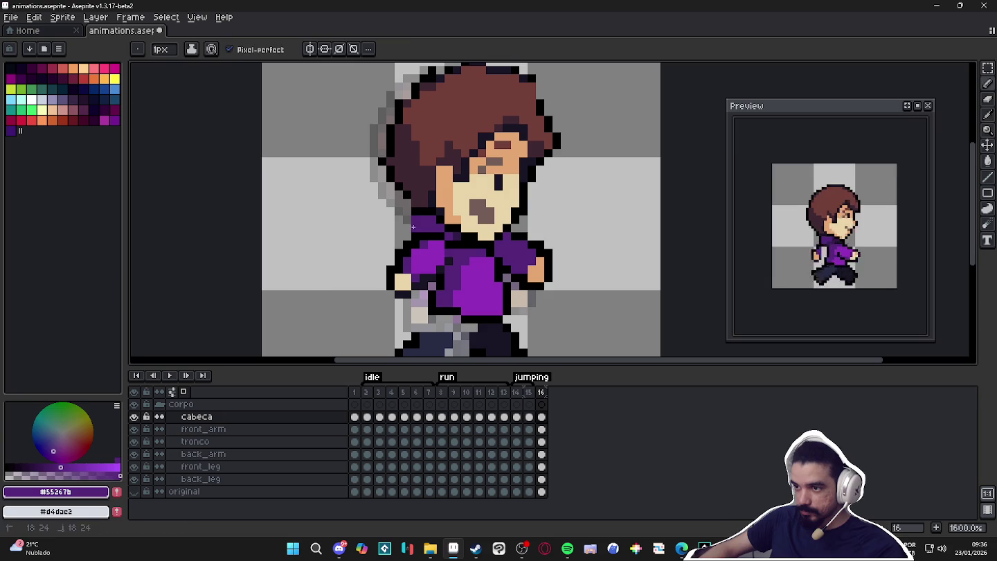
left_click(407, 220, "alt")
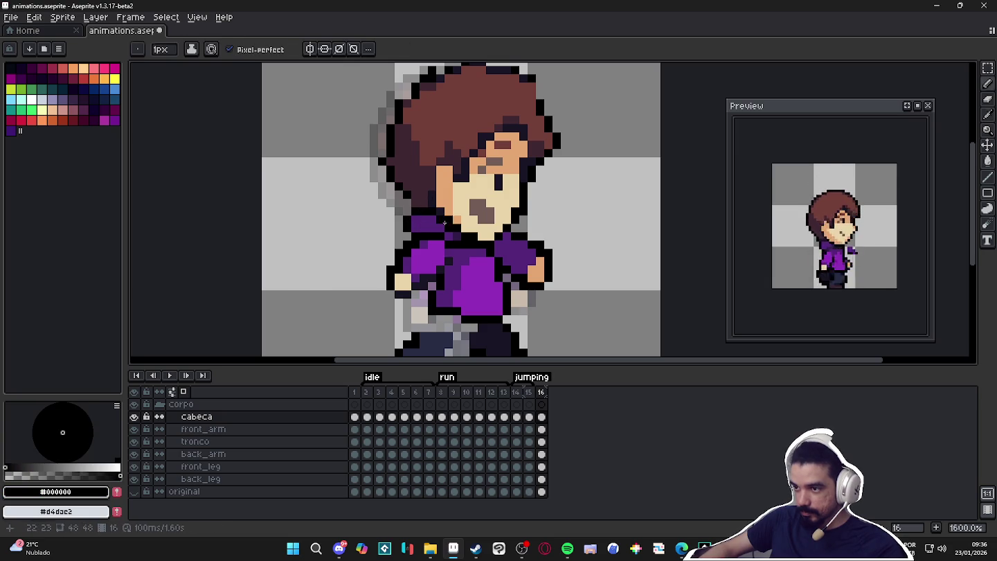
left_click(443, 222, "alt")
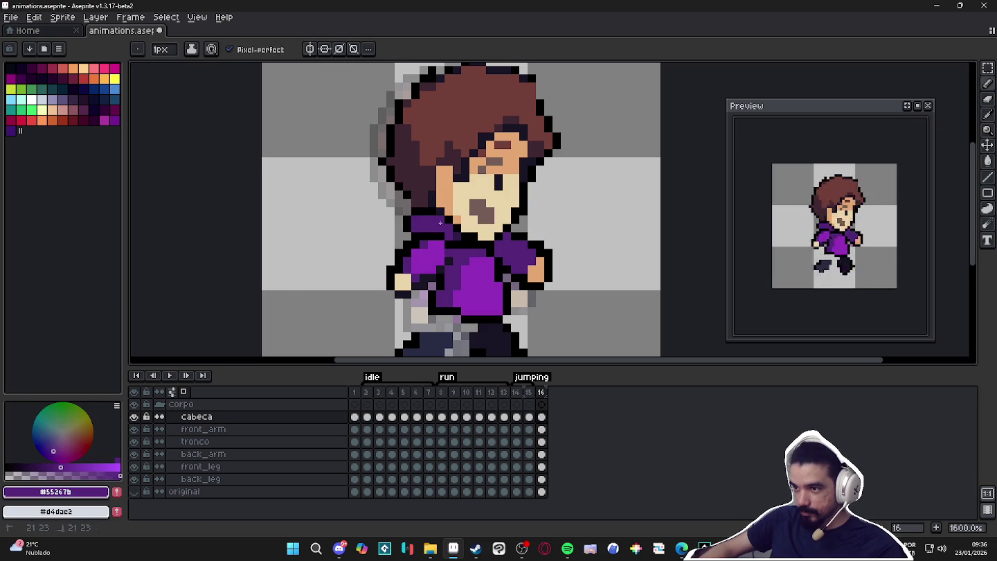
- Tidy the chin outline up to the hair, then bring up frame 15
left_click(442, 211, "alt")
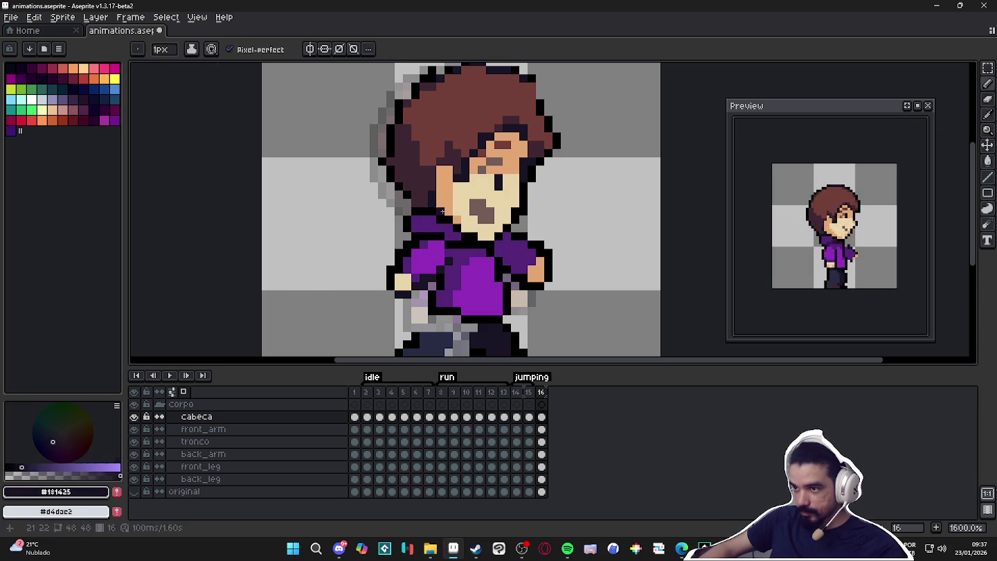
left_click(443, 213, "alt")
left_click(432, 202, "alt")
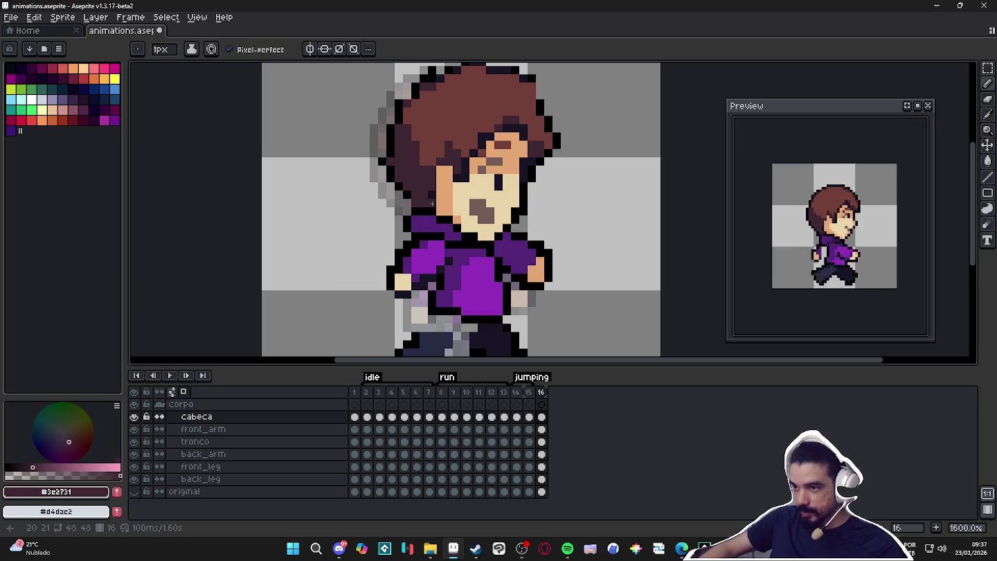
scroll(433, 187, "down", 3)
left_click(529, 391)
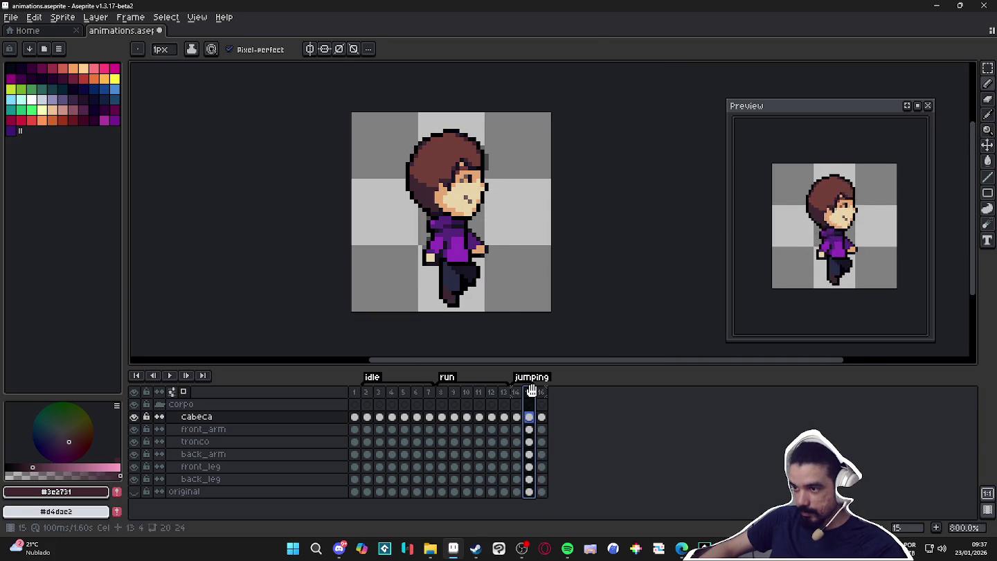
- Compare frames 15 and 16, then touch up the mouth pixels on frame 16
left_click(541, 393)
left_click(531, 392)
left_click(541, 393)
scroll(513, 172, "up", 3)
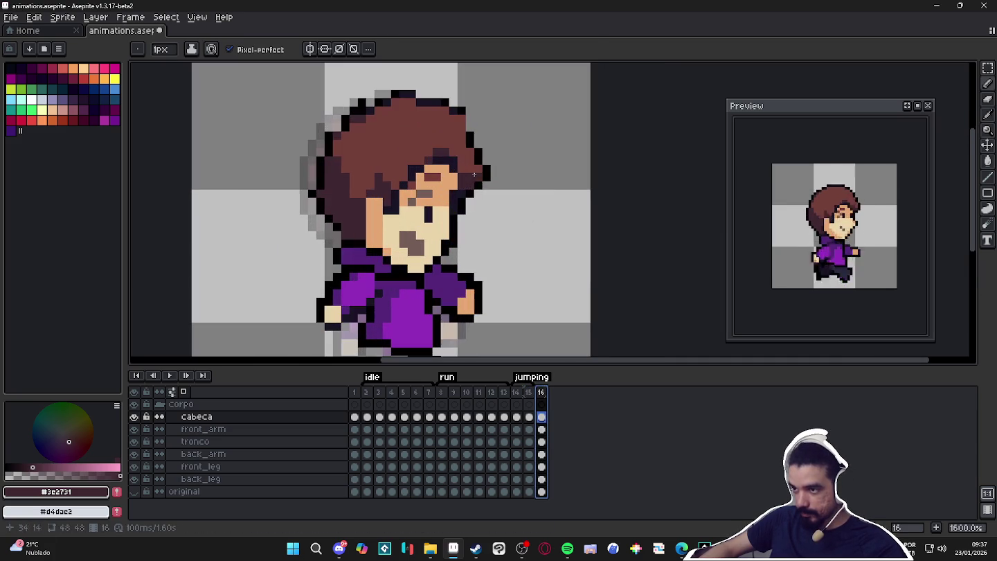
left_click(444, 217, "alt")
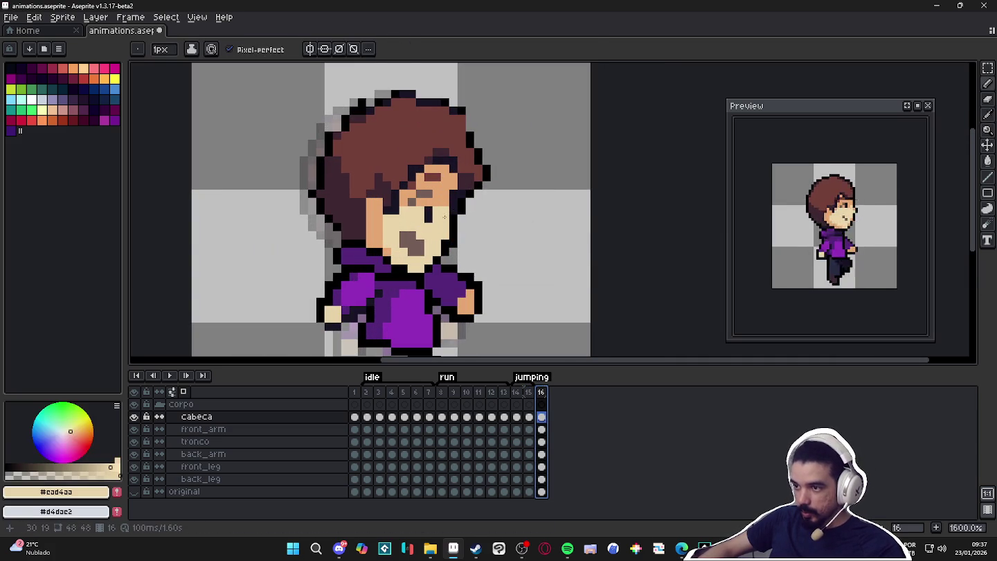
left_click(420, 247)
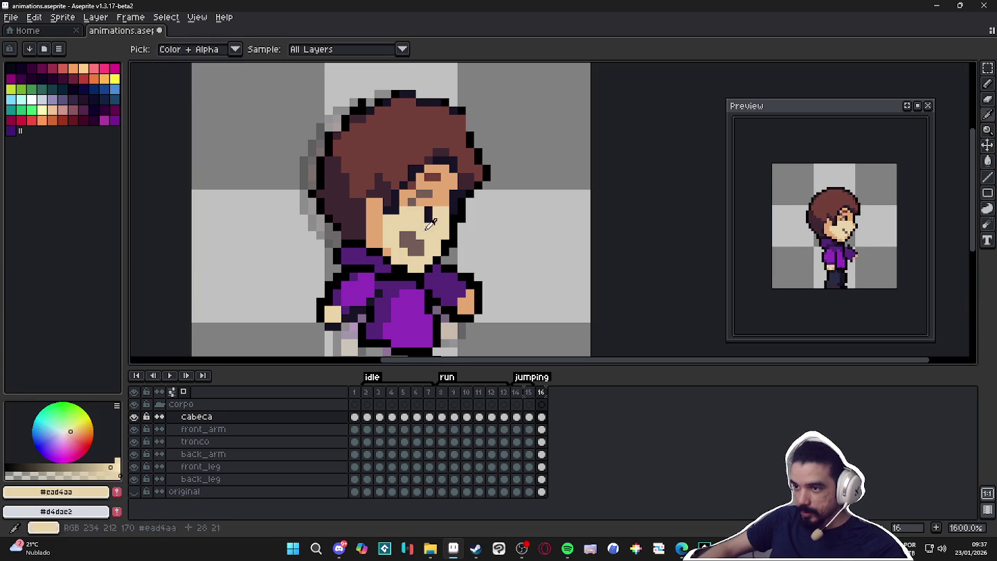
- Retouch the pixels around the eye with brown and light skin tone
left_click(432, 182, "alt")
left_click(436, 177, "alt")
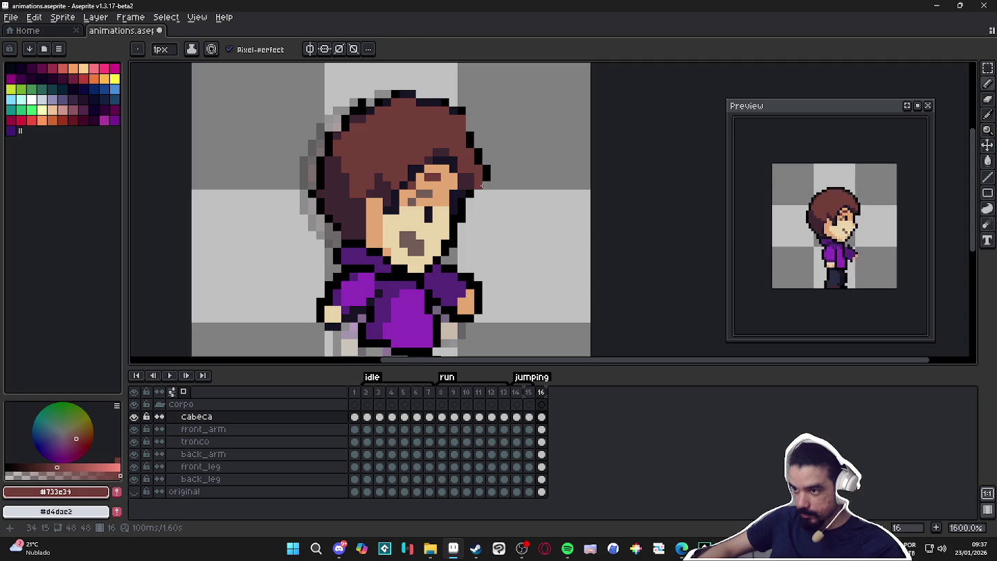
left_click(420, 193, "alt")
left_click(428, 178)
left_click(418, 185, "alt")
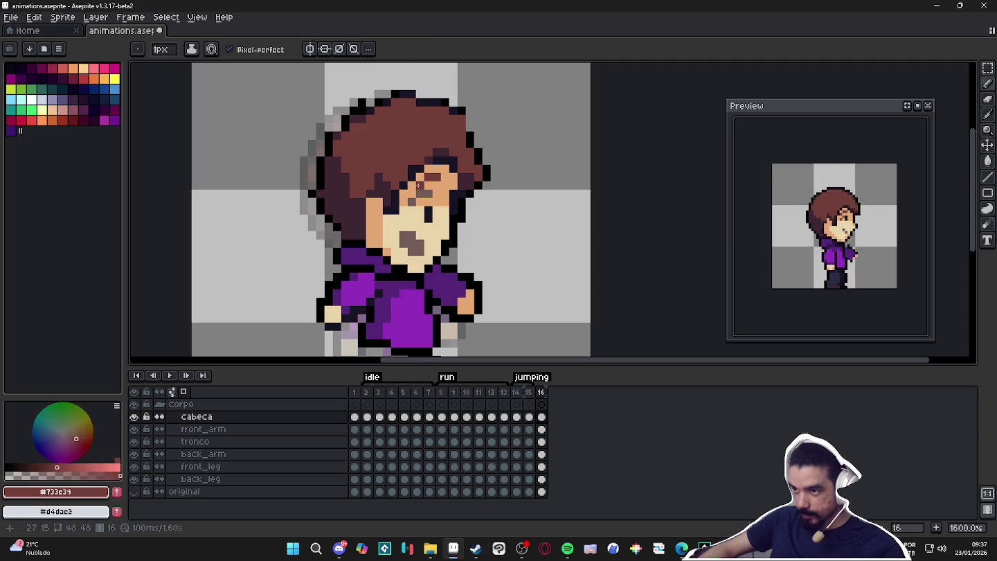
- Add black outline and brown pixels along the hair's right edge
left_click(475, 152, "alt")
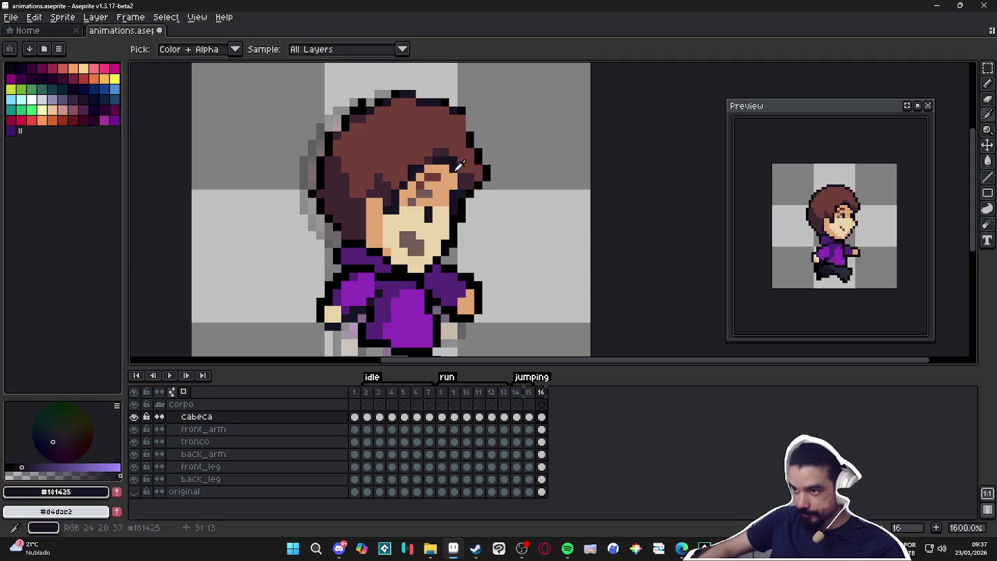
left_click(492, 164)
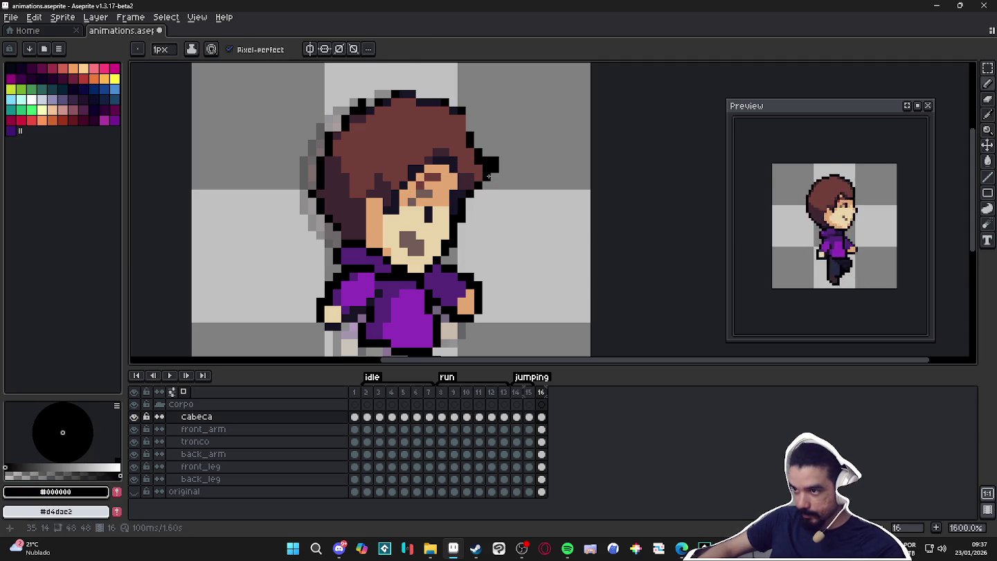
left_click(492, 177)
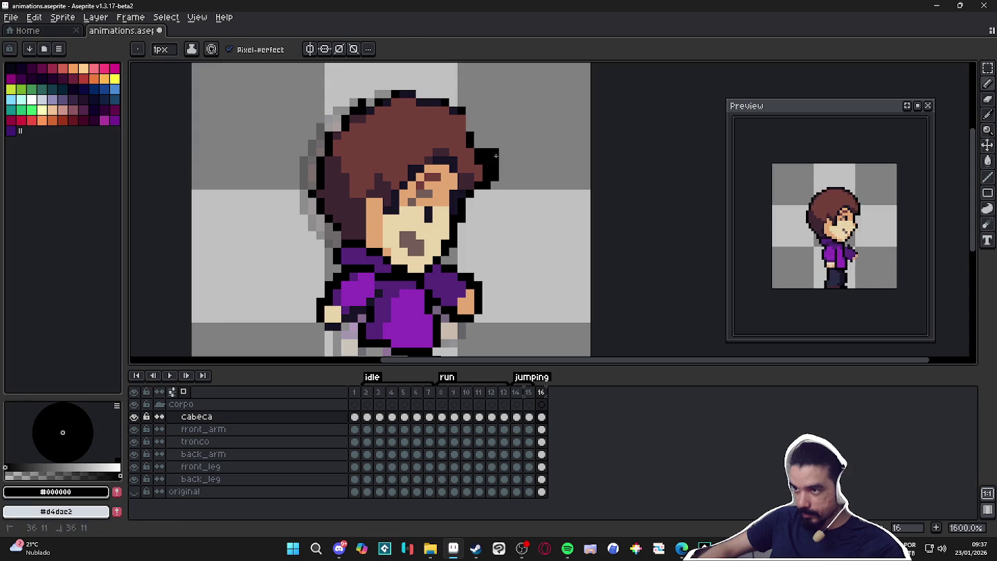
left_click(470, 166, "alt")
left_click_drag(484, 160, 487, 178)
left_click(494, 173, "alt")
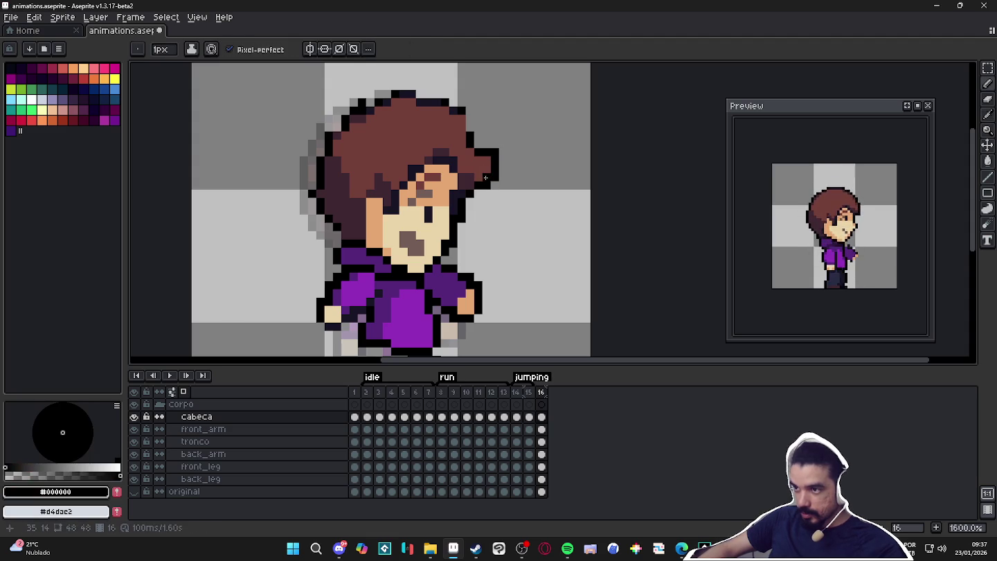
key("e")
key("b")
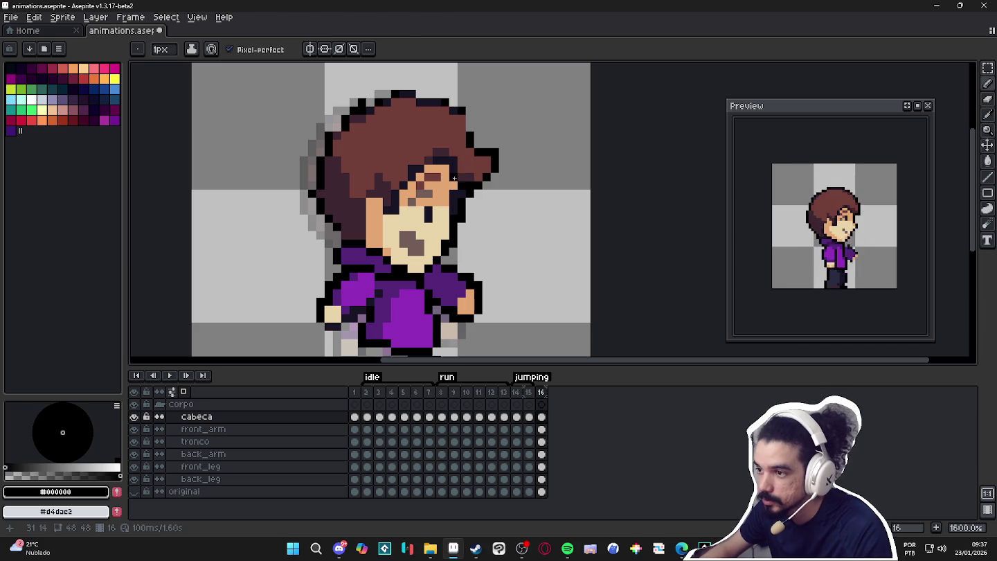
- Refine the hair's mid and dark brown shading and its black outline
left_click(456, 157, "alt")
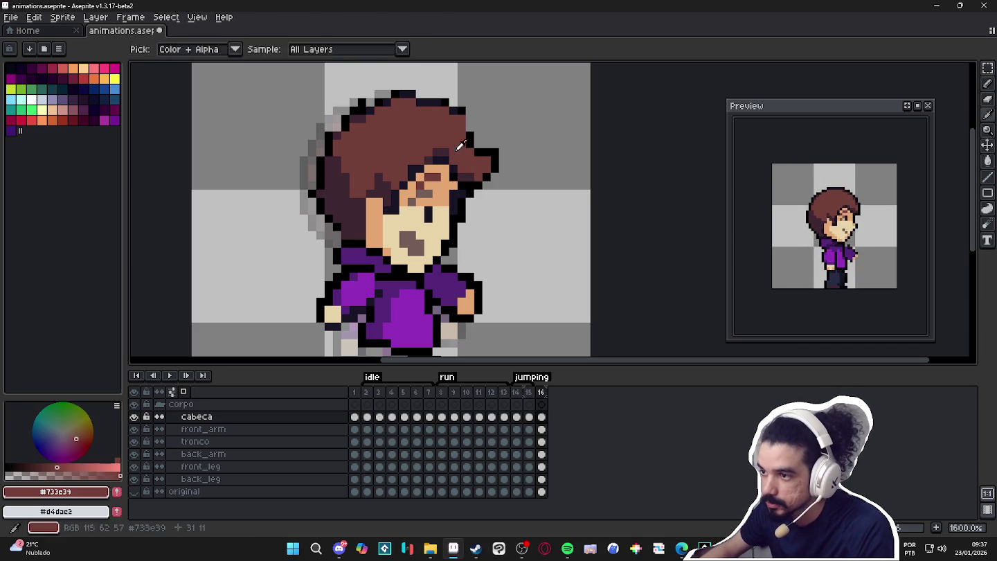
left_click(454, 166, "alt")
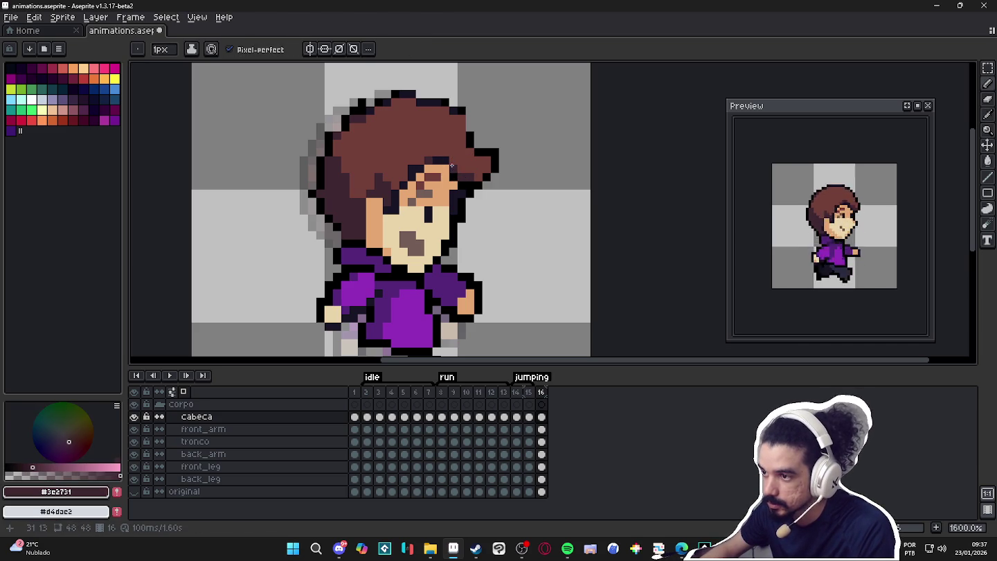
left_click(467, 120, "alt")
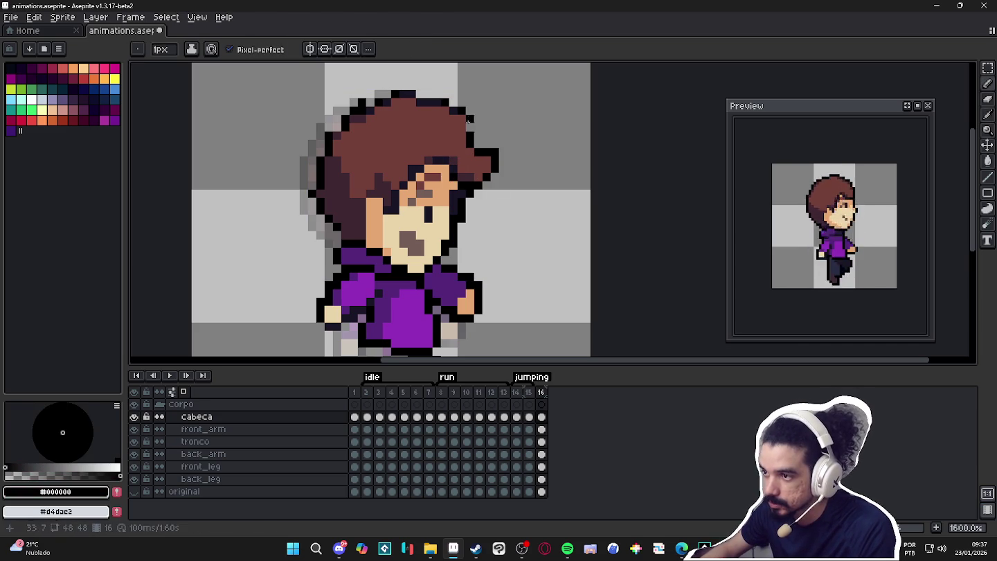
key("e")
key("b")
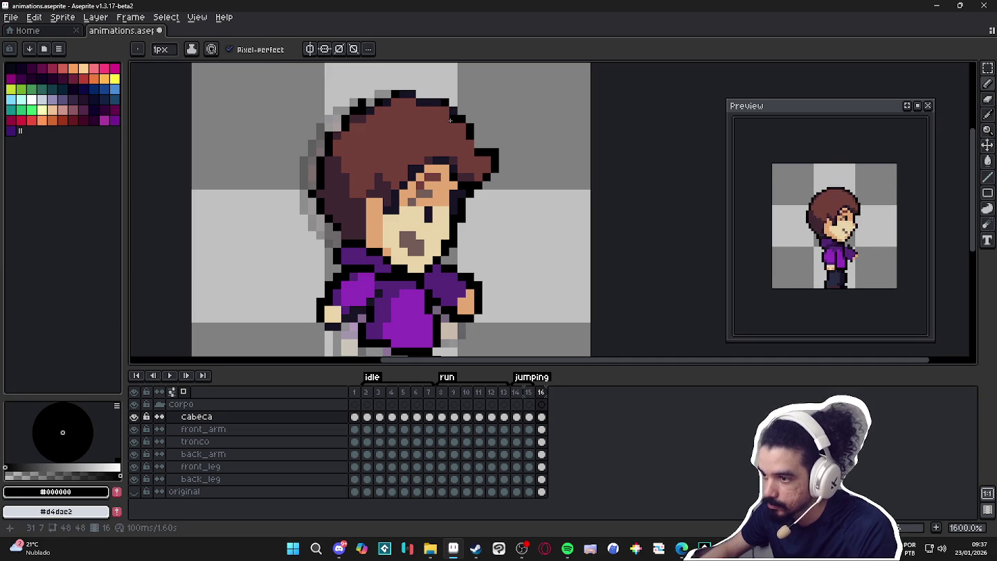
scroll(463, 131, "down", 1)
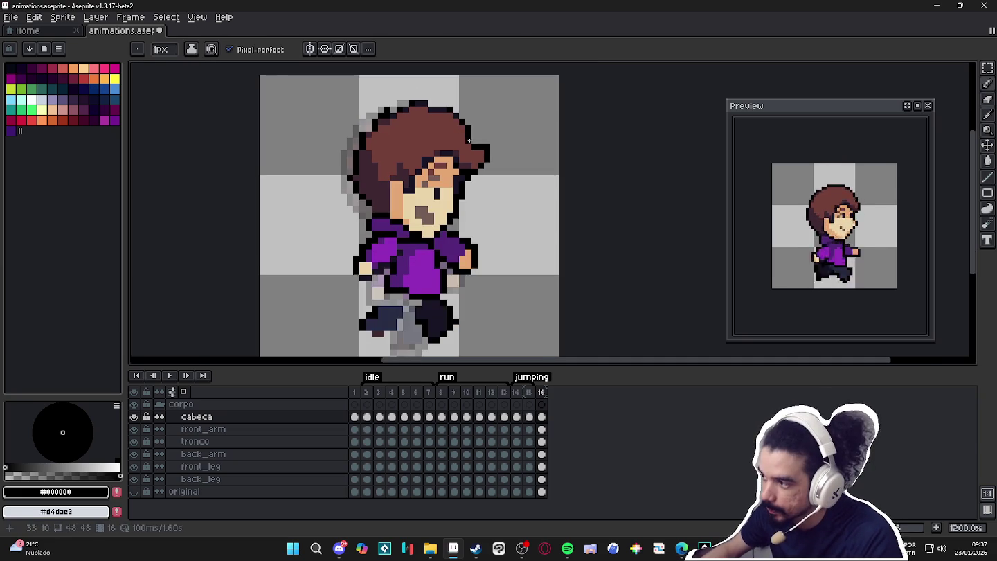
- Fill missing black outline pixels along the top of the hair
scroll(464, 159, "down", 1)
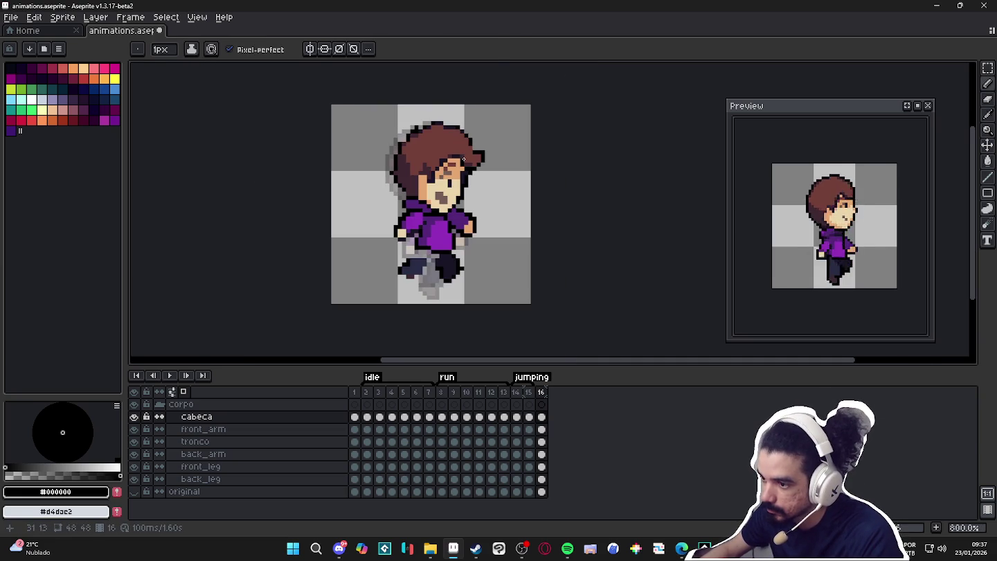
scroll(458, 130, "up", 1)
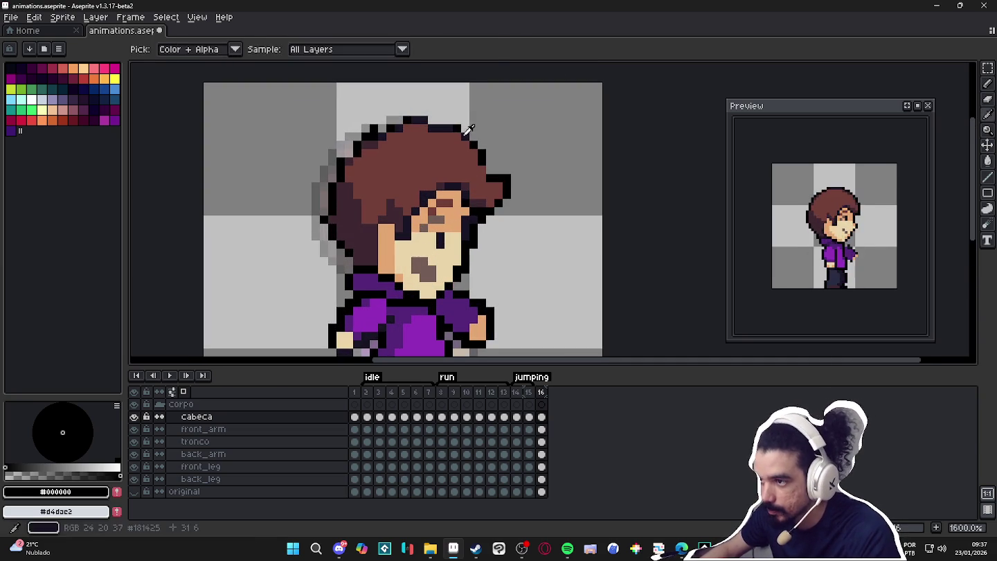
left_click(458, 130, "alt")
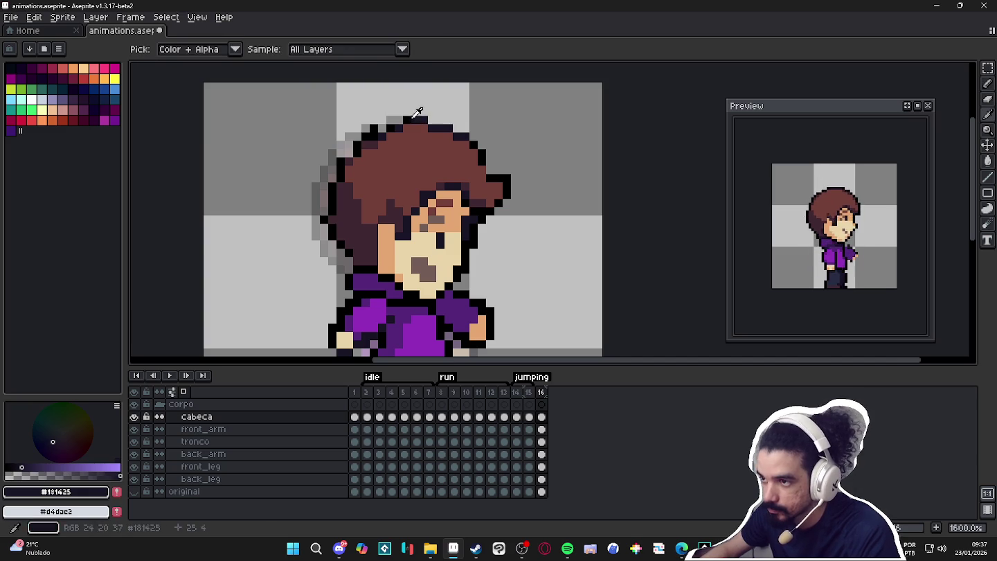
left_click(407, 120, "alt")
key("e")
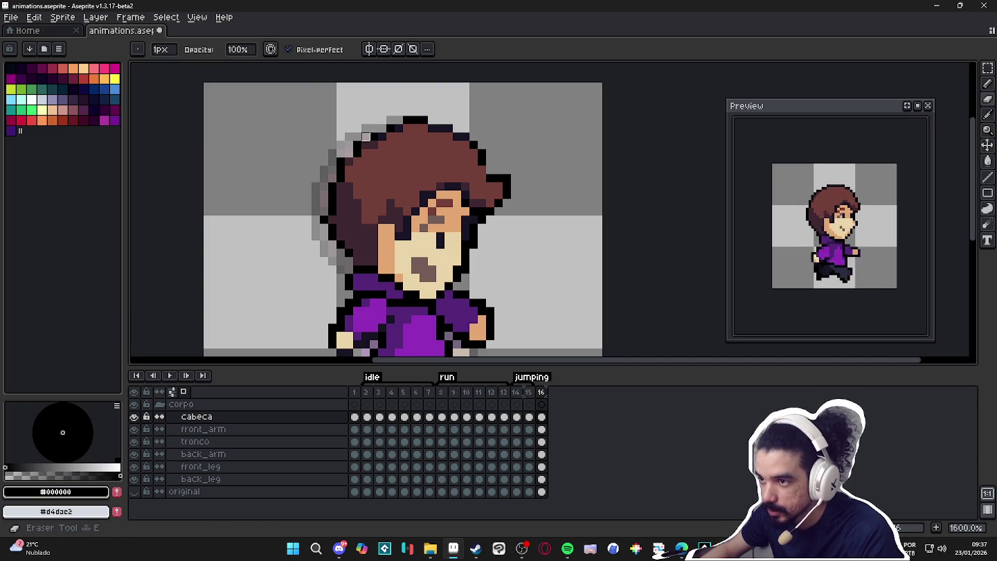
key("b")
left_click(367, 137)
left_click(384, 135, "alt")
left_click(383, 135, "alt")
left_click(380, 130)
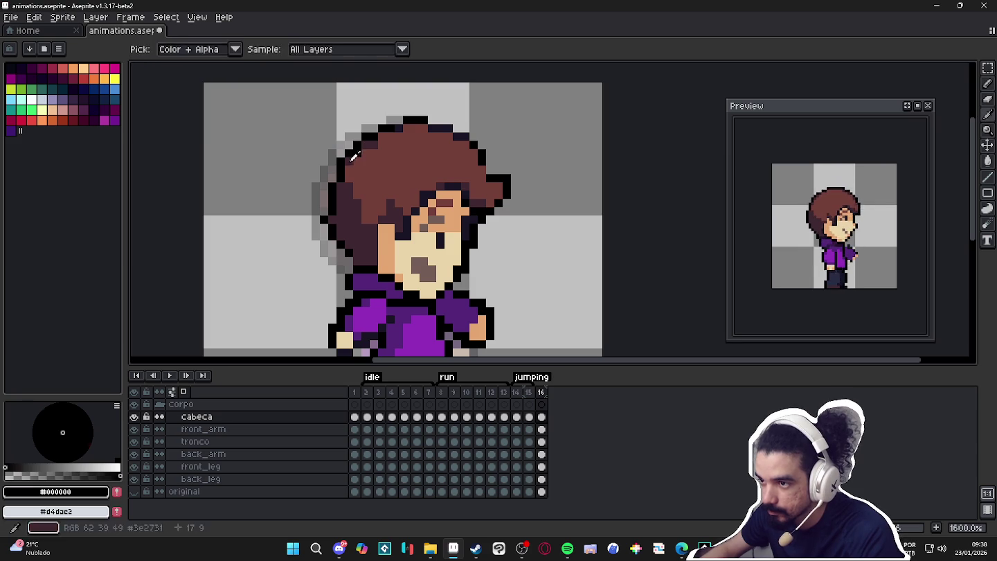
- Darken the hair's shading with the dark brown shade colour
left_click(355, 153, "alt")
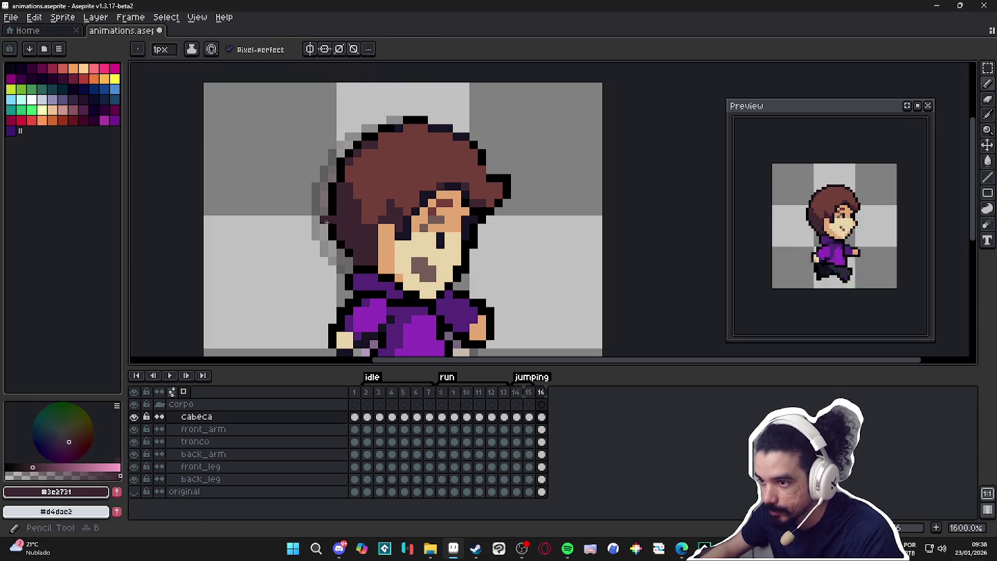
left_click(333, 223, "alt")
key("e")
key("b")
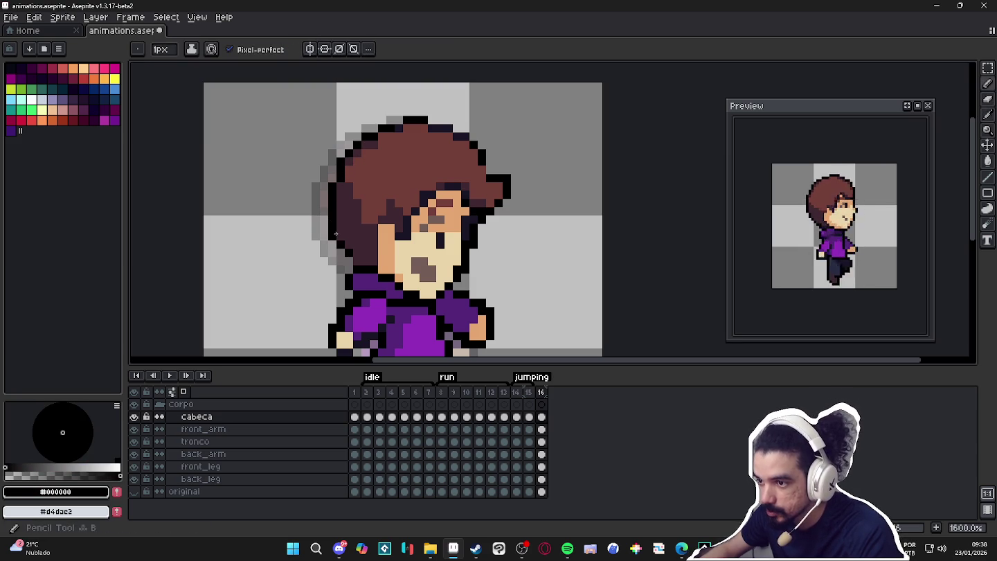
key("e")
key("b")
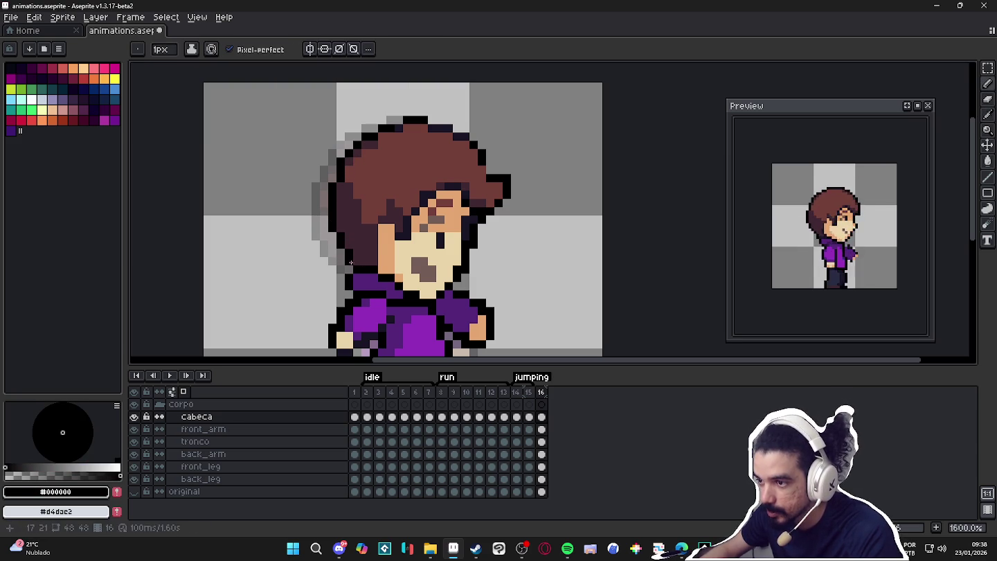
left_click(359, 215, "alt")
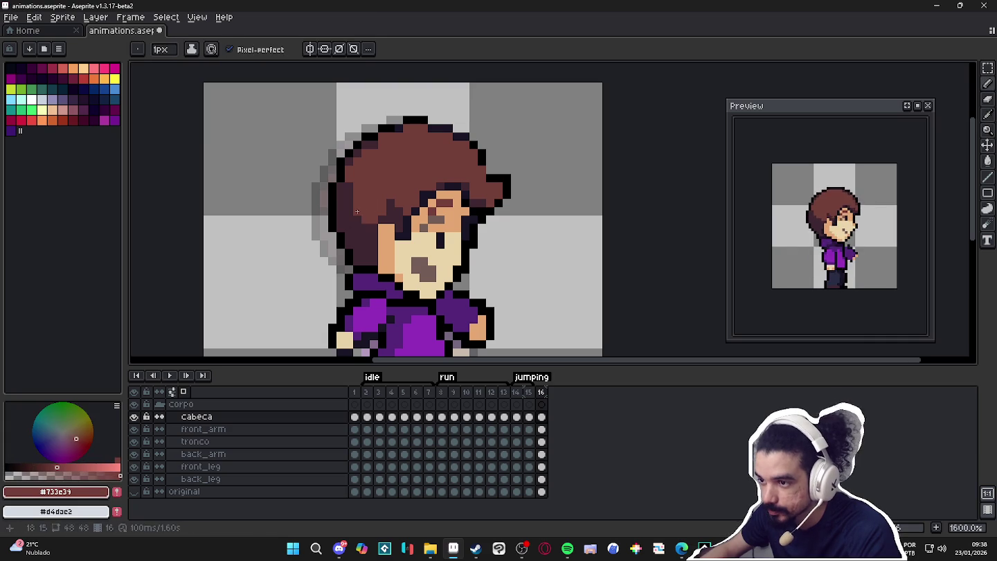
left_click(376, 219)
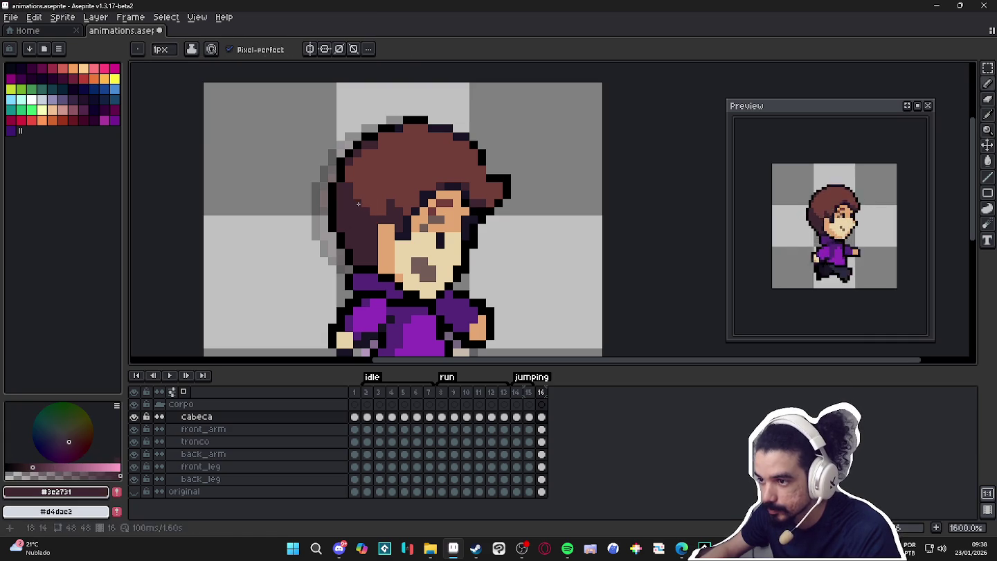
left_click(377, 208, "alt")
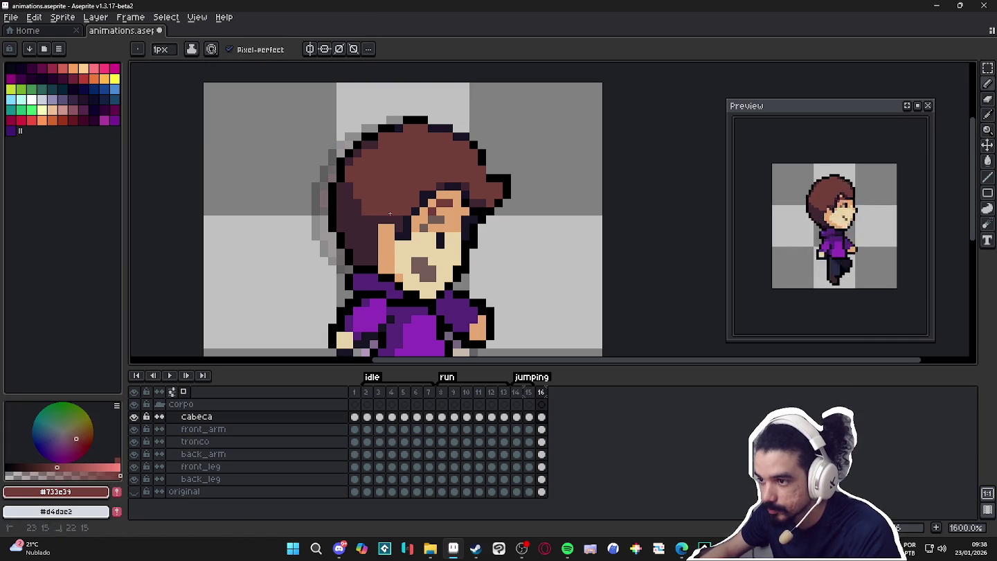
left_click(366, 212, "alt")
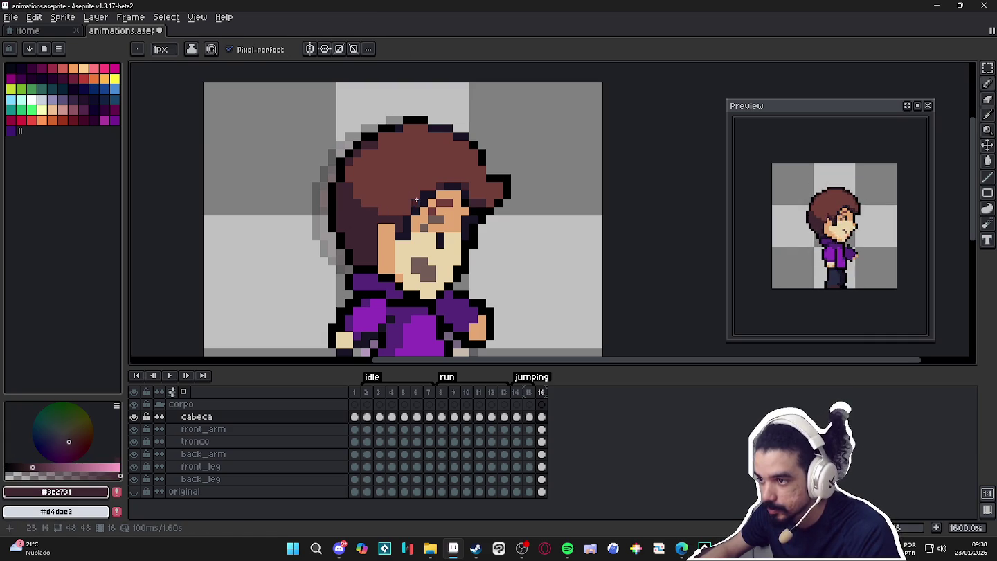
- Close the remaining outline gaps at the hair's right edge with black pixels
left_click(480, 156, "alt")
left_click(482, 175)
left_click(460, 138, "alt")
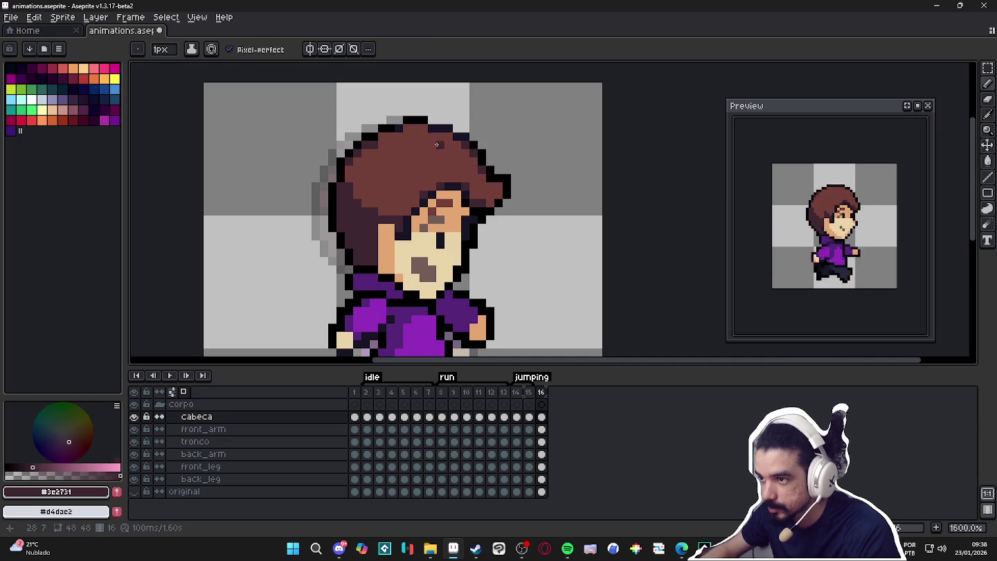
left_click(376, 140, "alt")
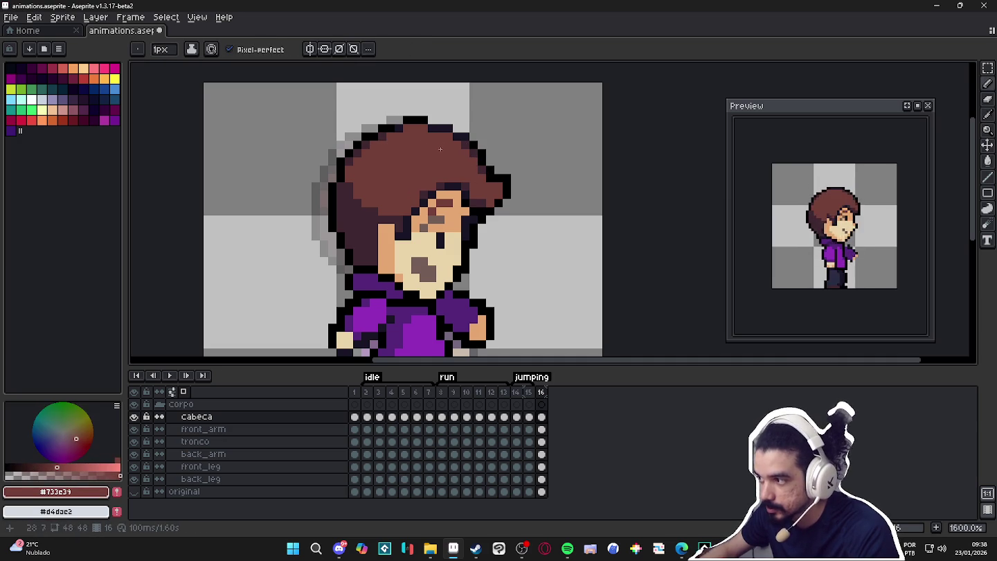
scroll(455, 244, "down", 2)
scroll(448, 227, "up", 2)
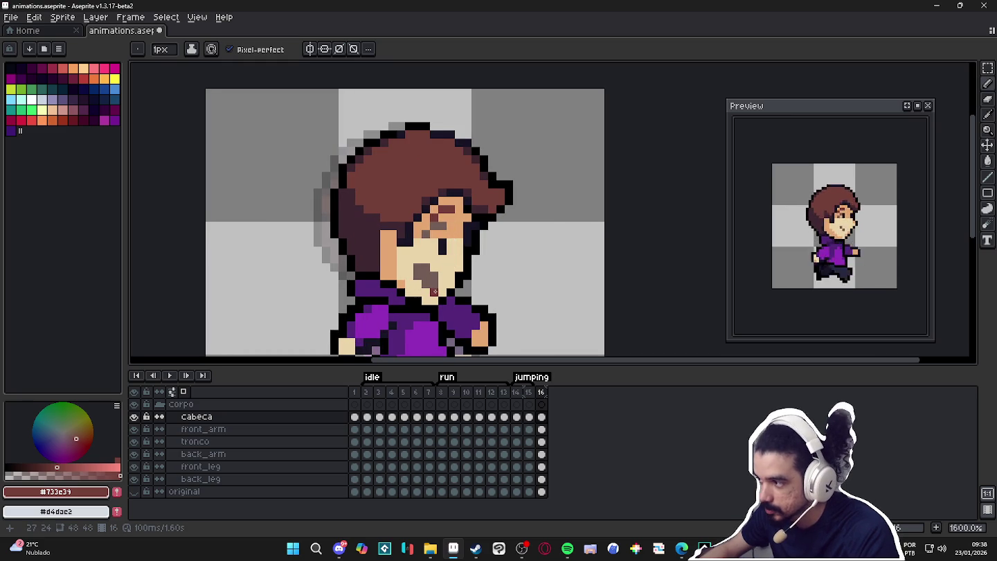
scroll(444, 301, "down", 5)
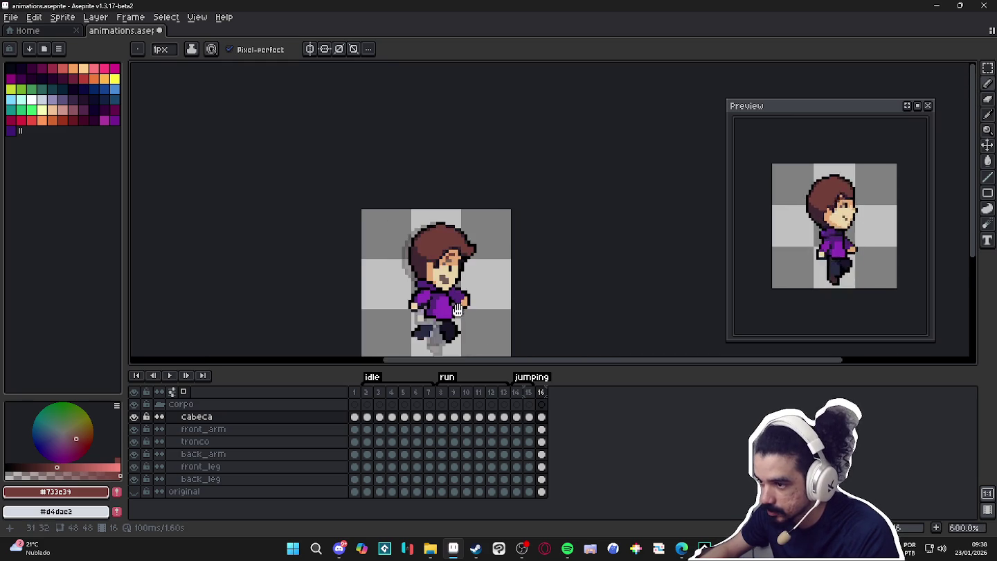
- Raise the front foot and back leg by one pixel on their layers
scroll(436, 278, "up", 4)
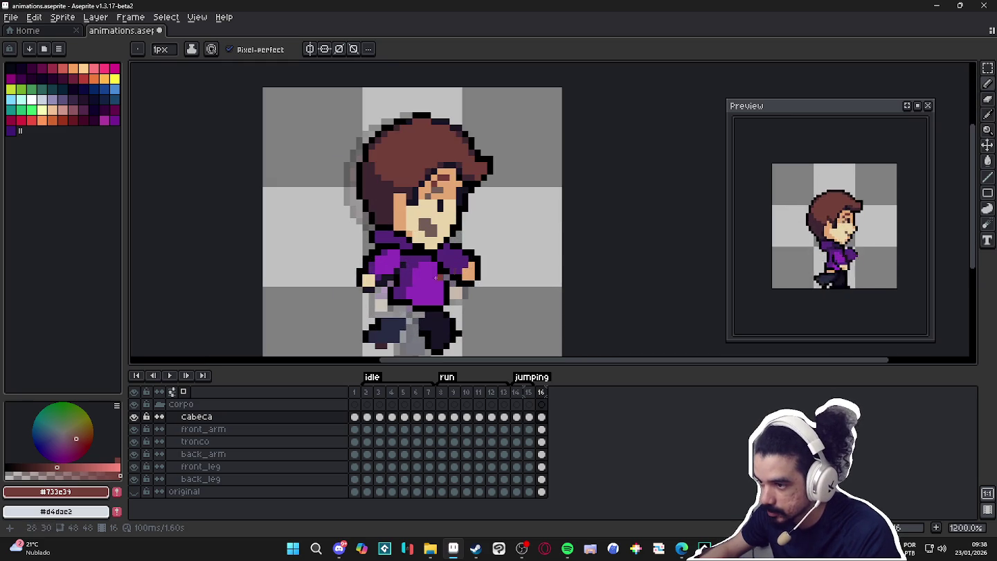
scroll(414, 320, "up", 2)
left_click(389, 294, "ctrl")
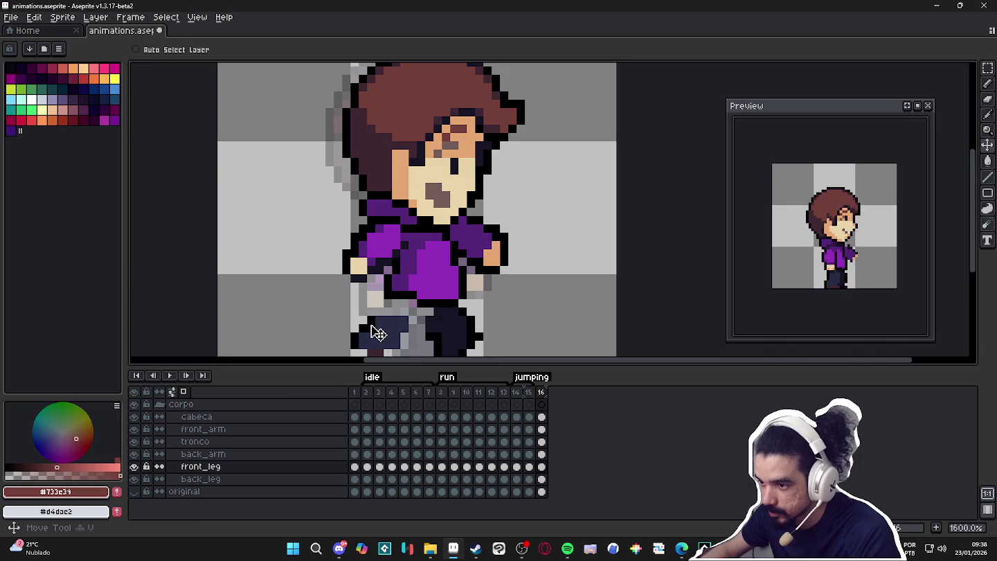
scroll(390, 294, "down", 1)
key("m")
mouse_move(348, 270)
left_mouse_down()
mouse_move(427, 333)
mouse_move(412, 299)
mouse_move(519, 351)
left_mouse_up()
key("ctrl+d")
left_click(457, 290, "ctrl")
left_click_drag(489, 309, 487, 299)
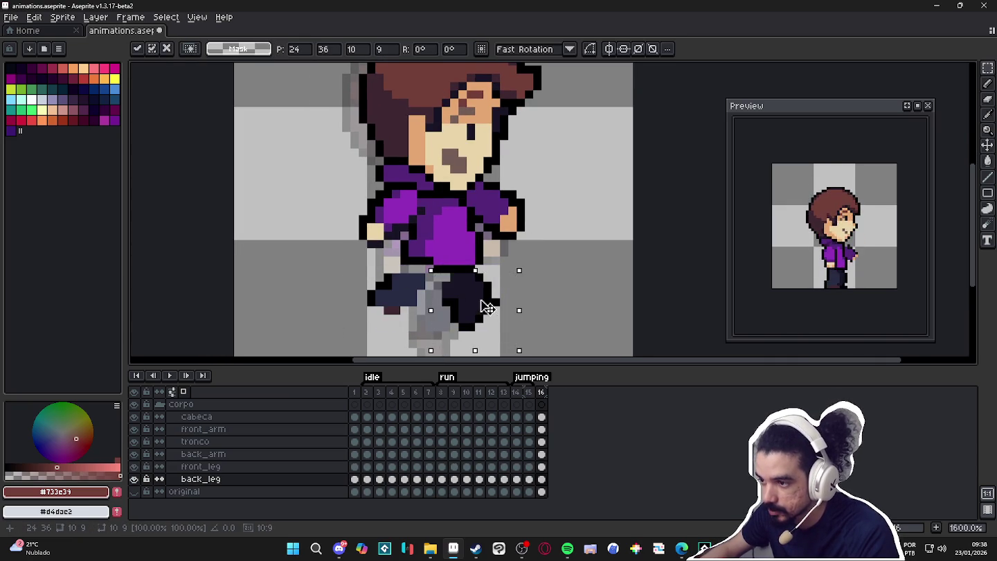
key("ctrl+d")
key("b")
- Extend the back leg's dark shading and its black lower outline
left_click(487, 312, "alt")
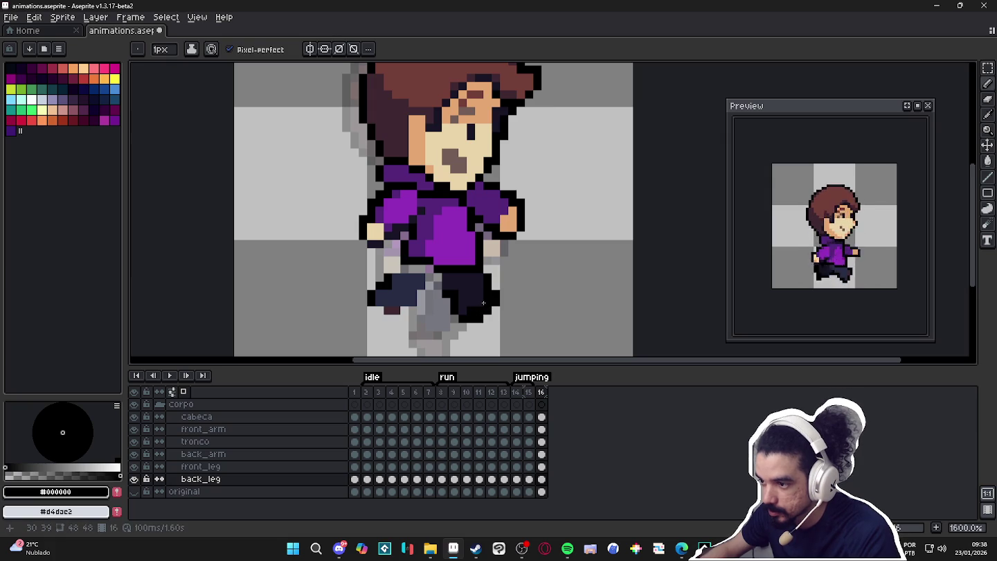
left_click(382, 310, "alt")
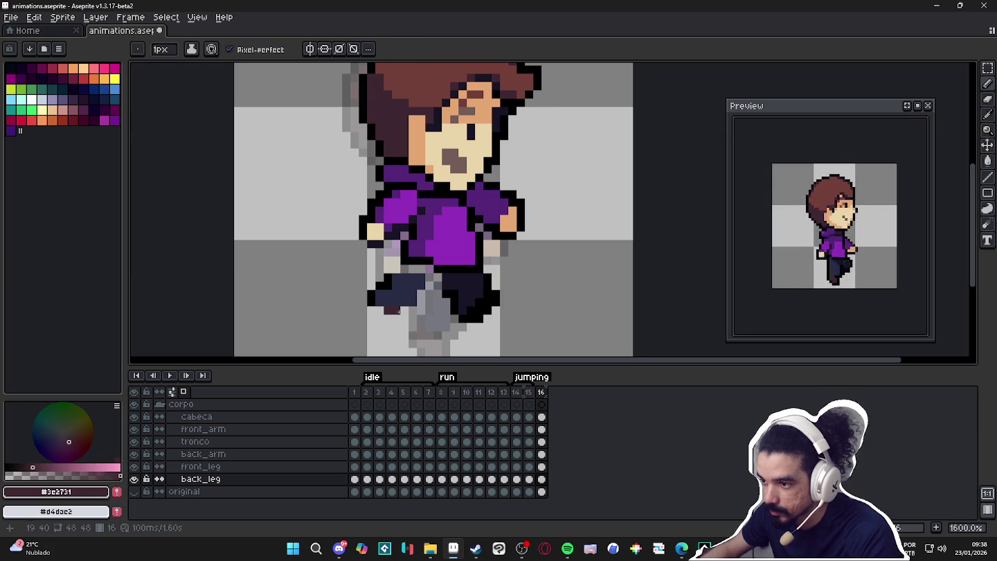
left_click_drag(396, 317, 410, 308)
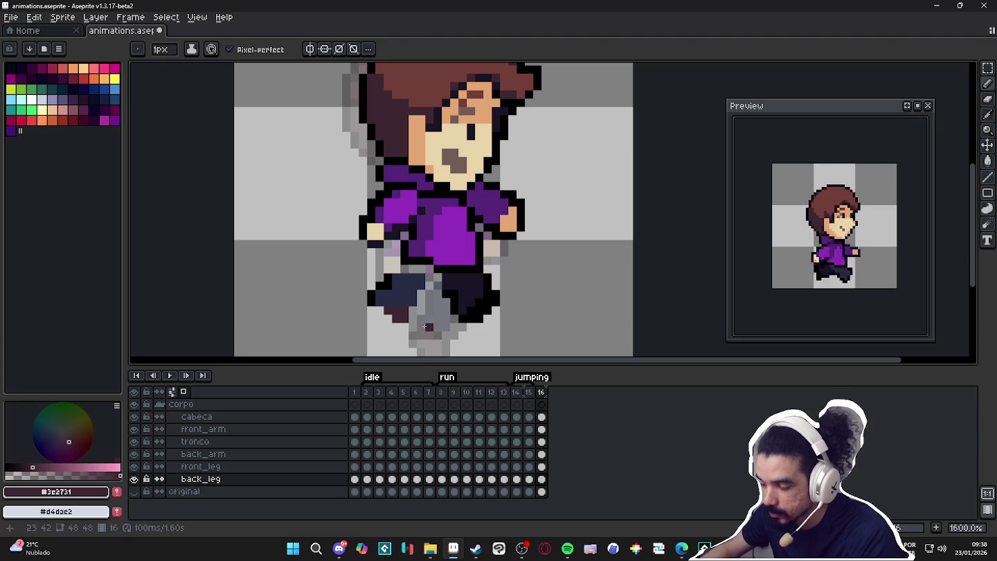
left_click(412, 312, "alt")
left_click_drag(411, 321, 385, 318)
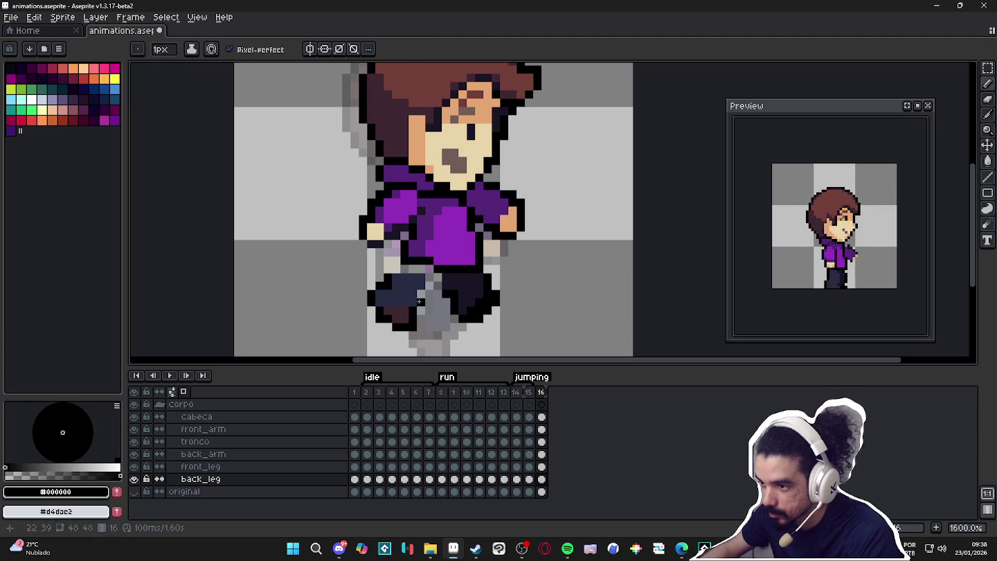
- Paint dark navy #262b44 over the grey gap above the back leg
left_click(430, 277, "alt")
left_click_drag(429, 277, 415, 268)
left_click(408, 268, "alt")
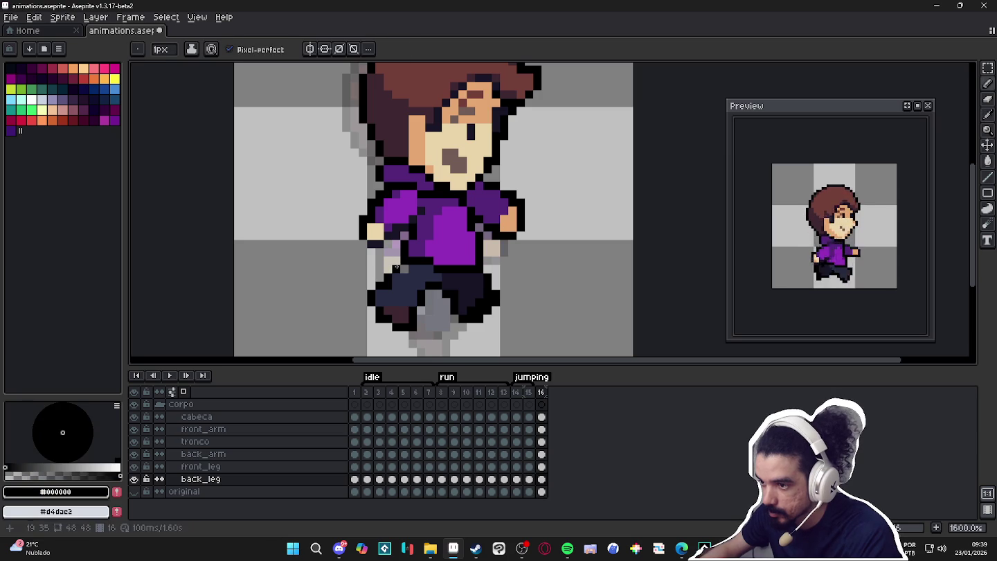
left_click(387, 285, "alt")
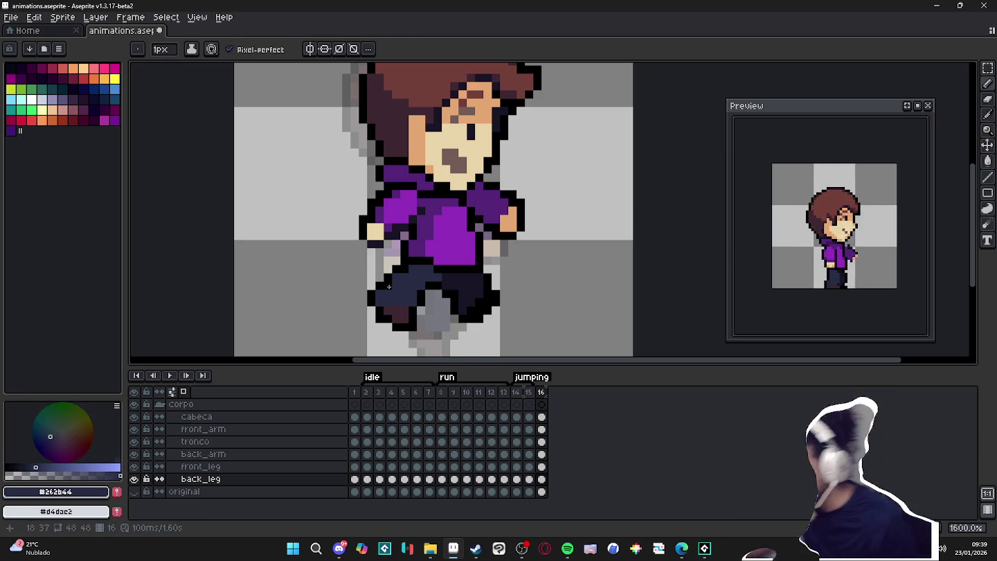
scroll(474, 326, "down", 1)
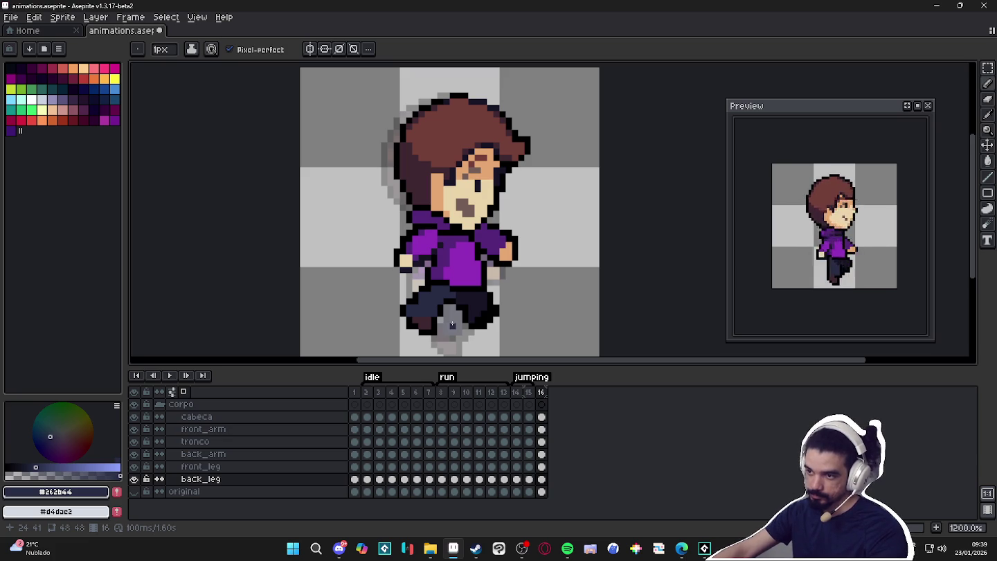
- Check frame 13's pose, then extend the front hand with skin and black outline on frame 16
left_click(503, 392)
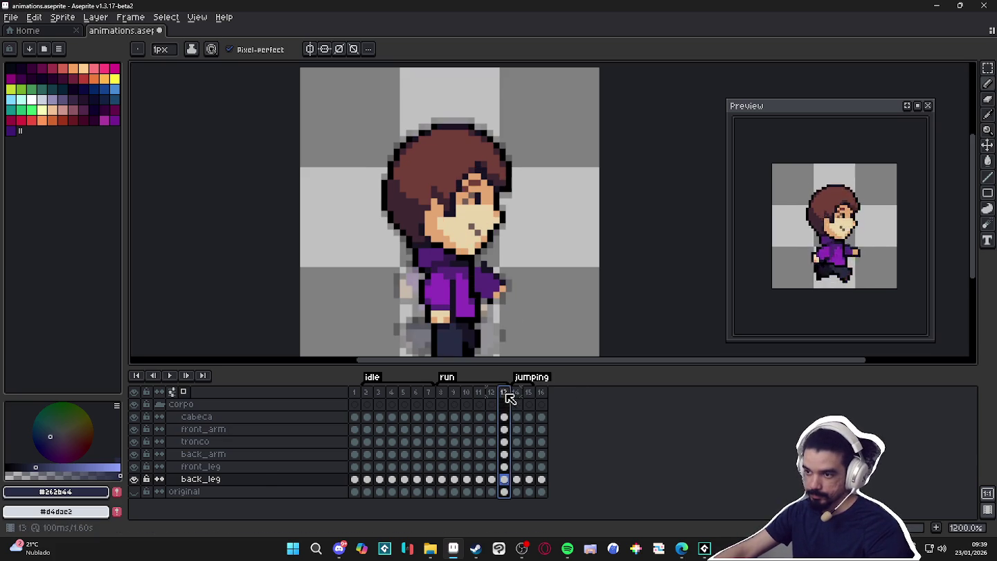
left_click(540, 392)
scroll(416, 253, "up", 1)
key("v")
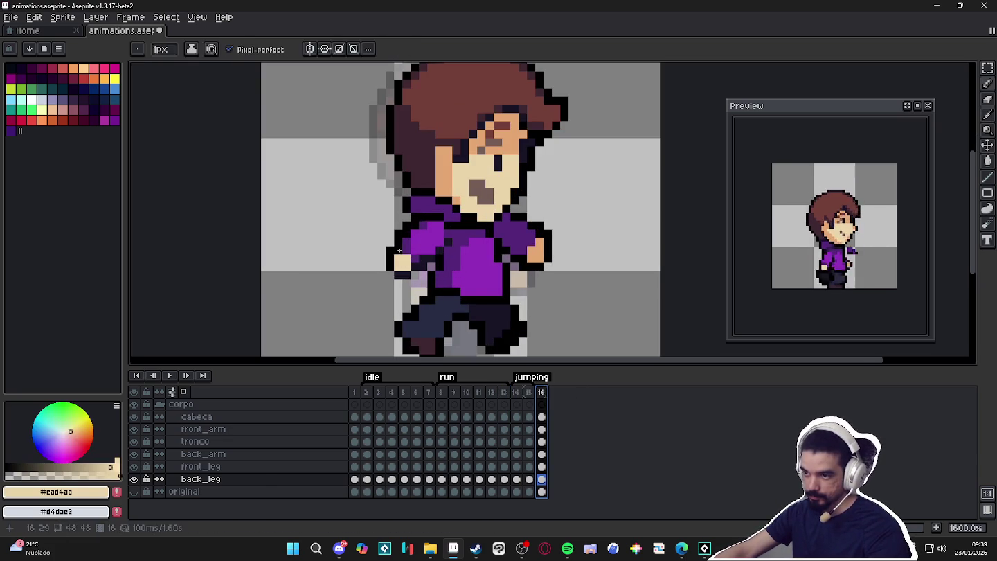
left_click(412, 277)
key("b")
left_click_drag(393, 248, 389, 266)
left_click(405, 236, "alt")
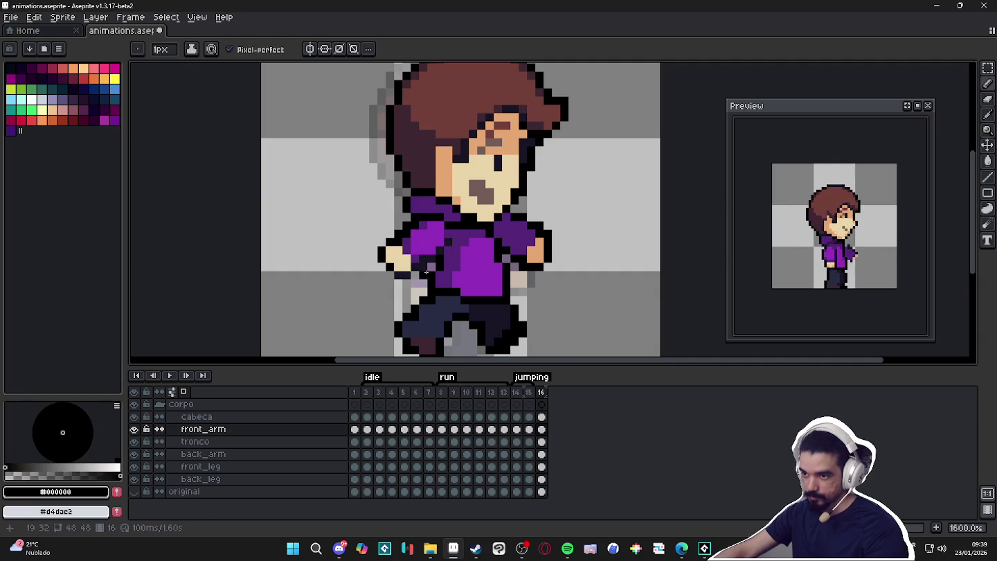
- Retouch the shirt and front arm with dark purple #55267b and bright purple #932fba
scroll(428, 267, "down", 3)
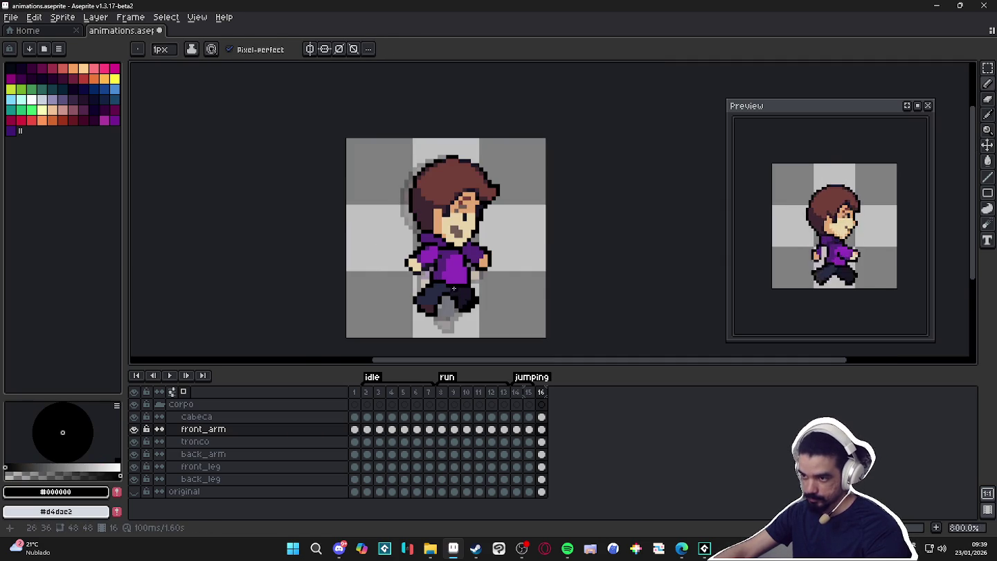
scroll(453, 291, "up", 3)
left_click(436, 257, "ctrl")
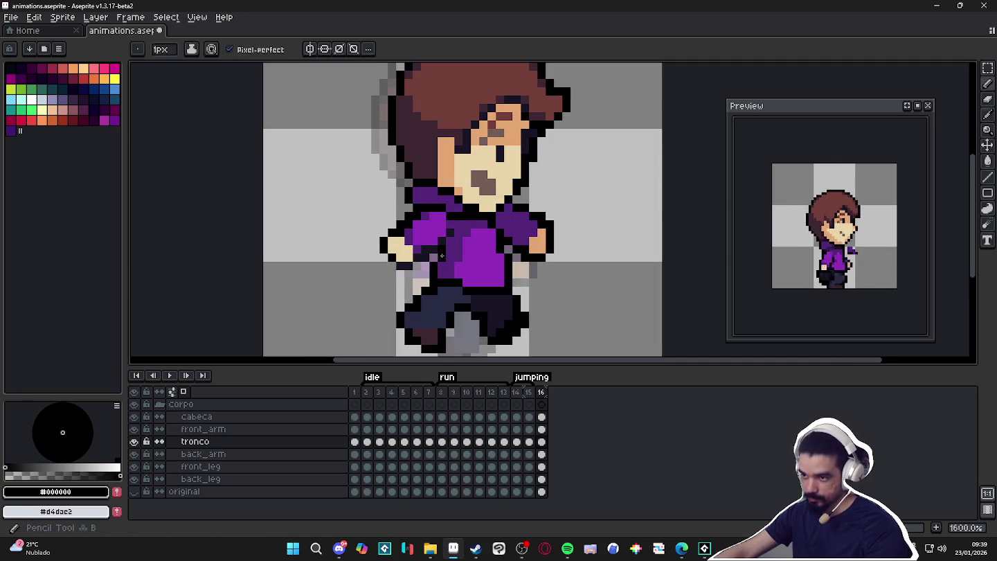
left_click(442, 259, "alt")
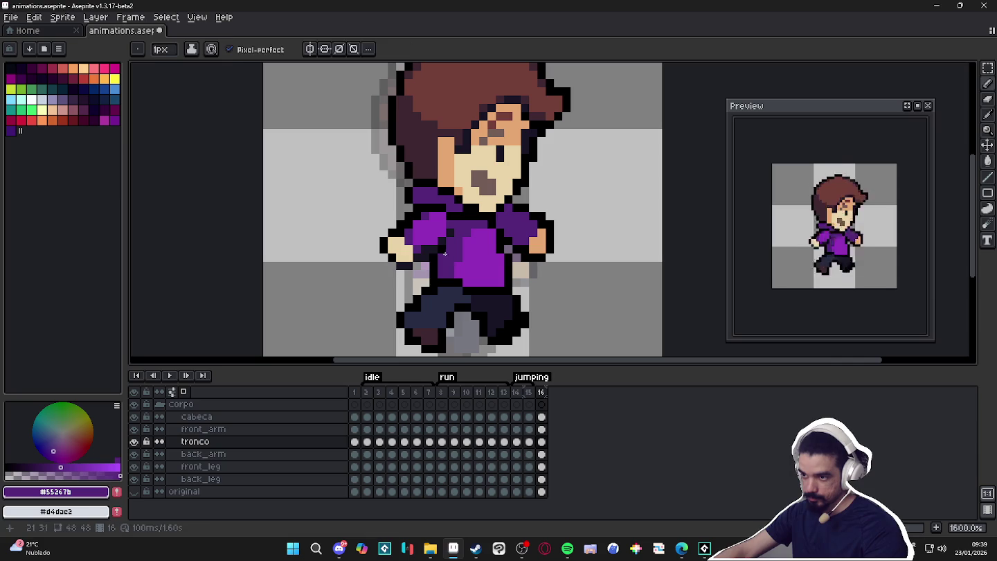
left_click(421, 248, "ctrl")
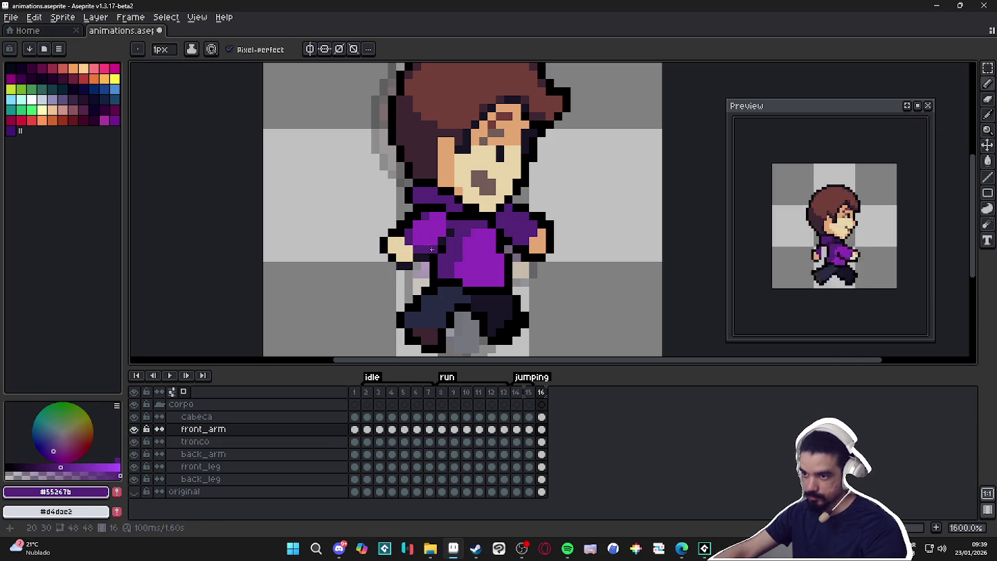
left_click(441, 241, "alt")
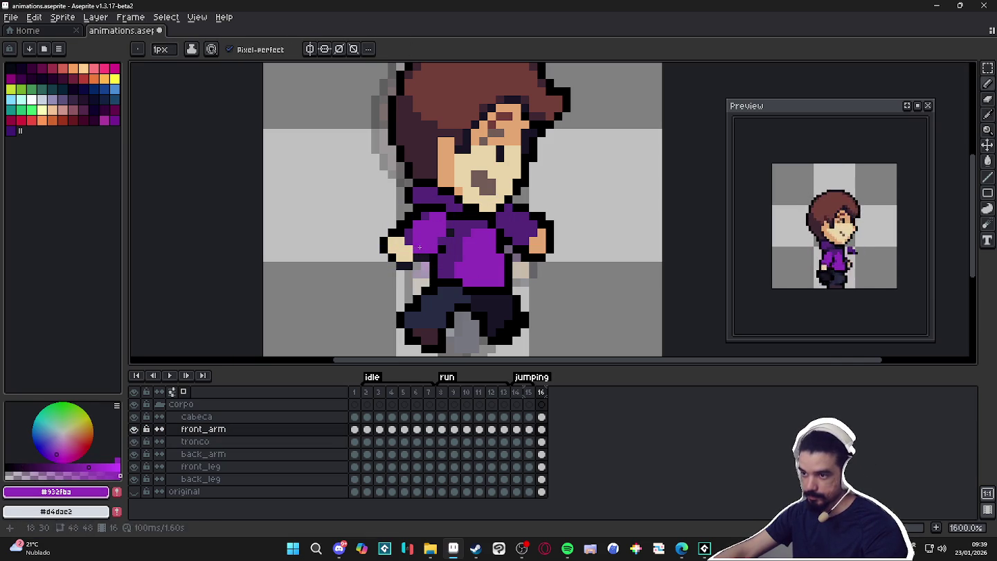
key("e")
key("b")
left_click(437, 246, "alt")
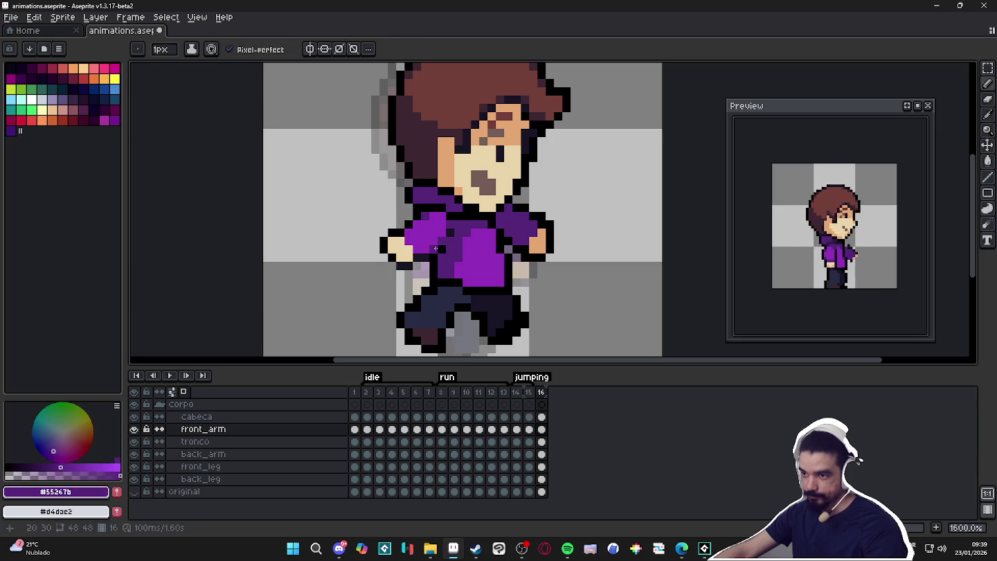
- Add more black outline and dark purple #55267b shading on the sleeve
scroll(437, 246, "down", 3)
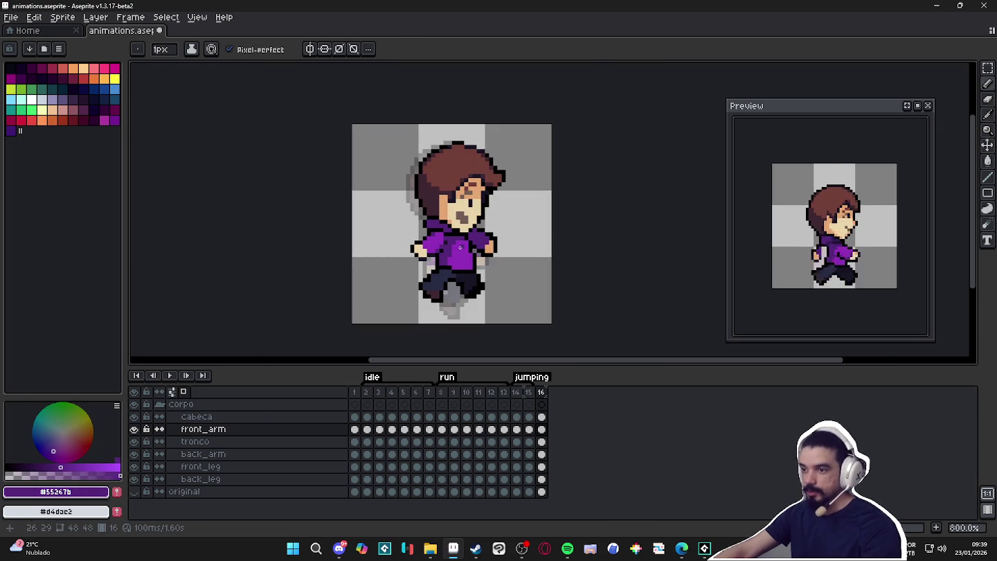
scroll(458, 255, "up", 3)
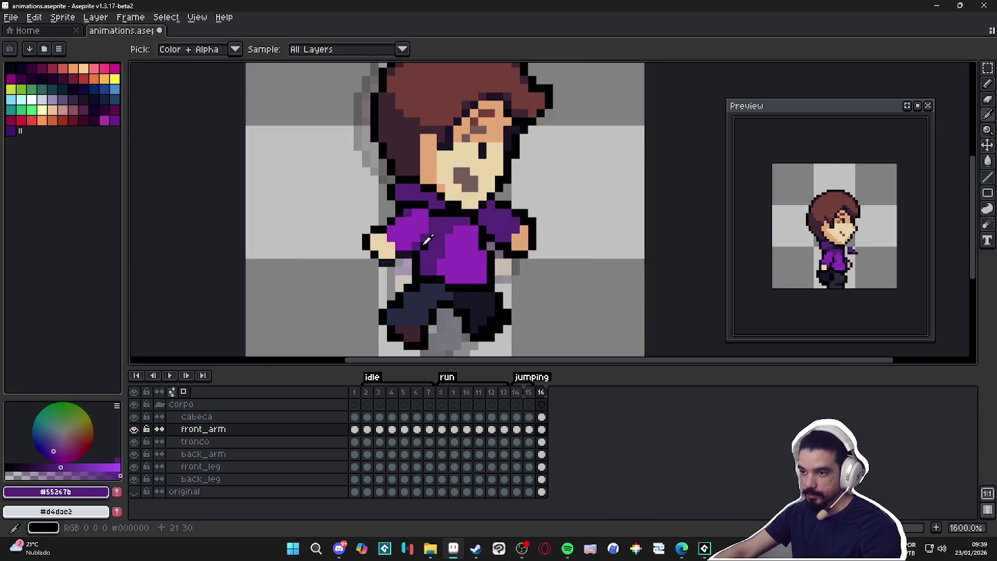
left_click(424, 240, "alt")
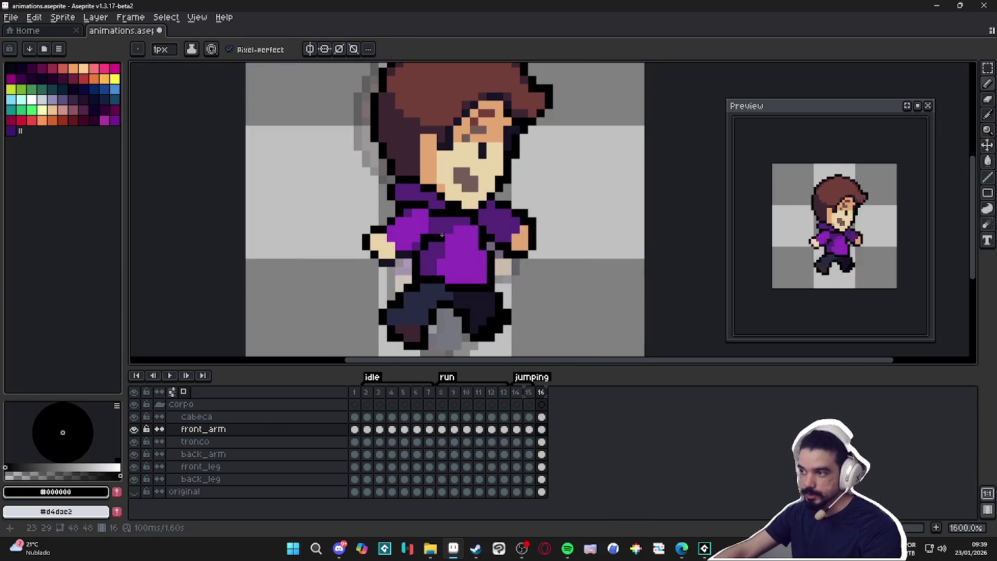
scroll(440, 237, "down", 1)
scroll(440, 225, "up", 1)
left_click(437, 214, "alt")
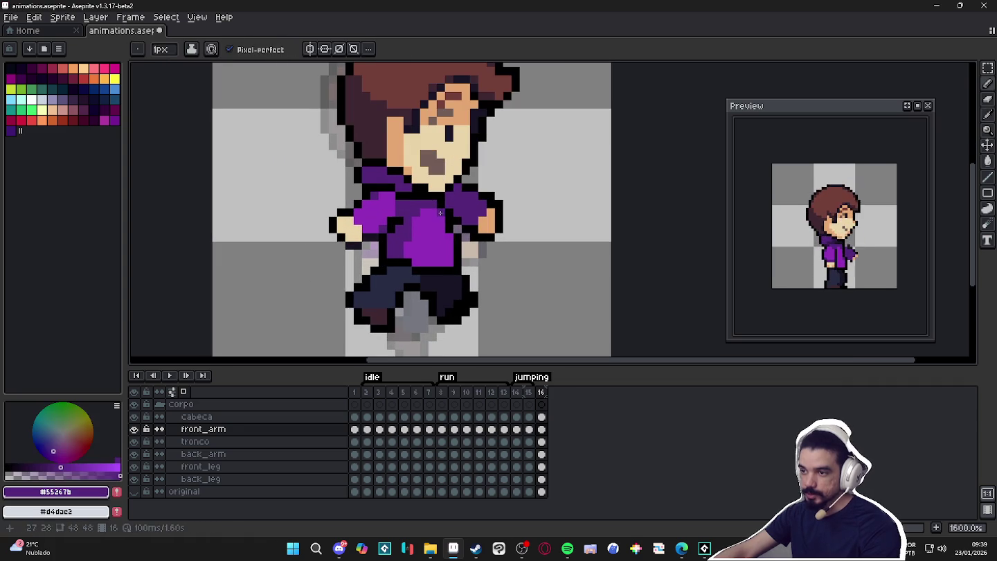
scroll(451, 233, "down", 1)
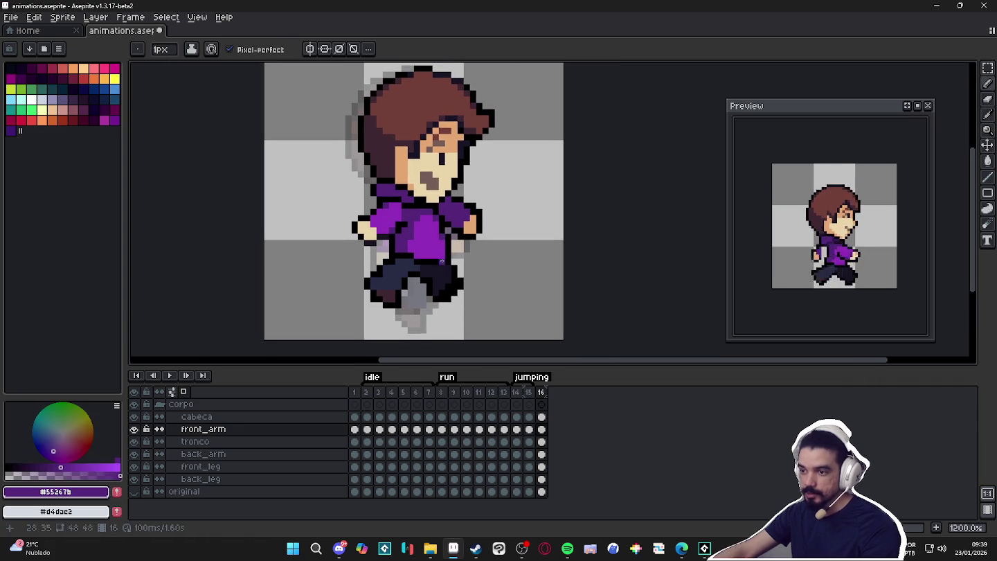
scroll(440, 261, "down", 1)
scroll(417, 292, "up", 1)
scroll(462, 284, "up", 1)
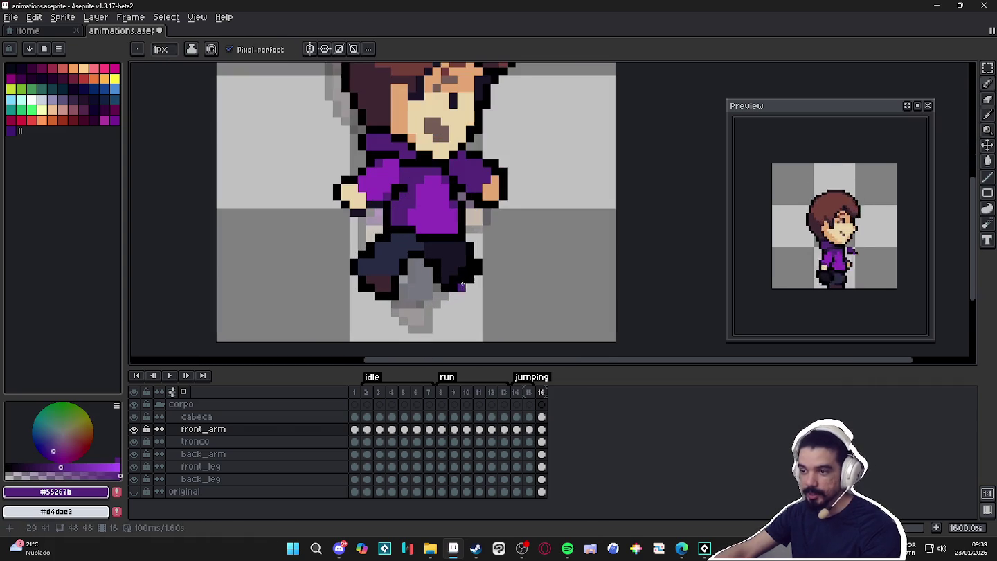
key("m")
left_click_drag(510, 306, 448, 250)
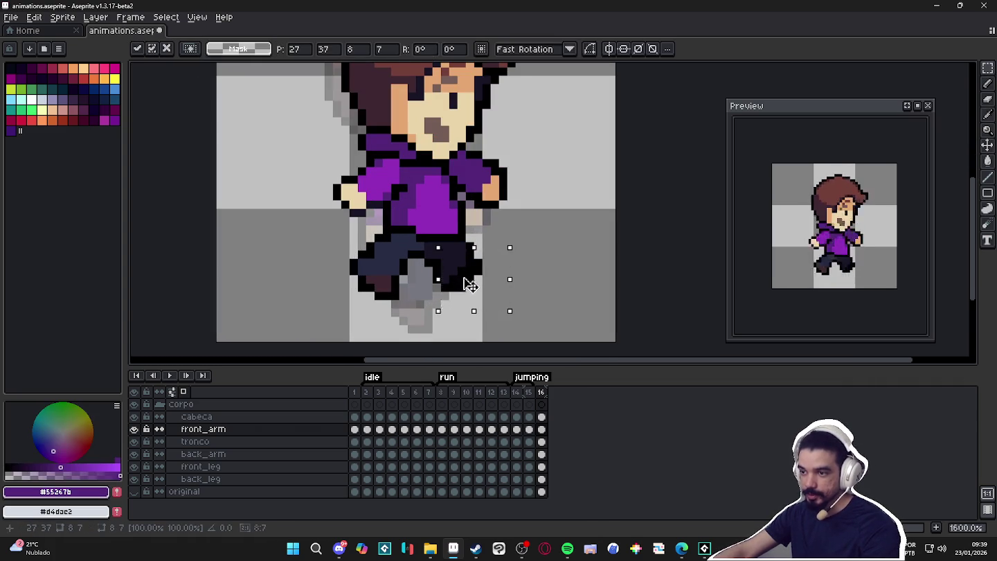
left_click(476, 290, "ctrl")
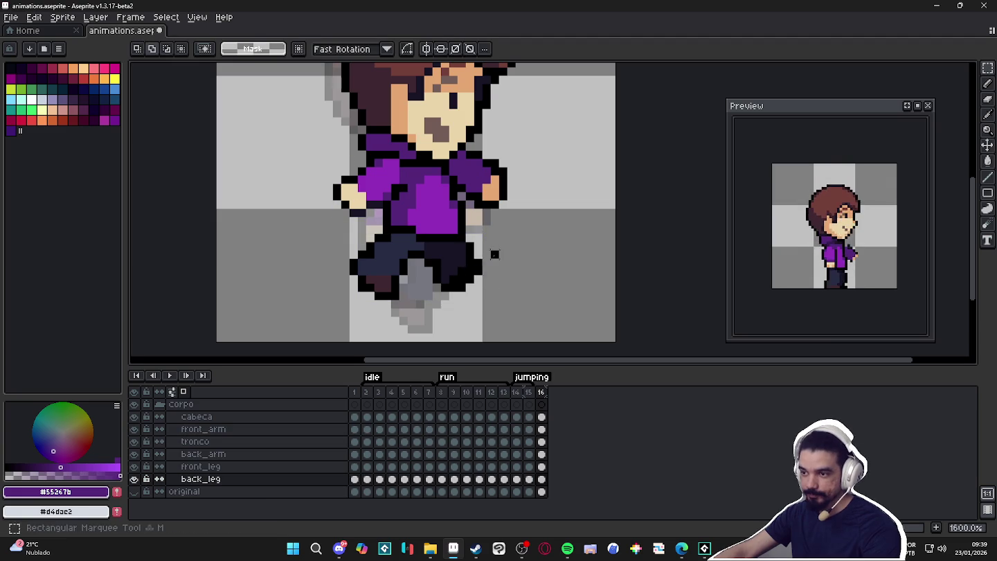
left_click_drag(476, 290, 481, 291)
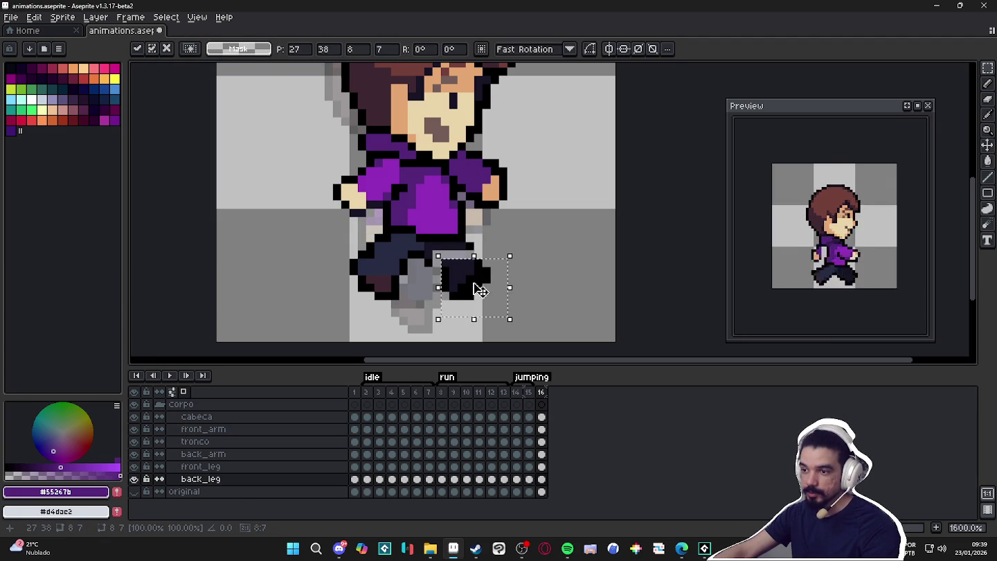
key("b")
left_click(480, 262, "alt")
left_click_drag(480, 261, 467, 244)
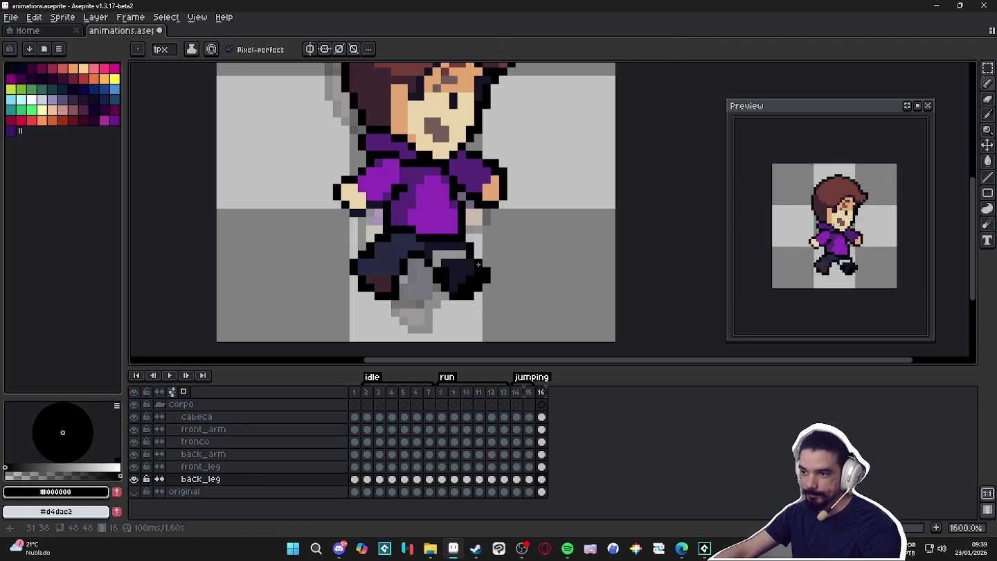
left_click(458, 262, "alt")
left_click_drag(461, 253, 439, 250)
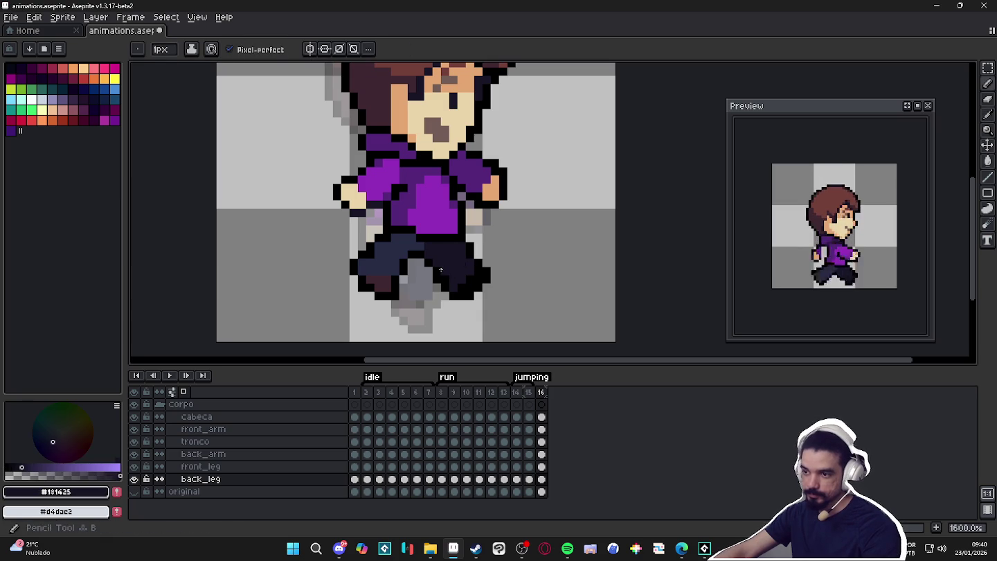
left_click(443, 279, "alt")
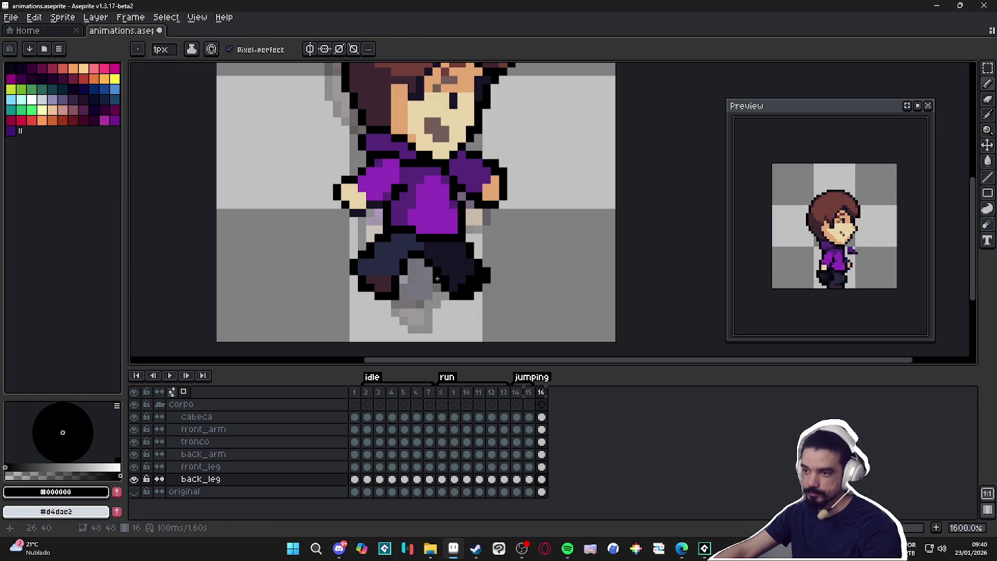
scroll(472, 294, "down", 3)
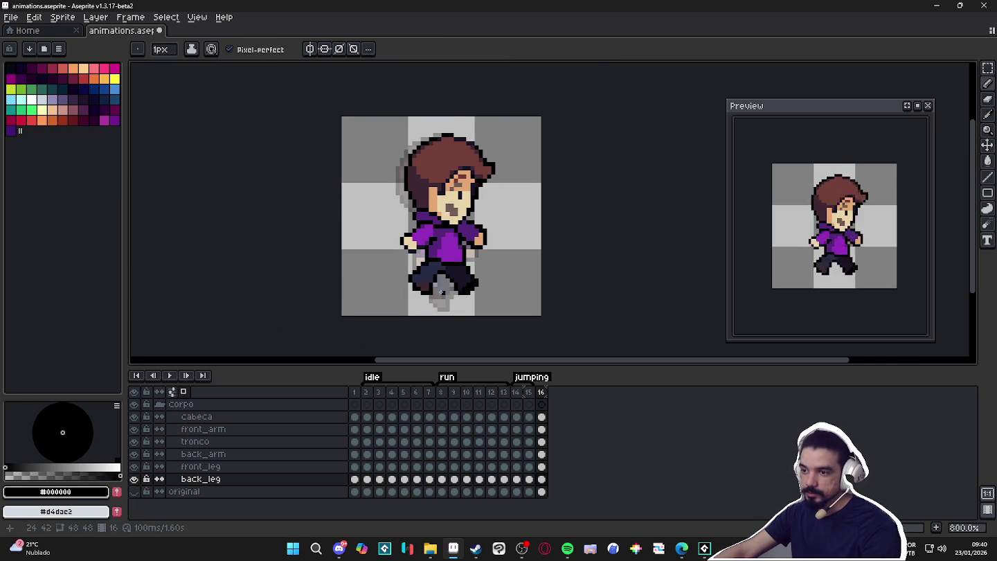
scroll(447, 291, "up", 2)
scroll(439, 322, "down", 3)
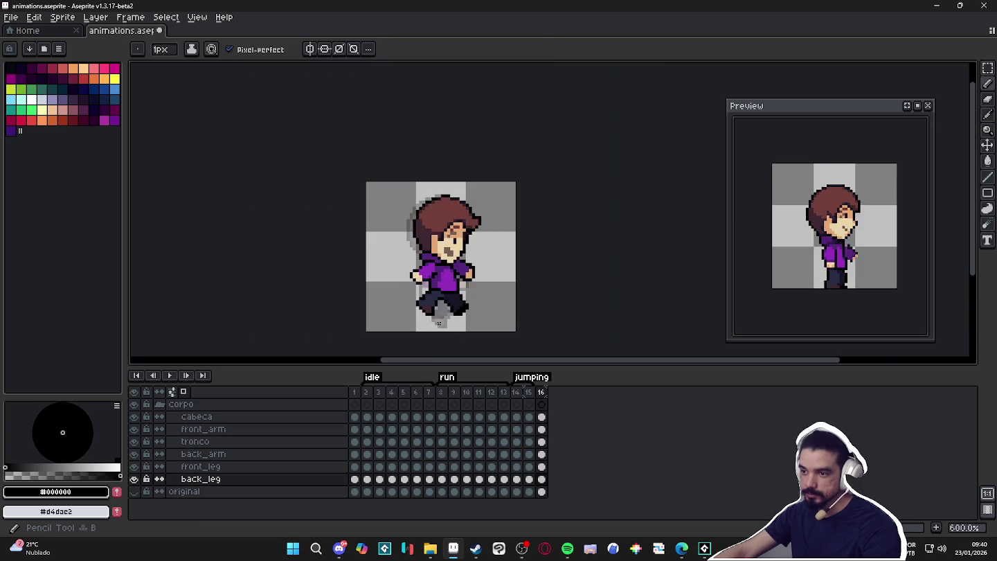
scroll(437, 311, "up", 4)
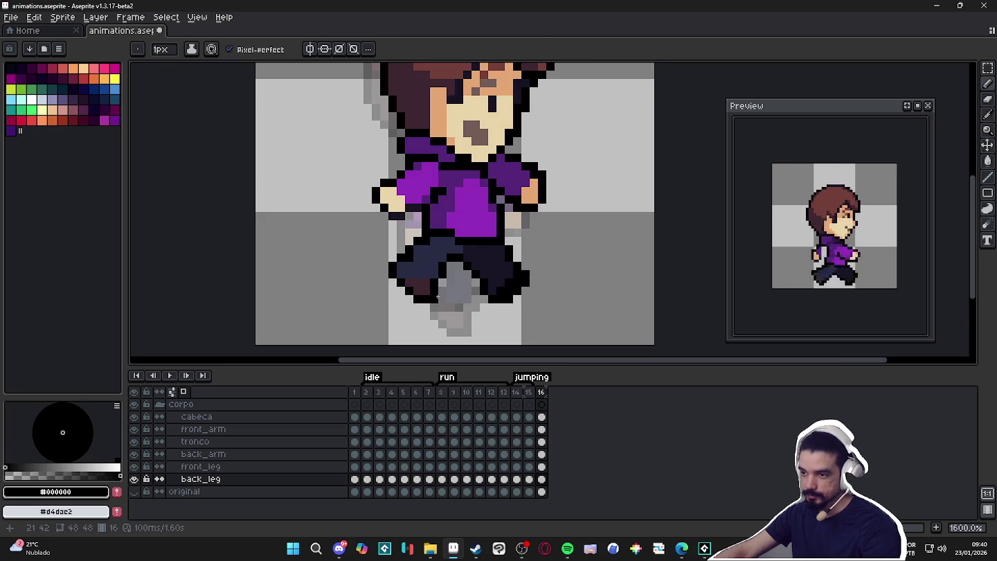
scroll(437, 296, "down", 3)
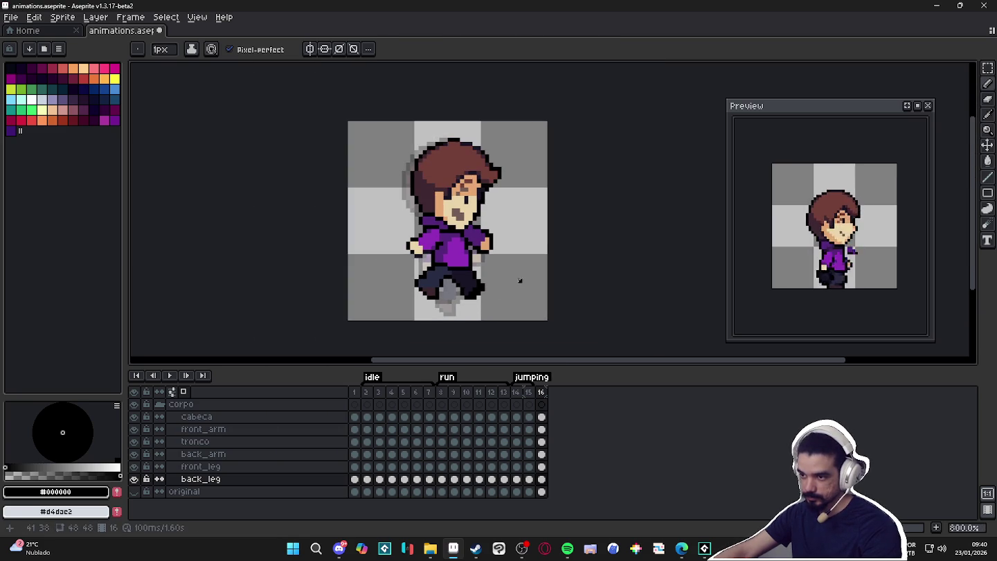
scroll(470, 277, "up", 2)
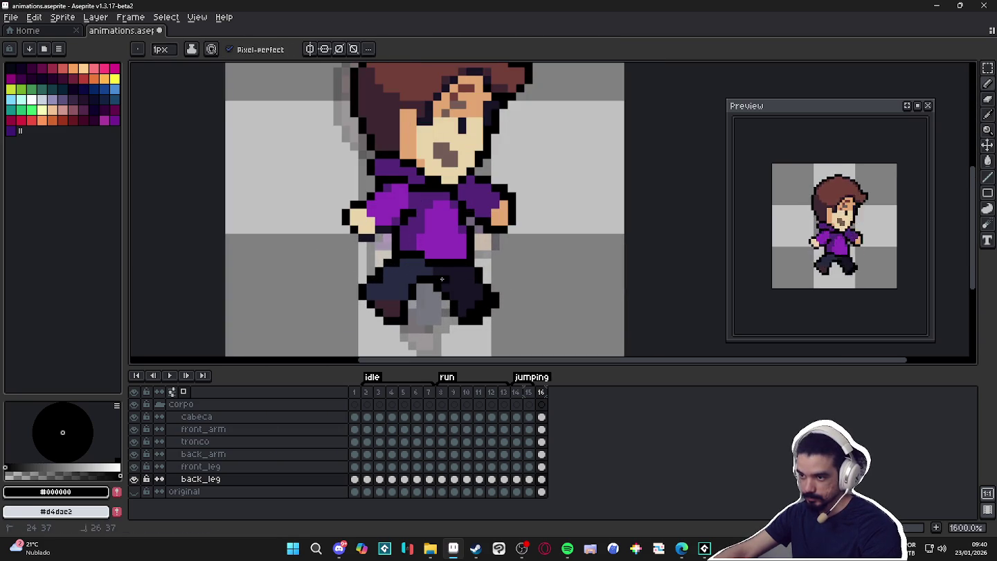
left_click(441, 279, "alt")
scroll(449, 274, "down", 2)
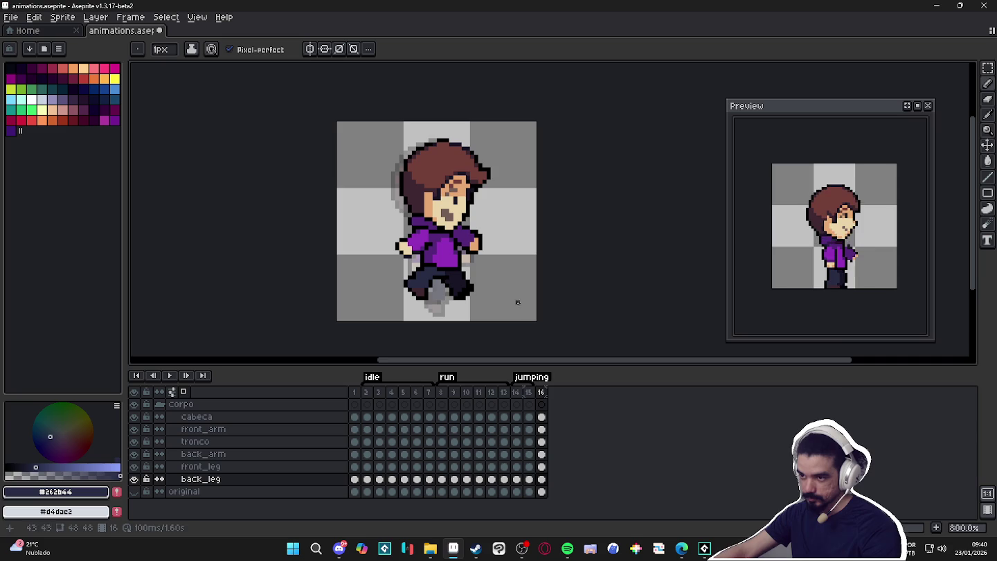
left_click(541, 392)
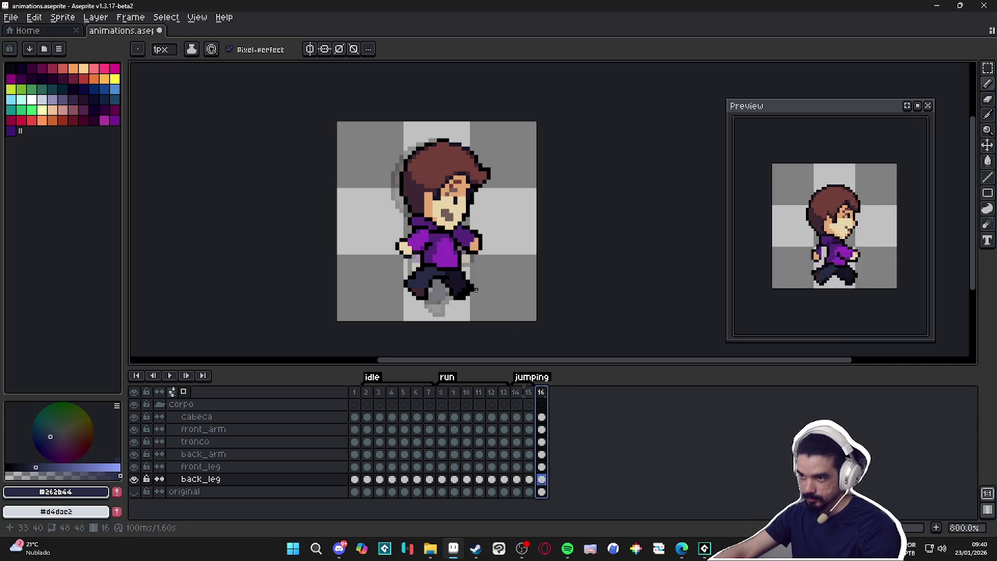
left_click(528, 393)
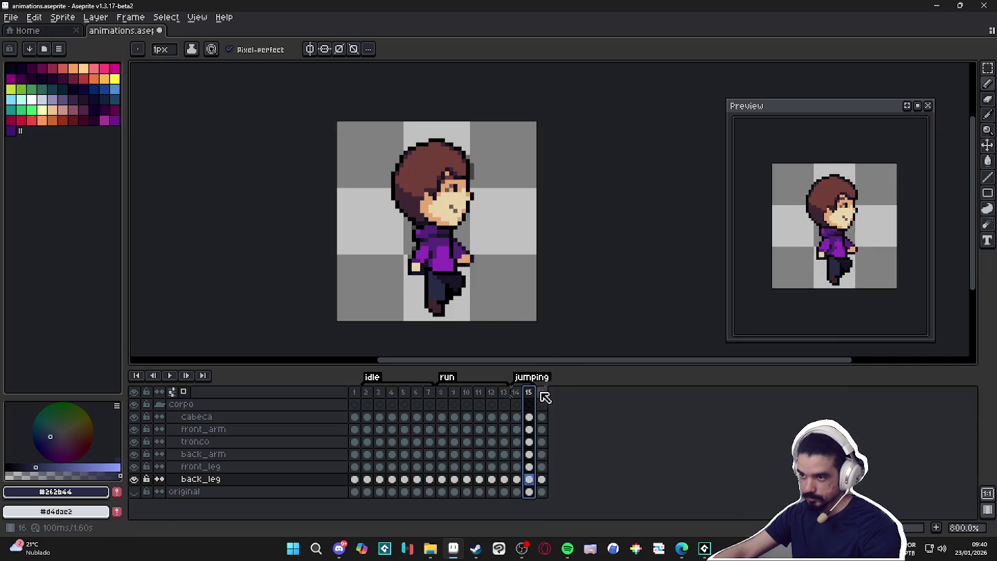
left_click(542, 393)
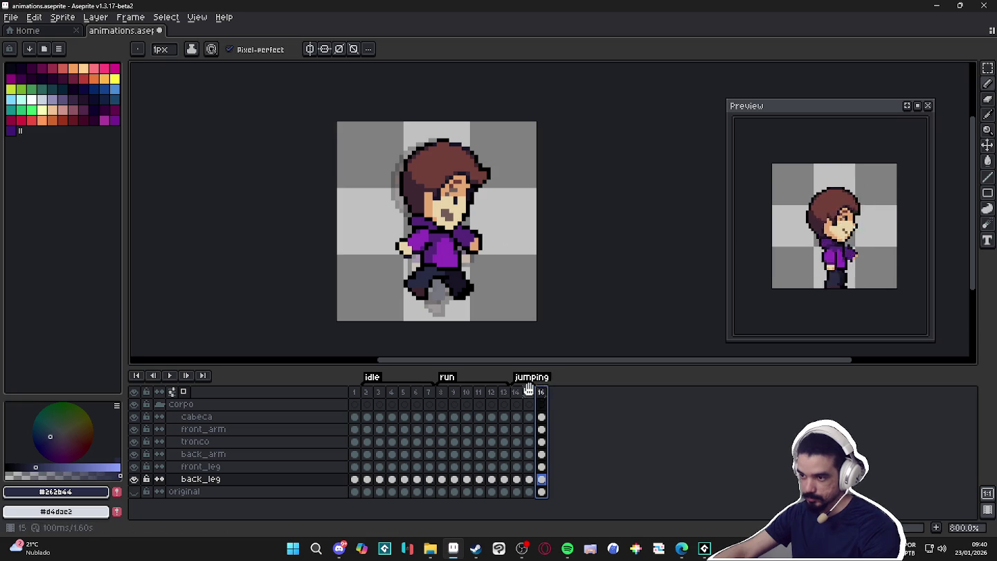
left_click(532, 393)
left_click(543, 393)
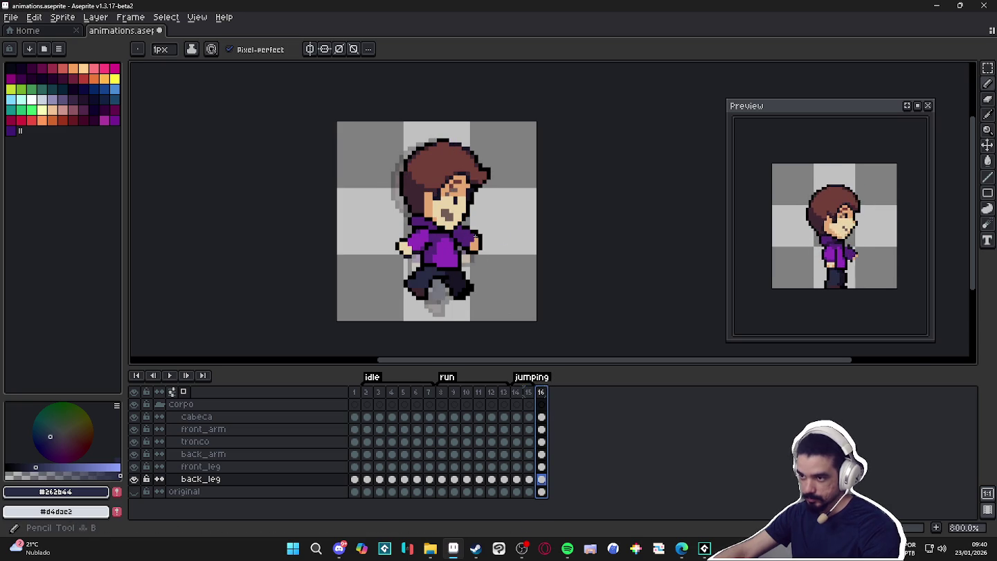
scroll(464, 204, "up", 3)
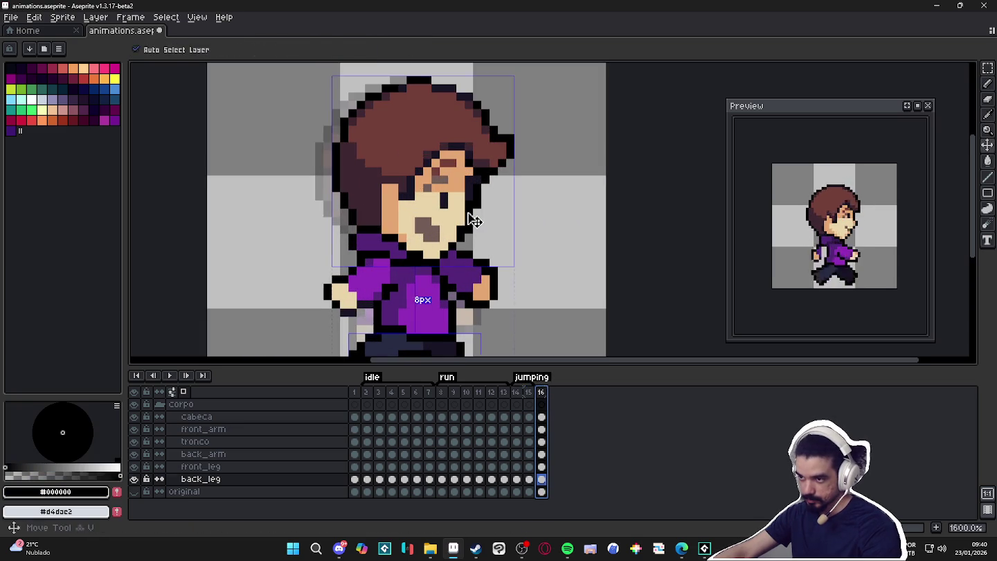
- On the cabeca layer, sample the face's skin tone and move to jumping frame 16
left_click(460, 207, "alt")
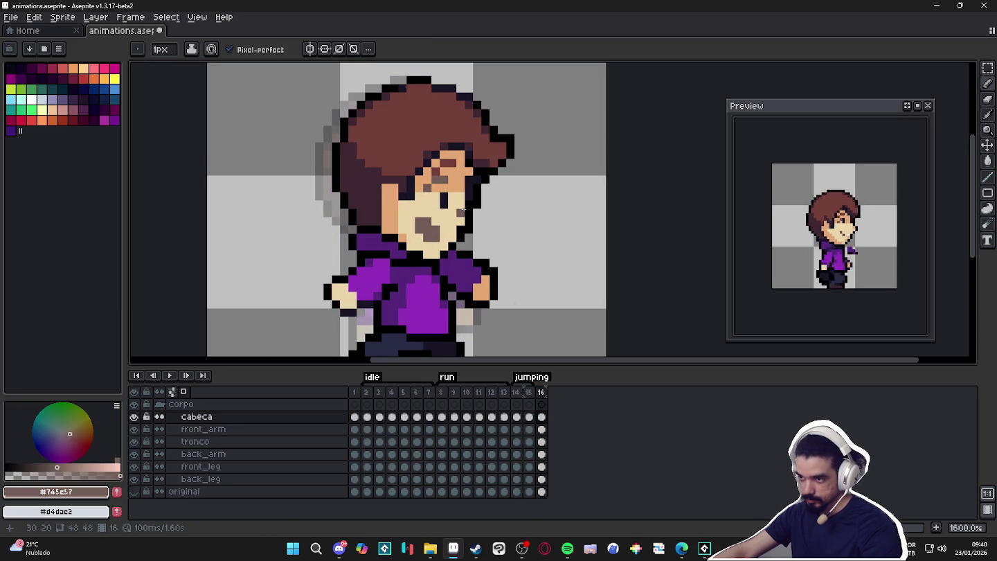
scroll(525, 204, "down", 3)
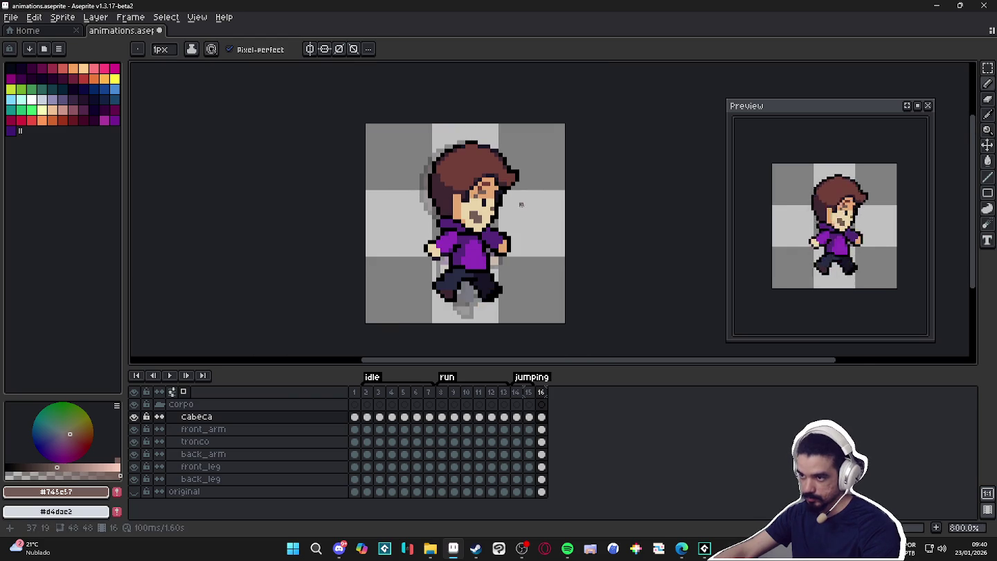
scroll(497, 202, "up", 2)
left_click(489, 202, "alt")
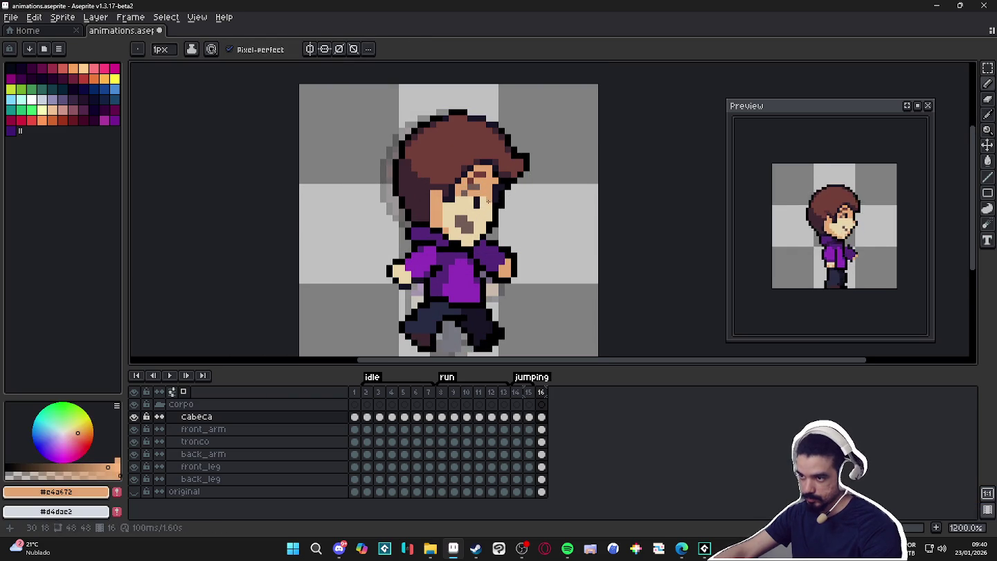
scroll(490, 201, "down", 3)
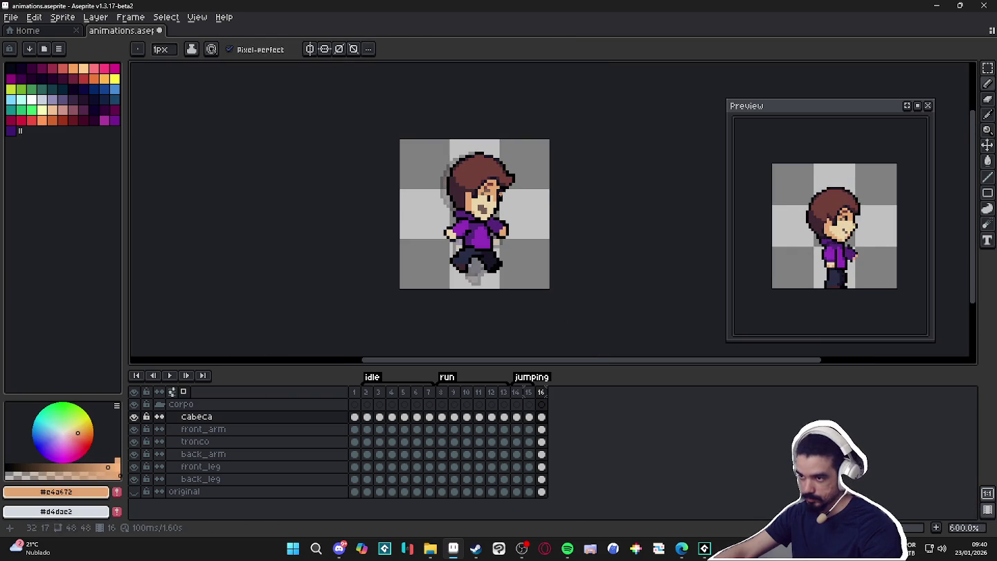
left_click(541, 392)
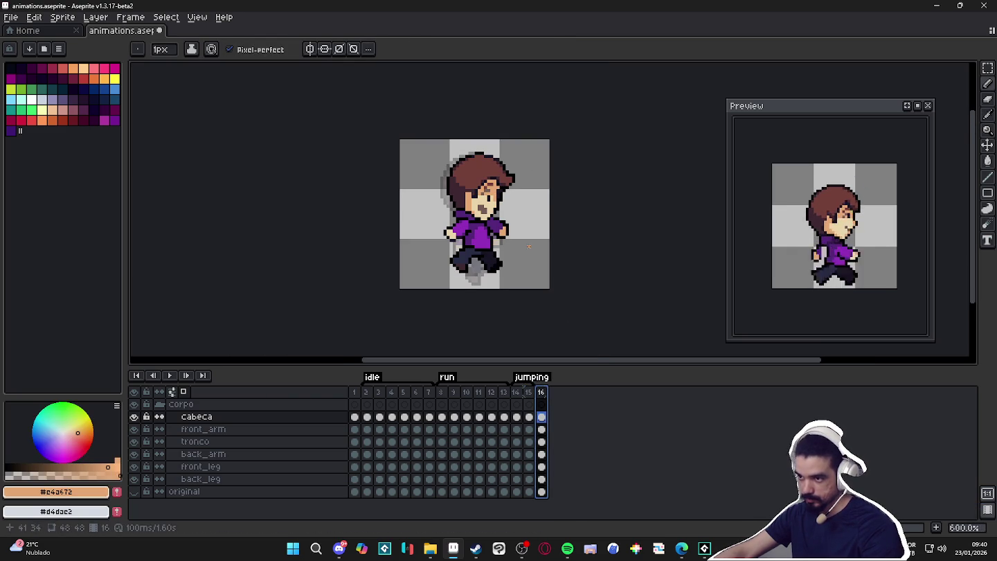
scroll(512, 197, "up", 4)
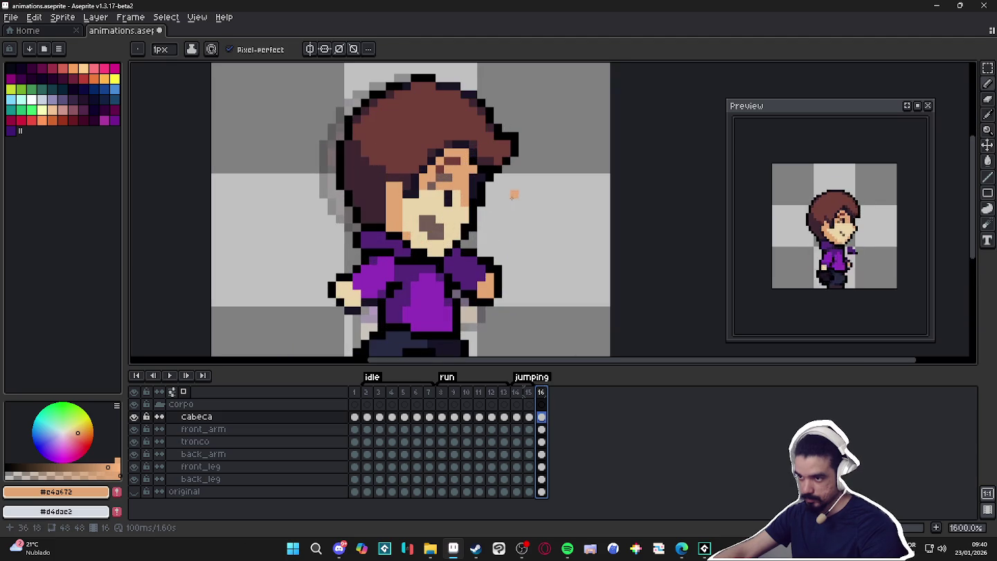
left_click(528, 392)
left_click(542, 392)
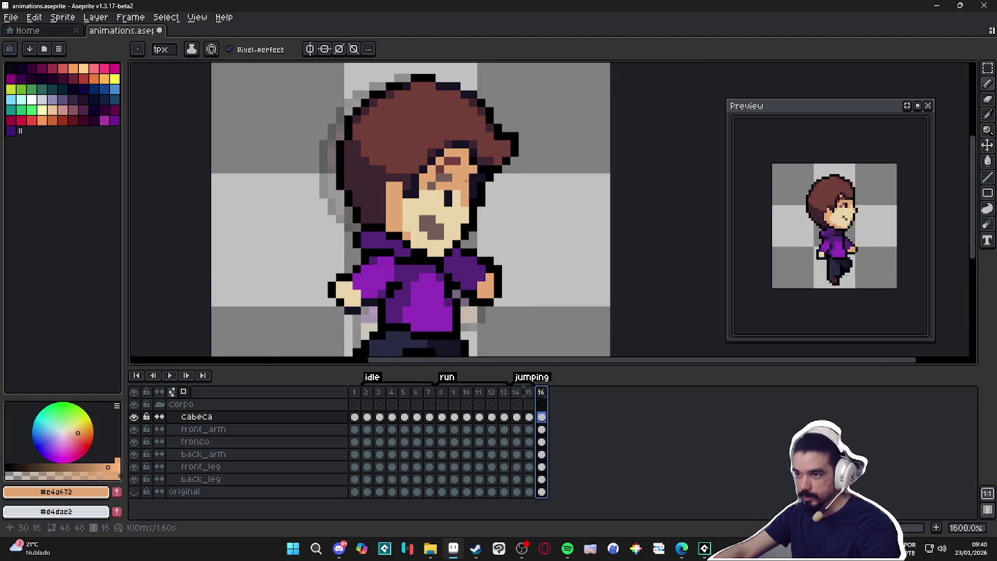
- Sample the hair, skin, outline and highlight colours, checking frame 15 against frame 16
scroll(466, 181, "up", 1)
left_click(464, 184, "alt")
scroll(463, 188, "down", 3)
scroll(464, 187, "up", 3)
left_click(470, 184, "alt")
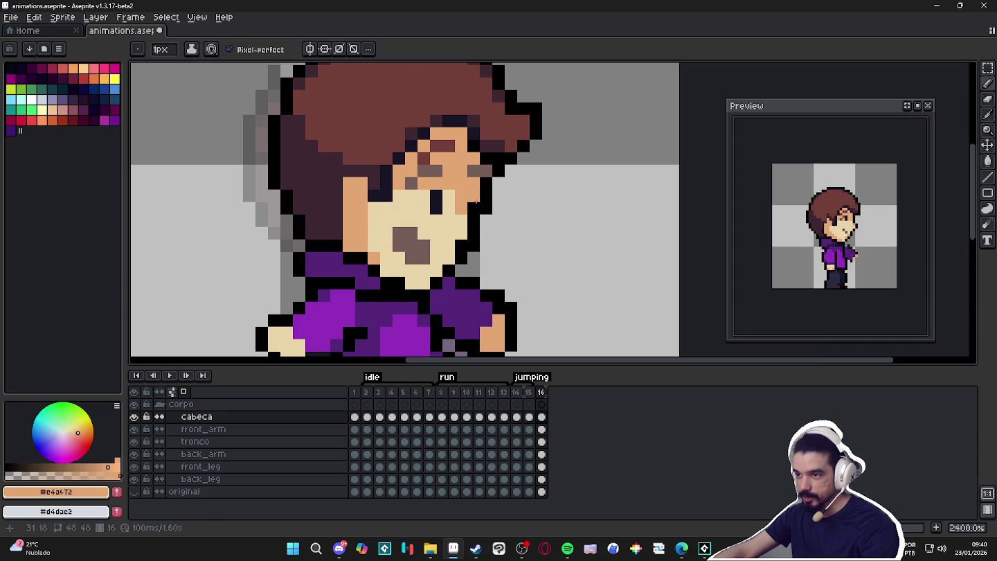
left_click(475, 204, "alt")
scroll(484, 215, "down", 2)
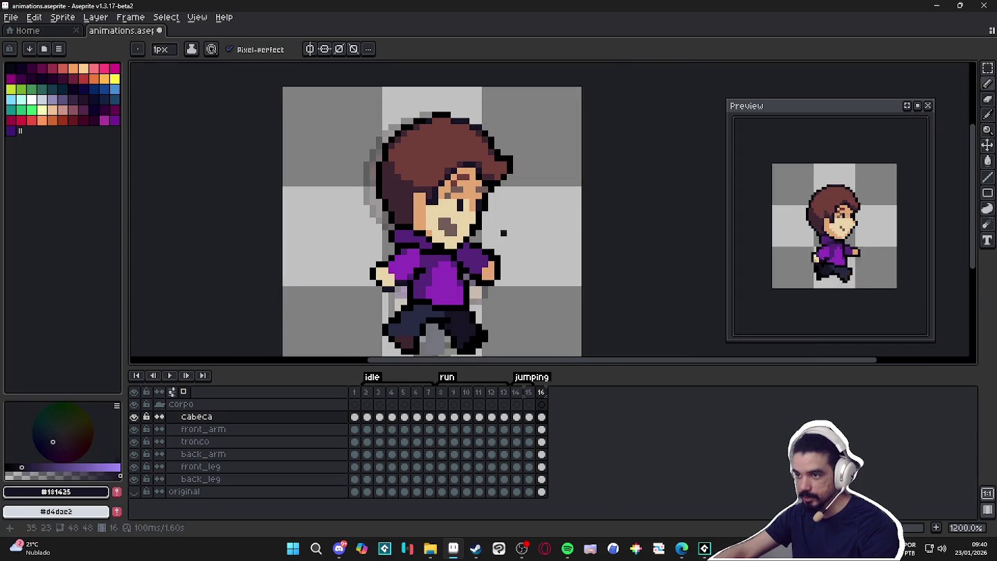
scroll(473, 215, "up", 1)
left_click(473, 215, "alt")
left_click(528, 393)
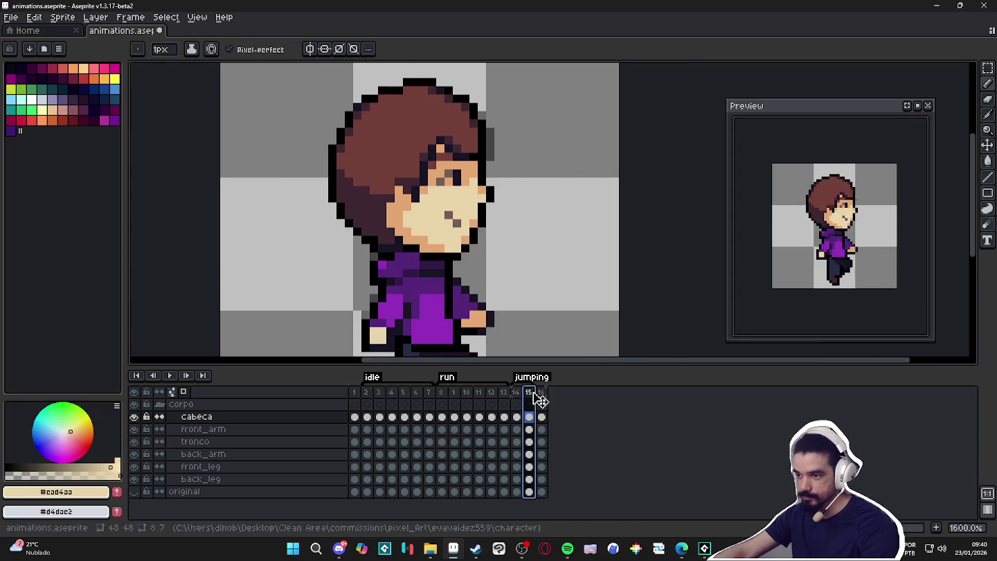
left_click(541, 394)
- Paint the stray dark face pixel skin tone #e4a672 and compare frames 15 and 16
left_click(474, 197, "alt")
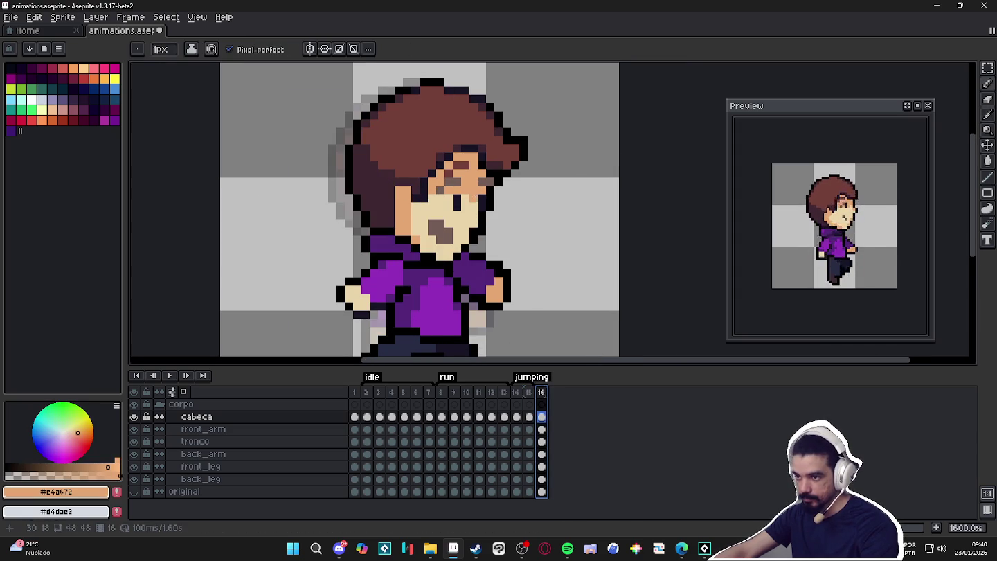
left_click(454, 197)
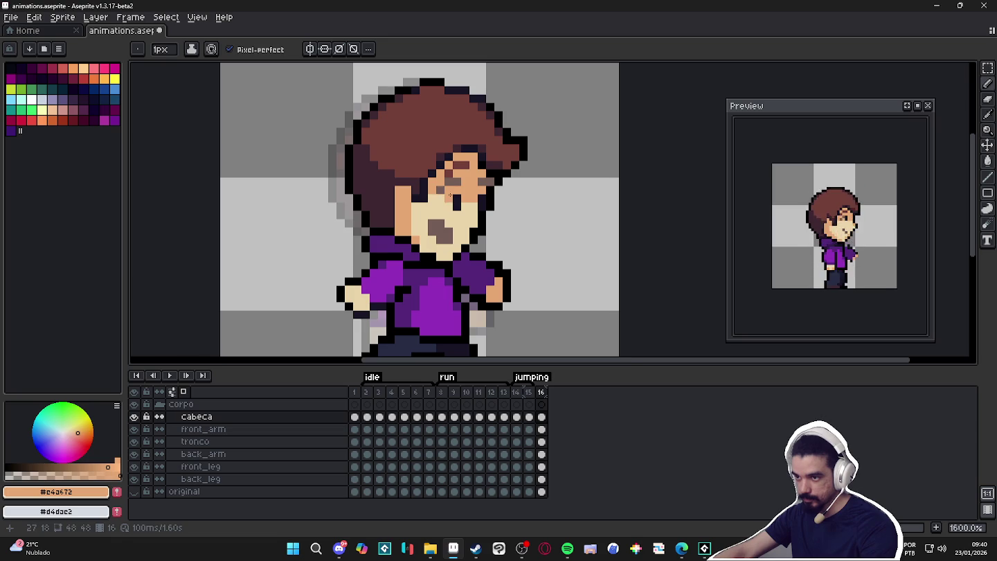
scroll(414, 208, "down", 1)
scroll(427, 234, "up", 1)
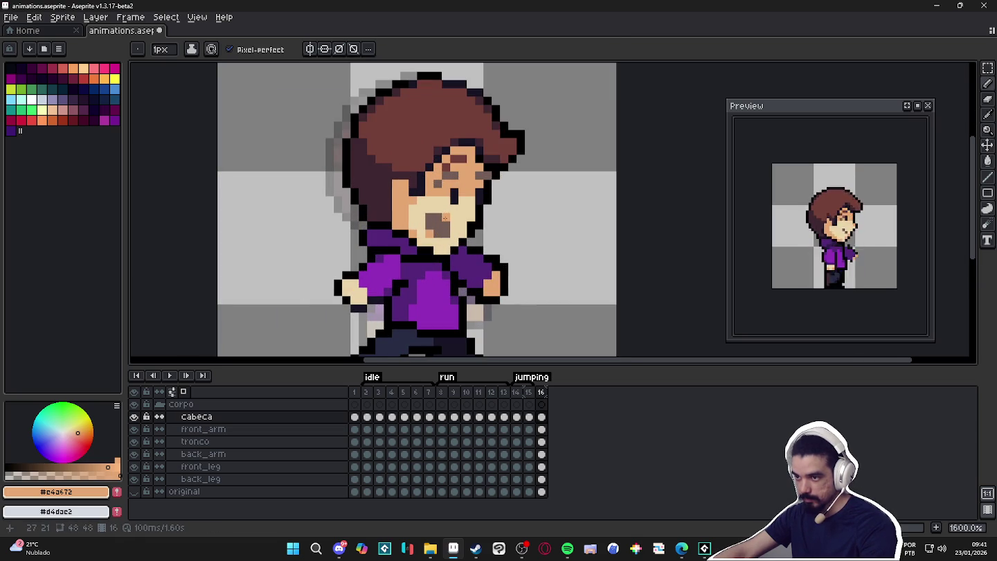
scroll(445, 218, "down", 4)
left_click(530, 393)
left_click(540, 393)
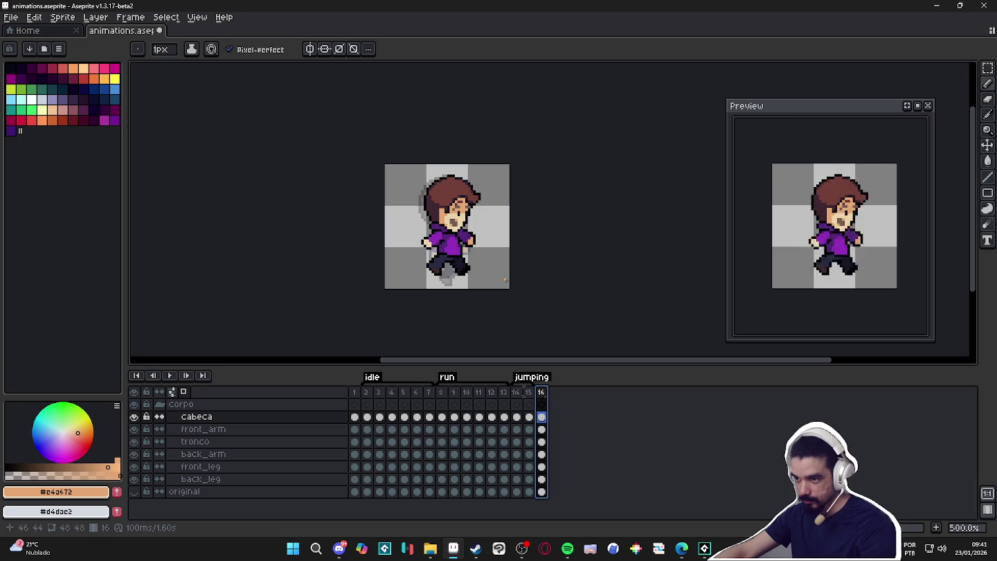
left_click(529, 393)
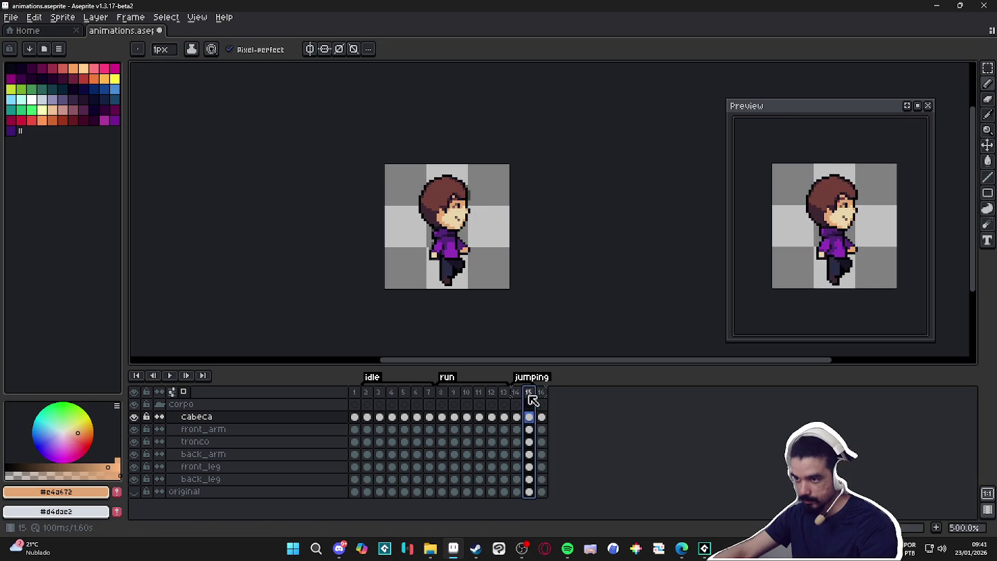
left_click(541, 392)
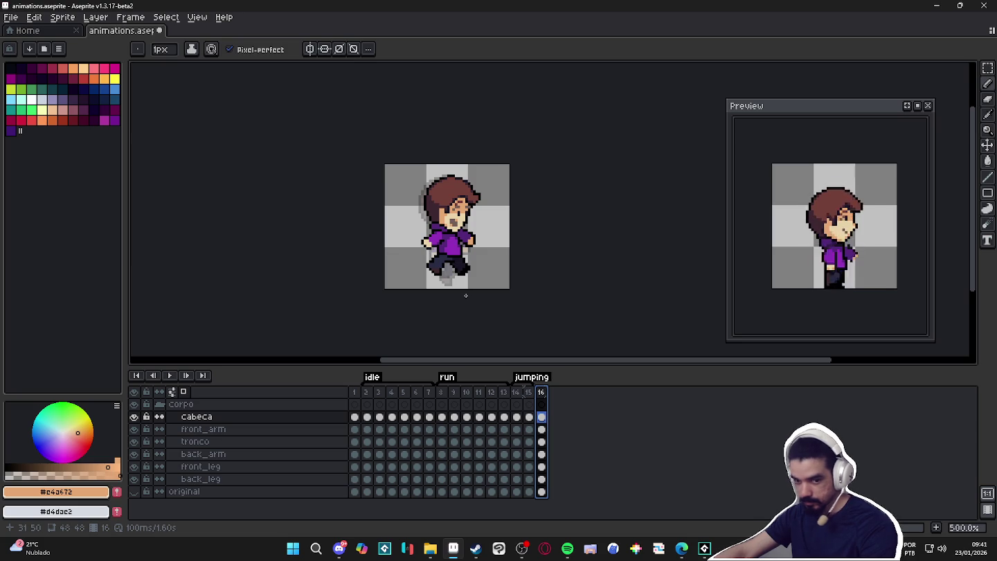
scroll(459, 290, "up", 2)
scroll(459, 290, "up", 2)
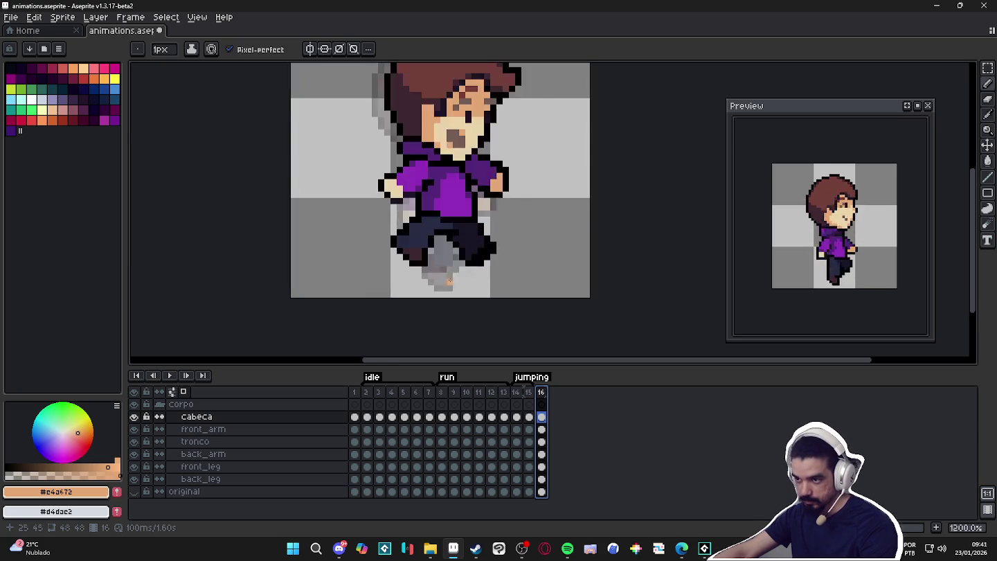
left_click(390, 228, "ctrl")
- Select and rotate the back leg, then nudge the leg pixels into place
key("m")
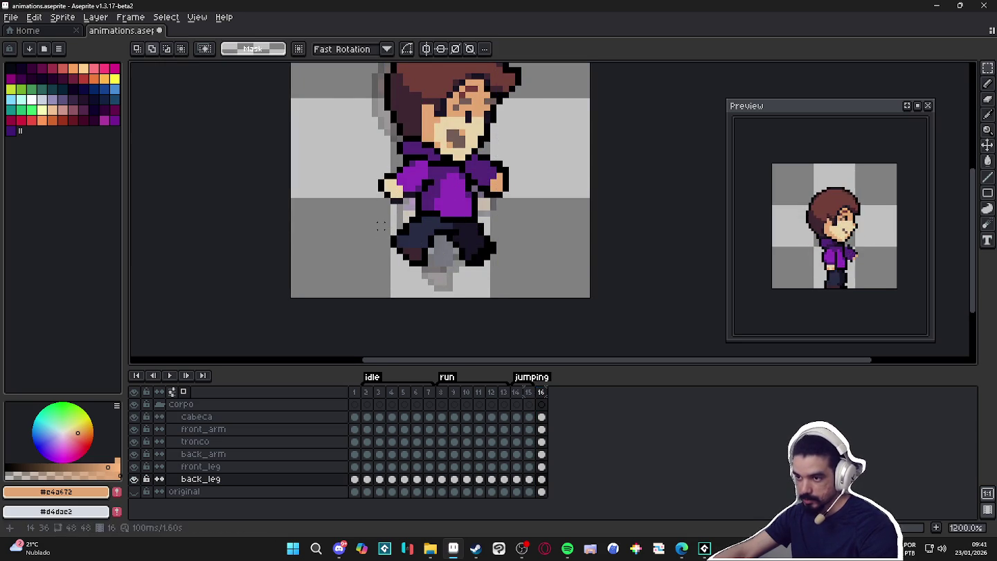
left_click_drag(430, 241, 385, 274)
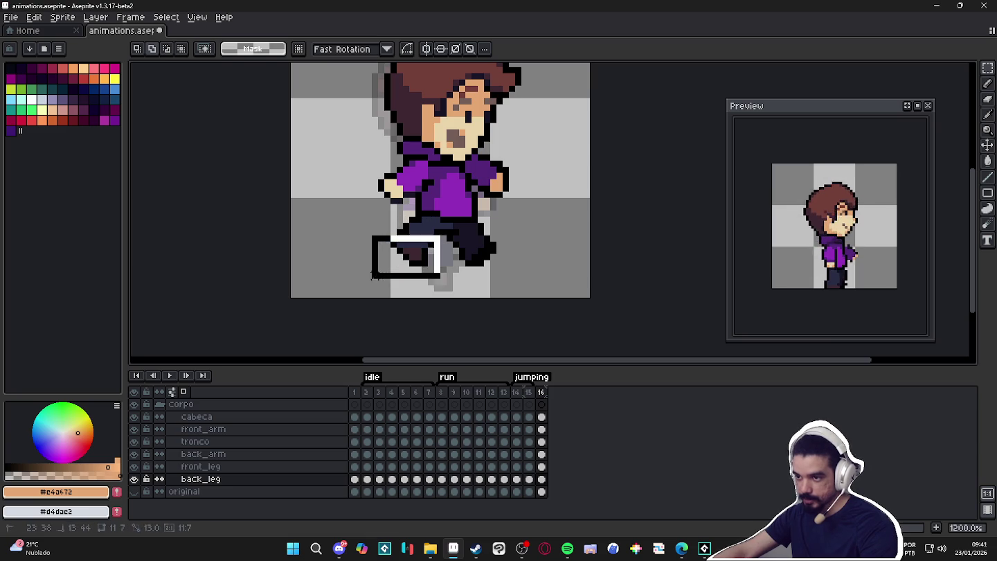
left_click_drag(458, 229, 455, 299)
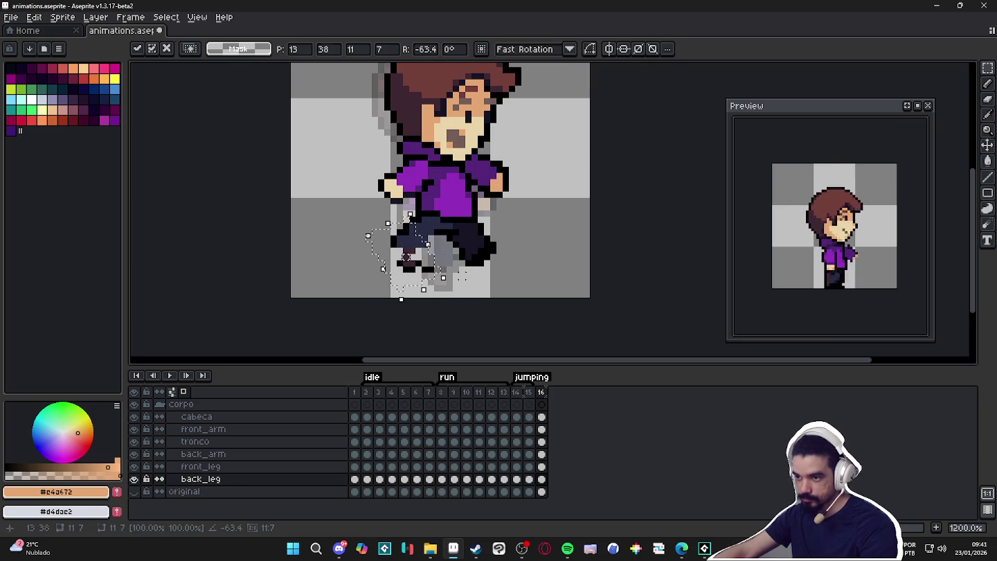
key("Return")
left_click(414, 246, "ctrl")
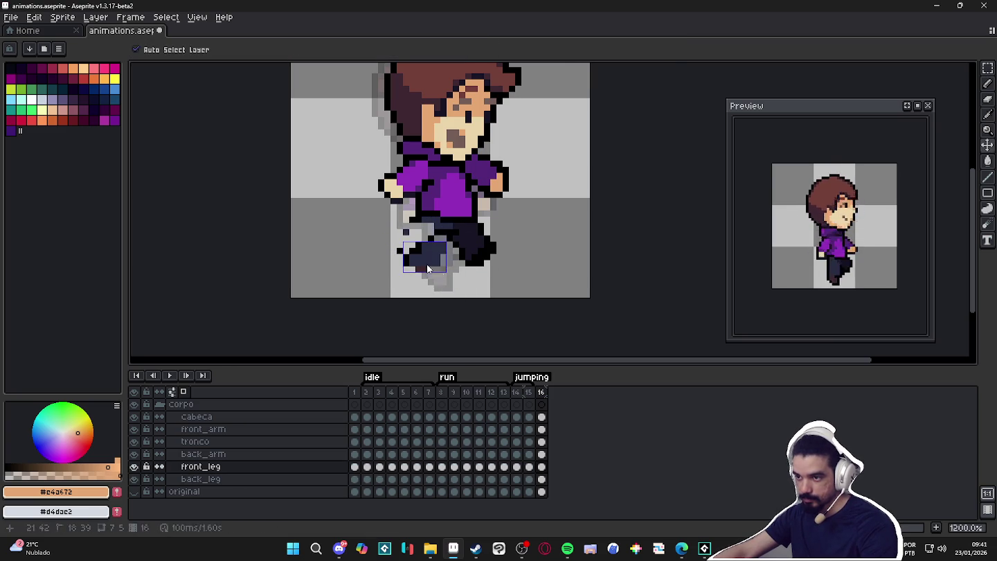
left_click_drag(432, 271, 424, 270)
key("Return")
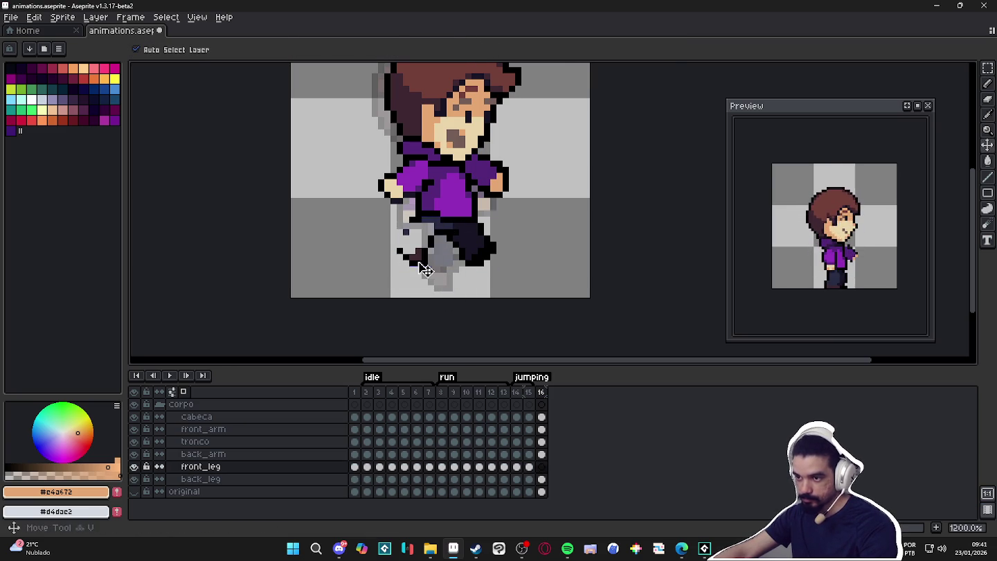
- Select the lower back leg and rotate it to -45°
key("m")
left_click(430, 225, "ctrl")
left_click(432, 223, "ctrl")
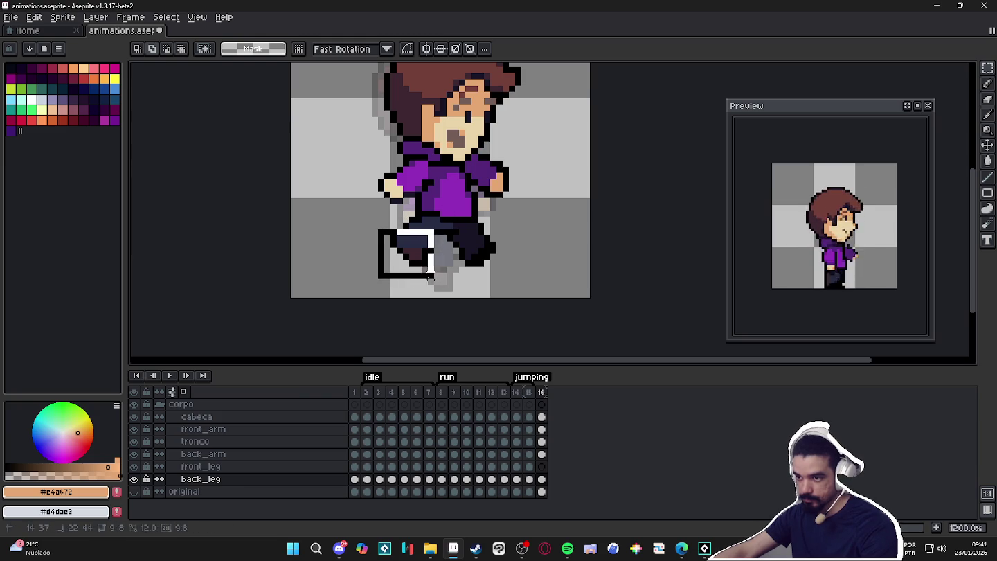
mouse_move(402, 256)
left_mouse_down()
mouse_move(434, 237)
mouse_move(410, 262)
left_mouse_up()
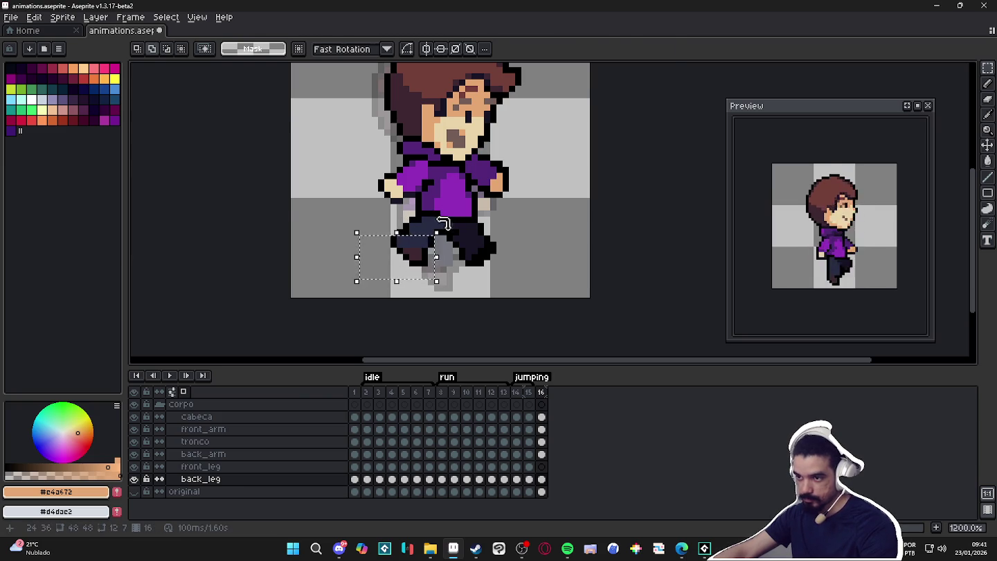
left_click_drag(444, 222, 415, 253)
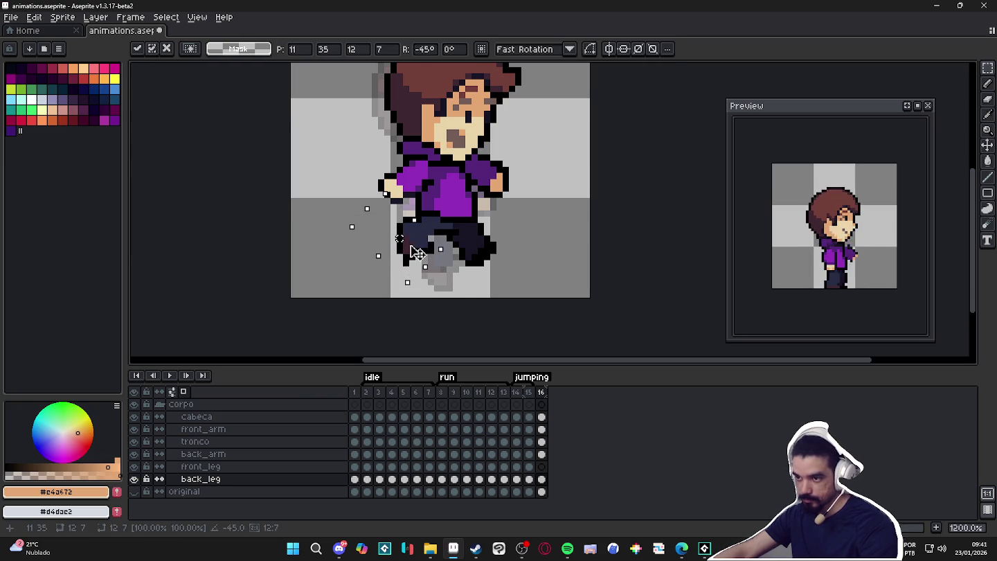
key("b")
scroll(426, 250, "up", 3)
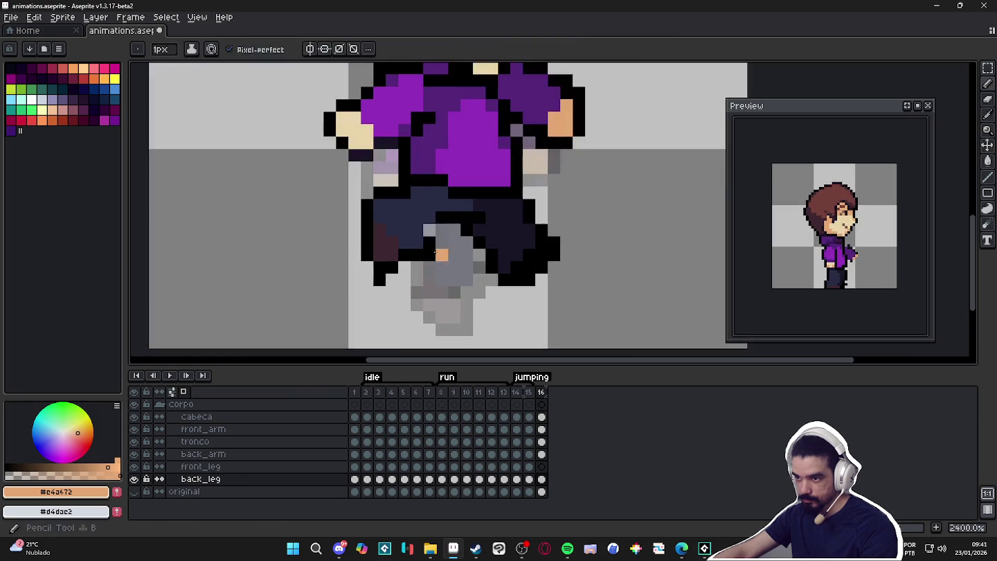
left_click(430, 251, "alt")
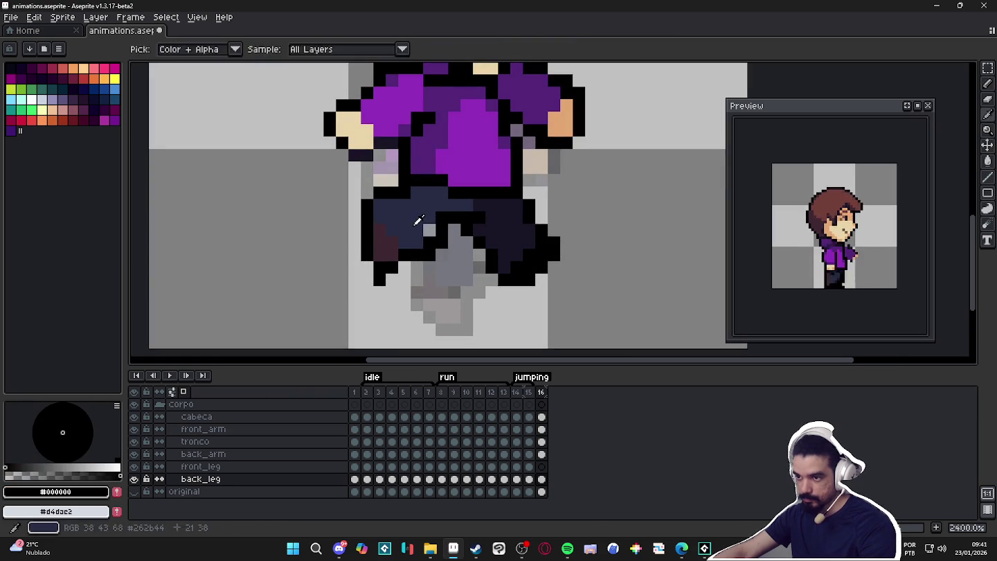
- Draw a black outline along the bottom of the bent back leg
left_click(421, 221, "alt")
left_click(385, 267, "alt")
key("ctrl+z")
left_click_drag(367, 268, 405, 277)
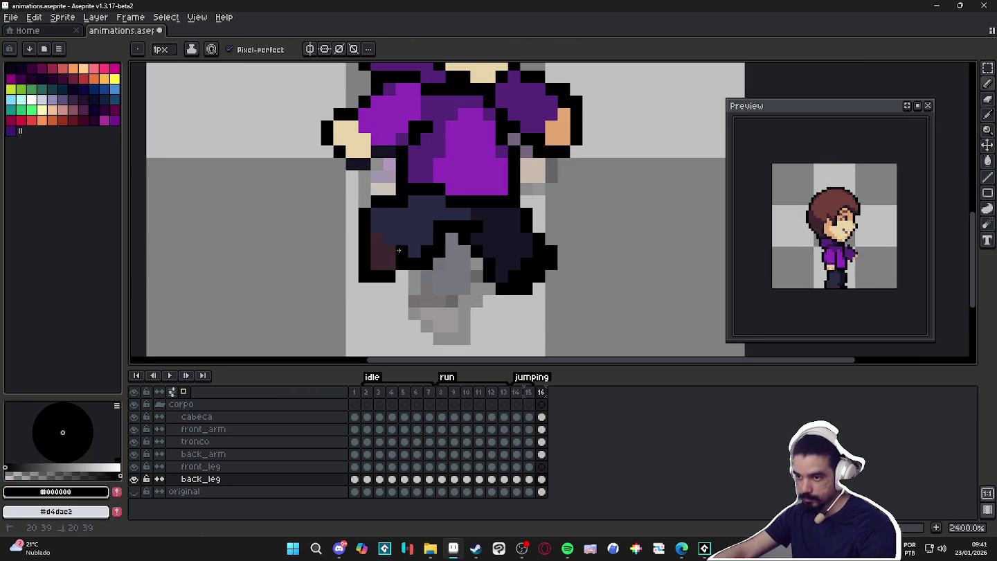
scroll(441, 281, "down", 3)
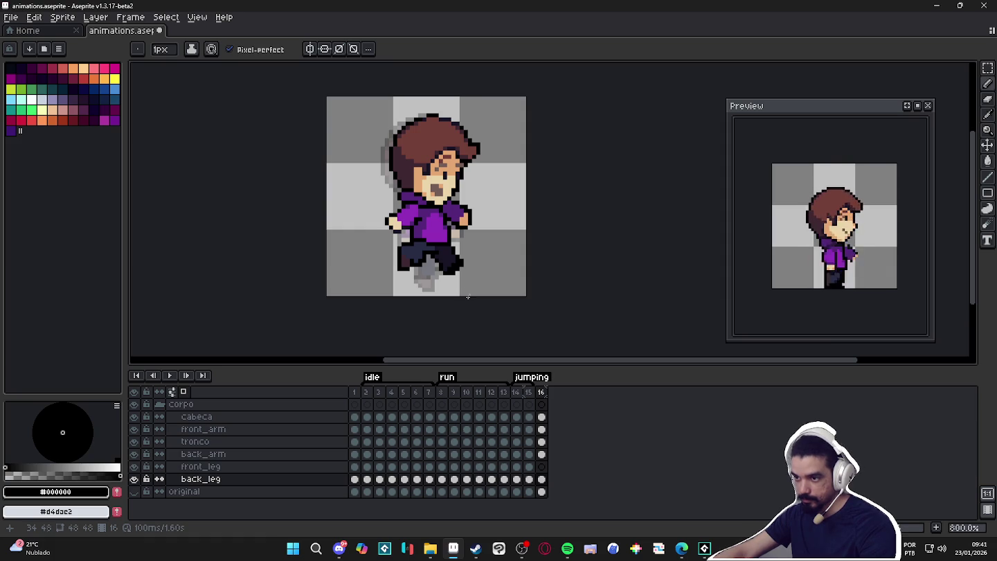
scroll(470, 303, "up", 3)
scroll(438, 282, "down", 1)
scroll(437, 283, "down", 1)
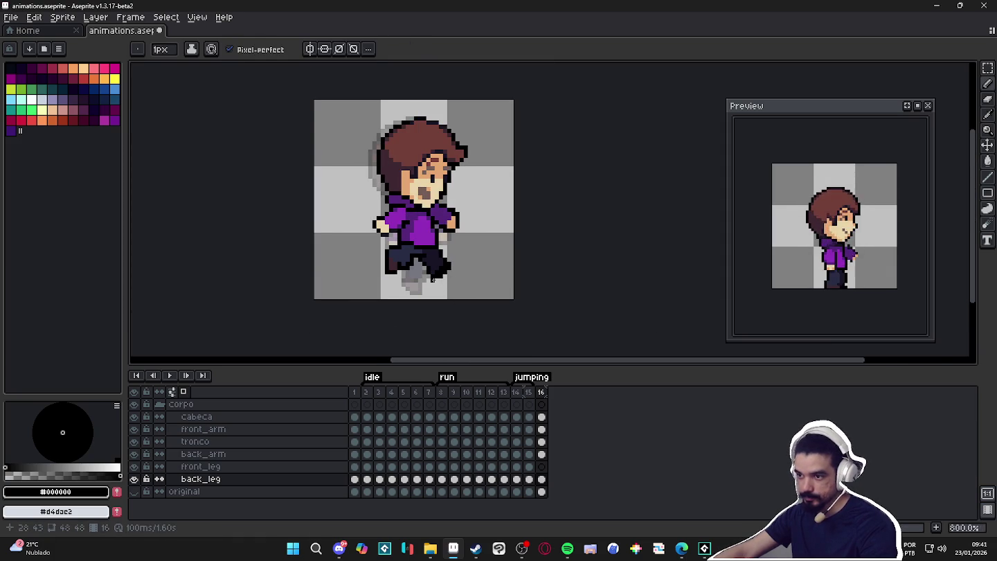
scroll(398, 248, "up", 2)
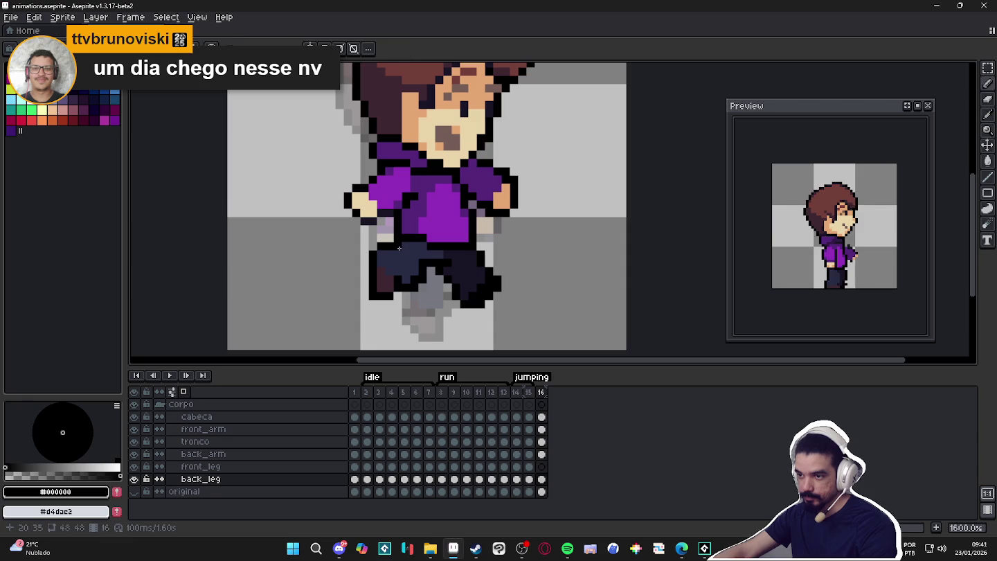
scroll(436, 293, "down", 3)
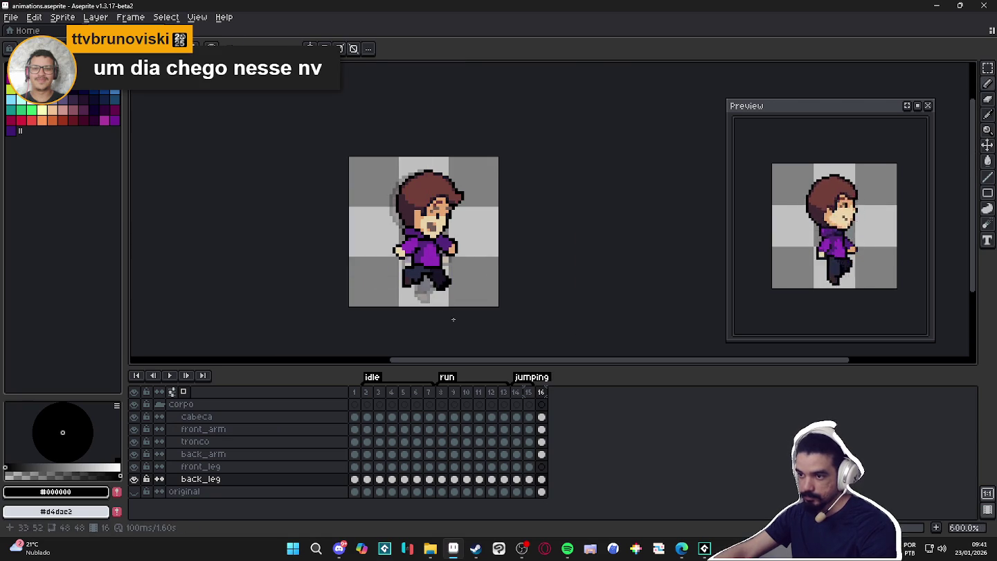
scroll(416, 251, "up", 2)
scroll(416, 252, "up", 2)
- On front_arm, rotate the arm -26.6° and nudge it up one pixel
left_click(416, 252, "ctrl")
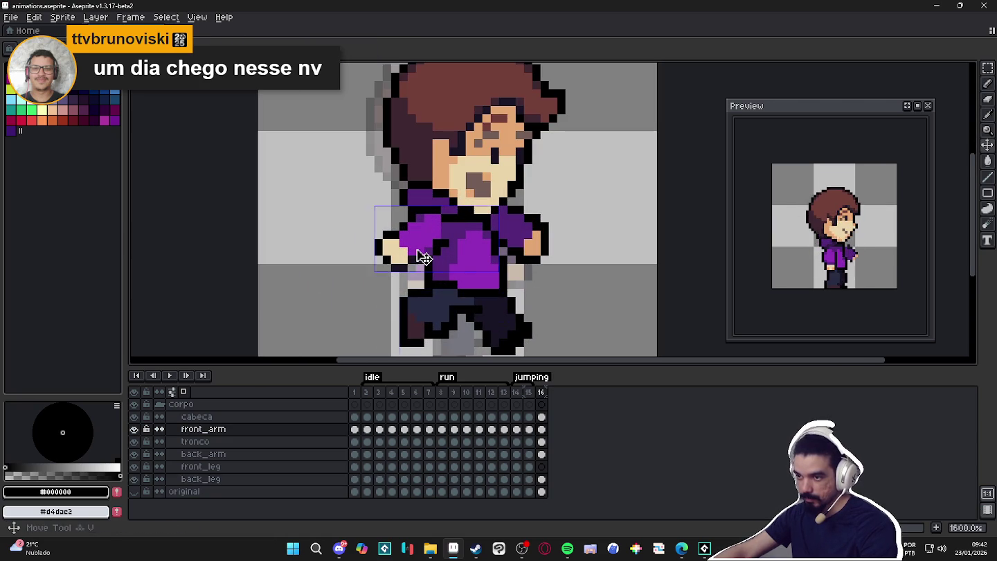
key("m")
left_click_drag(504, 205, 527, 223)
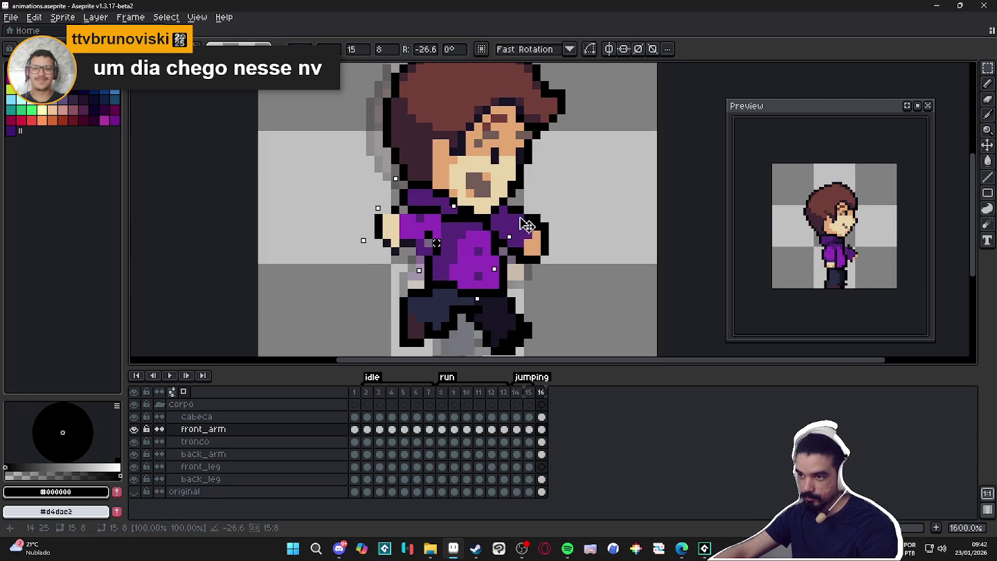
key("Escape")
left_click_drag(450, 206, 371, 272)
key("ctrl+y")
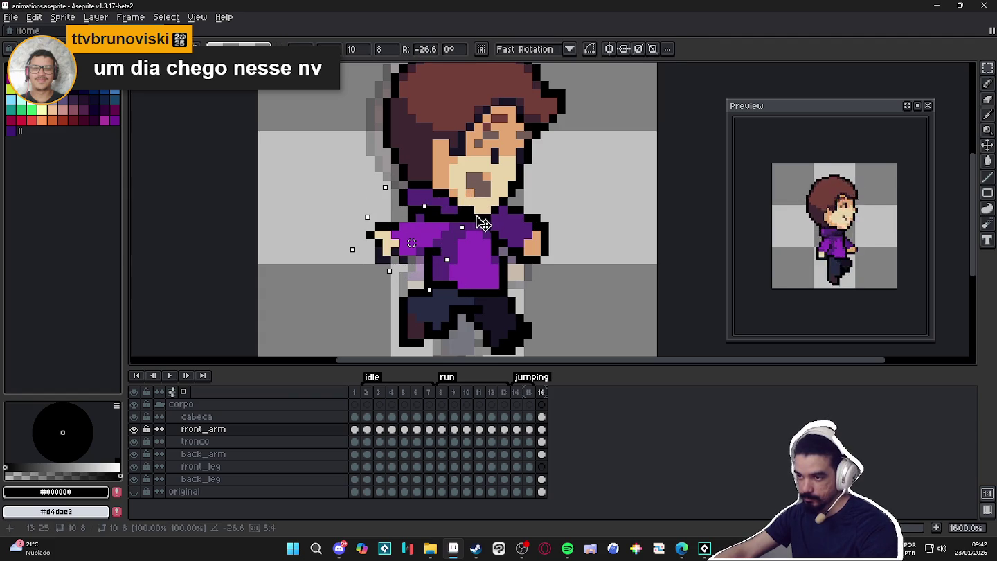
key("Up")
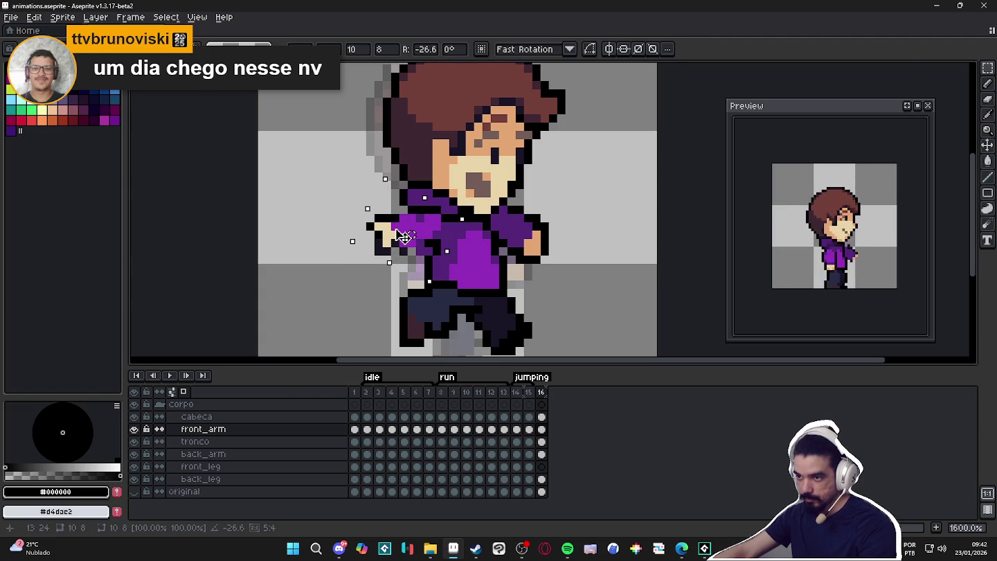
key("b")
- Draw a black outline line under the raised front arm
scroll(405, 232, "up", 1)
left_click(469, 218, "alt")
key("m")
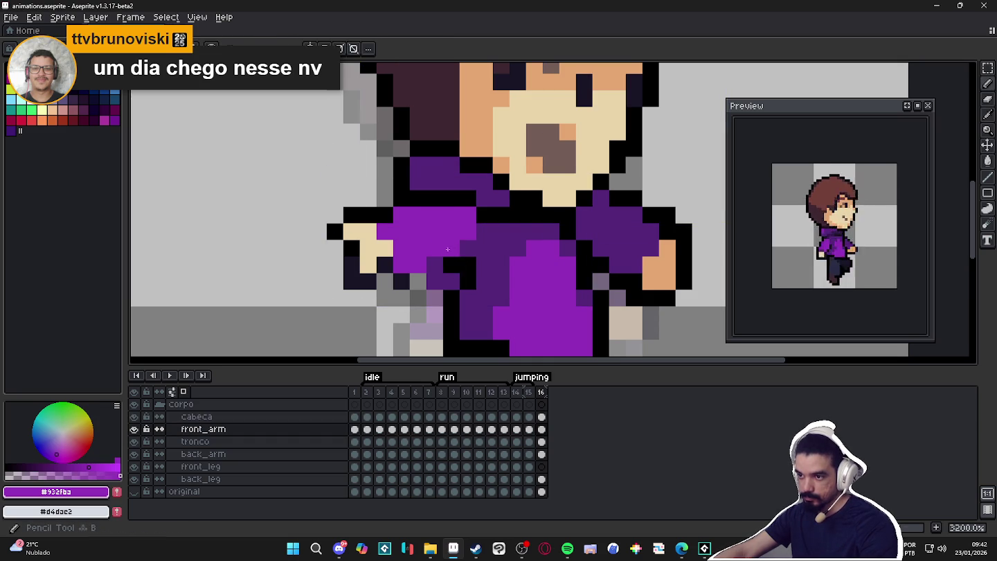
key("b")
left_click_drag(443, 263, 396, 278)
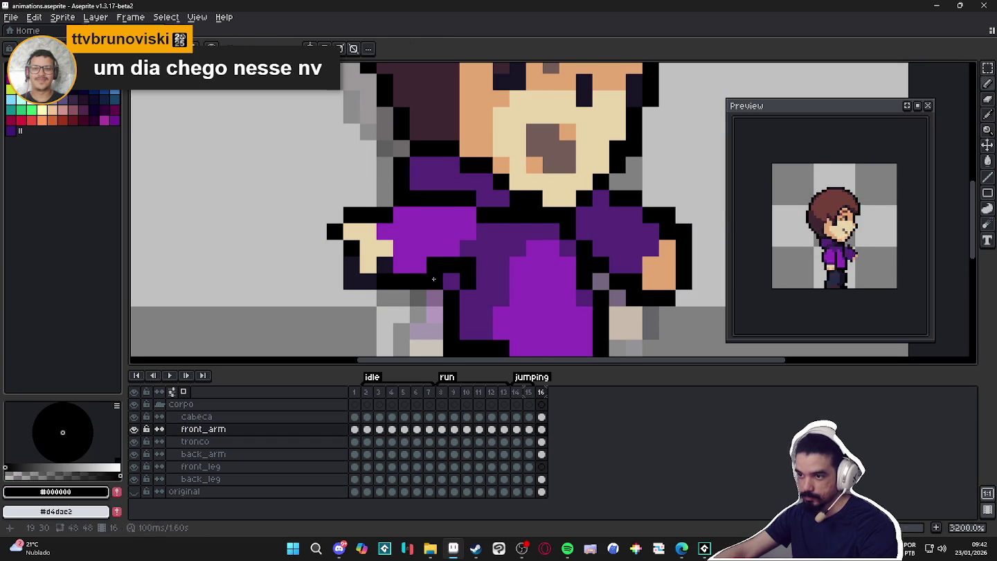
key("e")
- Paint two black outline pixels beside the front arm on the front_arm layer
scroll(451, 281, "down", 3)
scroll(448, 281, "up", 2)
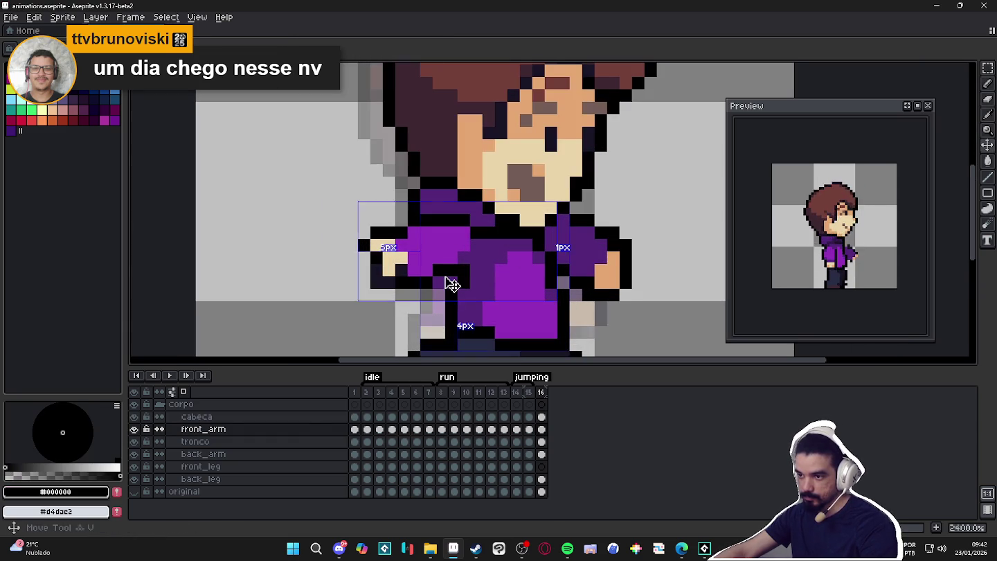
left_click(451, 283, "ctrl")
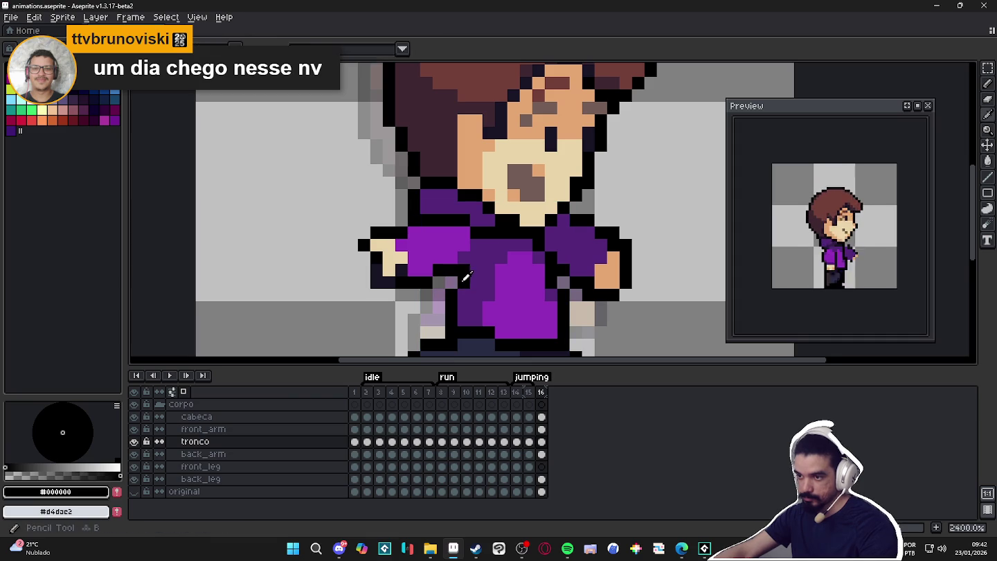
scroll(451, 305, "down", 3)
scroll(451, 305, "up", 3)
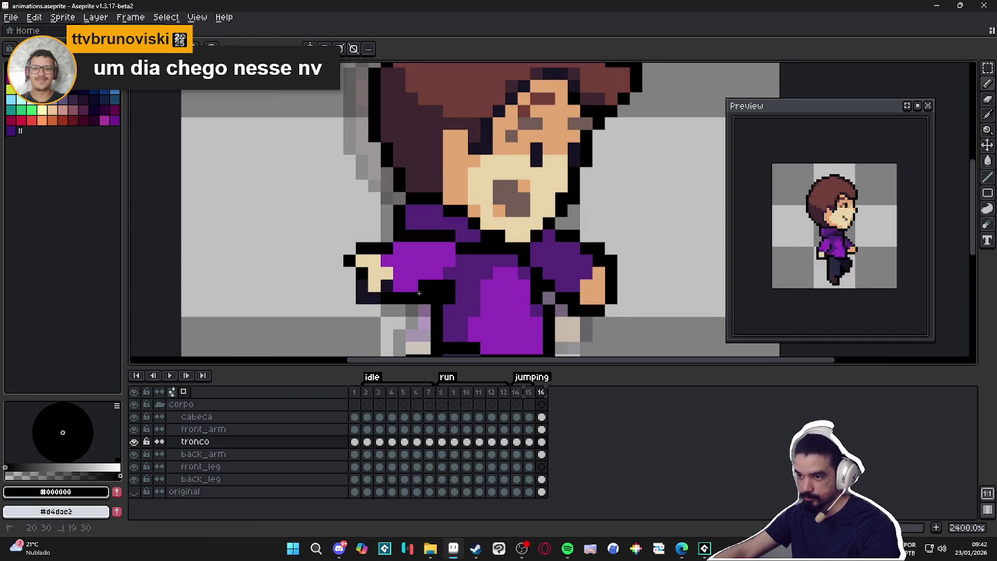
left_click(418, 281, "alt")
left_click(424, 281, "ctrl")
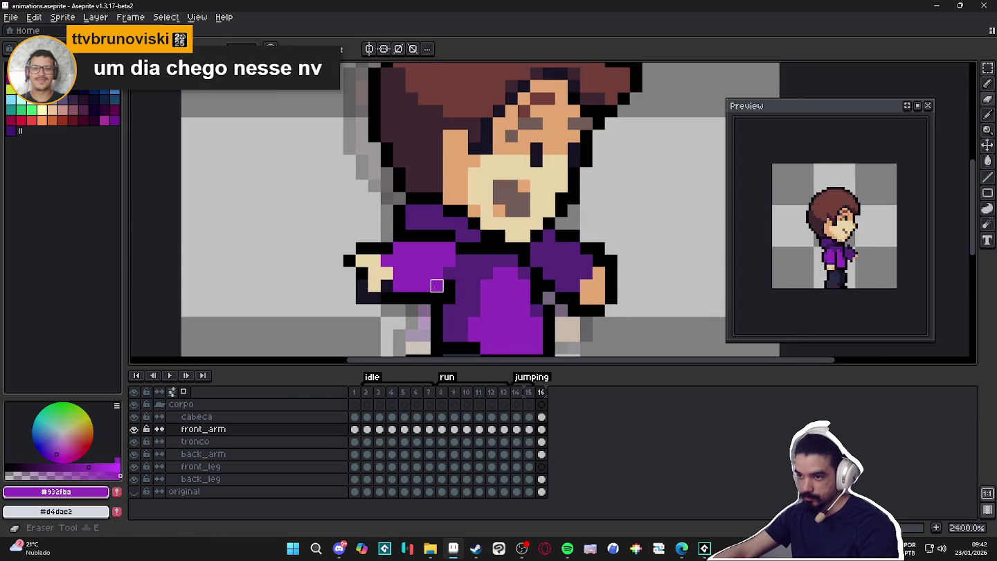
left_click(447, 304, "alt")
left_click(444, 290)
left_click(389, 277)
- Sample the light and orange skin tones from the hands
scroll(359, 271, "down", 6)
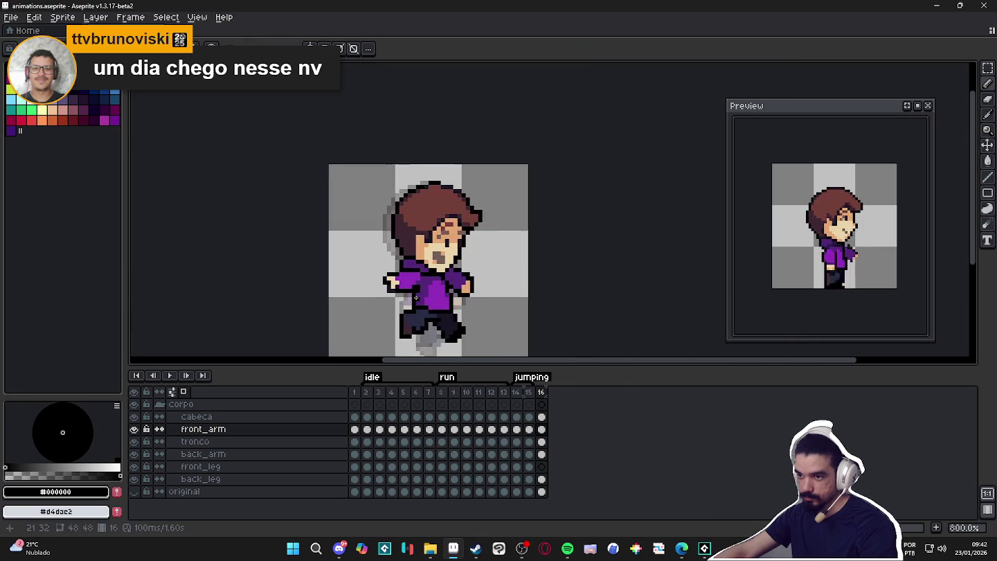
scroll(401, 286, "up", 4)
scroll(395, 264, "up", 1)
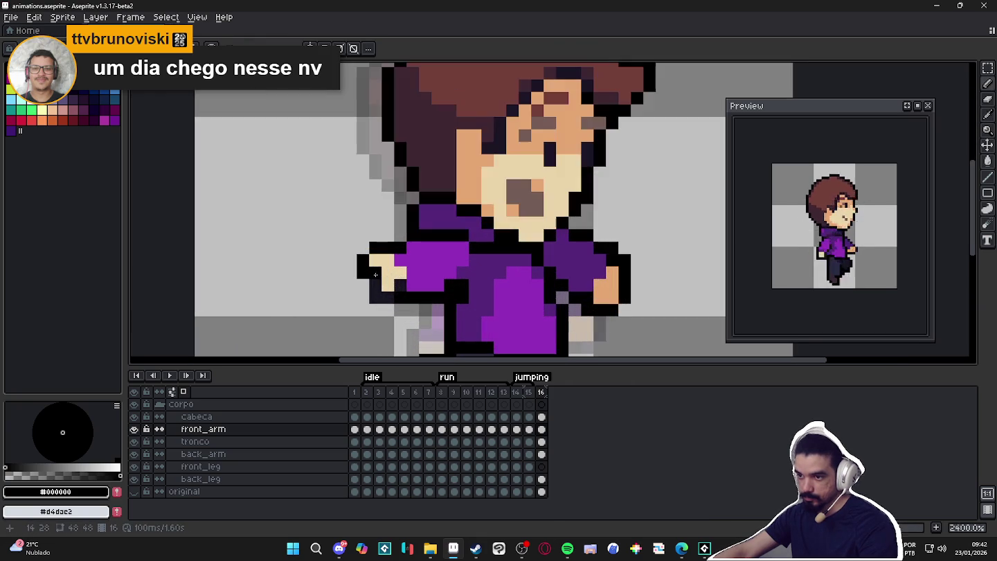
left_click(399, 285, "alt")
scroll(399, 285, "down", 3)
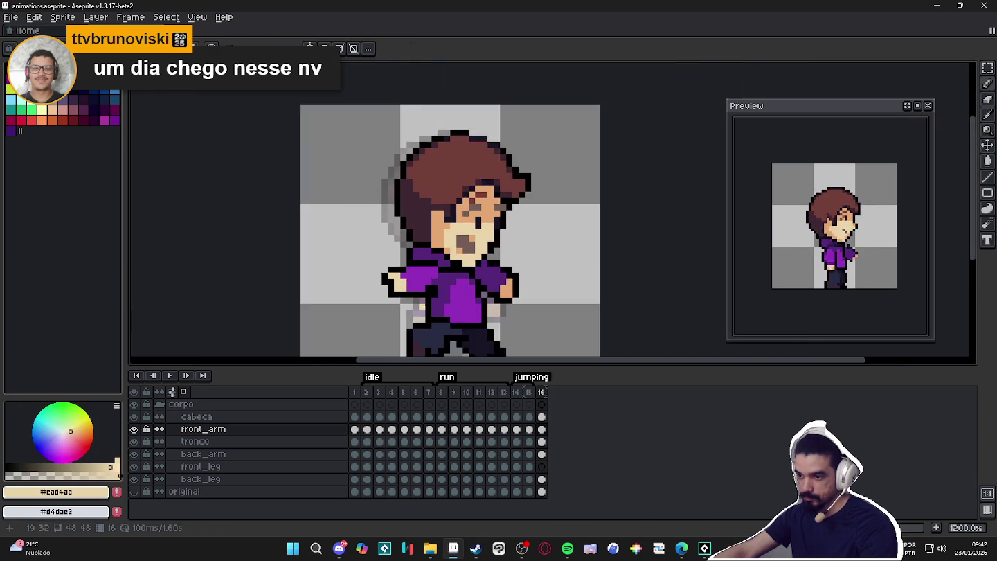
scroll(332, 290, "up", 3)
left_click(333, 290, "alt")
- Sample the black outline and dark purple shirt shade near the torso
scroll(332, 289, "down", 3)
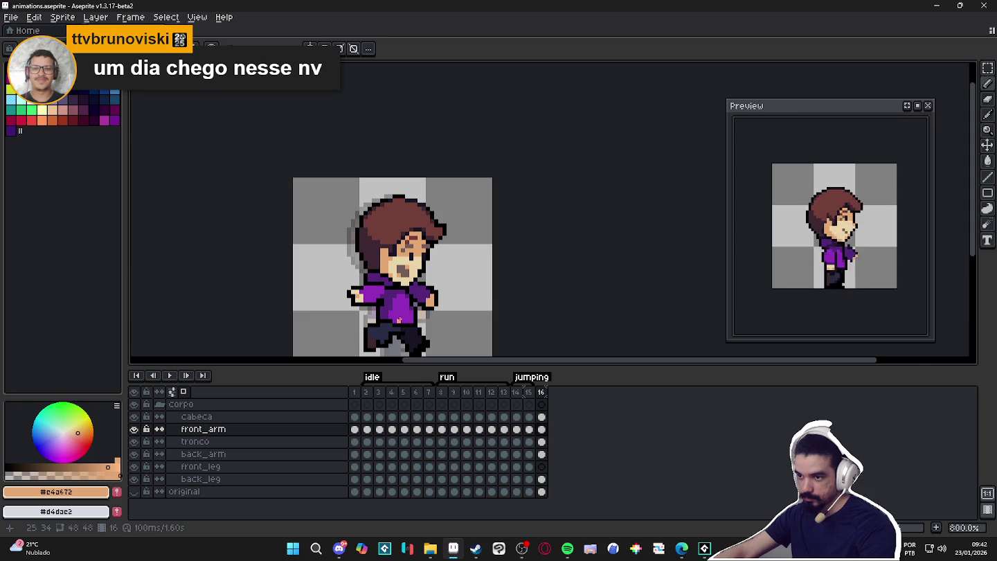
scroll(398, 320, "up", 1)
scroll(379, 270, "up", 1)
left_click(378, 269, "alt")
scroll(378, 277, "down", 1)
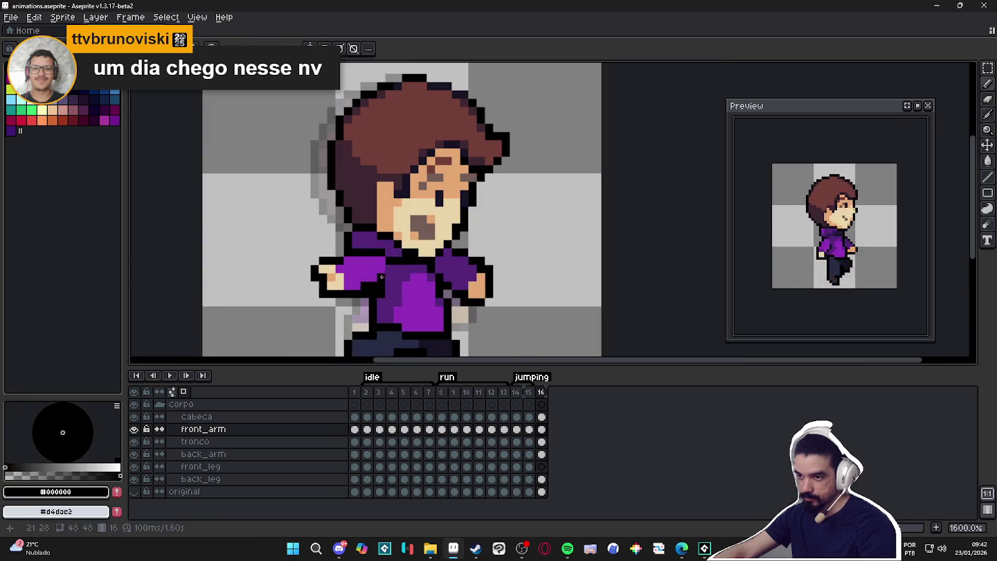
left_click(379, 277, "alt")
scroll(392, 290, "down", 3)
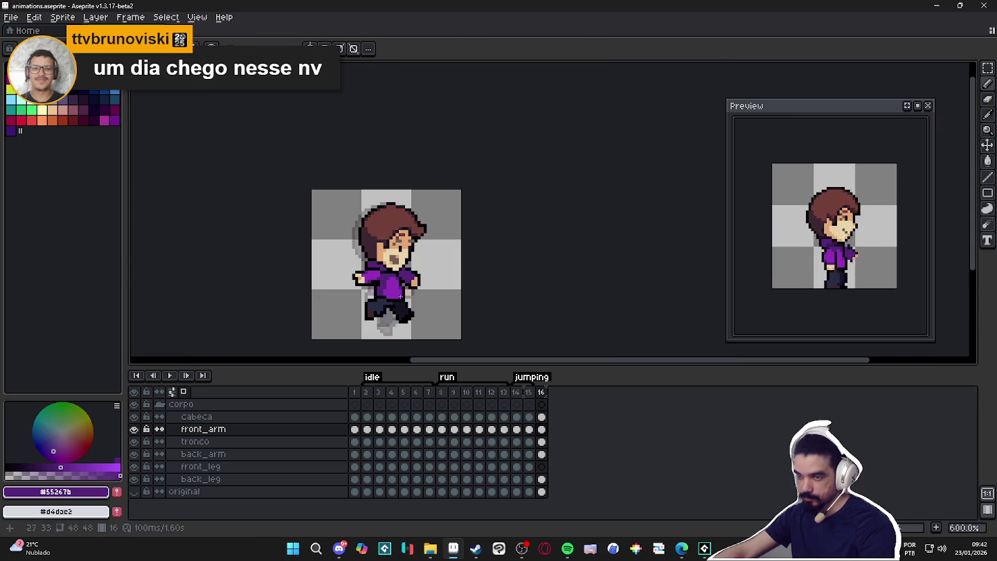
scroll(398, 276, "up", 5)
scroll(387, 264, "up", 1)
scroll(380, 250, "up", 1)
left_click(379, 247, "ctrl")
- On back_arm, restore a dark purple pixel and paint another pixel black
key("e")
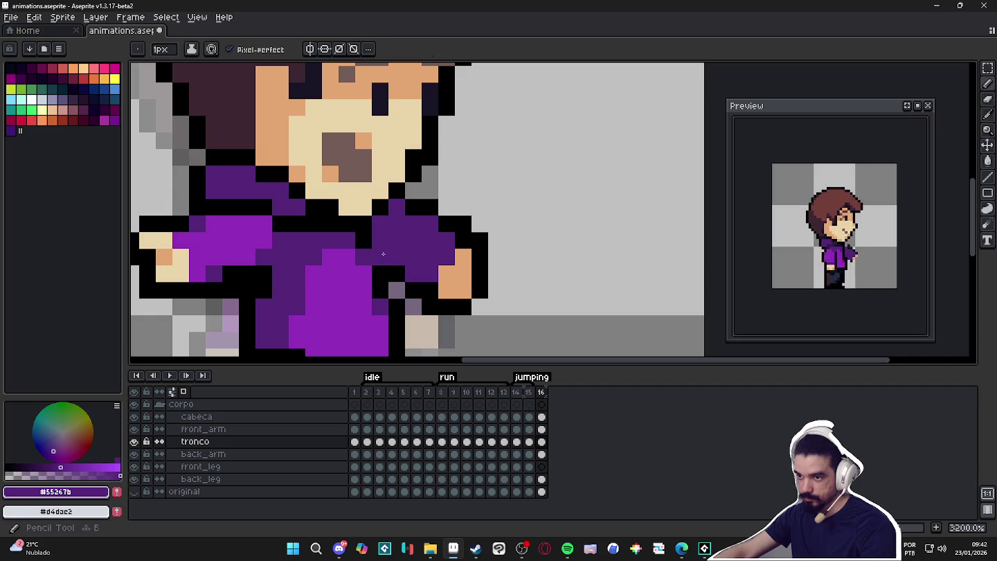
left_click(364, 240, "ctrl")
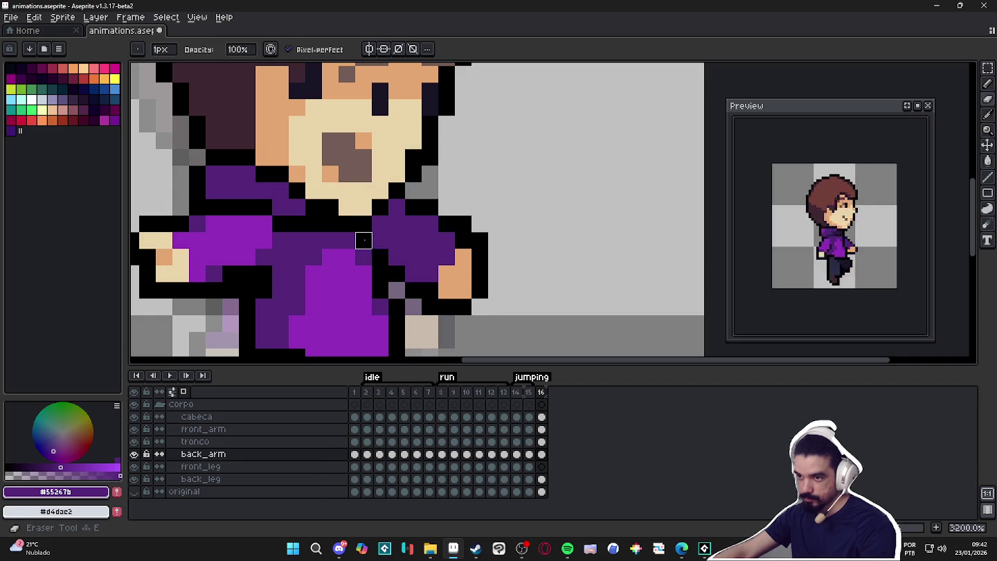
key("b")
left_click(365, 240)
scroll(365, 240, "down", 2)
scroll(372, 239, "up", 2)
left_click(372, 240)
scroll(384, 240, "down", 5)
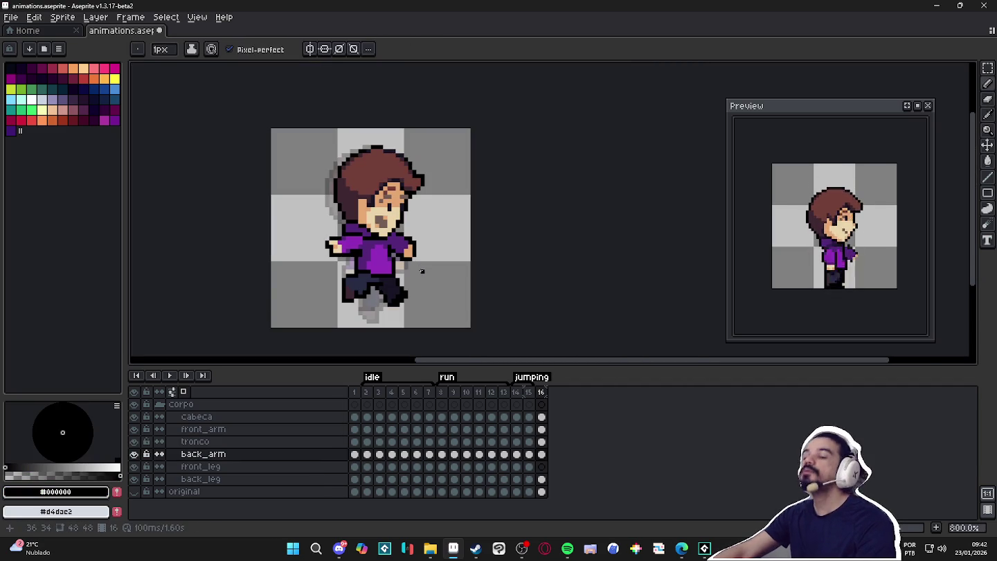
scroll(418, 271, "up", 3)
- On the tronco layer, sample the purple shirt and black outline colours
left_click(345, 271, "ctrl")
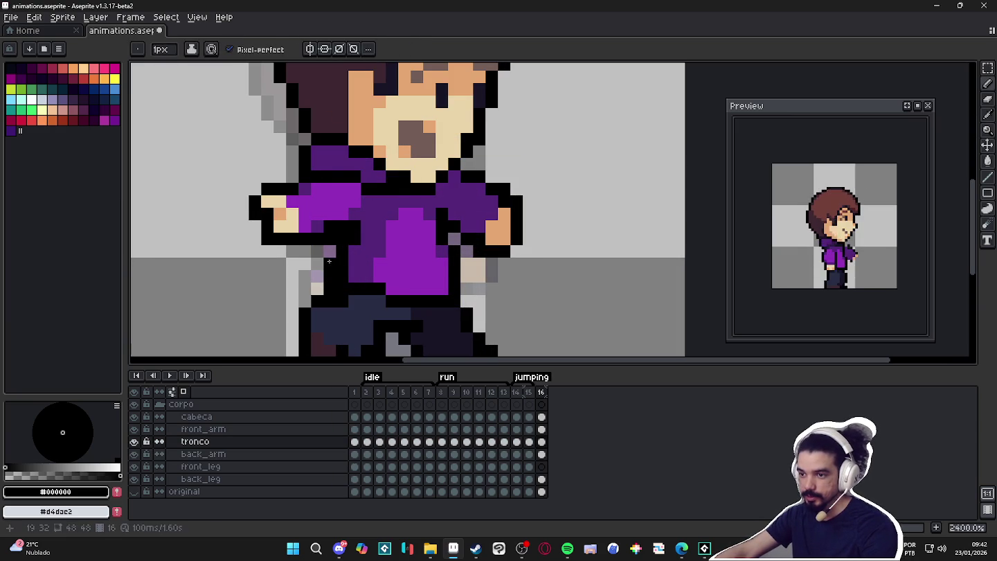
left_click(350, 264, "alt")
scroll(347, 266, "down", 3)
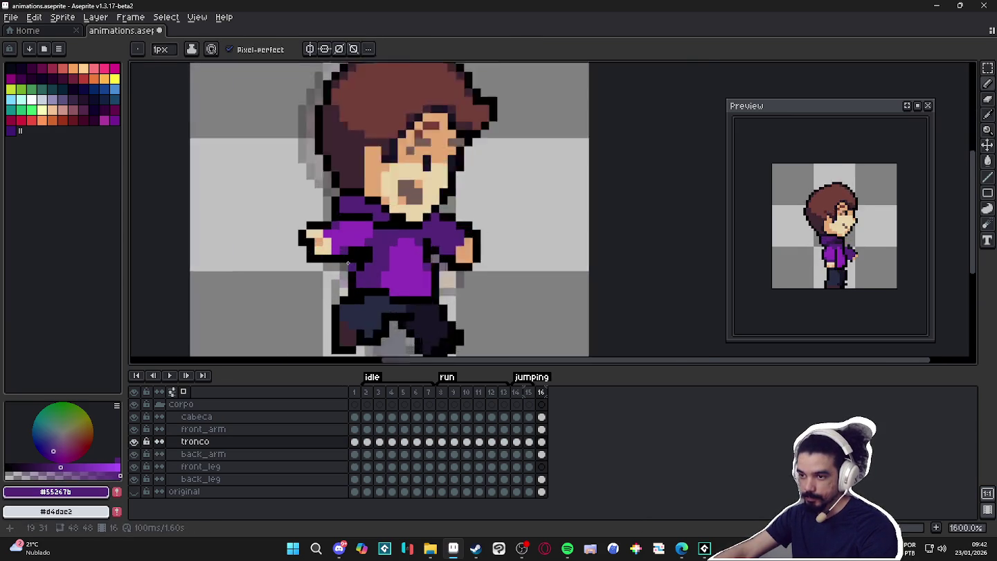
scroll(347, 267, "up", 3)
left_click(388, 284, "alt")
scroll(393, 288, "down", 5)
scroll(389, 285, "up", 5)
scroll(384, 286, "down", 5)
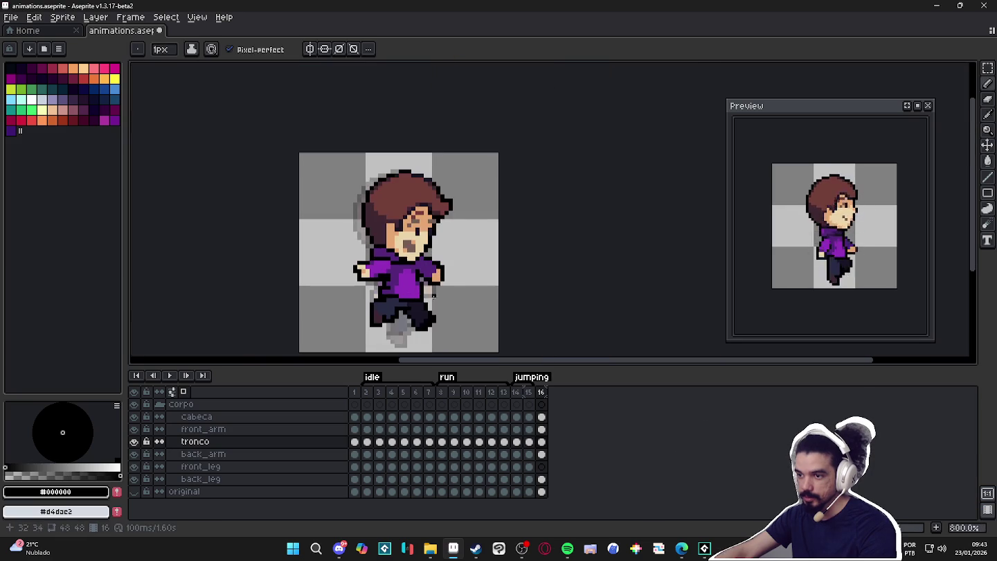
scroll(433, 290, "up", 5)
scroll(405, 296, "up", 1)
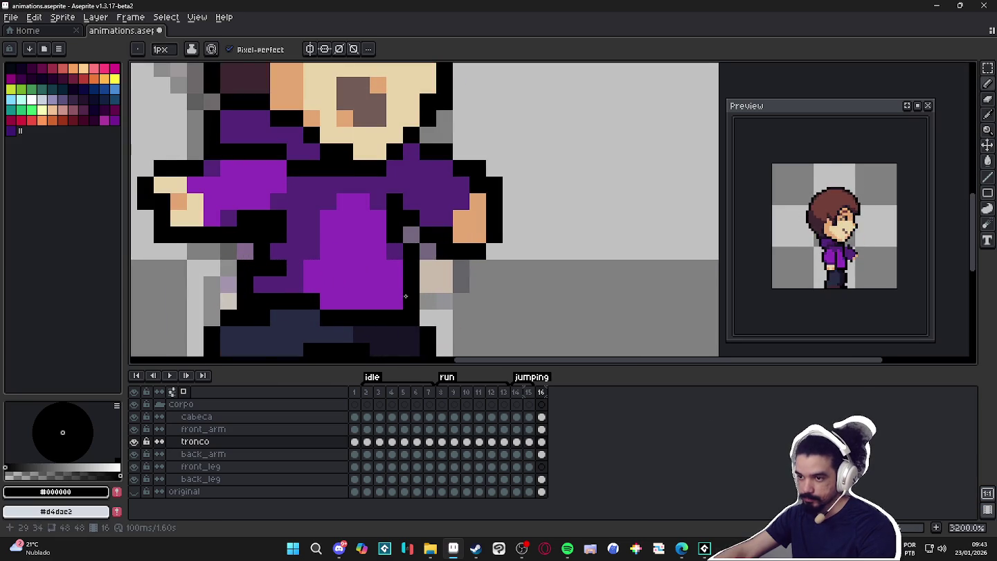
scroll(396, 289, "down", 5)
- Undo the last two pencil strokes and compare frame 15 against frame 16
key("Return")
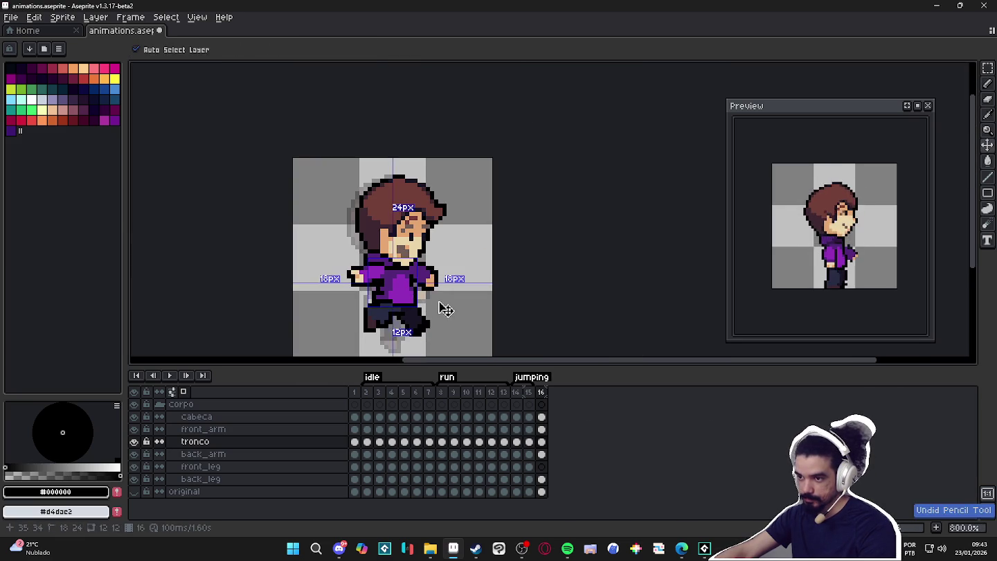
key("Return")
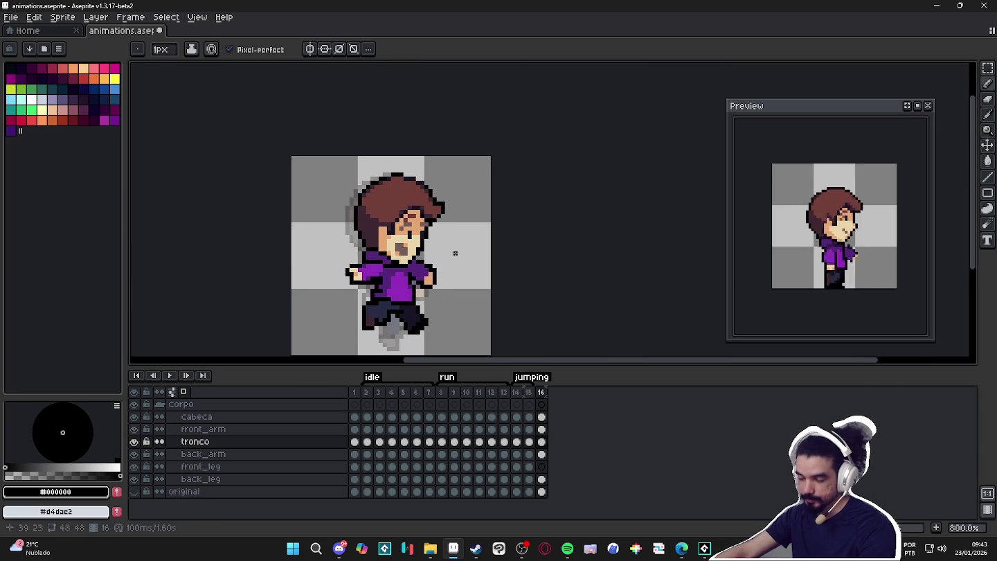
left_click(528, 393)
left_click(541, 393)
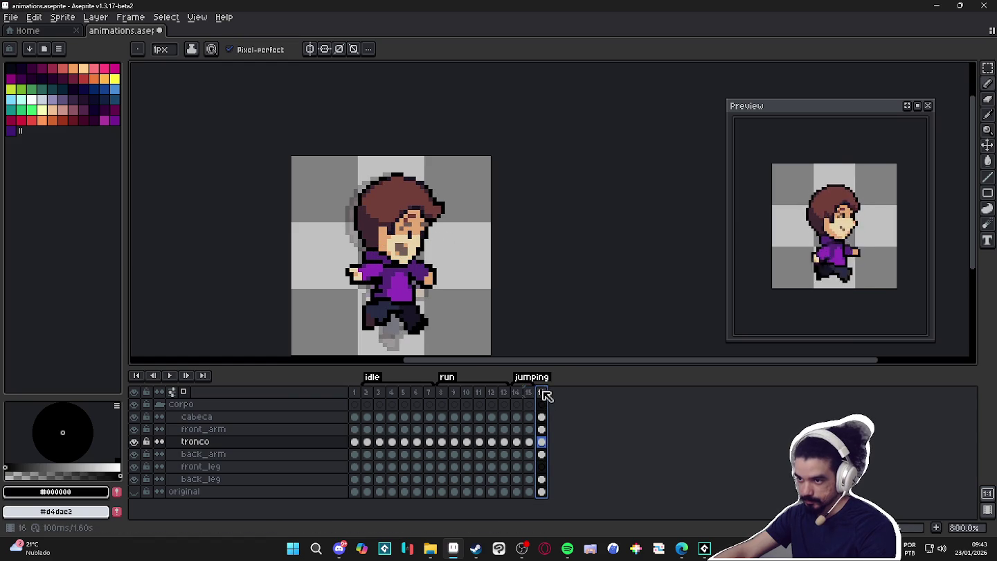
- Make the cabeca layer active and undo the last two pencil strokes on the head
scroll(395, 213, "up", 5)
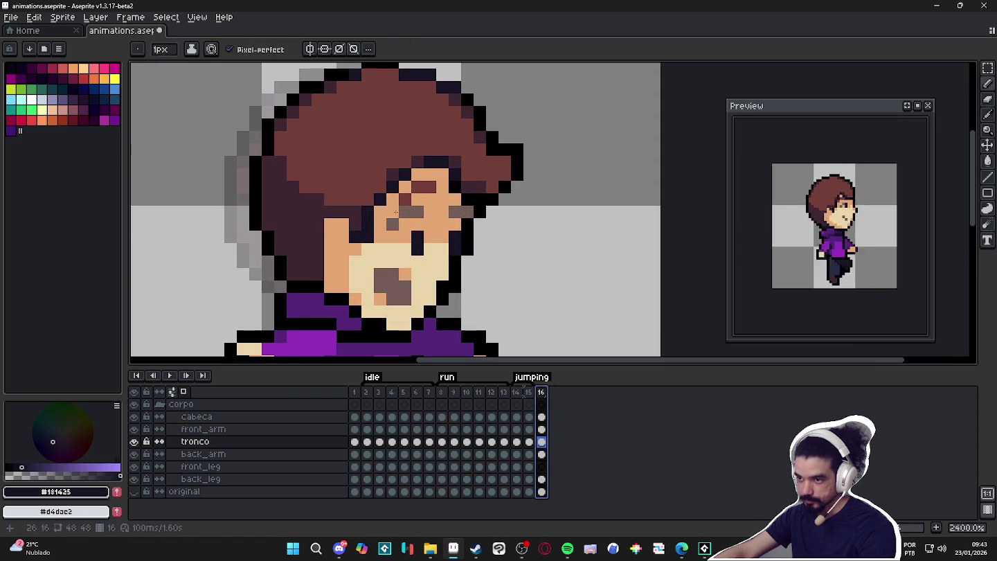
left_click(398, 215, "ctrl")
scroll(455, 219, "down", 3)
scroll(455, 219, "up", 2)
scroll(485, 271, "down", 4)
key("ctrl+z")
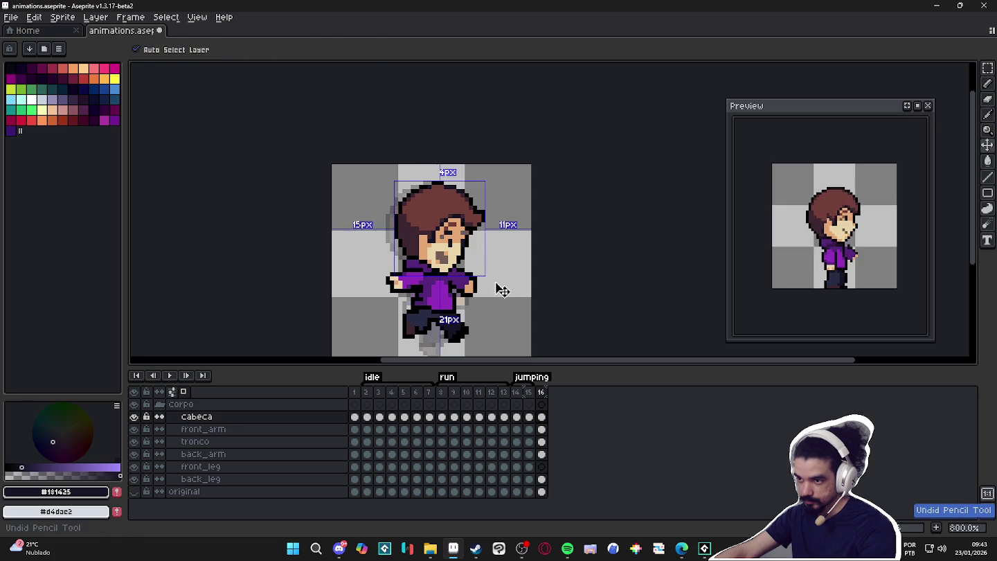
key("ctrl+z")
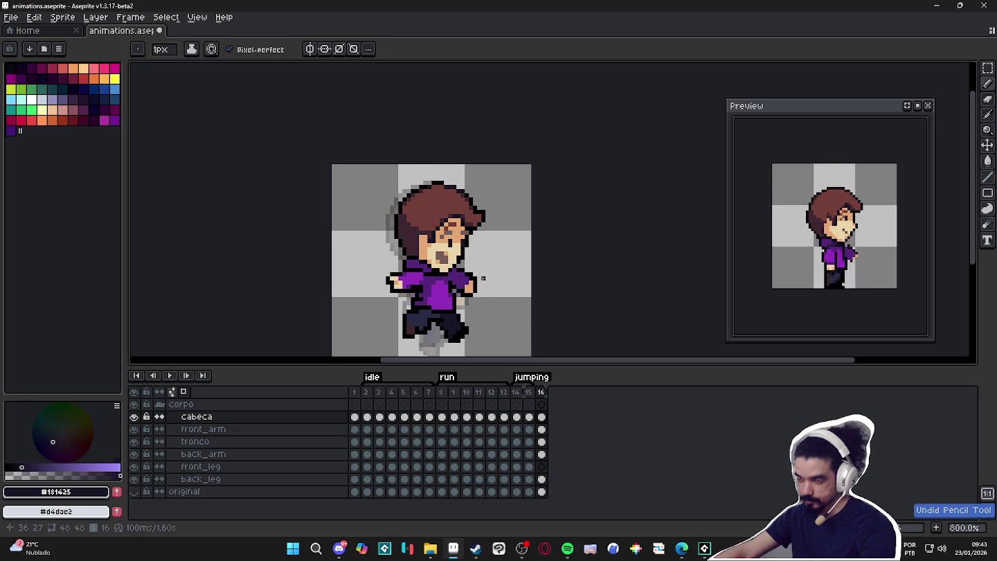
- Sample the skin tone and paint it over the chin-edge pixels on frame 16
scroll(468, 278, "up", 3)
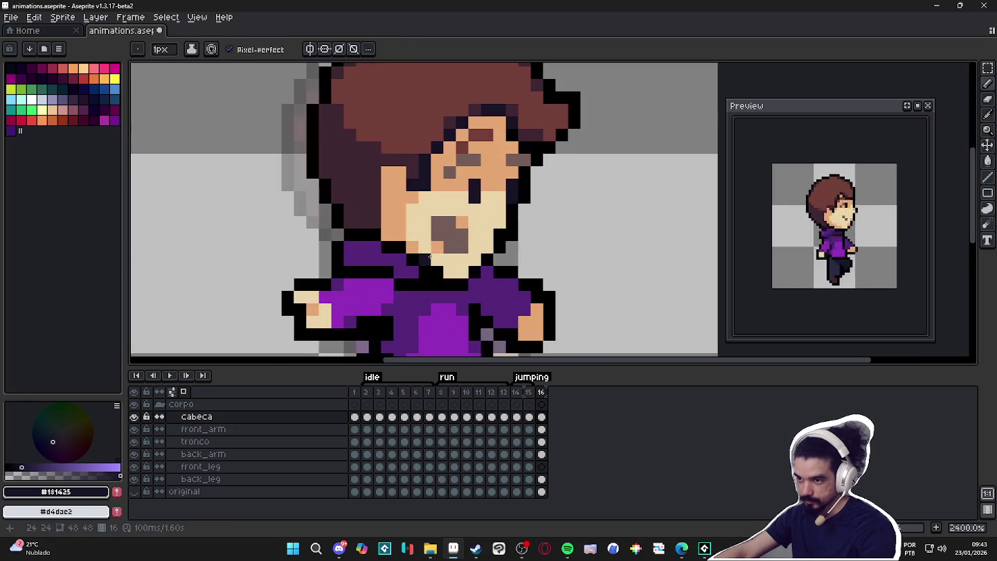
left_click(413, 249, "alt")
left_click(434, 260)
left_click(461, 271)
left_click(423, 259)
left_click_drag(489, 242, 495, 228)
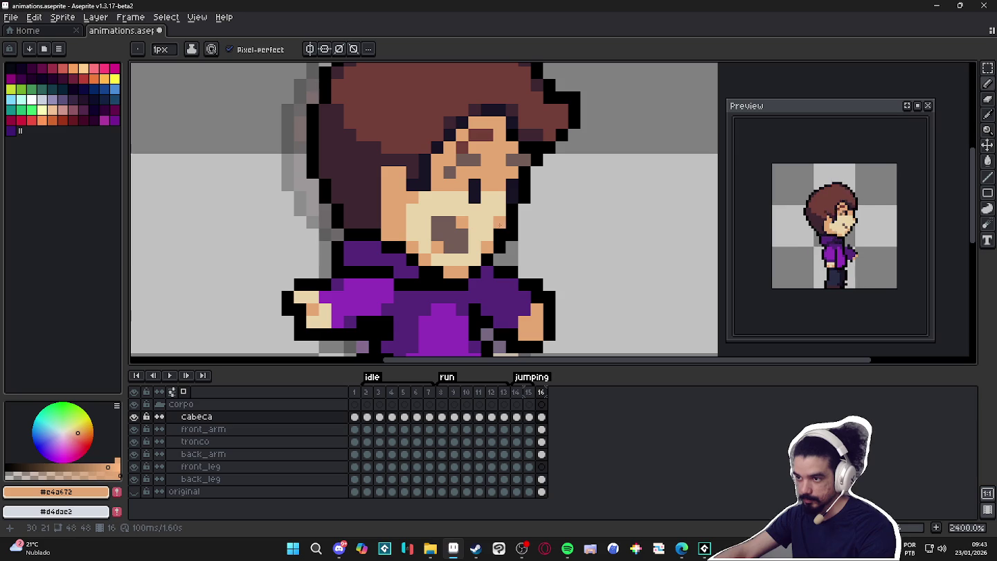
- Compare frames 15 and 16, sampling the dark hair colour along the way
scroll(499, 224, "down", 3)
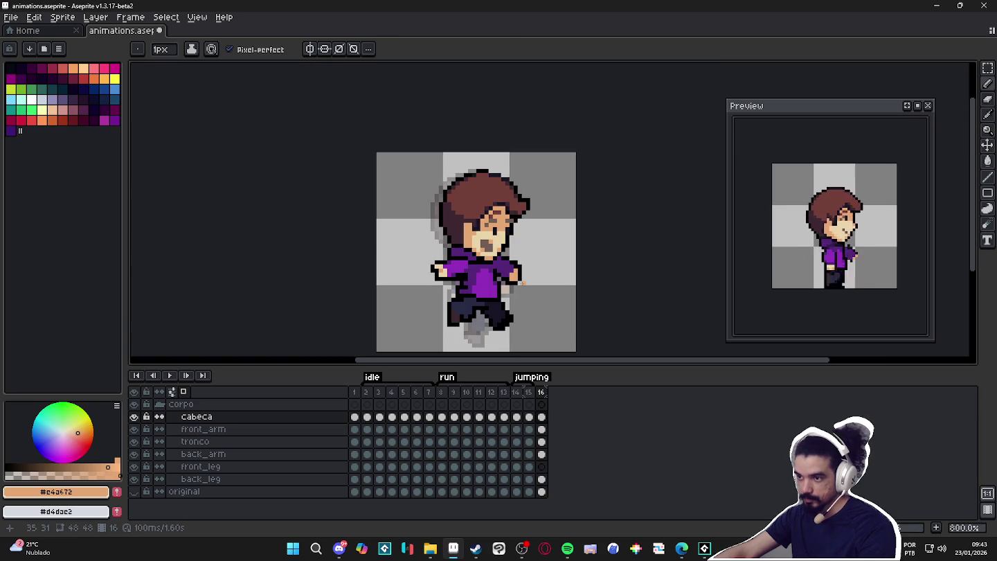
scroll(478, 255, "up", 3)
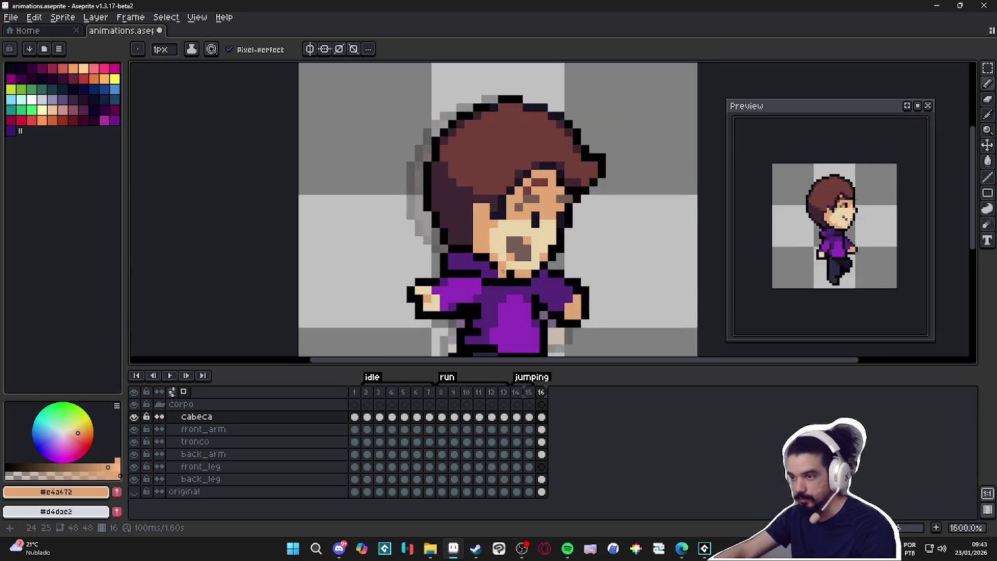
left_click(529, 391)
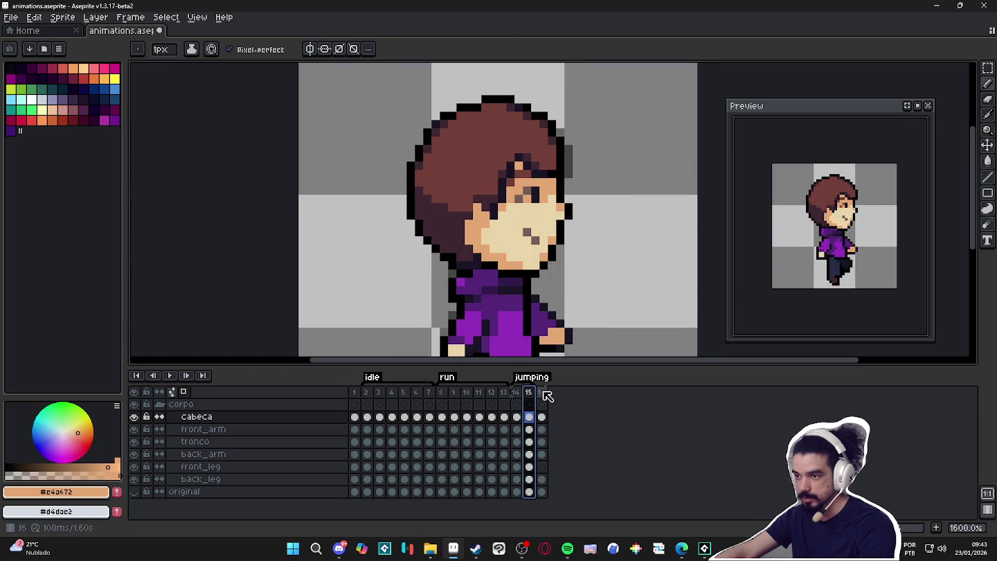
left_click(545, 393)
left_click(476, 245, "alt")
scroll(477, 246, "down", 5)
scroll(485, 249, "up", 5)
scroll(470, 239, "down", 3)
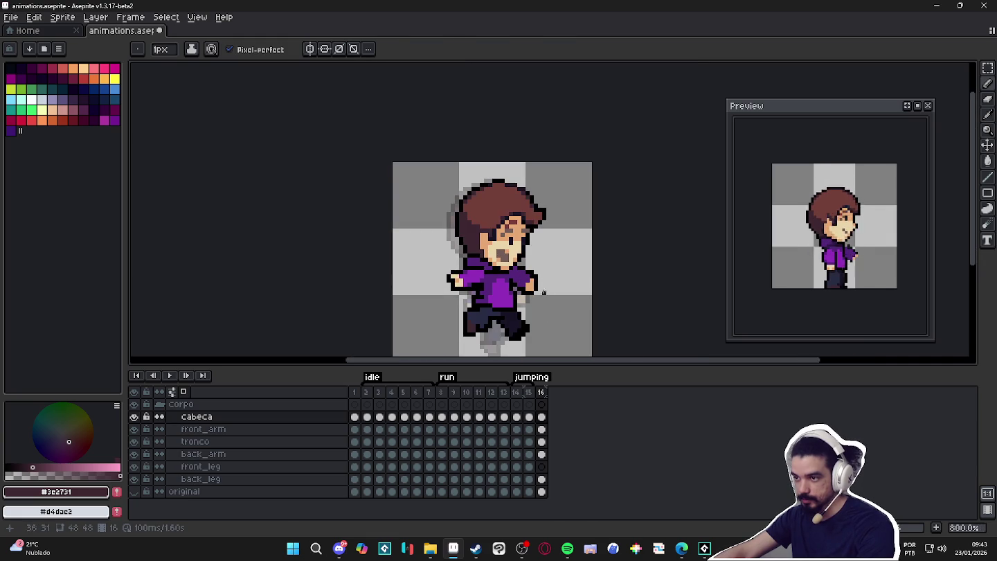
left_click(529, 392)
- Return to frame 16 and save animations.aseprite
left_click(544, 393)
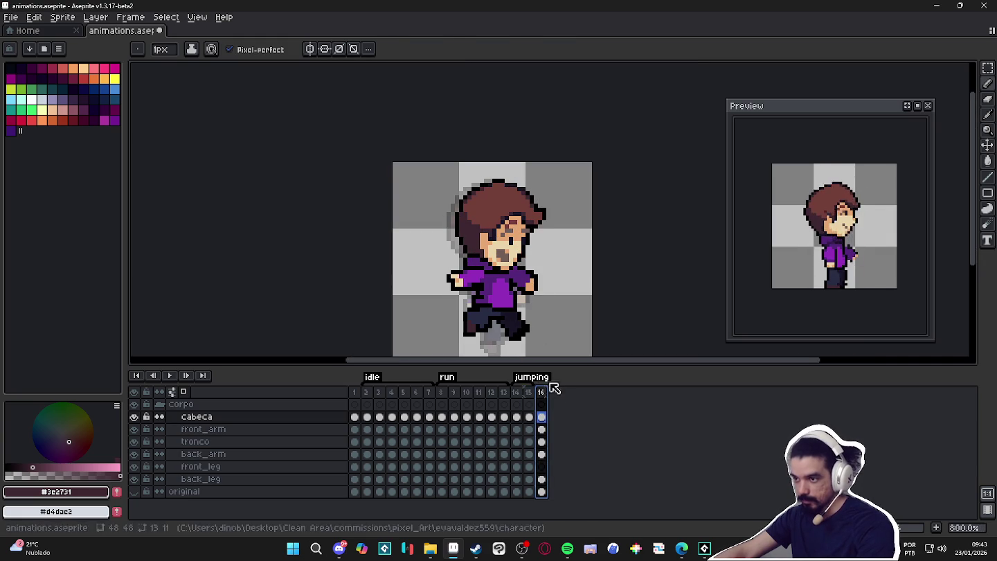
scroll(581, 309, "down", 1)
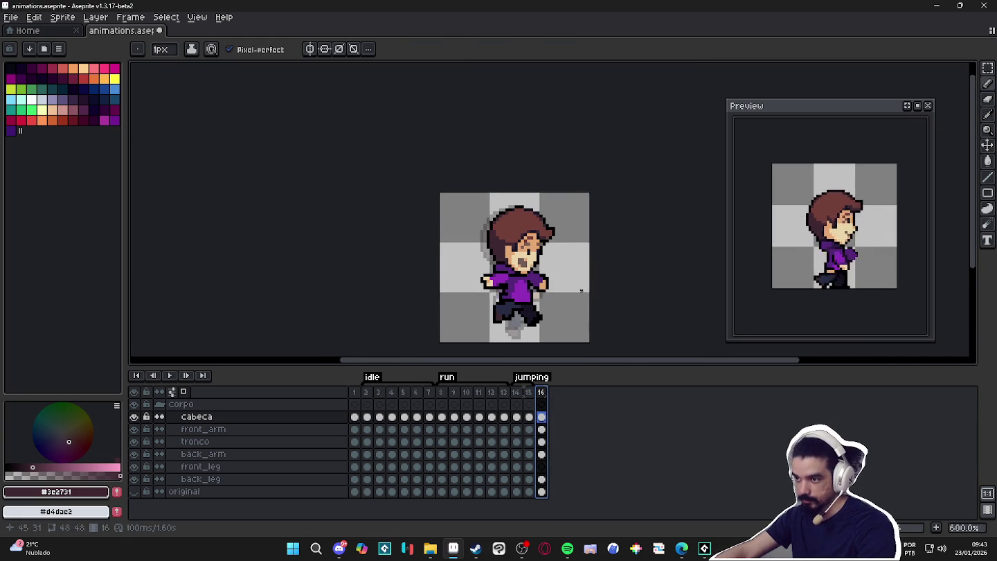
key("ctrl+s")
scroll(546, 254, "up", 3)
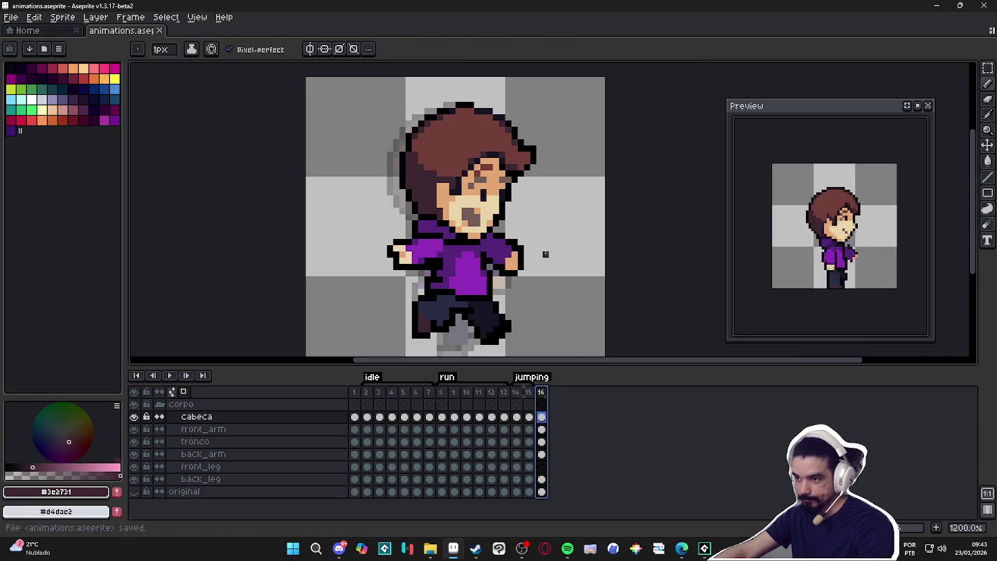
- Recheck frames 15 and 16, then add a new frame 17 after the jump
left_click(527, 391)
left_click(541, 392)
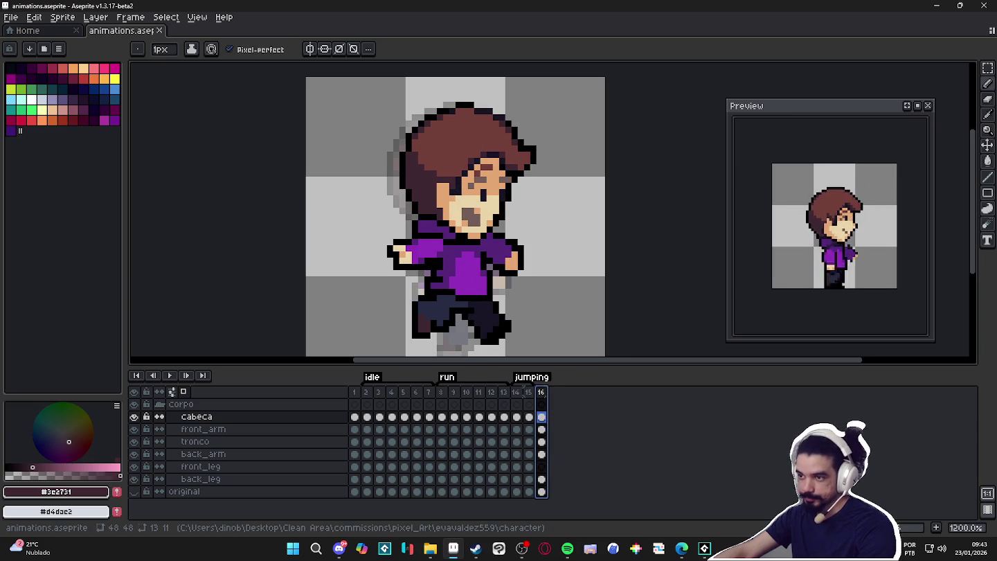
scroll(571, 272, "down", 2)
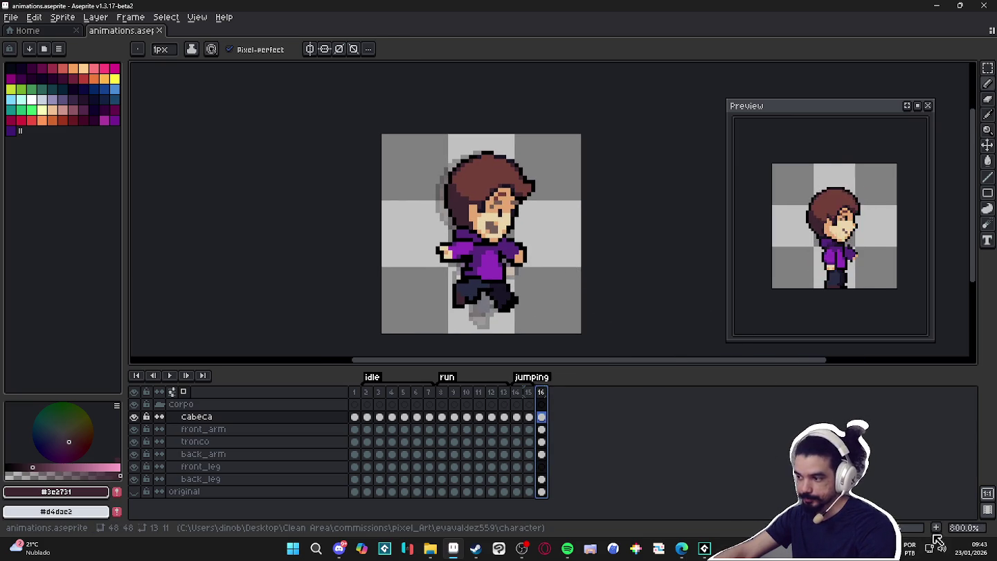
key("alt+n")
scroll(509, 165, "up", 3)
- Clear the head selection and marquee-select the hair tip on frame 17
key("v")
key("ctrl+d")
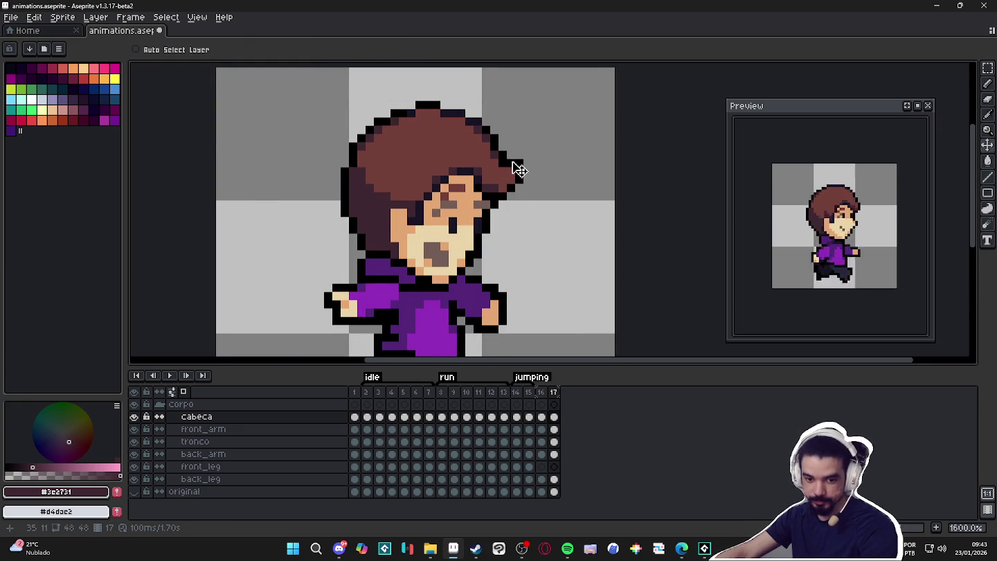
left_click_drag(520, 169, 527, 173)
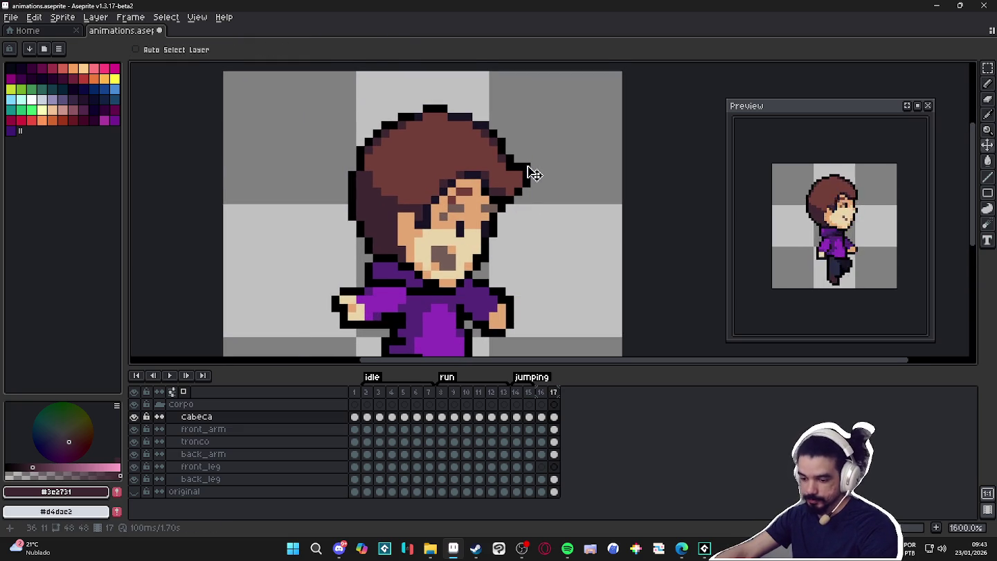
key("m")
mouse_move(532, 173)
left_mouse_down()
mouse_move(544, 186)
mouse_move(528, 204)
left_mouse_up()
left_click(551, 180)
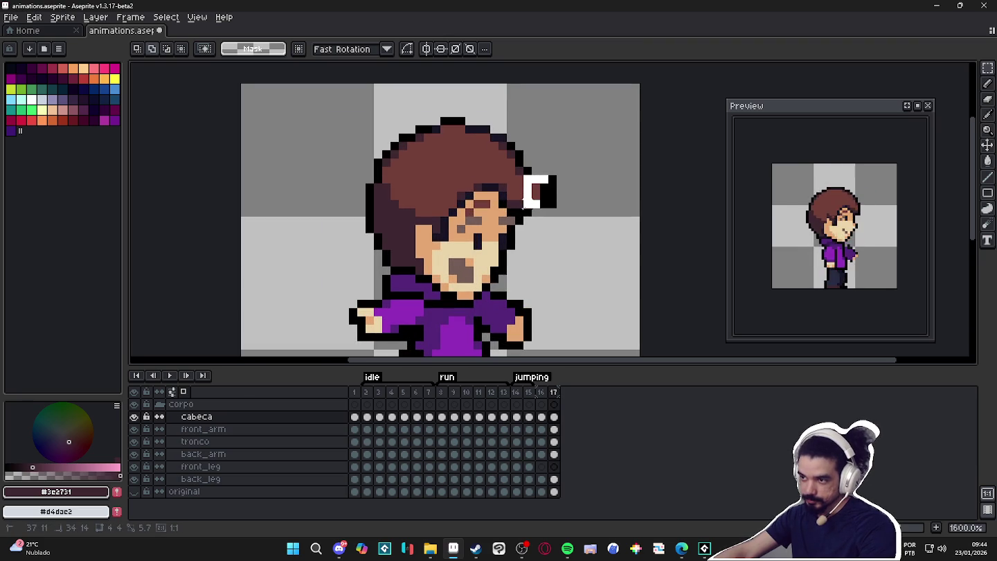
- Redraw the hair tip with black outline so it flicks upward
key("b")
left_click_drag(526, 170, 545, 173)
left_click(528, 201, "alt")
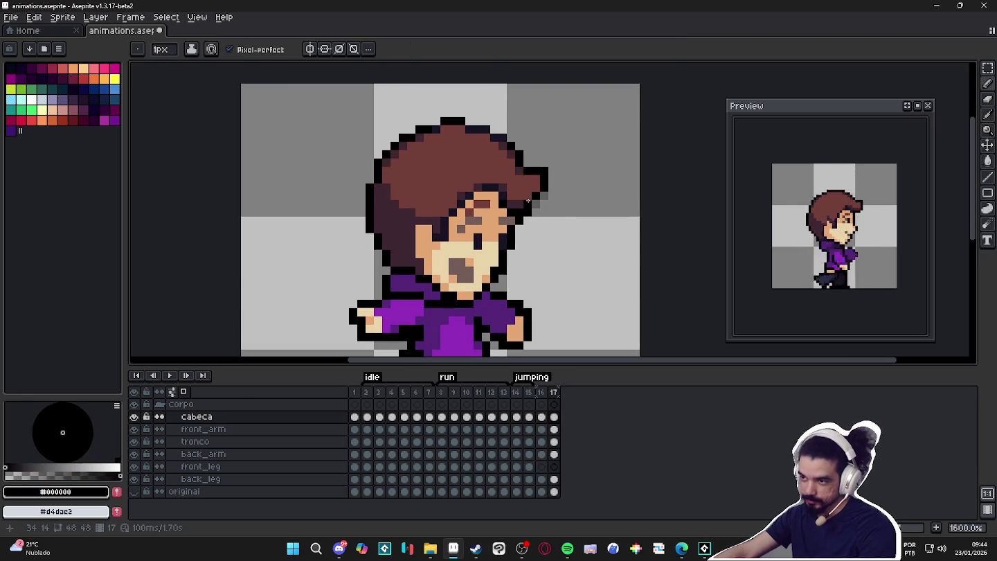
key("alt")
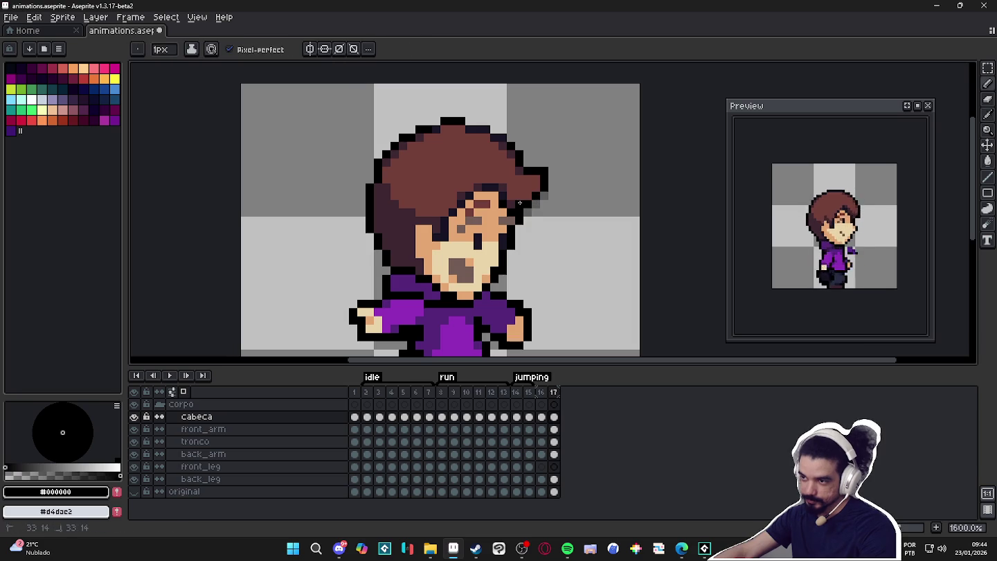
right_click(551, 393)
- Tag frames 16–17 as 'falling' and go to frame 17
left_click(589, 439)
type("falling")
key("Return")
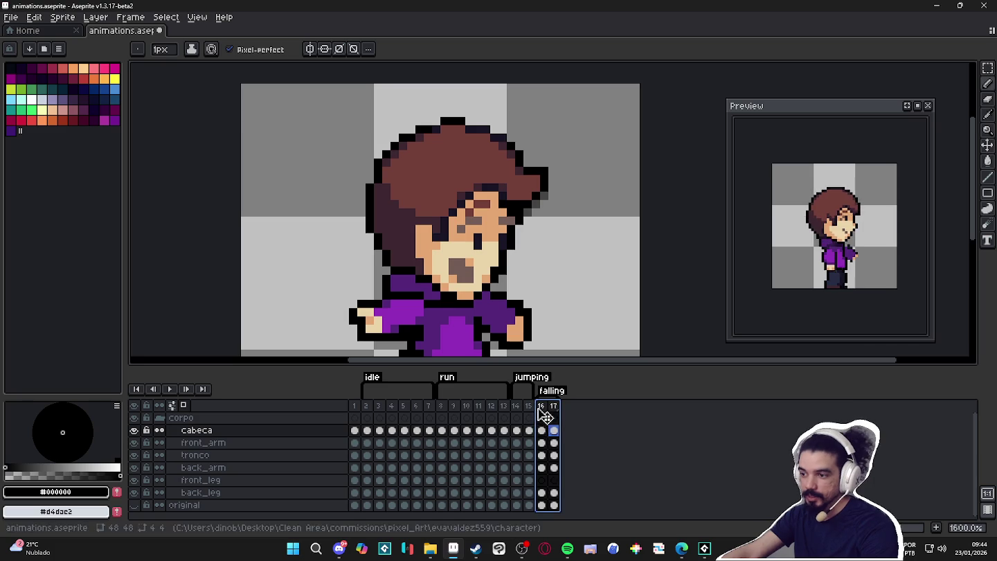
left_click(554, 406)
scroll(507, 213, "up", 2)
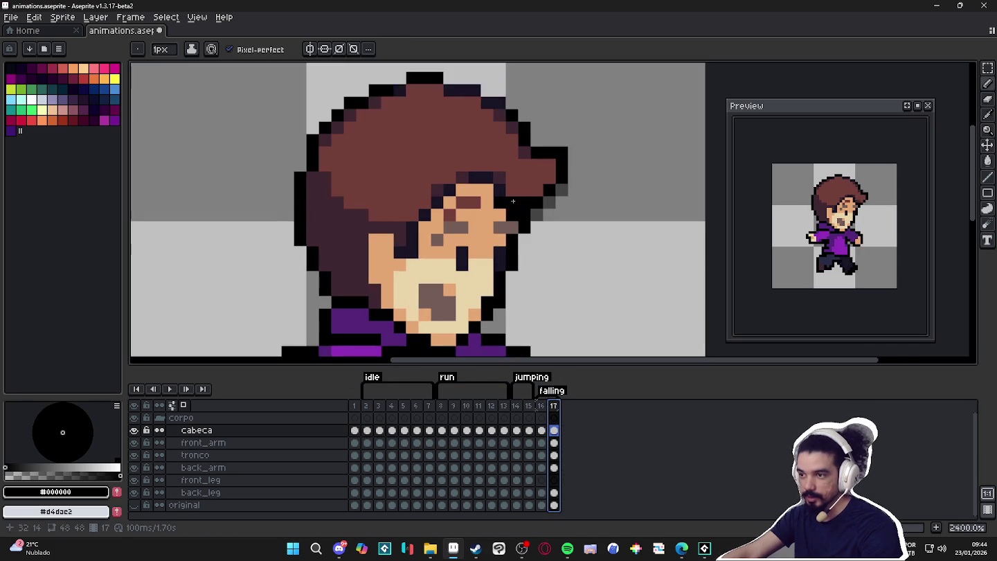
- Repaint frame 17's face with sampled skin and dark colours so the fringe droops lower
left_click(503, 209, "alt")
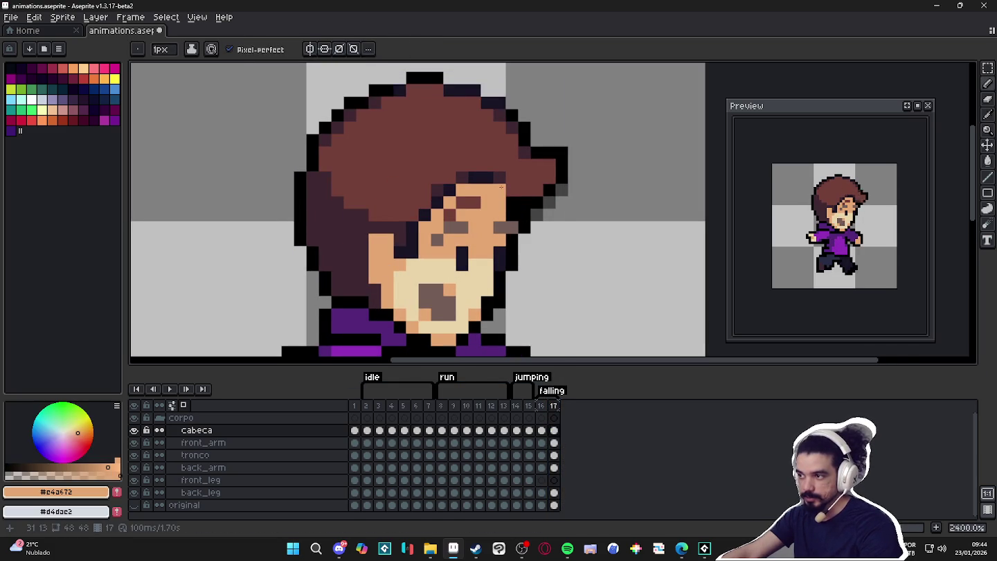
left_click(367, 210, "alt")
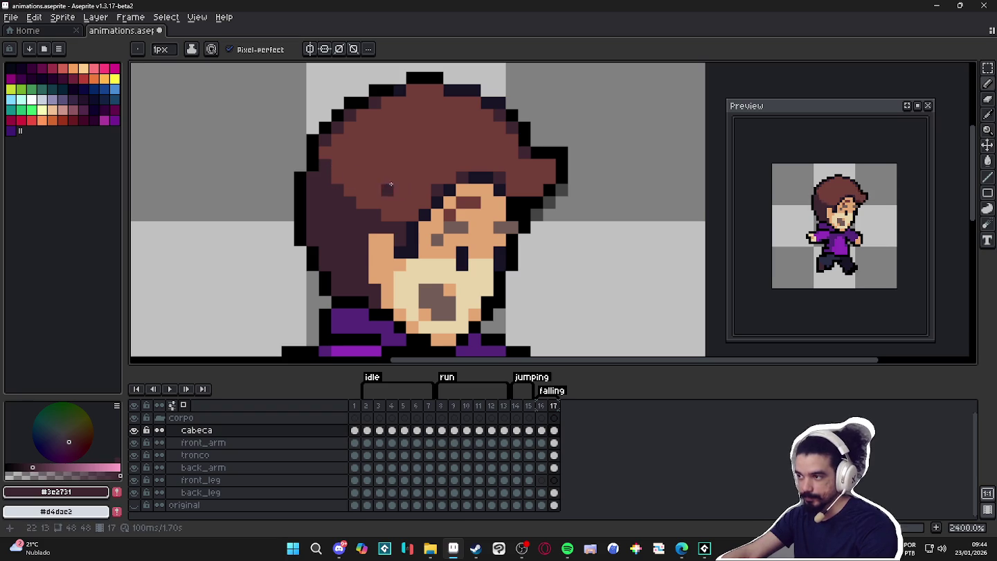
left_click(447, 190, "alt")
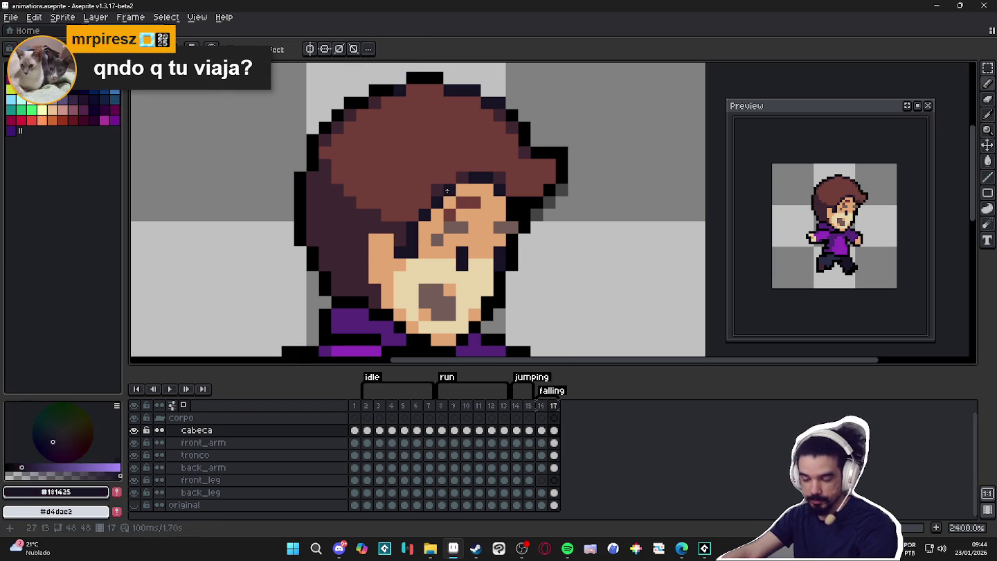
left_click(430, 209, "alt")
left_click(420, 219, "alt")
left_click(431, 209, "alt")
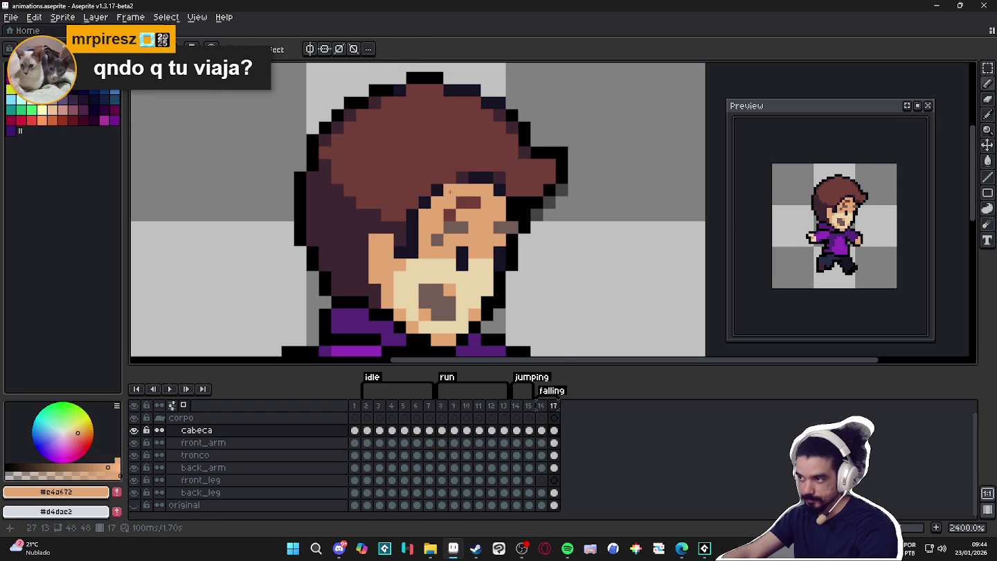
scroll(447, 193, "down", 2)
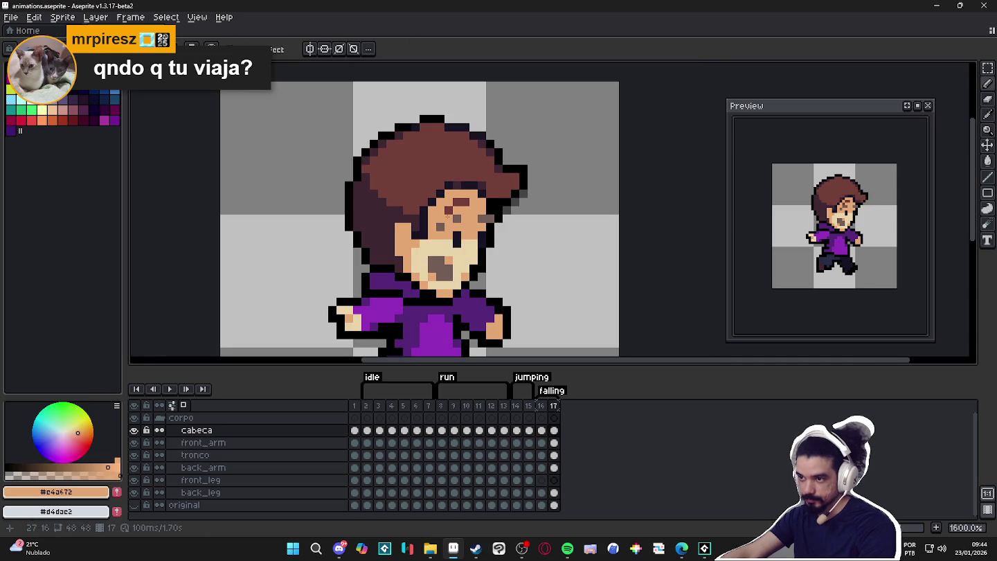
scroll(445, 216, "up", 1)
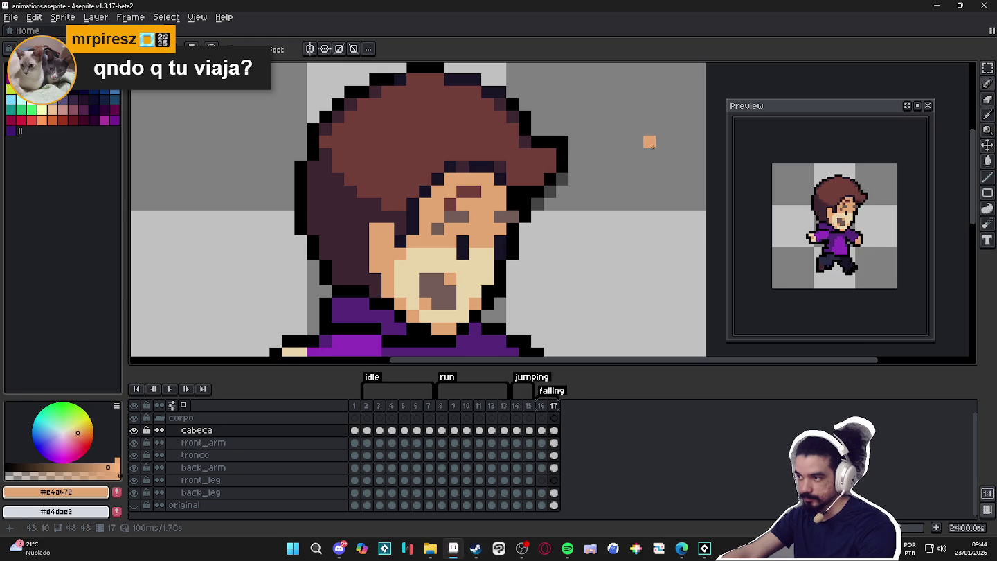
scroll(681, 155, "down", 2)
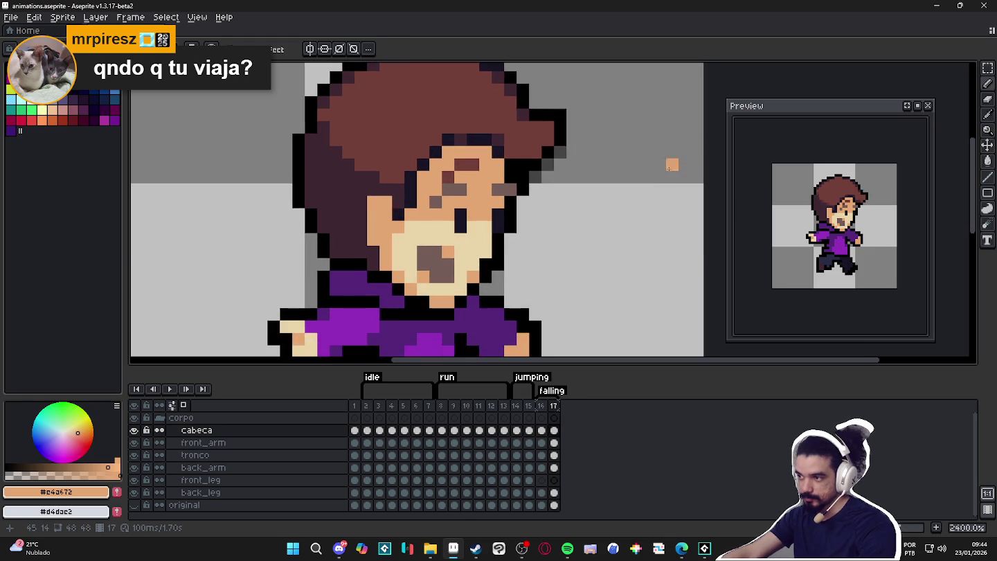
scroll(664, 167, "down", 3)
scroll(396, 240, "down", 3)
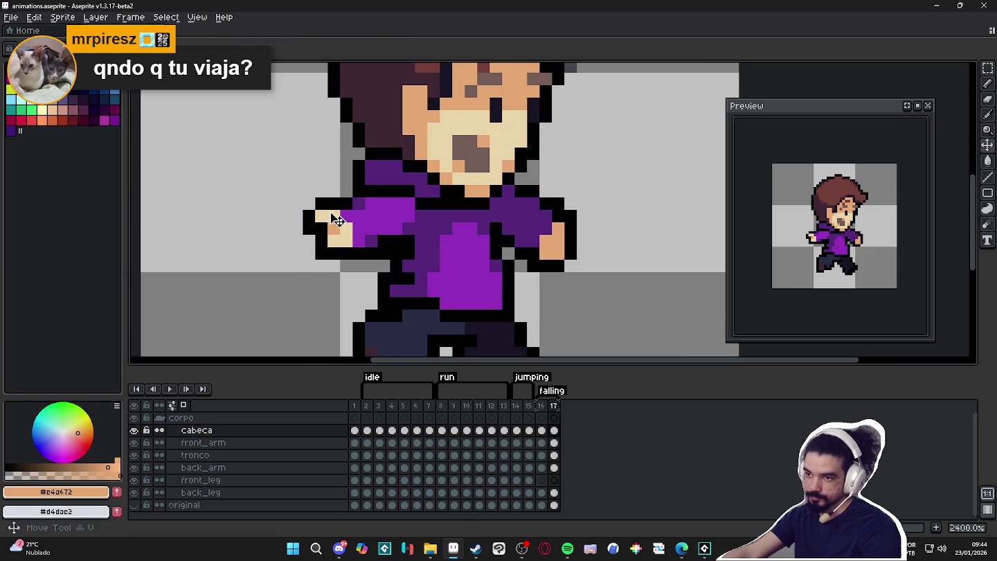
- On the back_arm layer, blacken a grey gap pixel in the arm outline
left_click(343, 212, "ctrl")
left_click(349, 202, "alt")
left_click(359, 204, "alt")
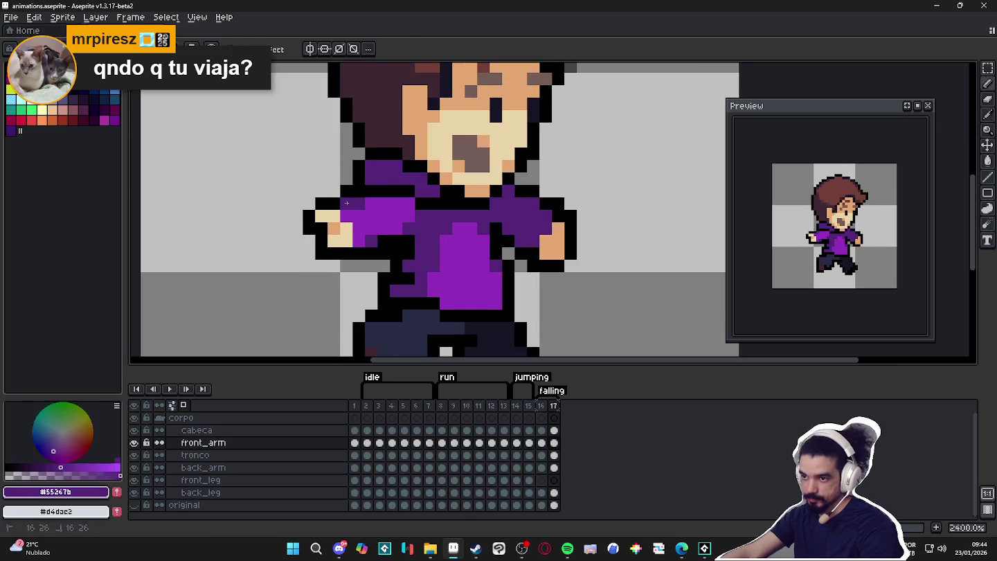
left_click(483, 231, "ctrl")
left_click(484, 232, "alt")
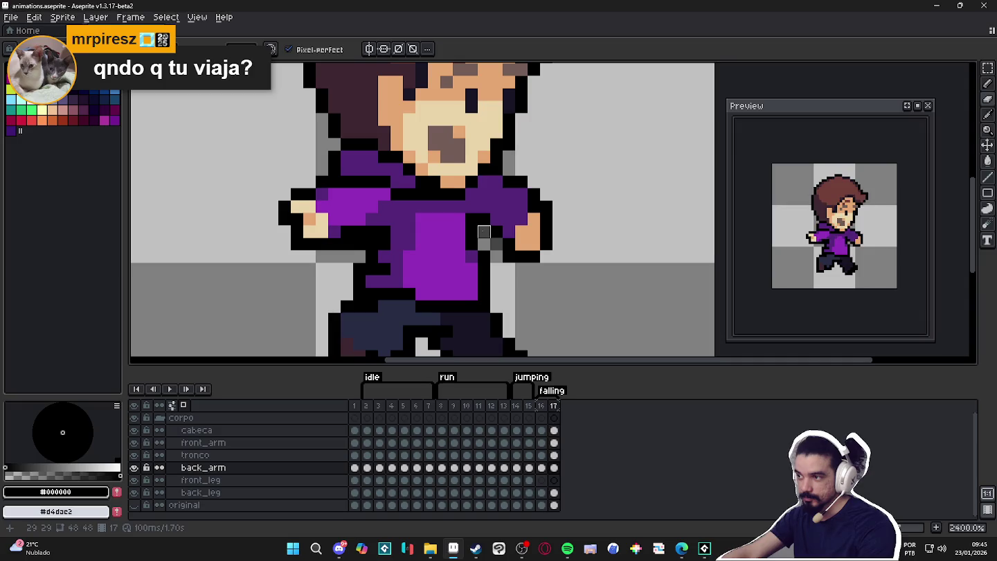
left_click(494, 242)
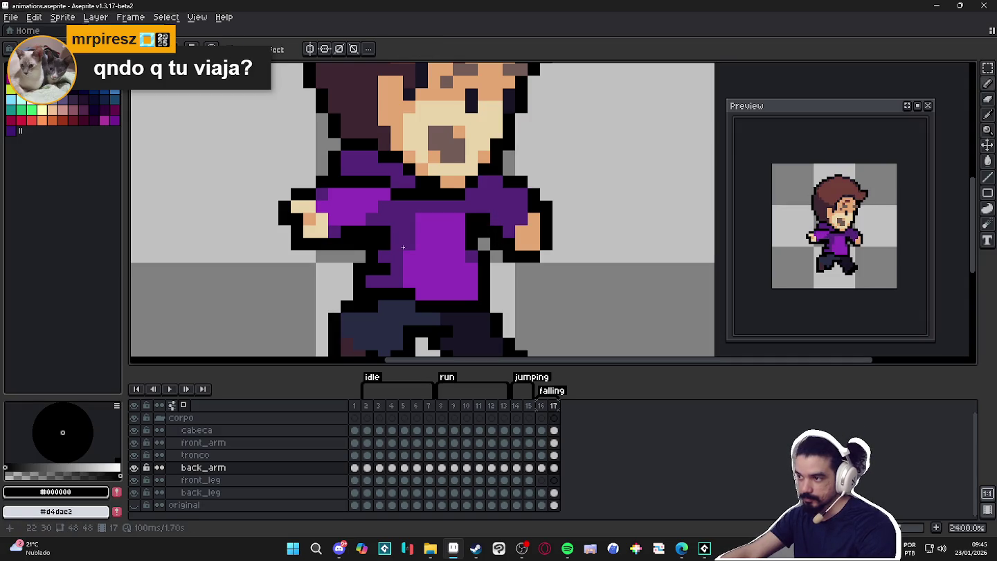
- On tronco, paint a pants pixel dark navy and sample the leg and outline colours
left_click(407, 293, "ctrl")
left_click(419, 306, "alt")
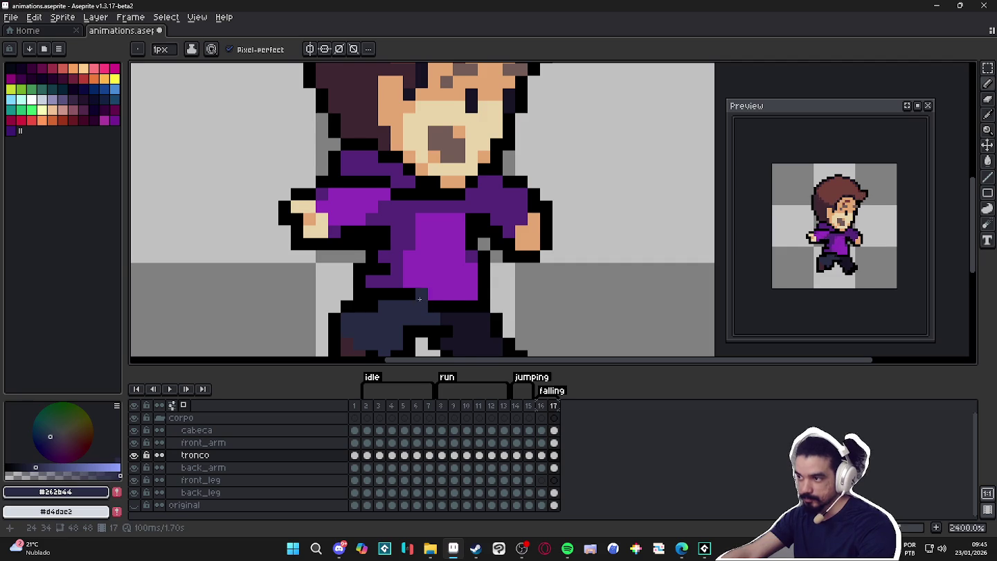
scroll(419, 299, "down", 1)
left_click(420, 317)
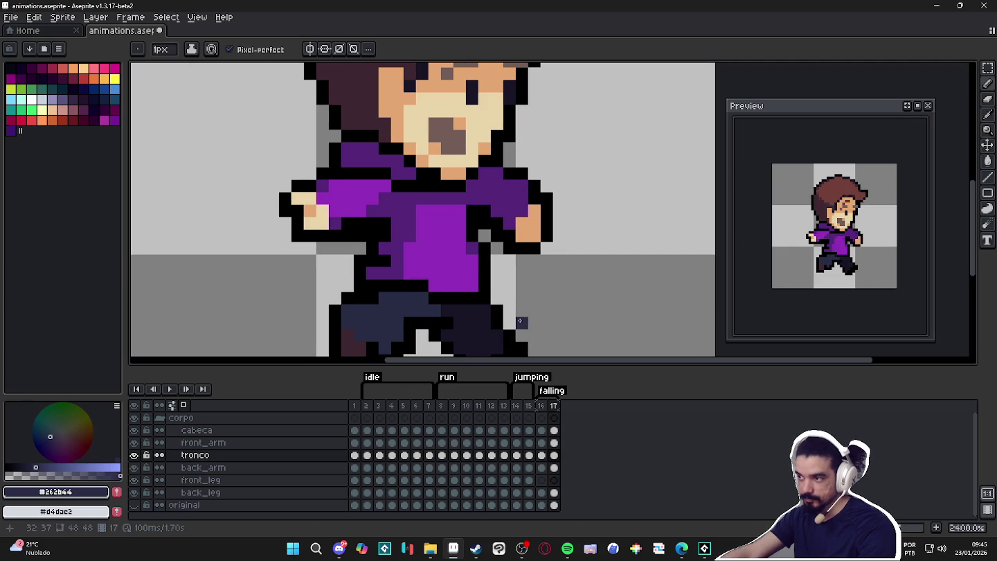
scroll(526, 305, "down", 5)
left_click(484, 279, "alt")
scroll(471, 294, "down", 1)
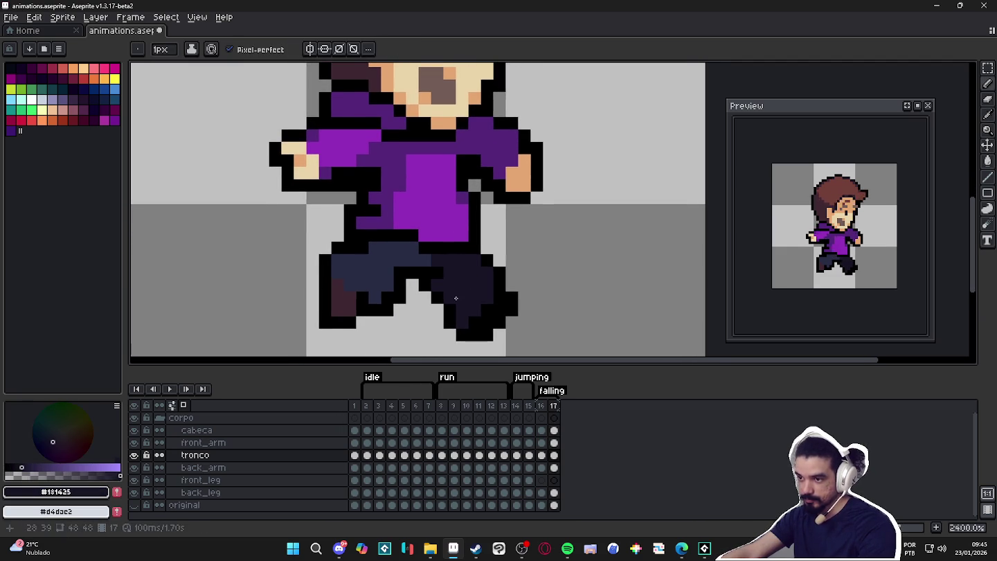
left_click(450, 305, "alt")
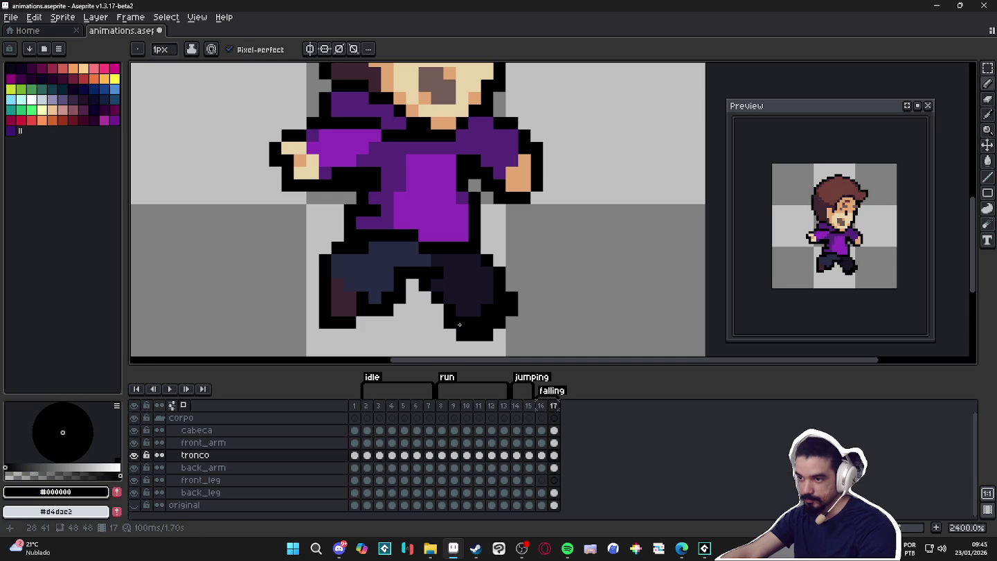
- Erase two black outline pixels on the back_leg layer
key("e")
left_click(428, 286, "ctrl")
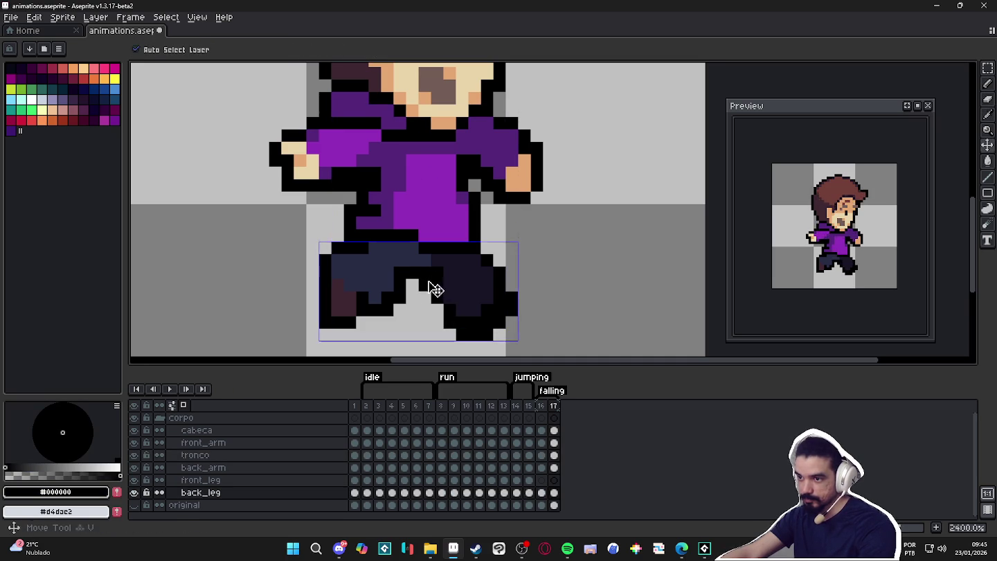
left_click(436, 298)
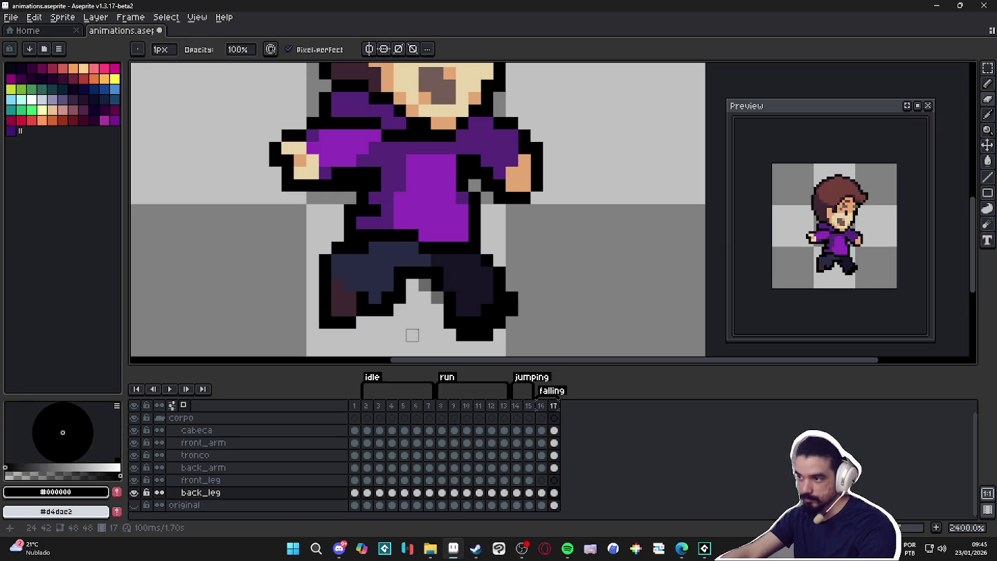
scroll(425, 323, "left", 1)
left_click(406, 294)
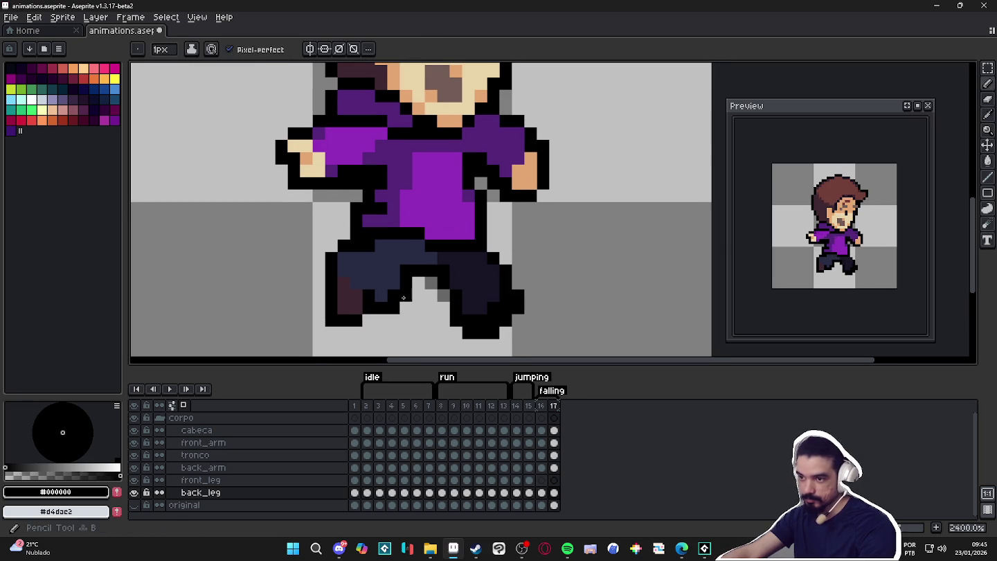
- Paint a maroon pixel at the top of the back leg, then view frame 16
key("b")
left_click(368, 247, "alt")
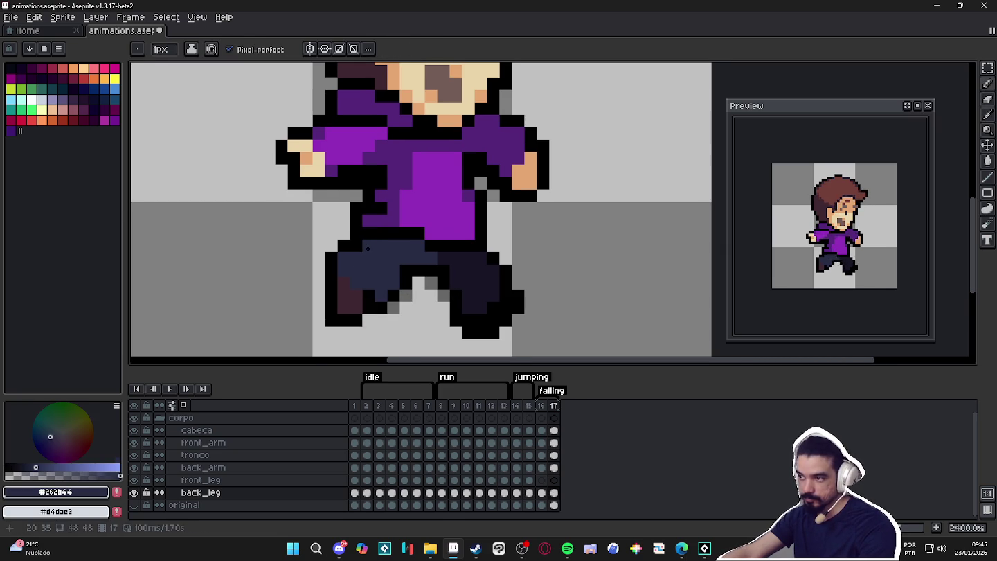
left_click(358, 287, "alt")
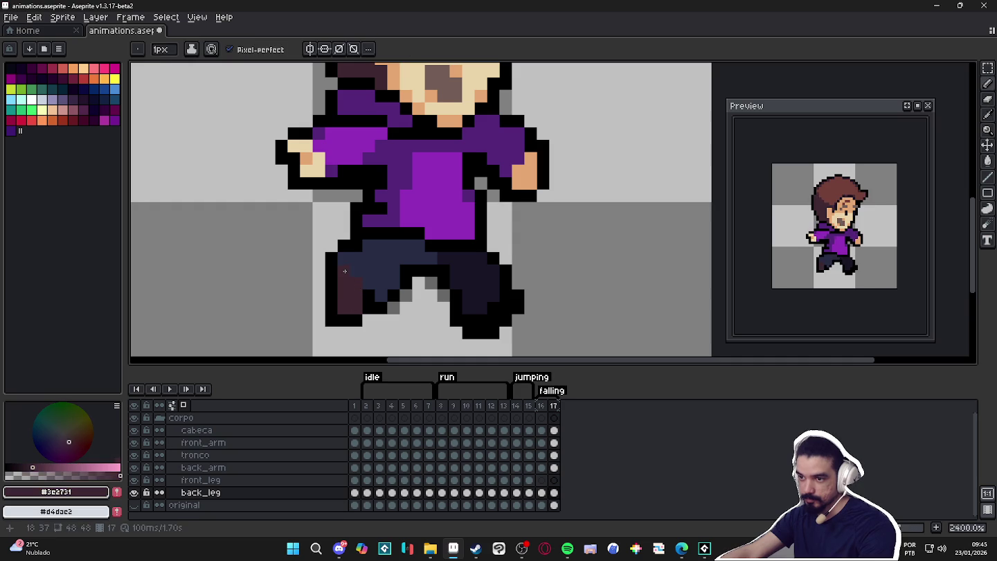
left_click(364, 250)
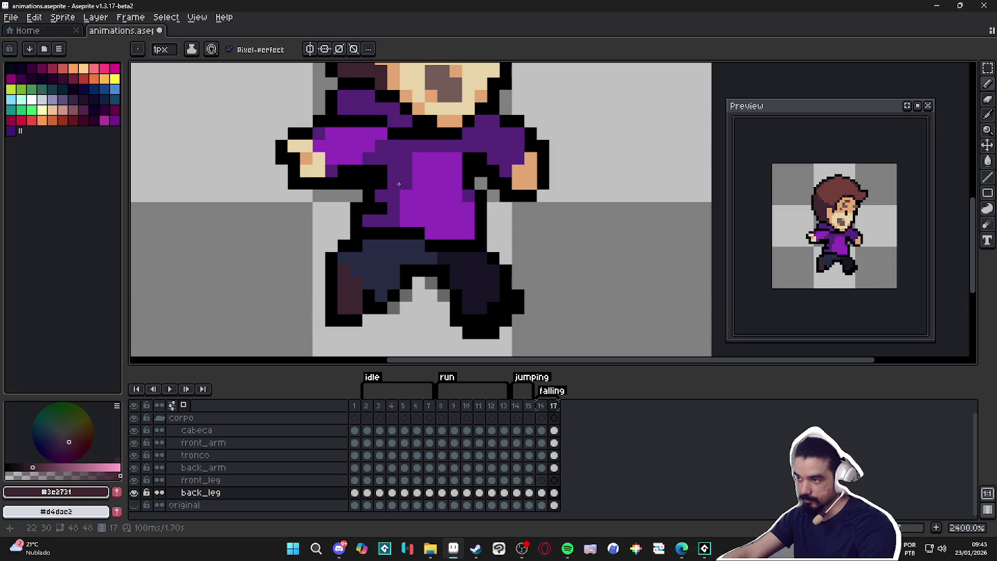
scroll(399, 183, "down", 2)
scroll(401, 187, "down", 1)
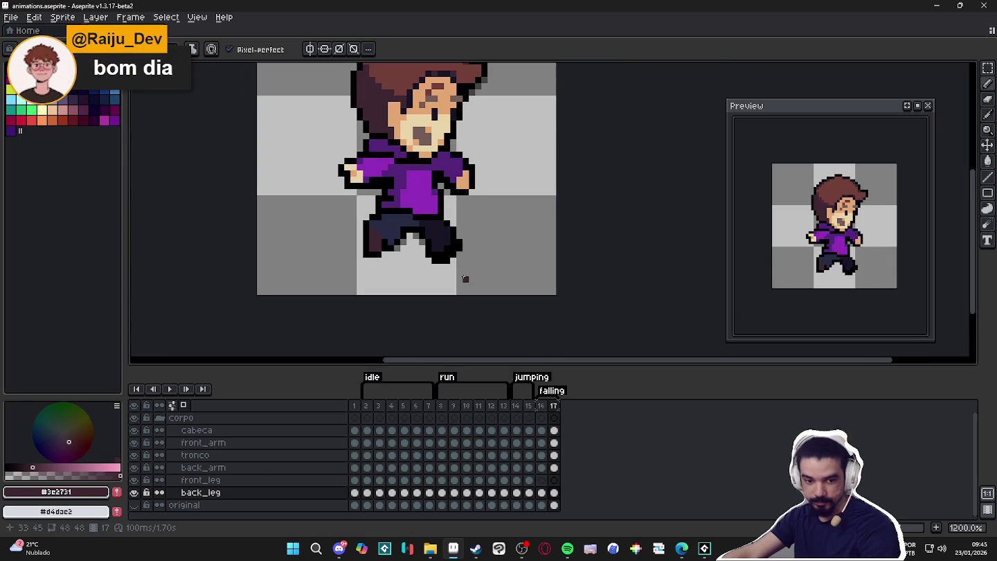
left_click(540, 405)
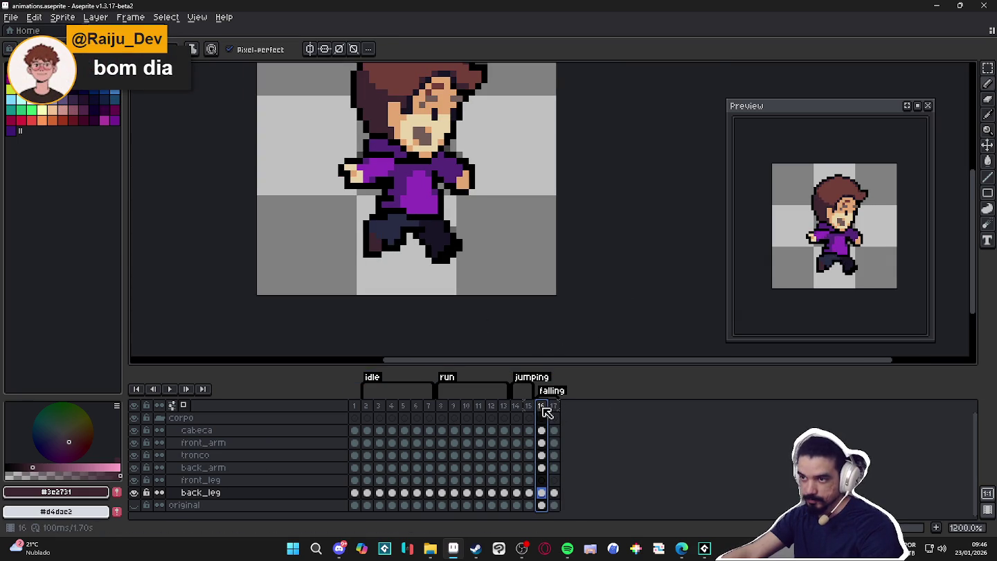
- Zoom into frame 17's face and fill the open mouth with dark red
left_click(557, 407)
scroll(408, 209, "up", 2)
key("Up")
key("Up")
key("Up")
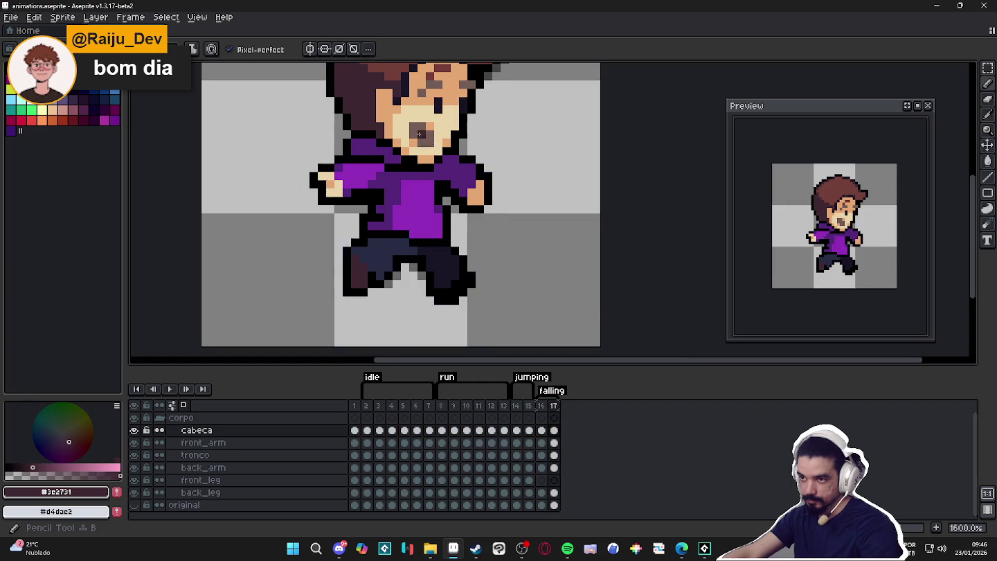
scroll(407, 209, "up", 1)
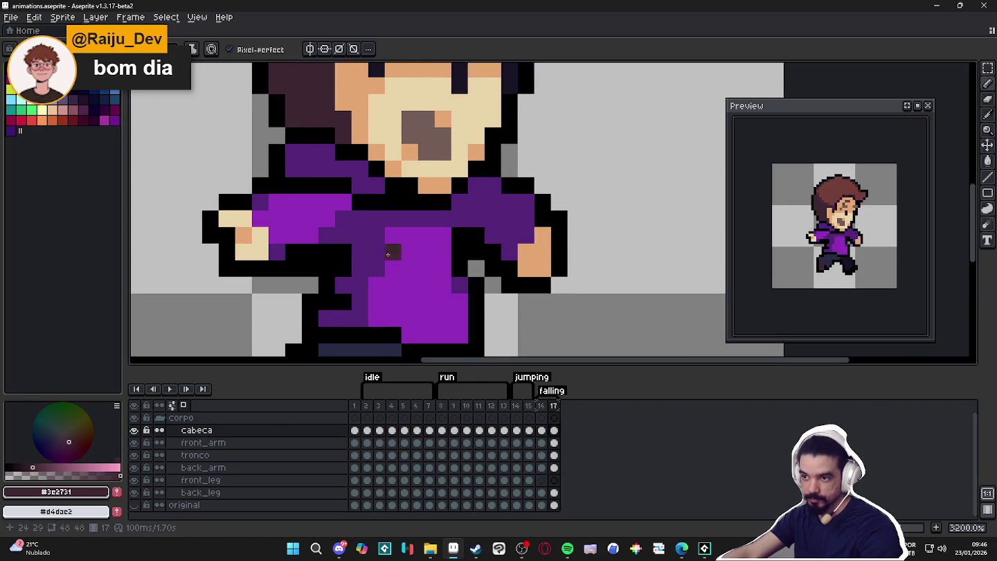
scroll(324, 214, "down", 1)
left_click(323, 215, "alt")
left_click(32, 120)
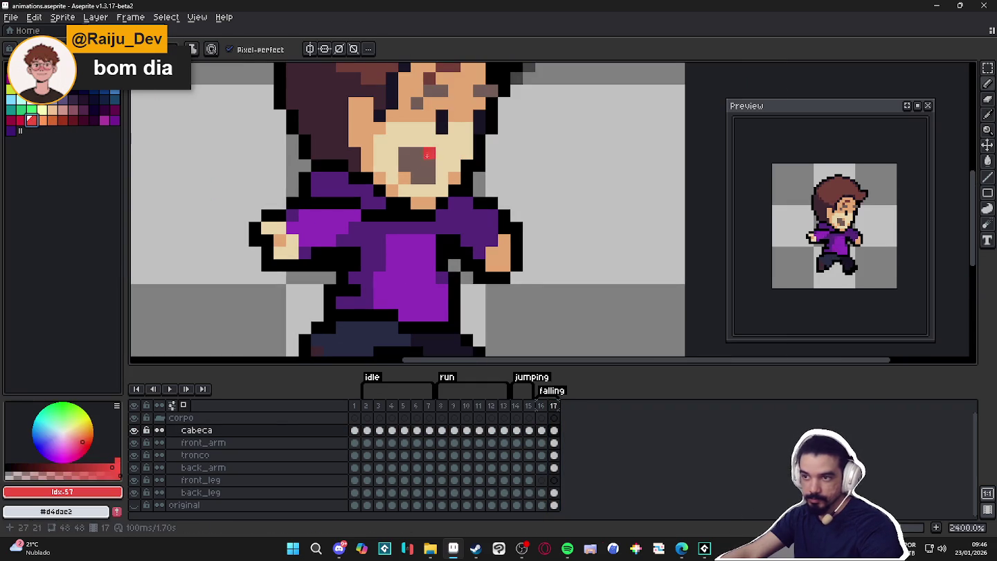
left_click(22, 120)
left_click(429, 165)
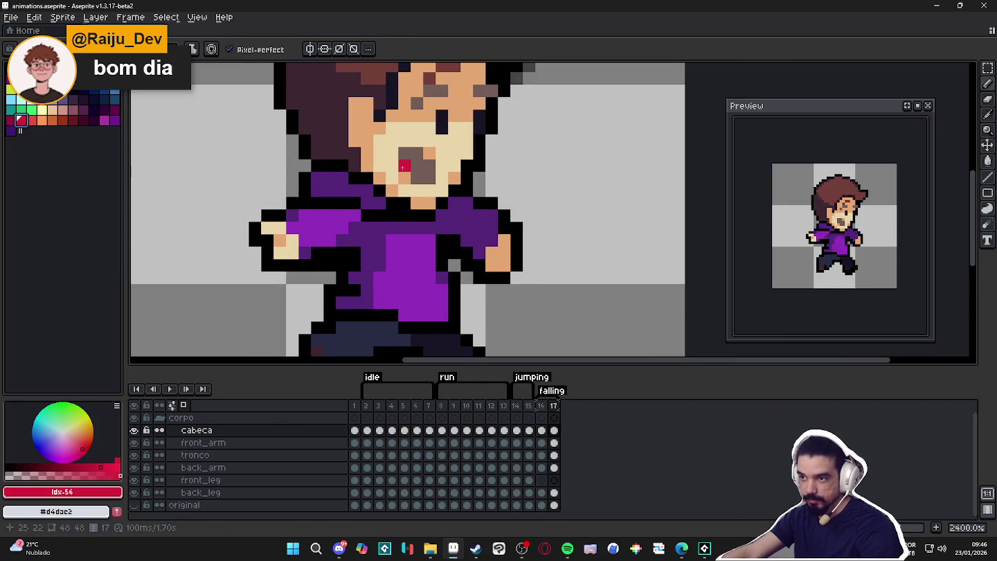
left_click(10, 119)
left_click_drag(405, 153, 426, 180)
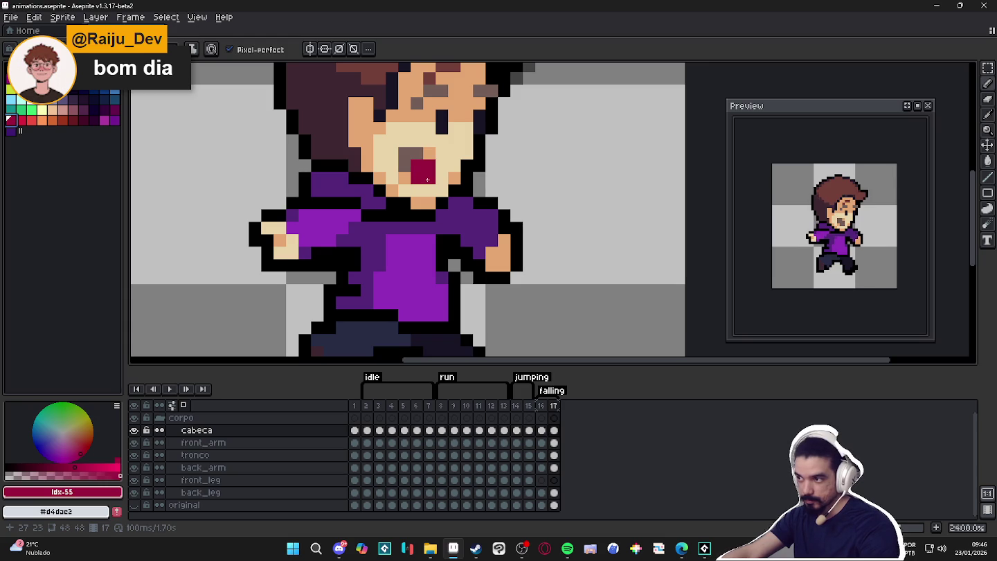
- Paste the dark-red mouth into frame 16 and position it on the face
key("Left")
key("ctrl+v")
left_click_drag(412, 182, 414, 165)
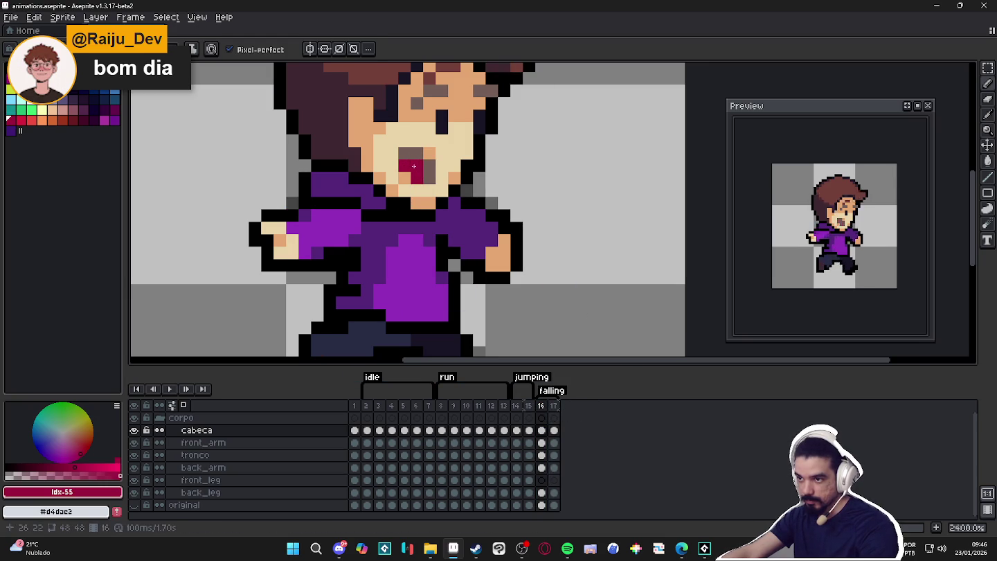
scroll(449, 215, "down", 2)
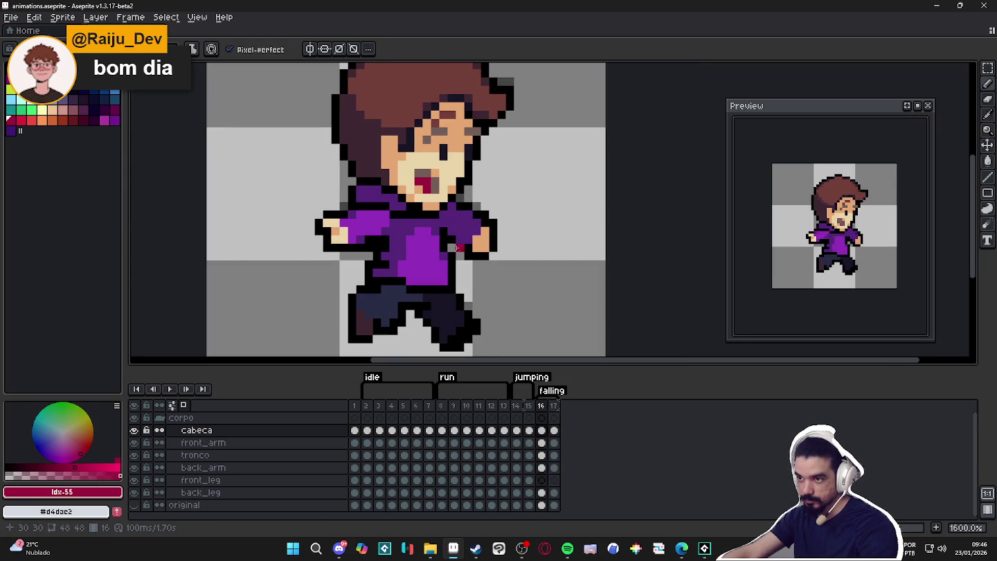
scroll(429, 170, "up", 1)
left_click(344, 166, "alt")
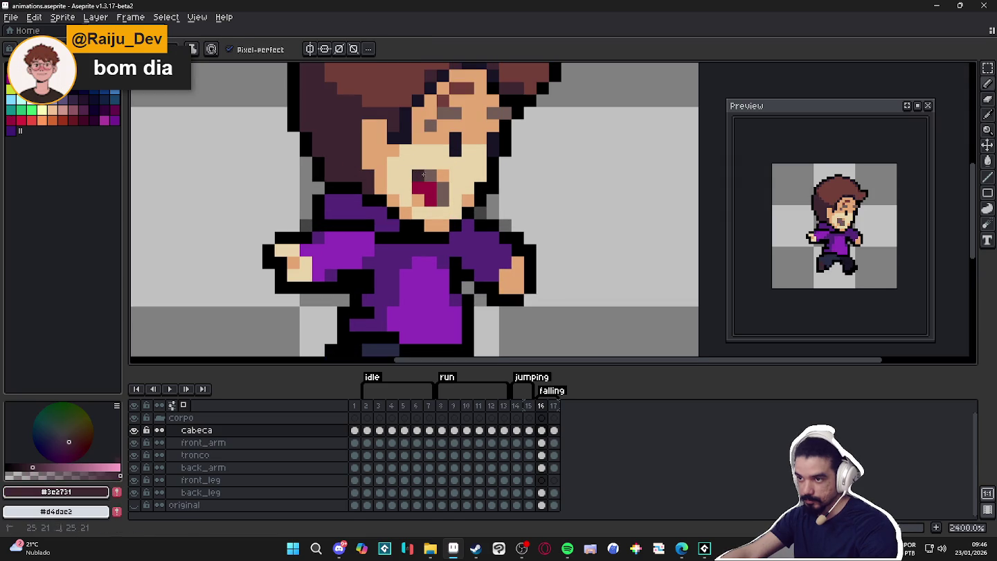
scroll(429, 176, "down", 1)
scroll(452, 221, "down", 2)
scroll(438, 202, "up", 3)
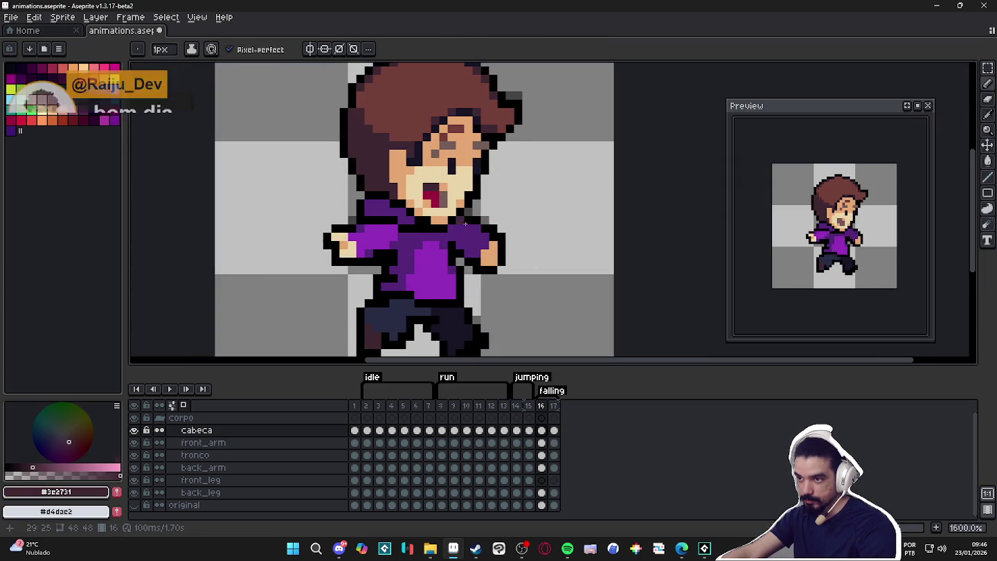
- On frame 17's cabeca layer, paint dark-red pixels inside the open mouth
left_click(554, 418)
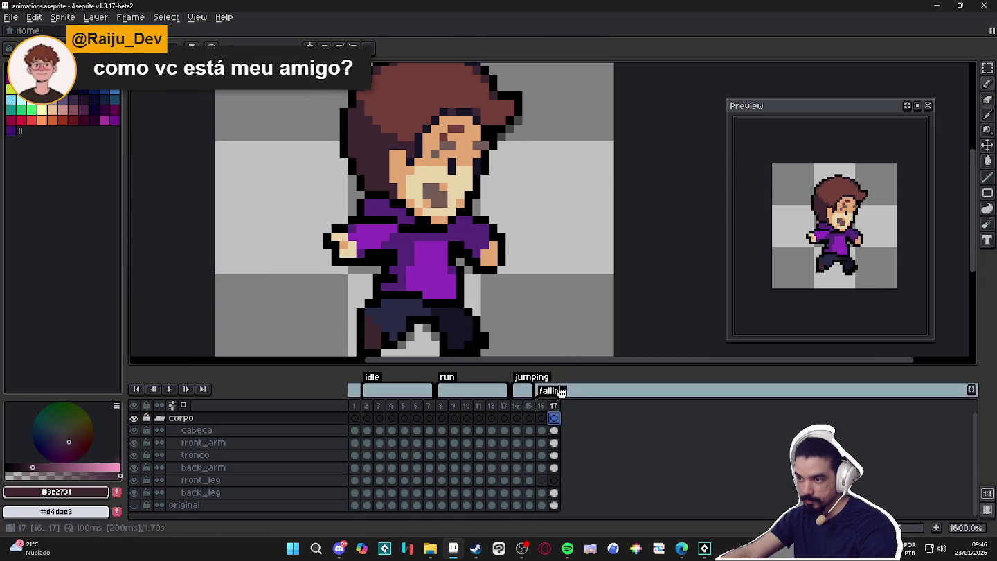
left_click(444, 209, "ctrl")
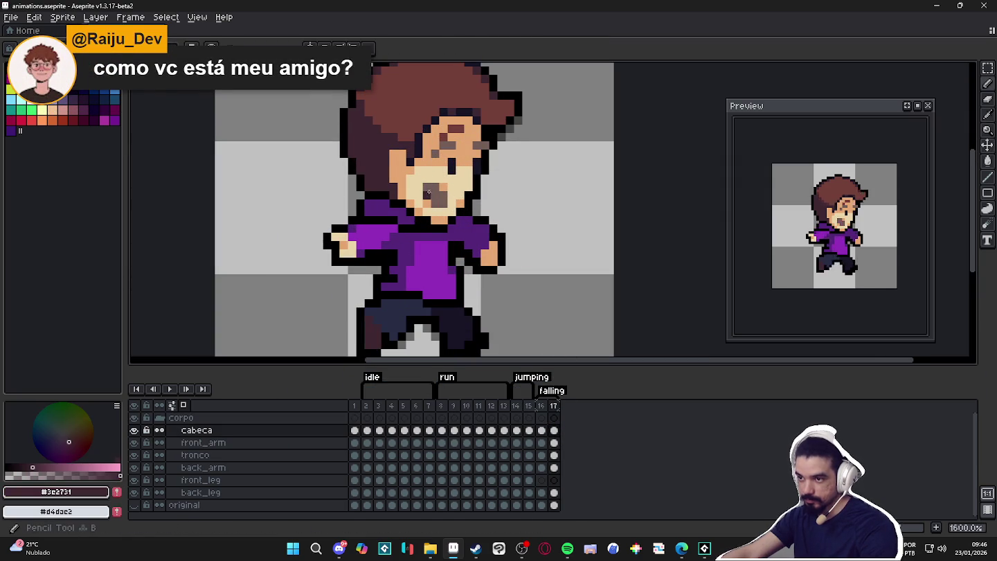
left_click(21, 120)
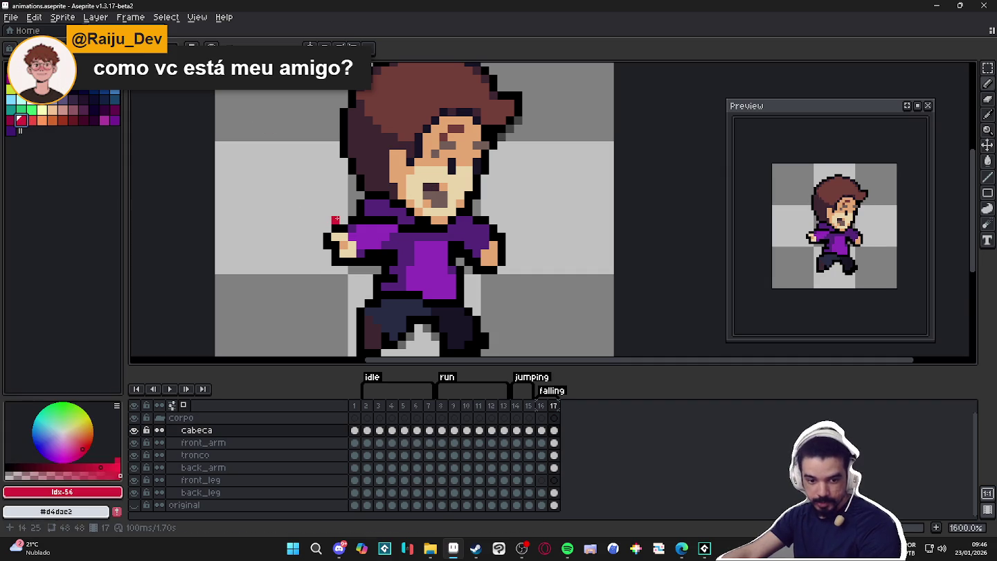
scroll(436, 207, "up", 2)
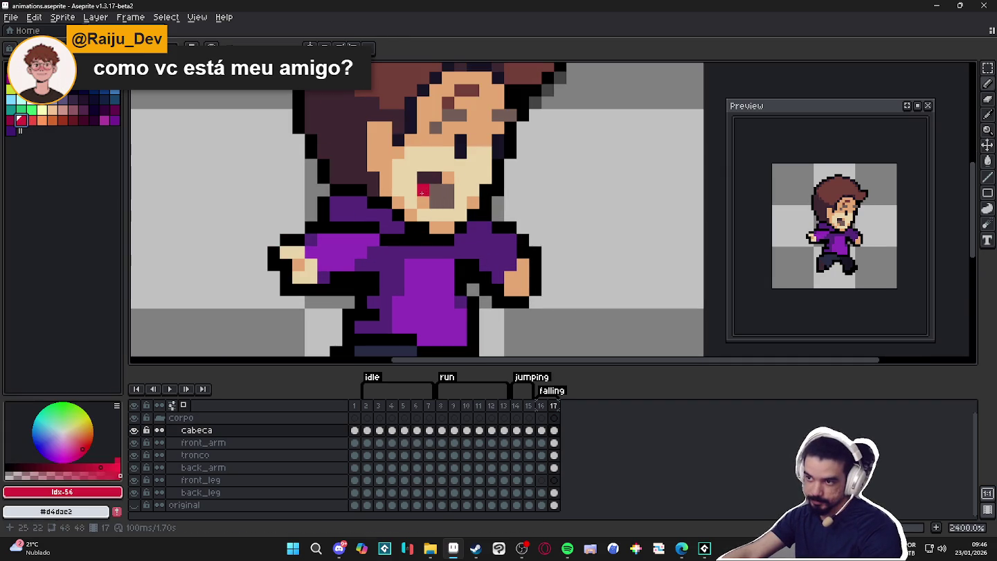
left_click(11, 121)
left_click_drag(424, 189, 437, 197)
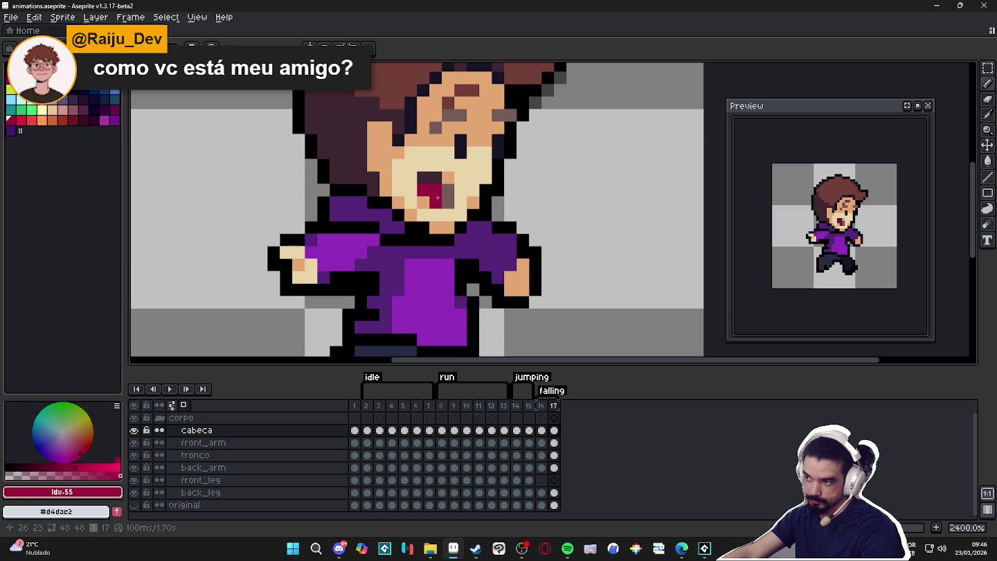
scroll(438, 197, "down", 2)
scroll(444, 208, "down", 1)
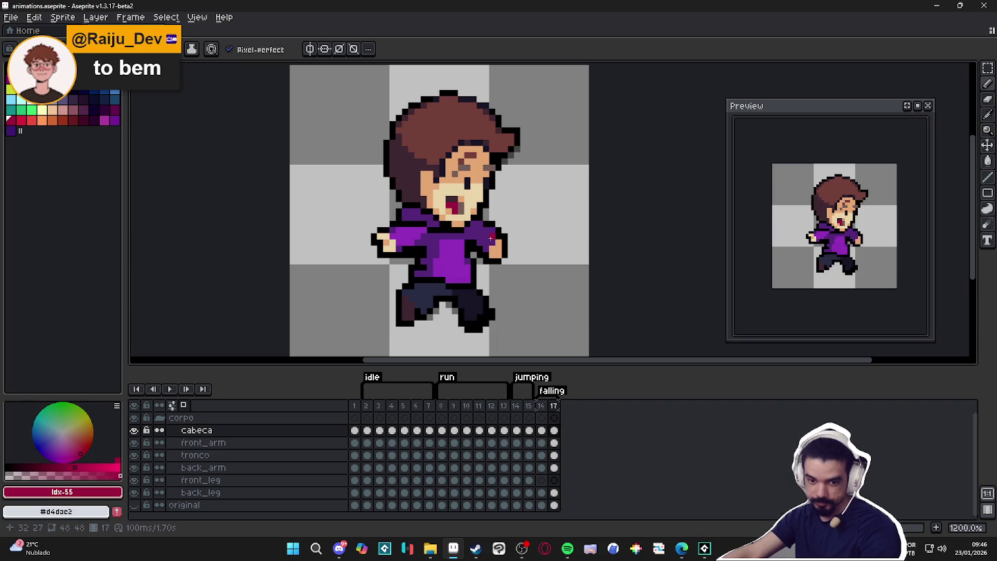
- Export only the 'falling' tag frames as spr_player_falling.gif
key("ctrl+alt+shift+s")
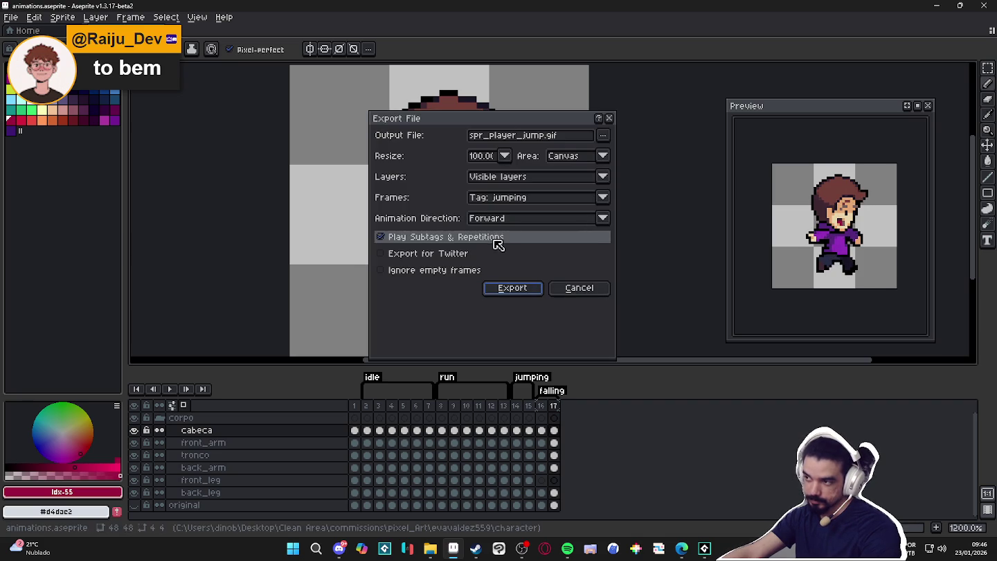
double_click(533, 136)
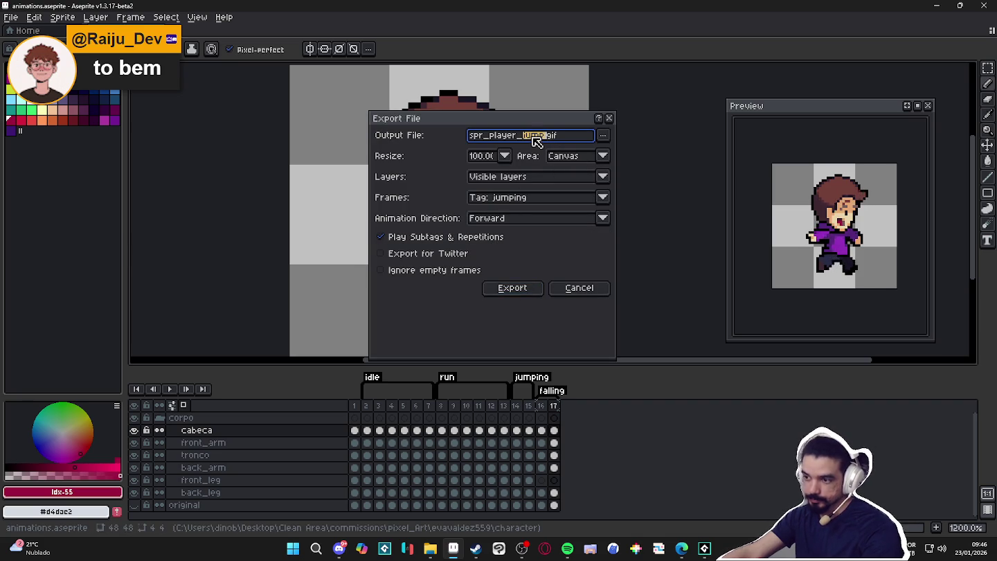
type("falling")
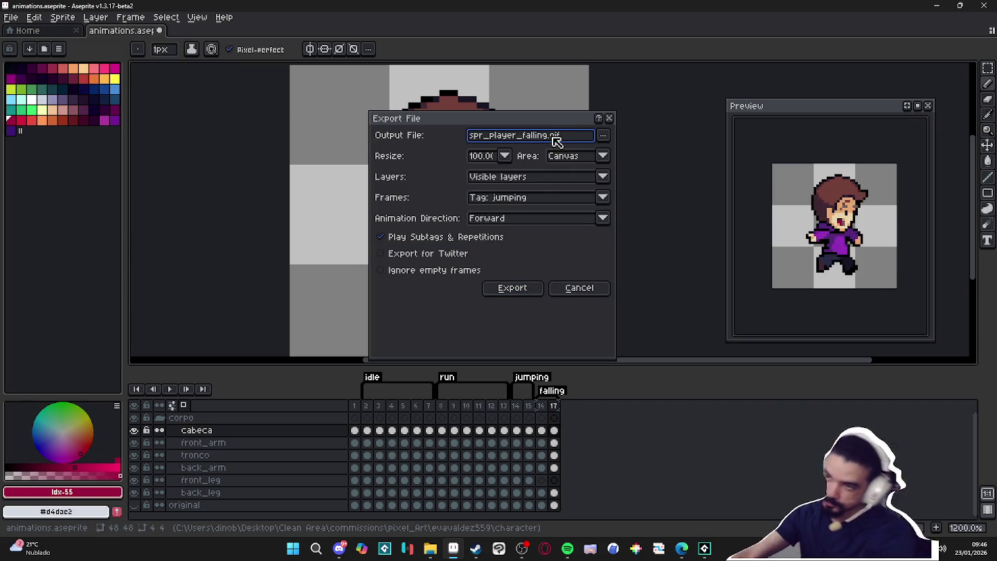
left_click(601, 198)
left_click(534, 261)
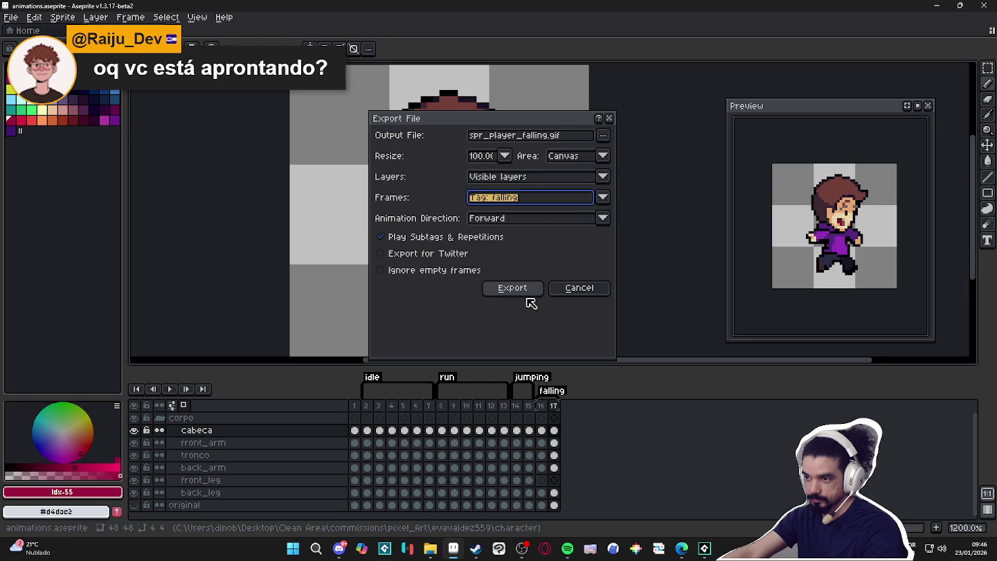
left_click(523, 290)
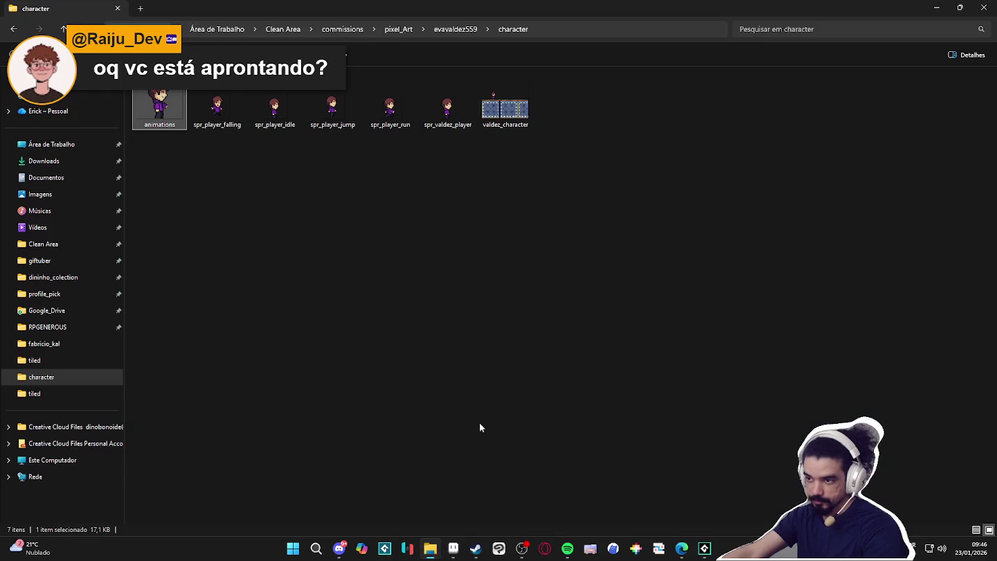
left_click(430, 549)
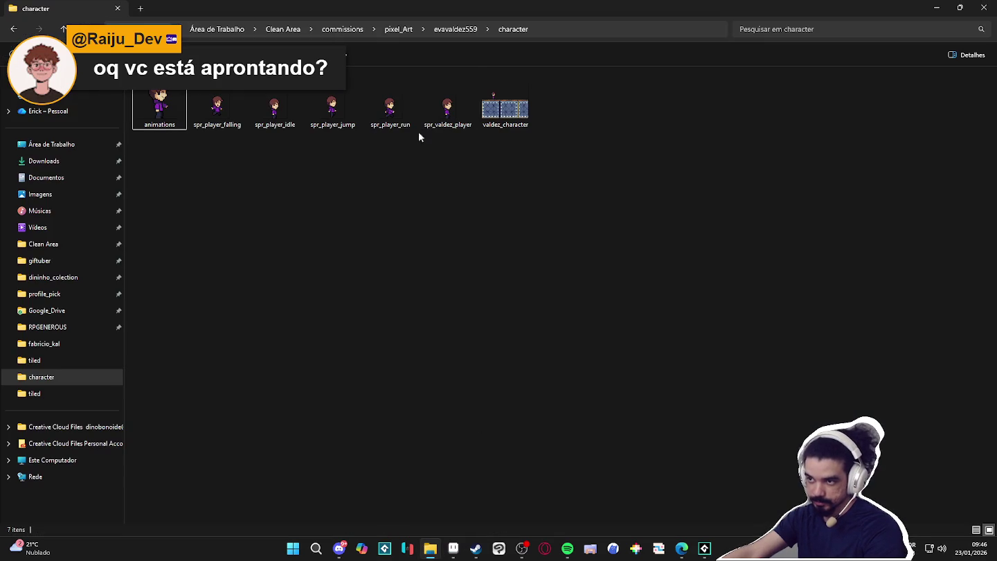
- Preview the run, jump, idle and falling GIFs in turn, then return to GameMaker
double_click(388, 124)
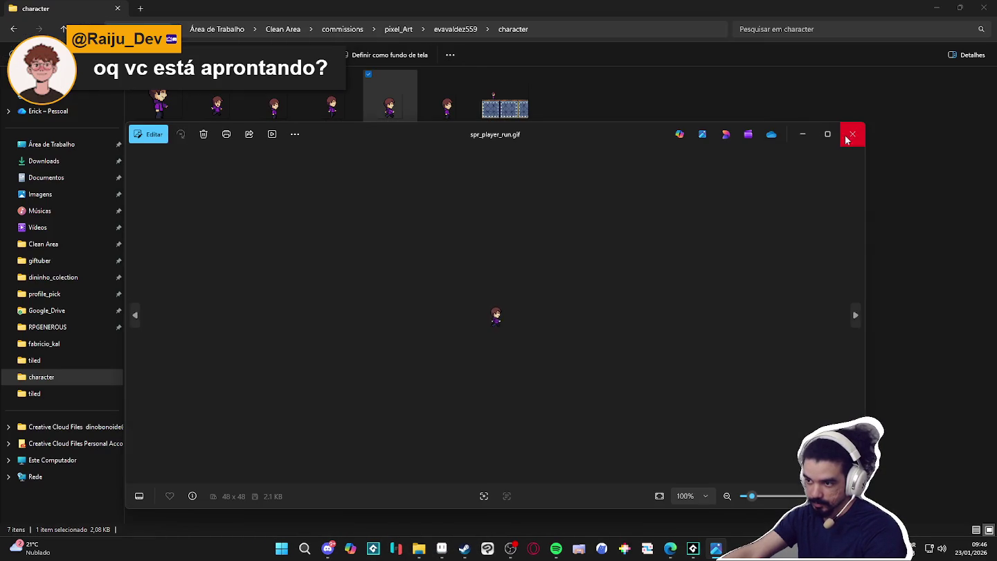
left_click(851, 133)
double_click(325, 111)
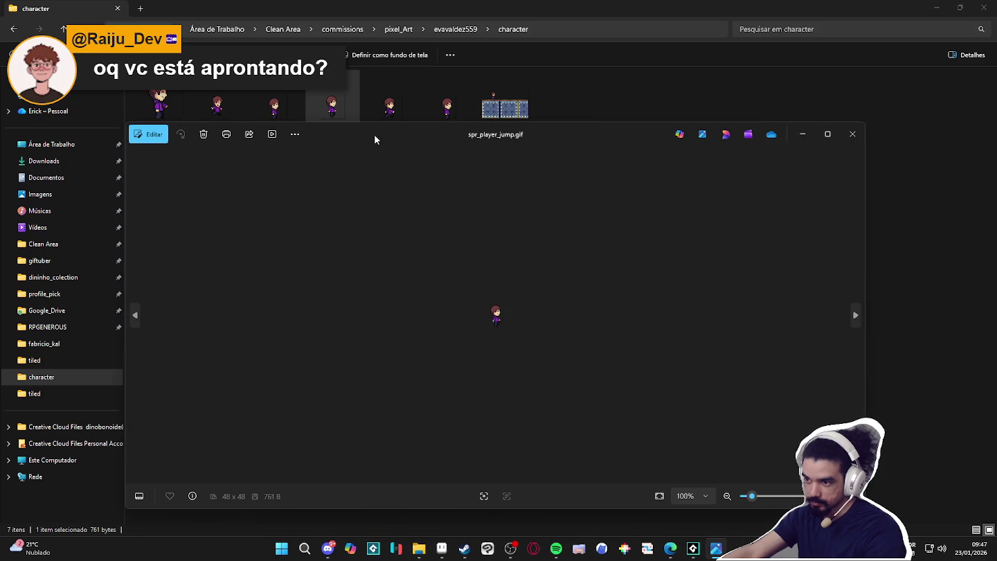
left_click(852, 135)
left_click(282, 107)
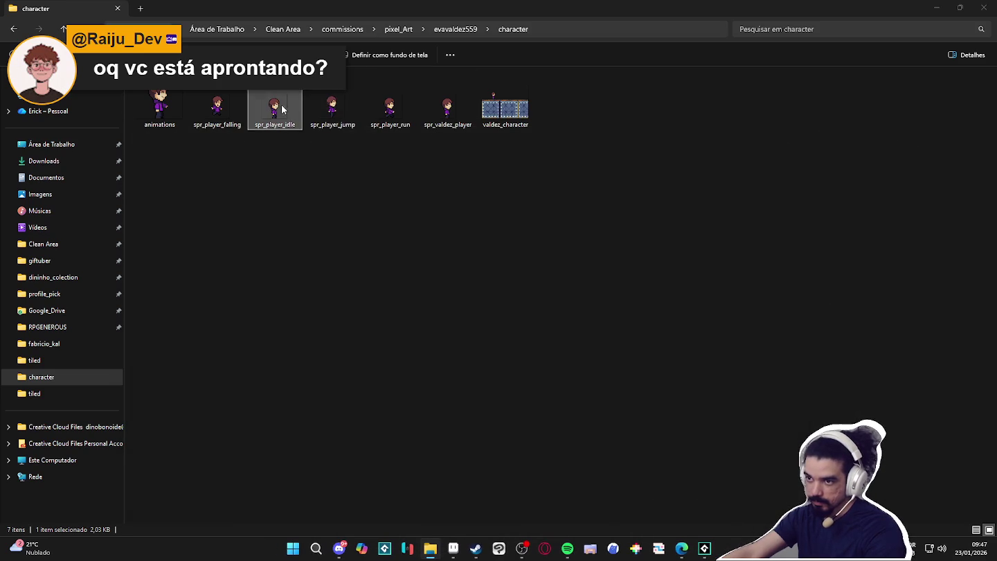
double_click(282, 107)
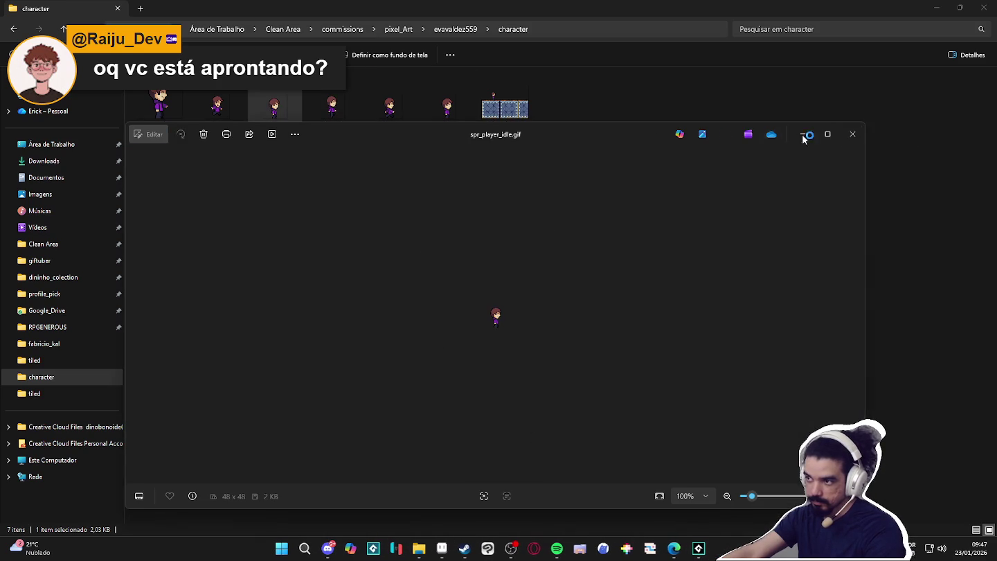
left_click(858, 140)
double_click(216, 107)
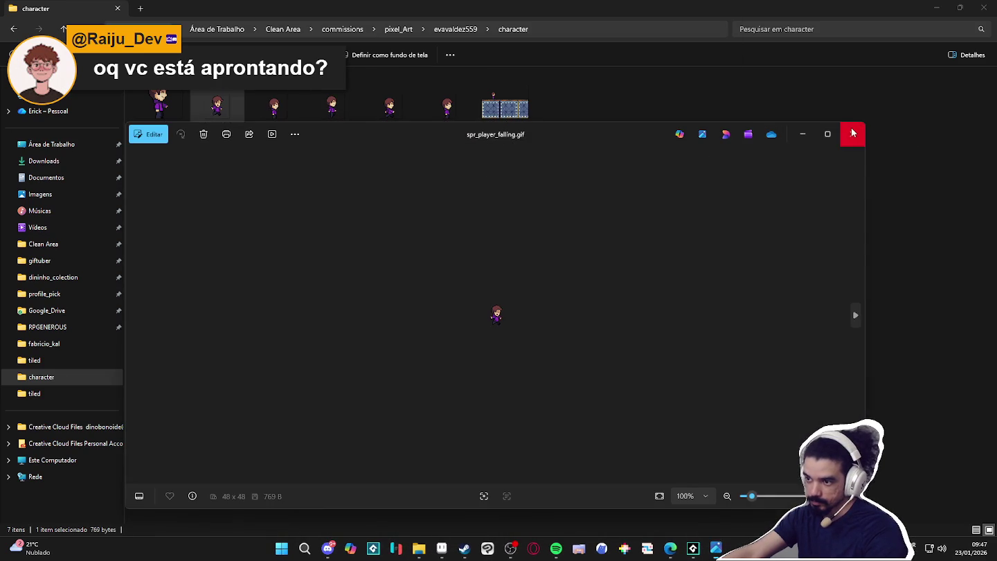
left_click(851, 133)
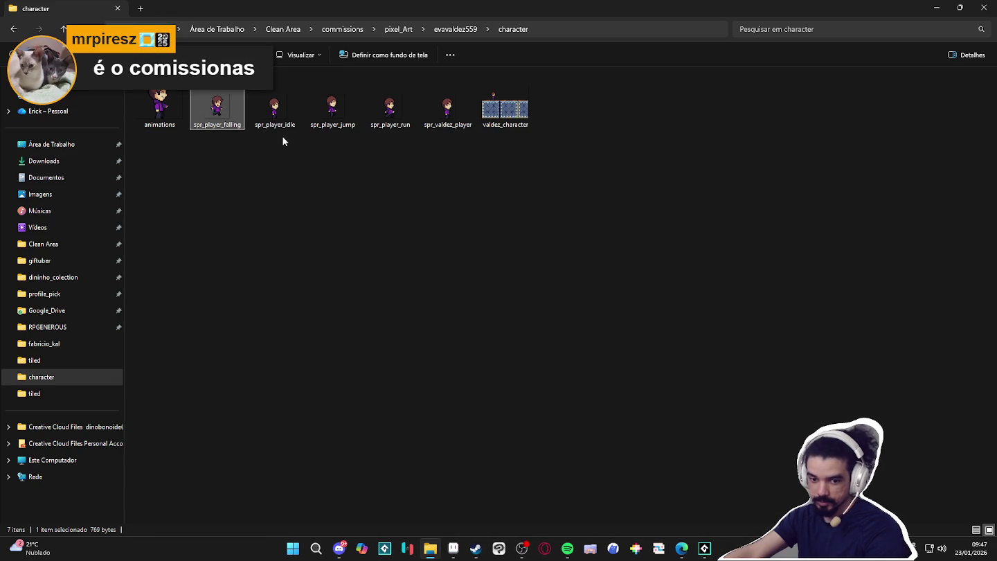
left_click(703, 548)
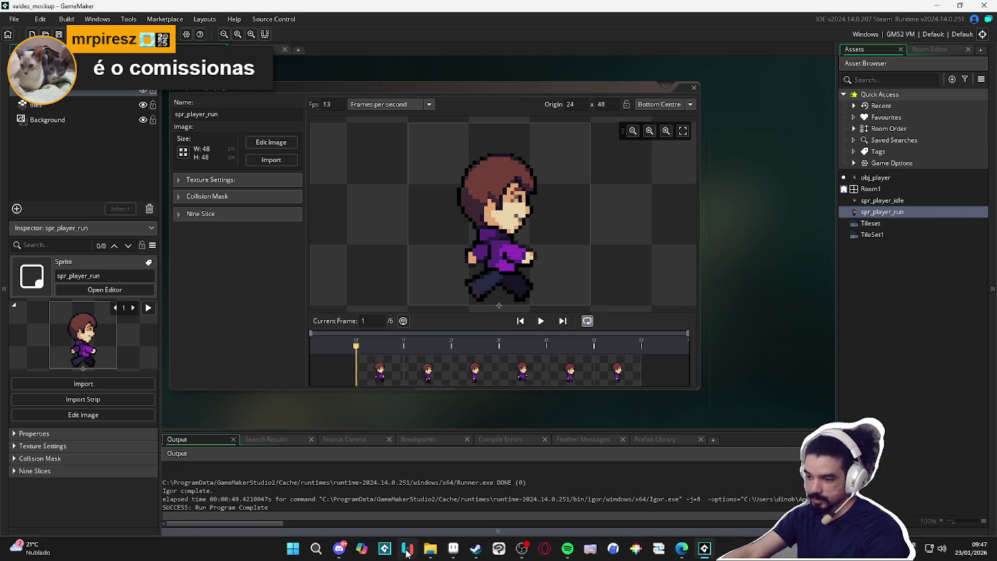
- Select spr_player_jump and spr_player_falling in the character folder and drag them into GameMaker
left_click(430, 549)
double_click(543, 5)
left_click(361, 113)
left_click(482, 111)
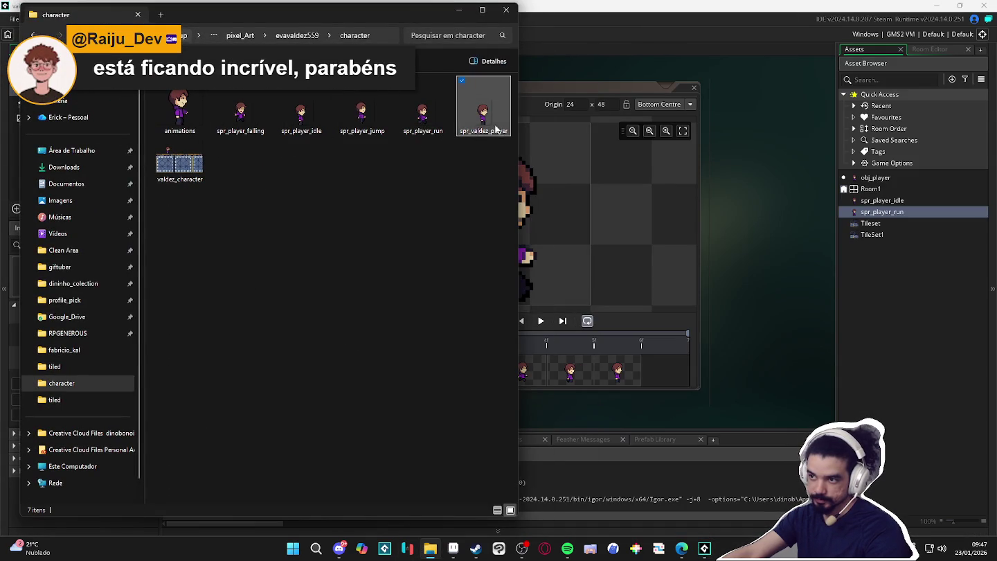
left_click(428, 96)
left_click(359, 132)
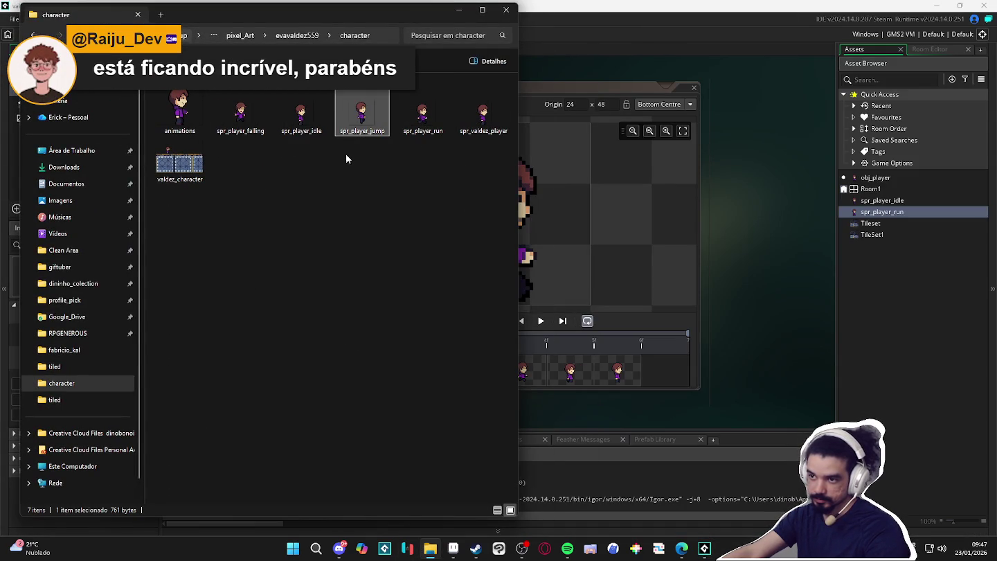
left_click(302, 114, "ctrl")
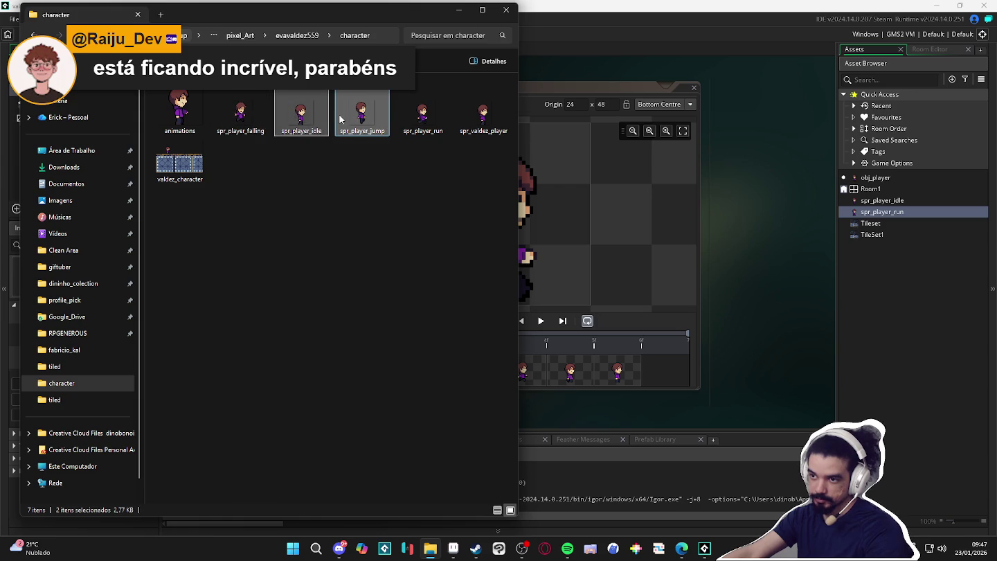
left_click(361, 114)
left_click(252, 131, "ctrl")
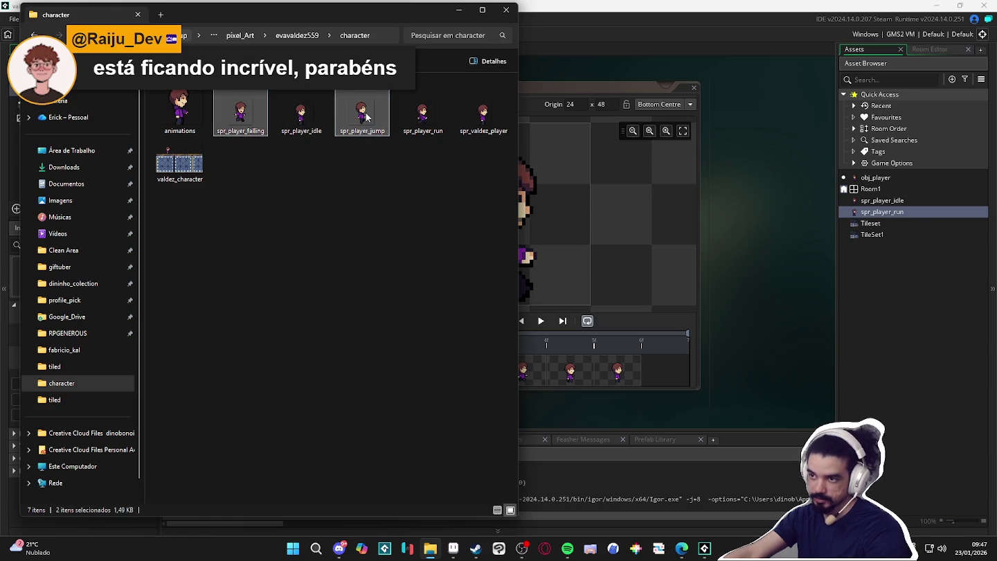
left_click_drag(905, 200, 913, 204)
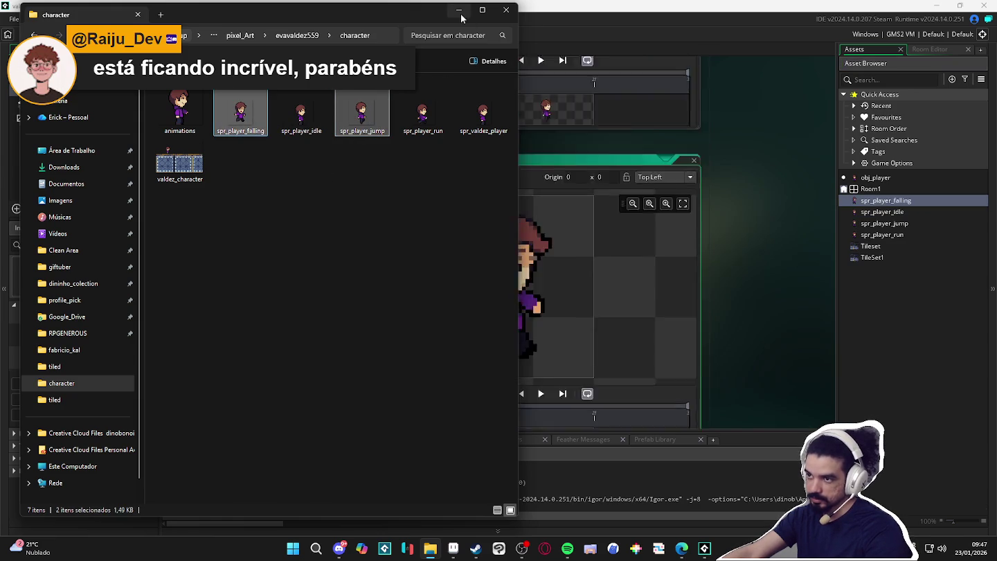
- Set the falling and spr_player_jump sprite origins to Bottom Centre (24, 48)
left_click(661, 104)
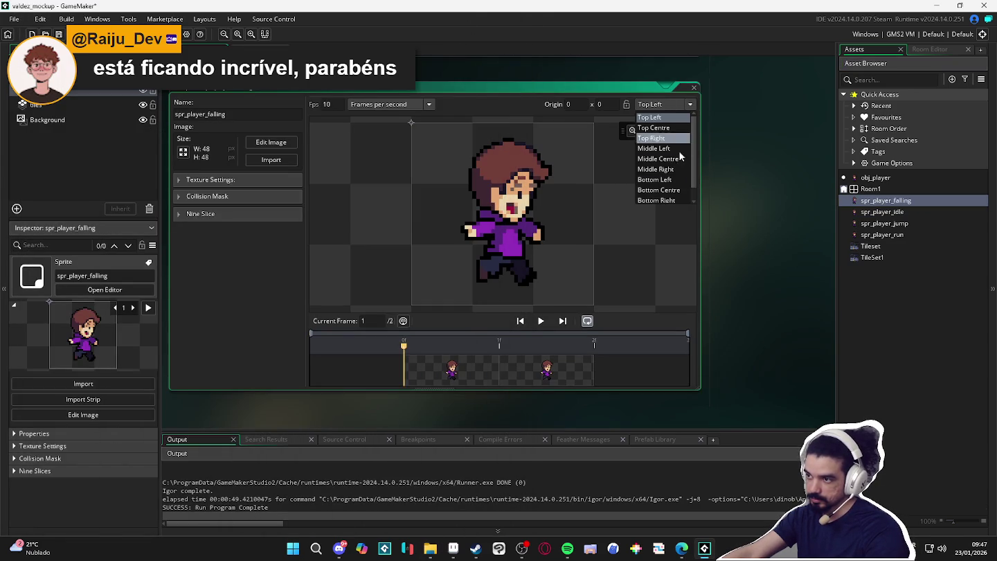
left_click(682, 190)
double_click(911, 223)
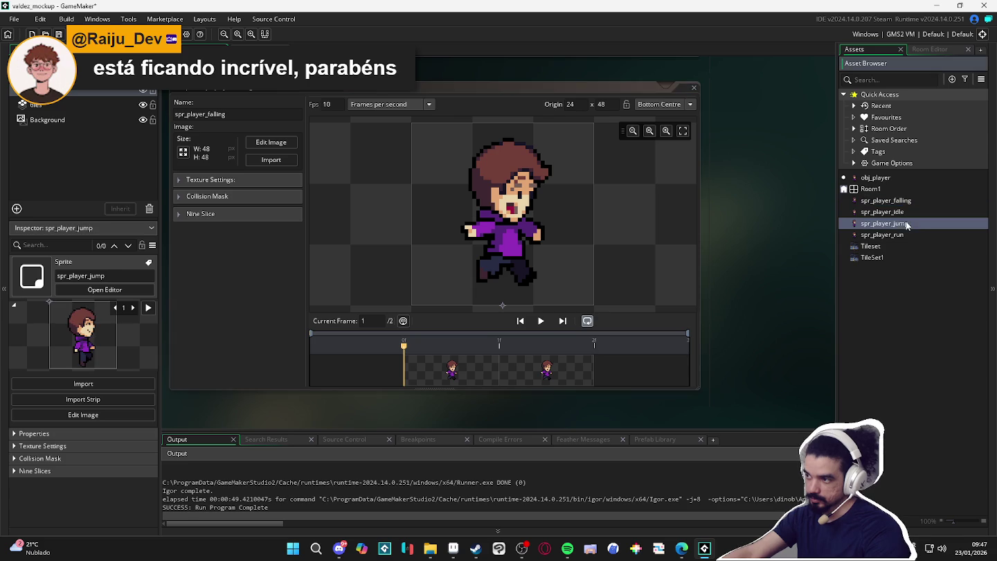
left_click(664, 104)
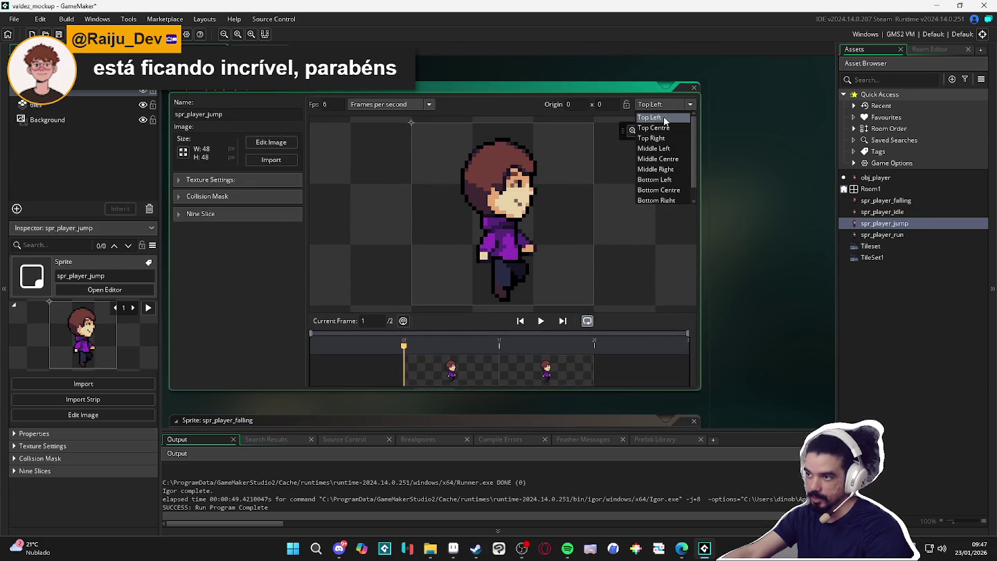
left_click(661, 161)
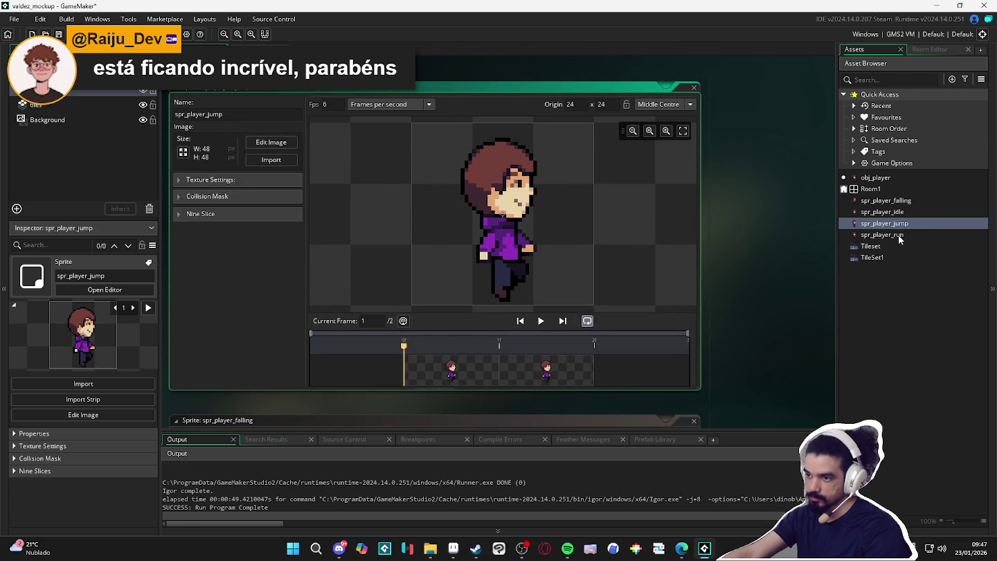
left_click(659, 104)
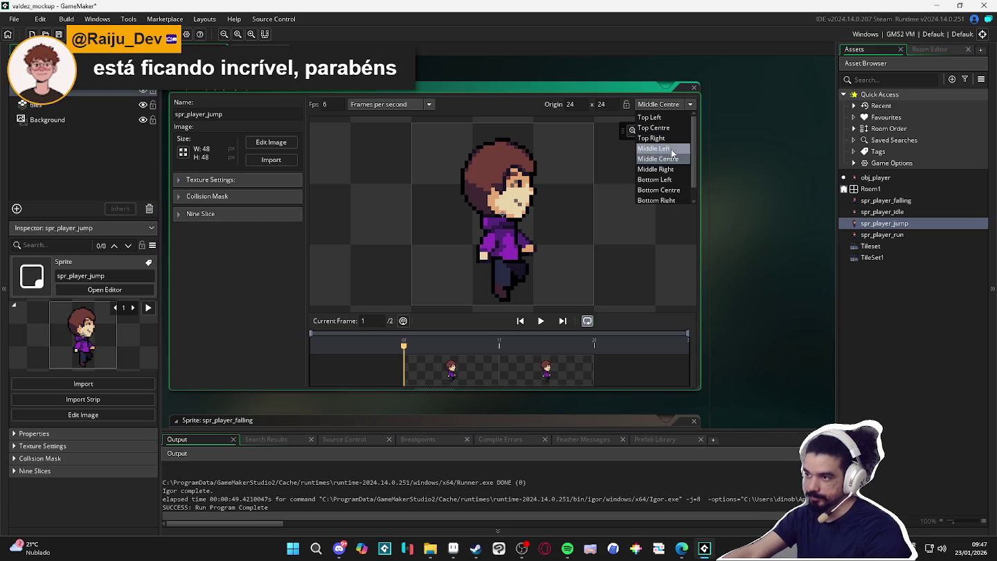
left_click(664, 189)
- Check the run, jump, idle and falling sprites' origins in turn
double_click(892, 234)
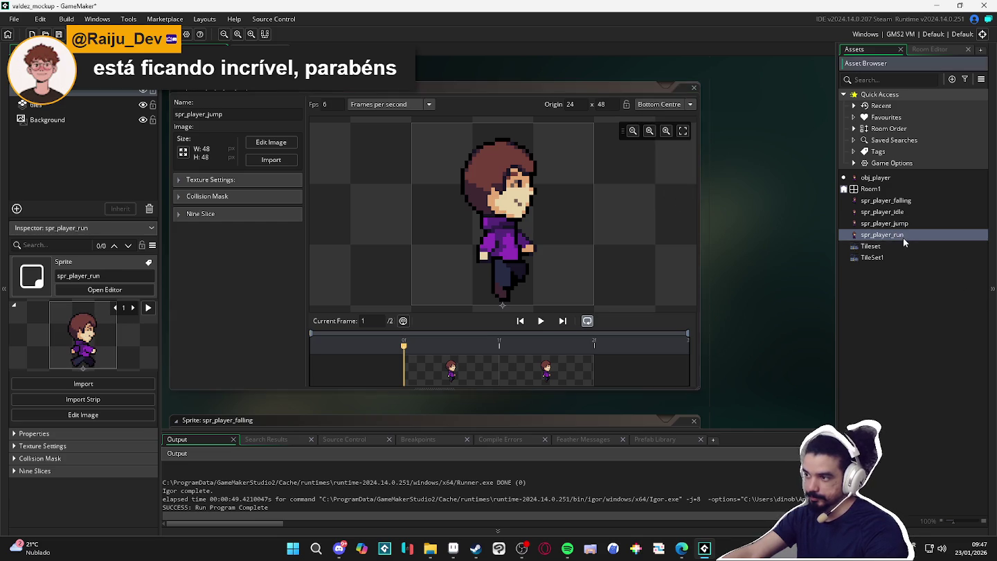
double_click(886, 223)
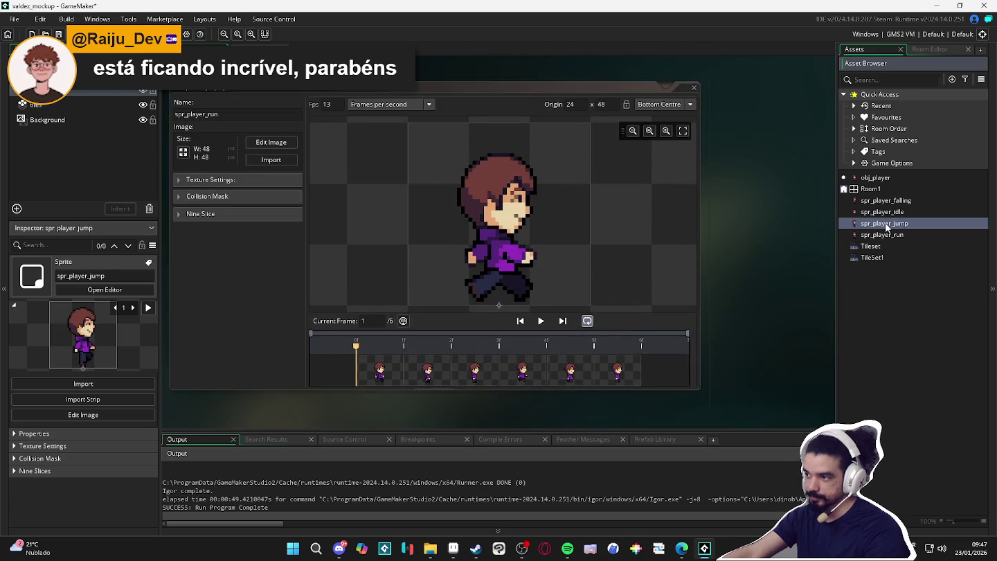
left_click(904, 212)
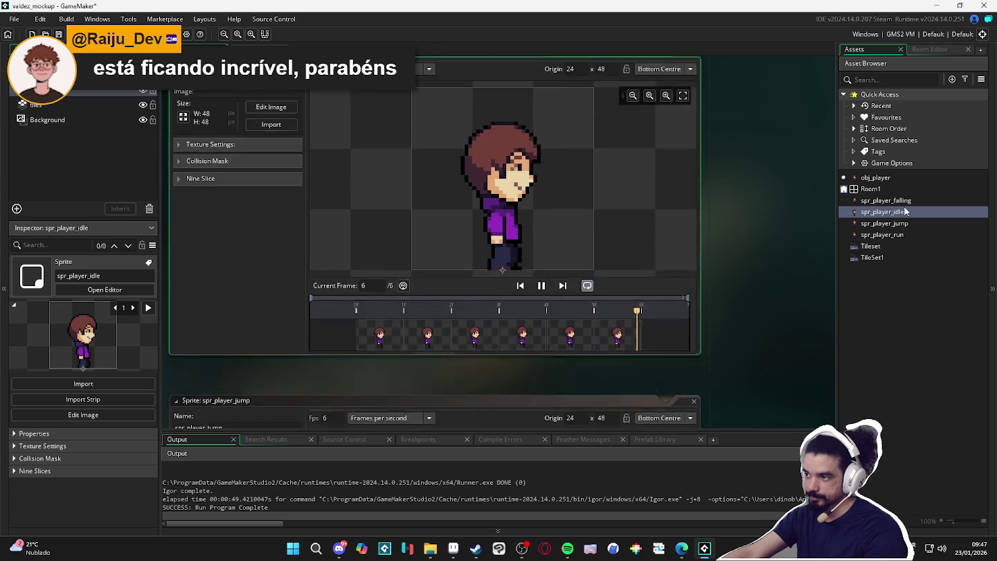
double_click(886, 200)
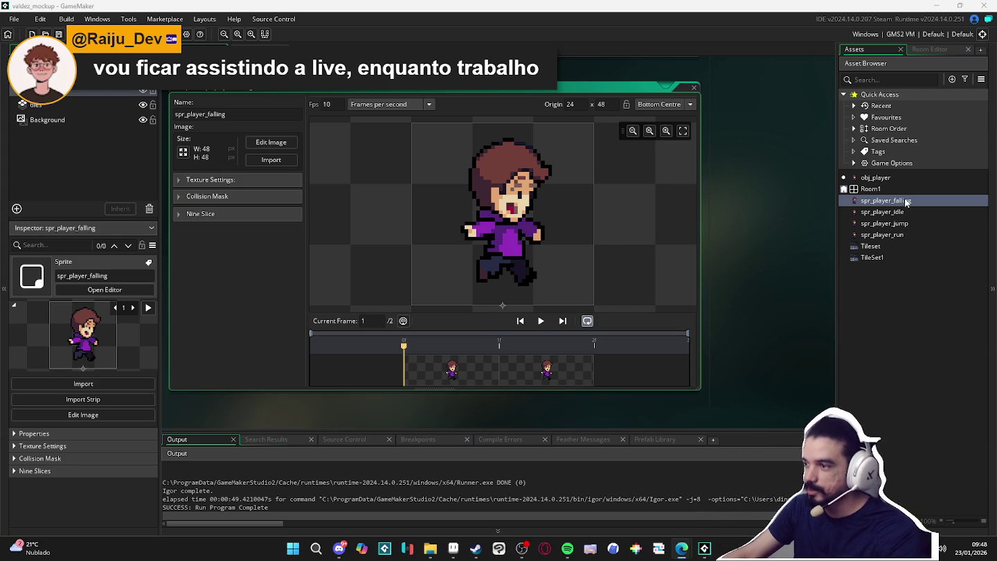
- Show obj_player's Step event code, with the cursor at the end of line 2
double_click(875, 177)
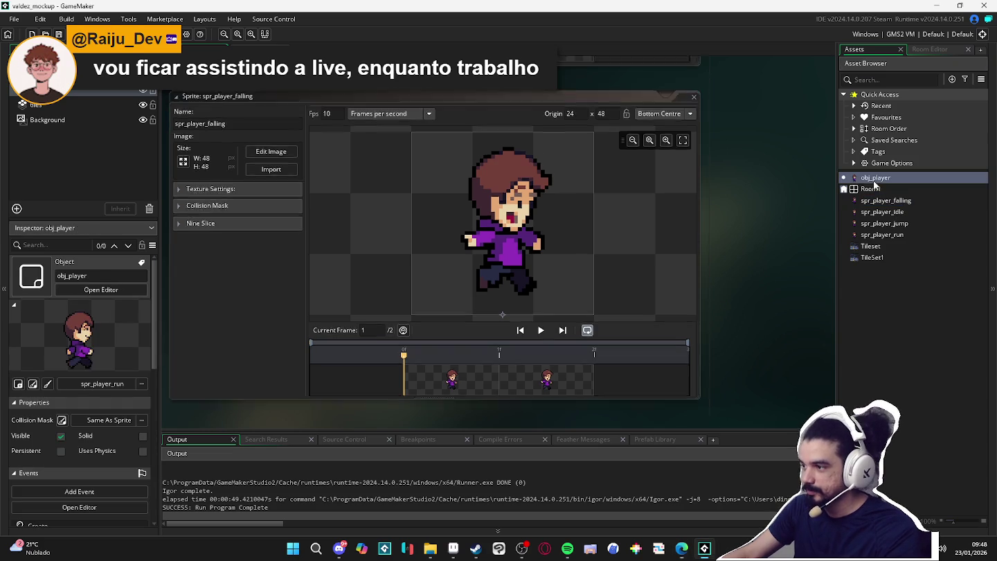
left_click(389, 111)
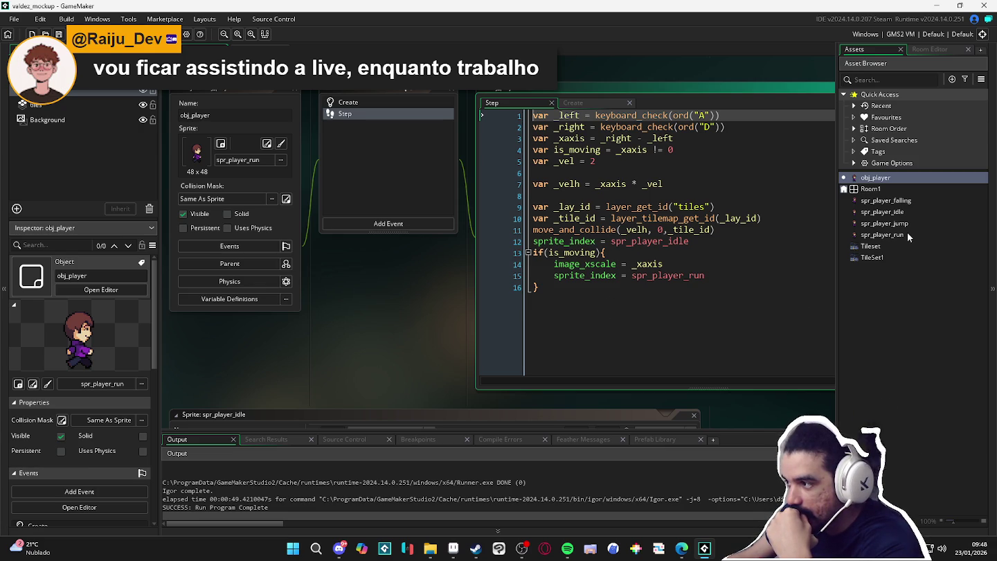
double_click(902, 200)
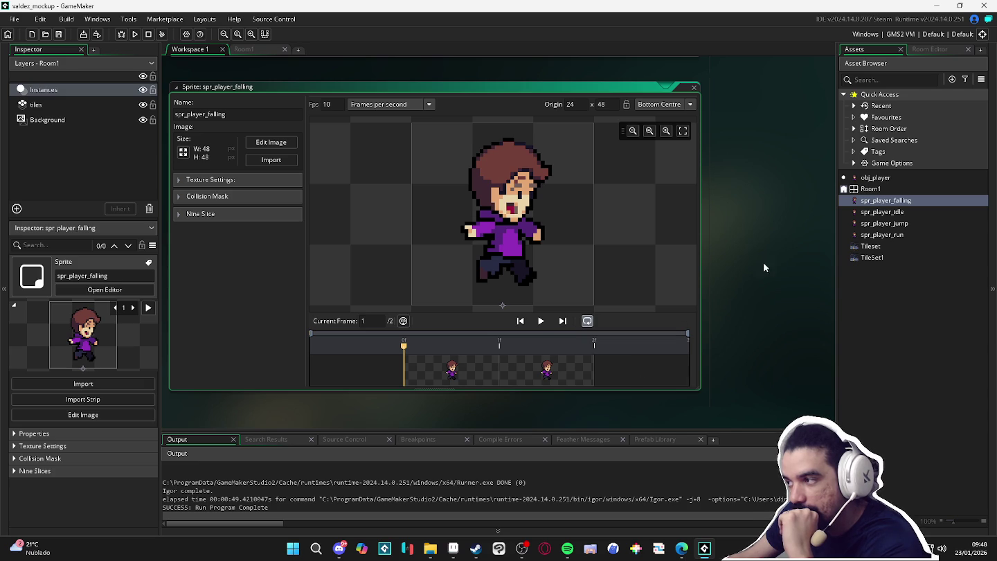
double_click(884, 179)
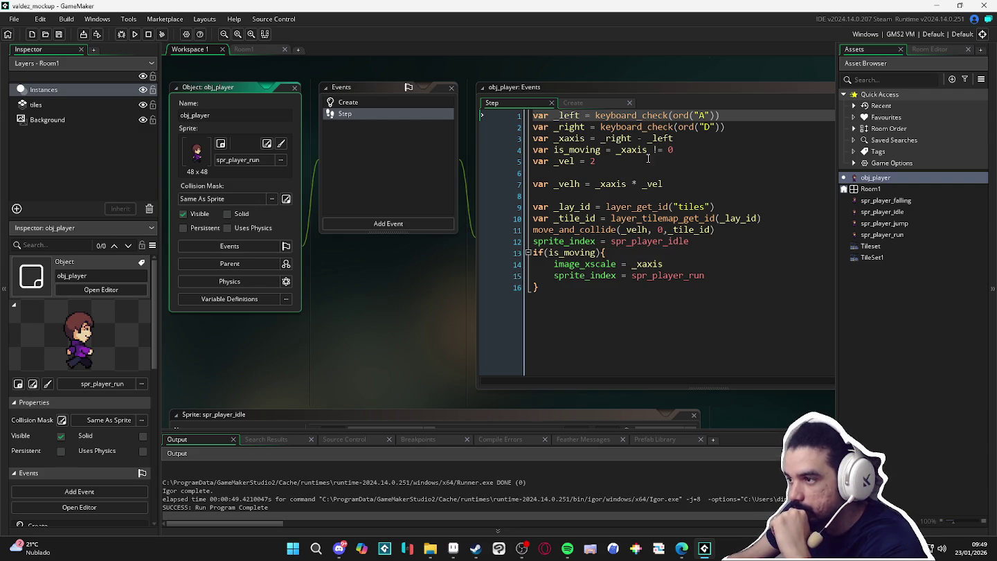
left_click(755, 131)
- Add line 3: var _jump = keyboard_check_pressed(ord("K")), using autocomplete
key("Return")
type("var _jump = keyb")
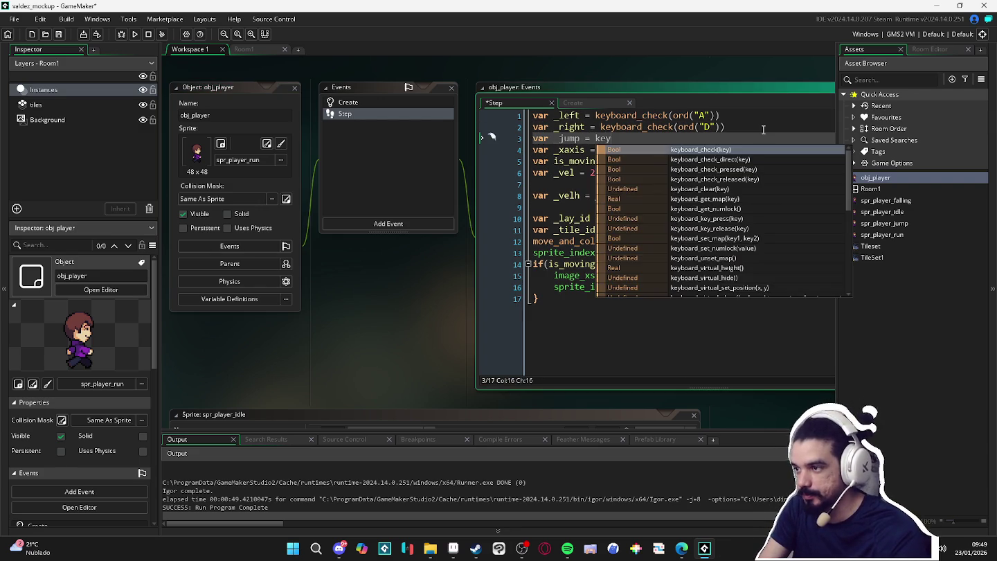
key("Down")
key("Down")
key("Return")
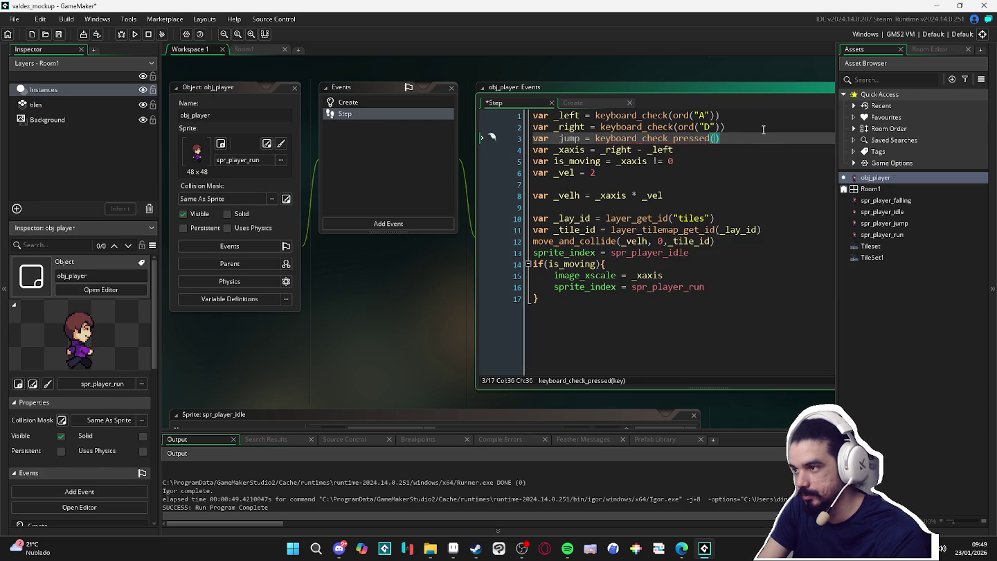
type("vk_")
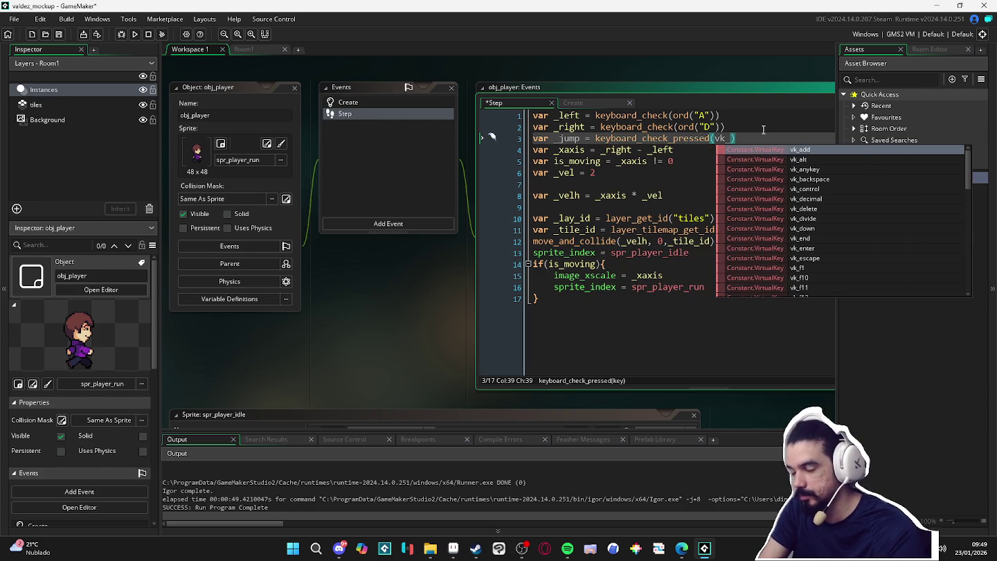
key("BackSpace")
key("BackSpace")
key("BackSpace")
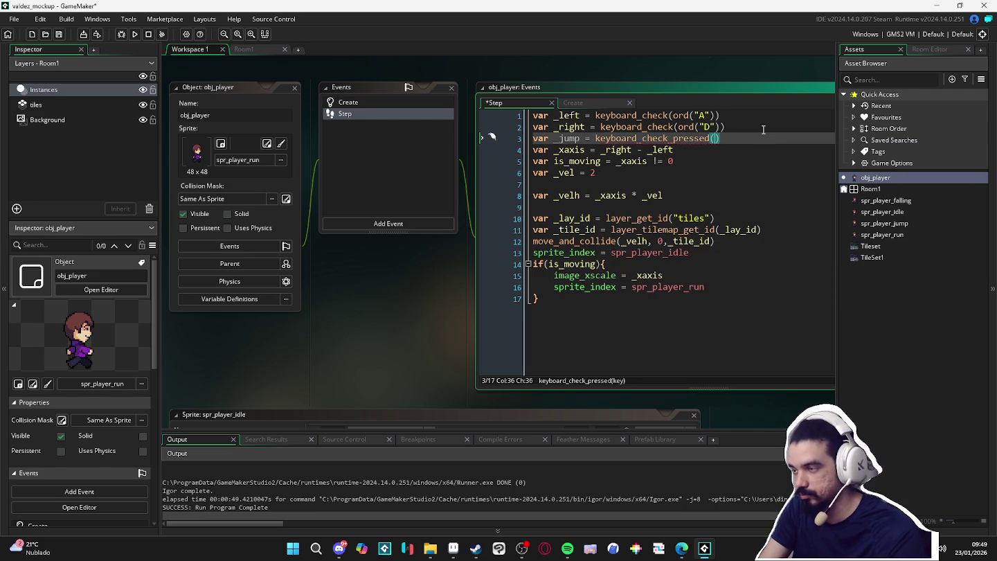
type("ord(\"K")
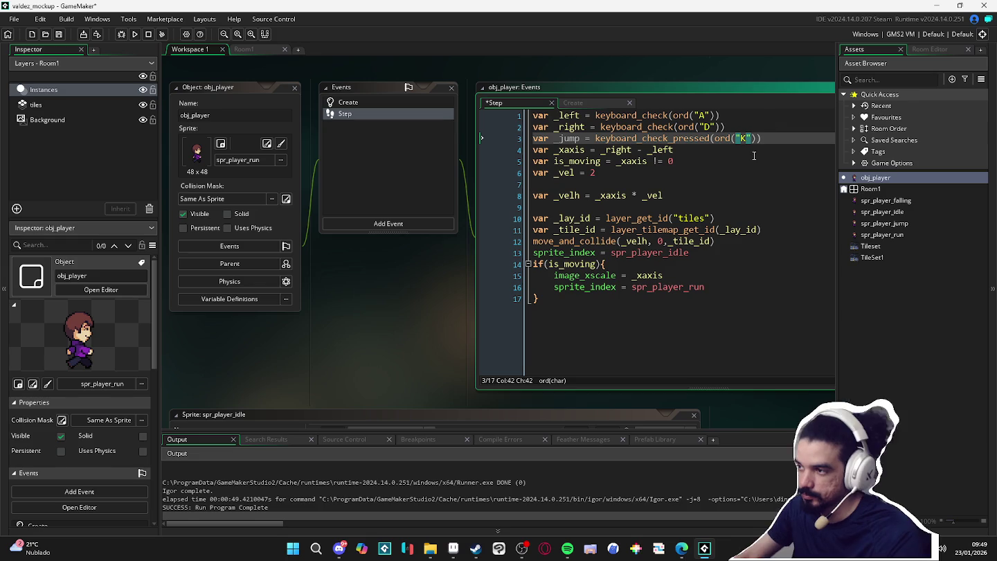
left_click(733, 185)
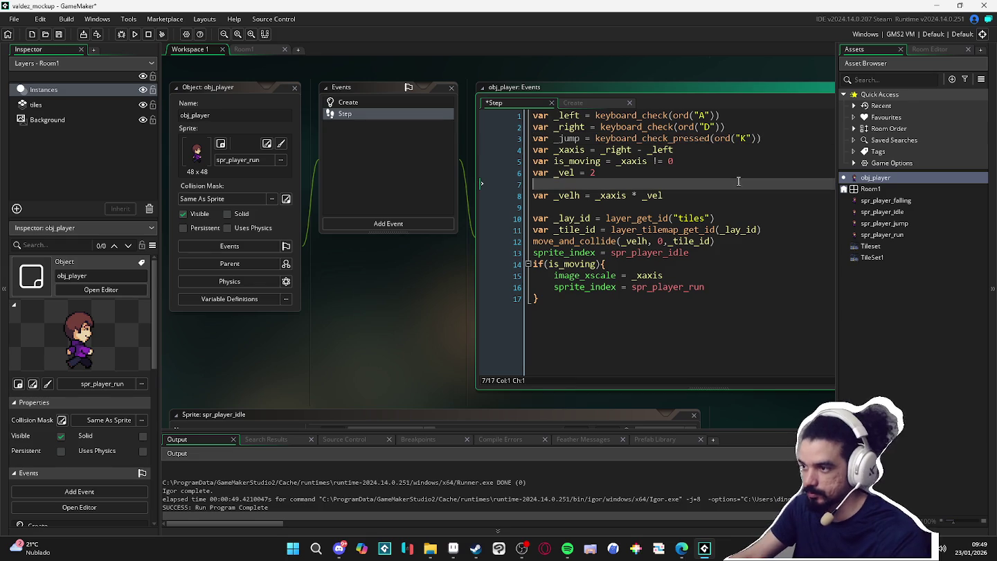
left_click(715, 154)
- Save the Step code and look up move_and_collide in the manual
key("ctrl+s")
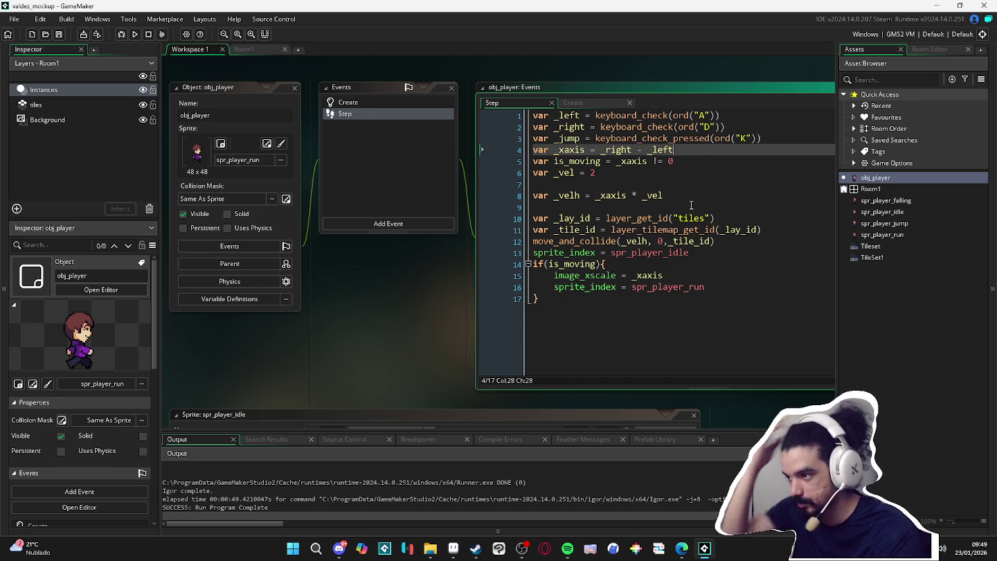
mouse_move(572, 241)
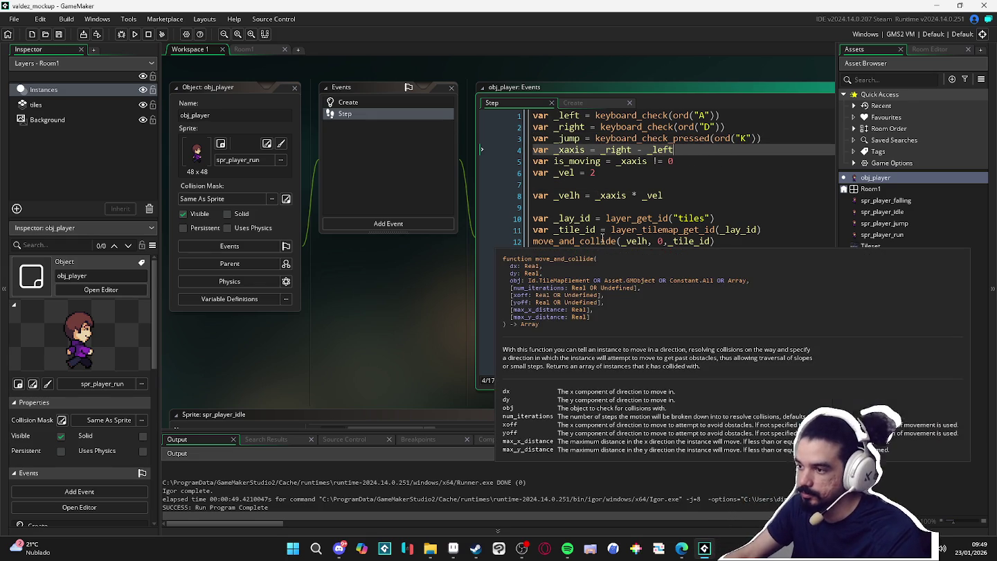
left_click(600, 240)
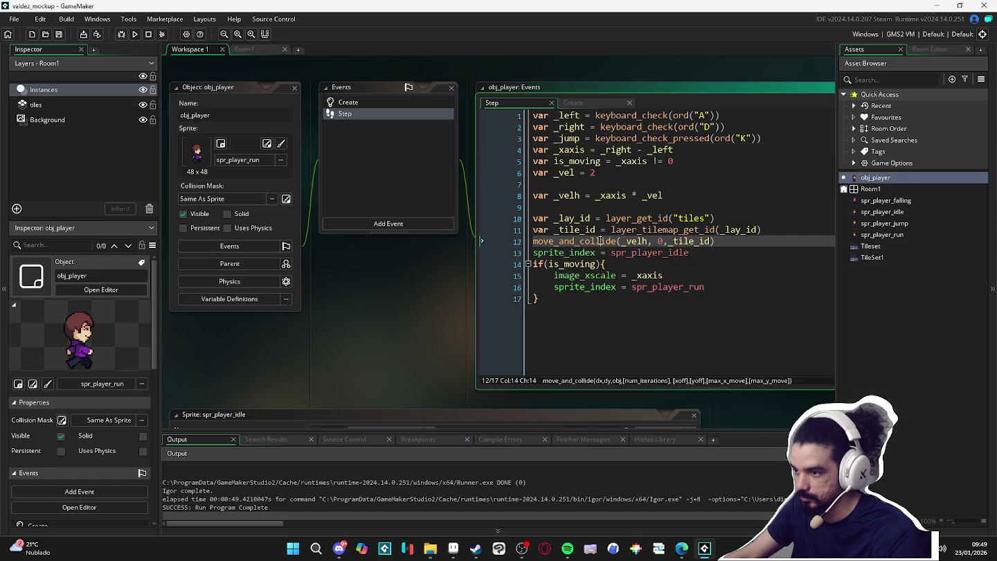
key("F1")
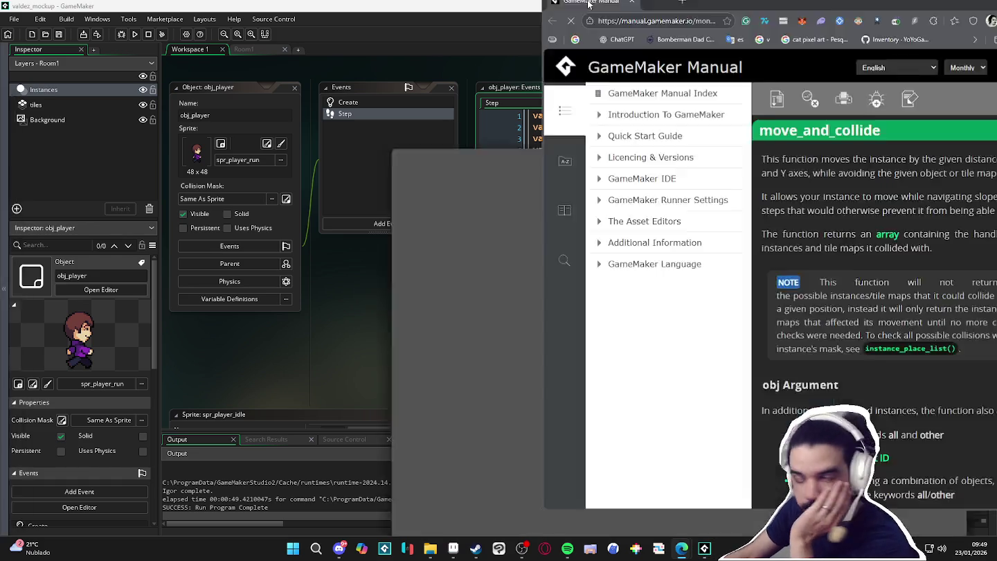
- Read the move_and_collide manual page, then prefix line 12 with '_col ='
scroll(362, 270, "down", 5)
scroll(367, 259, "down", 3)
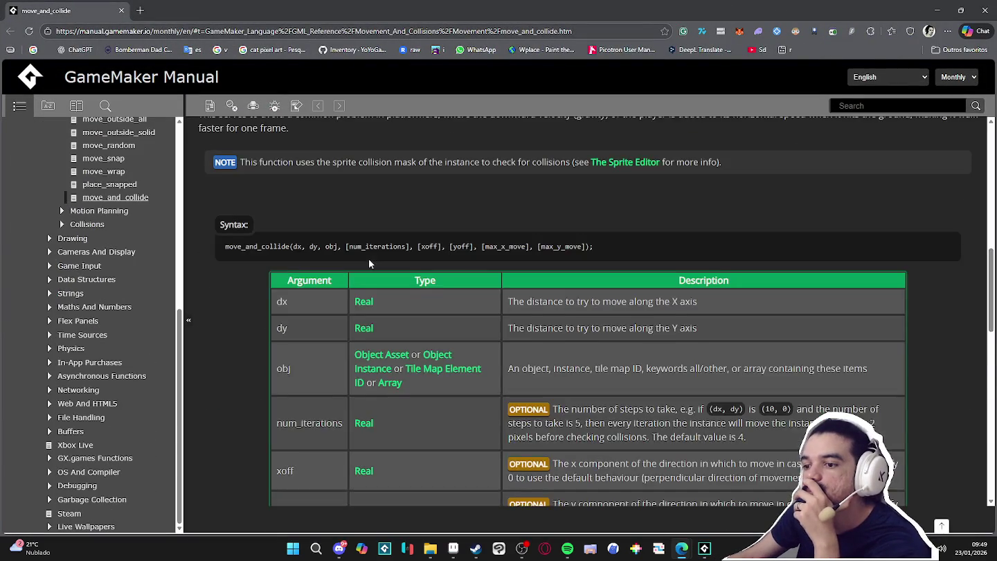
scroll(370, 253, "down", 5)
scroll(365, 263, "down", 2)
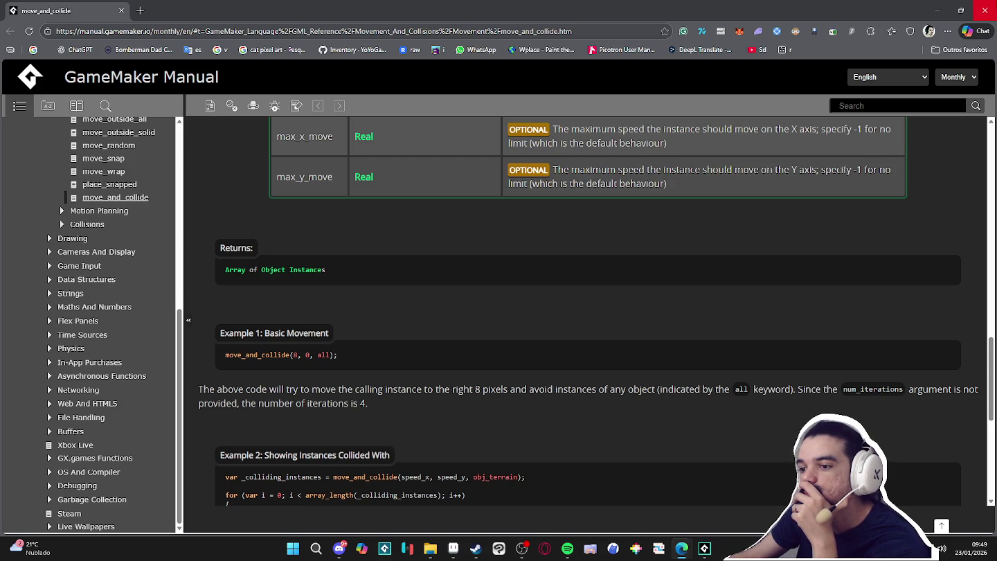
left_click(985, 11)
type("_col = move_and_collide(_velh, 0,_tile_id")
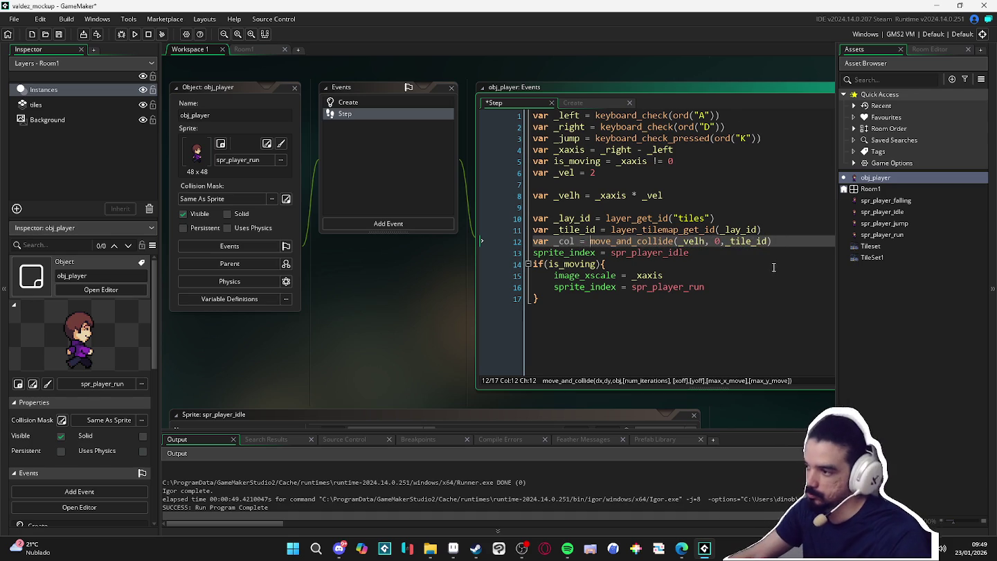
- Write an empty if(_col){ } block on line 14 below the collision line
left_click(808, 245)
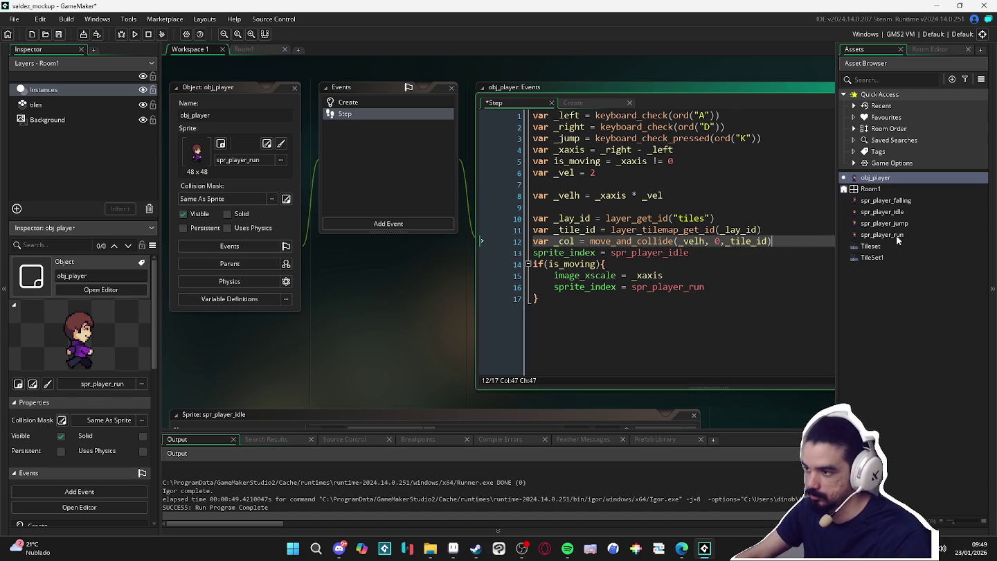
left_click(789, 89)
key("Return")
key("Return")
key("Return")
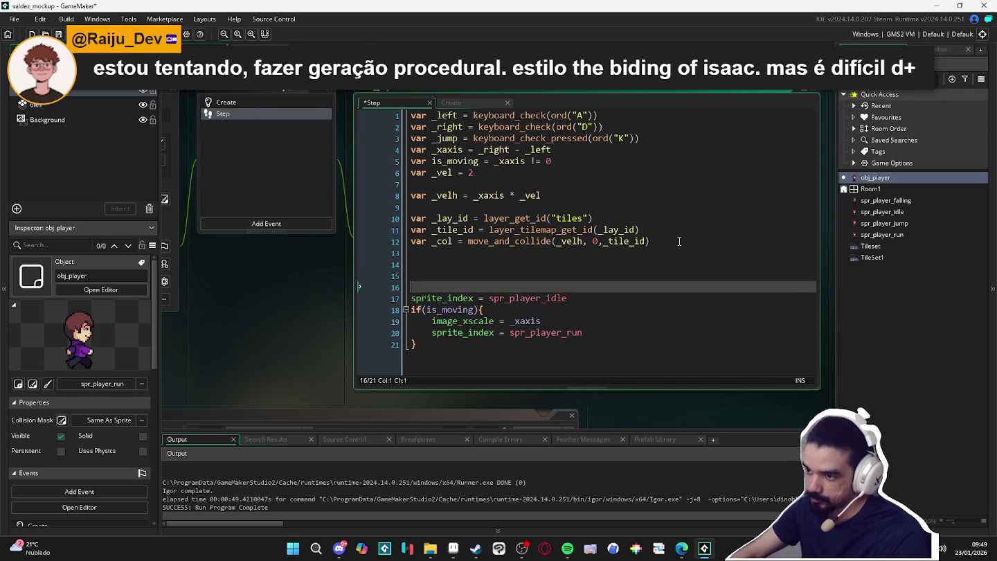
key("Return")
key("Return")
key("Up")
key("Up")
key("Up")
type("(")
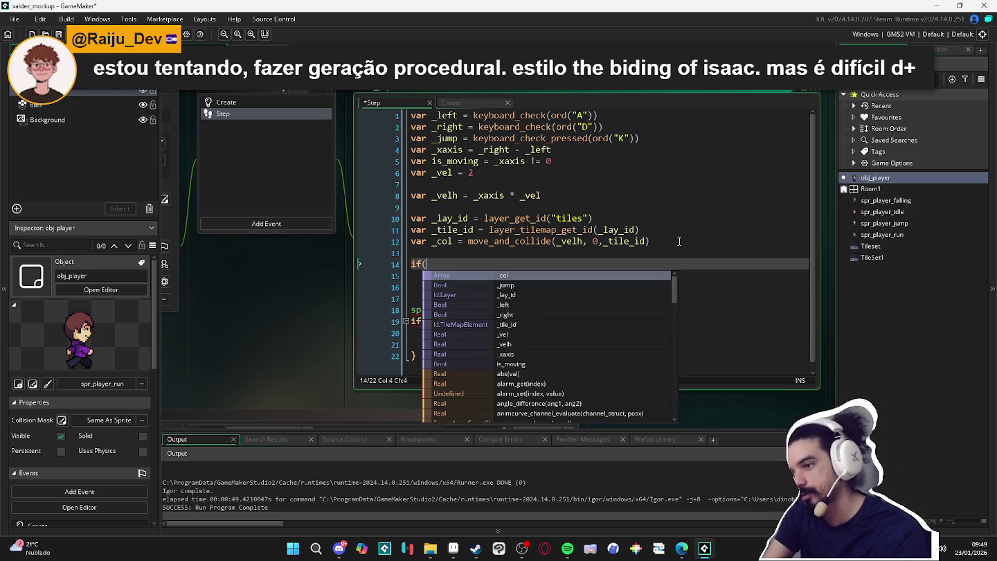
key("Return")
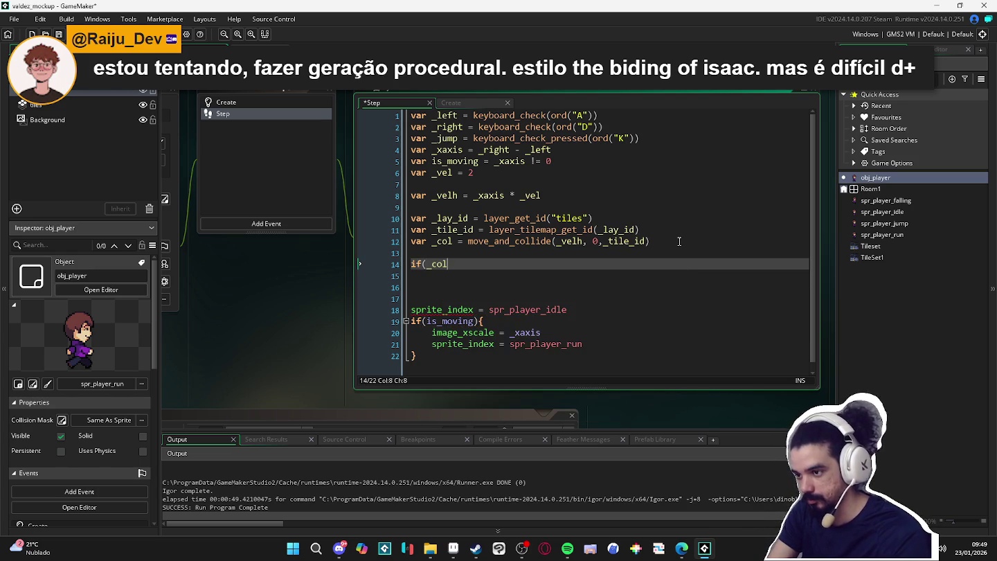
key("BackSpace")
key("BackSpace")
key("Return")
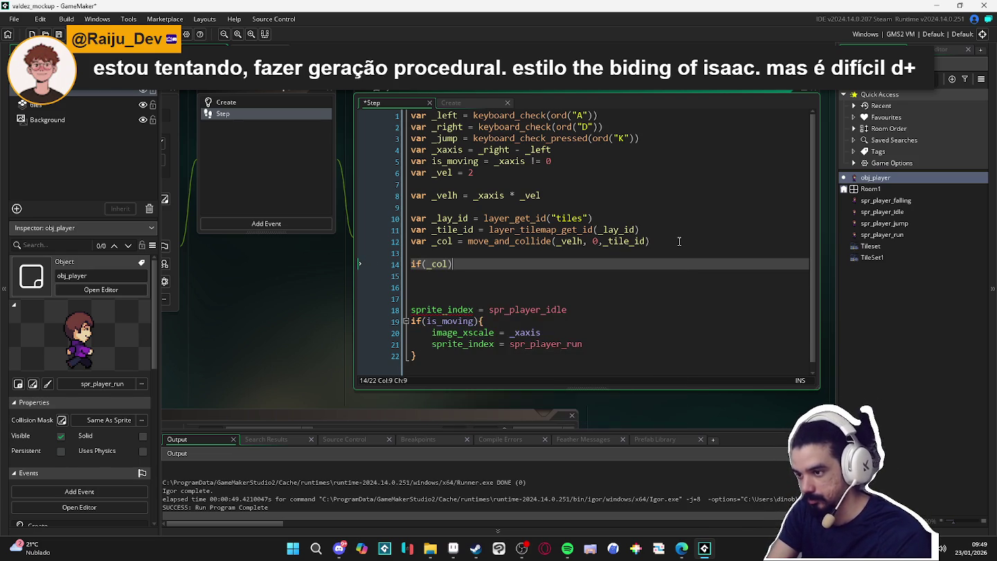
key("Return")
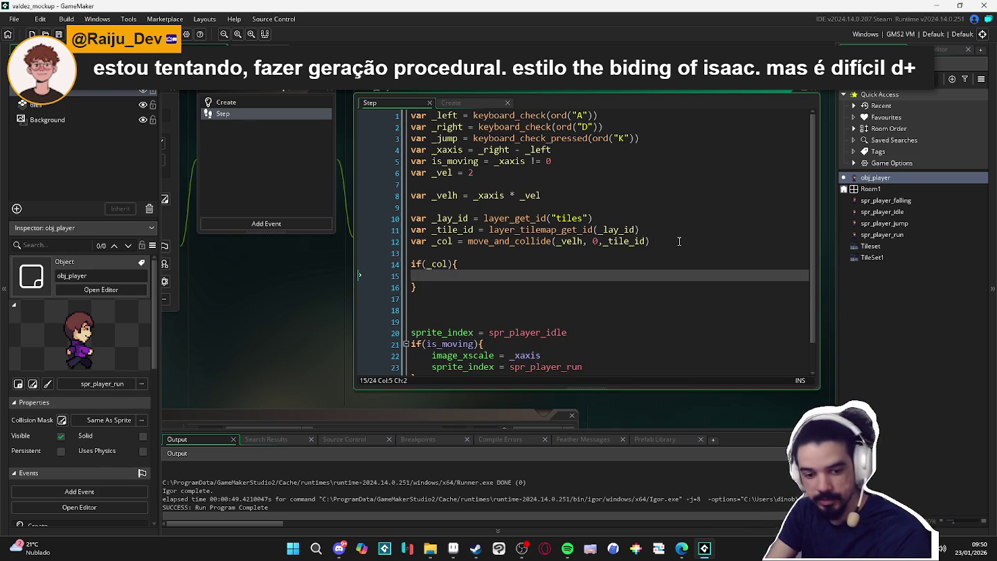
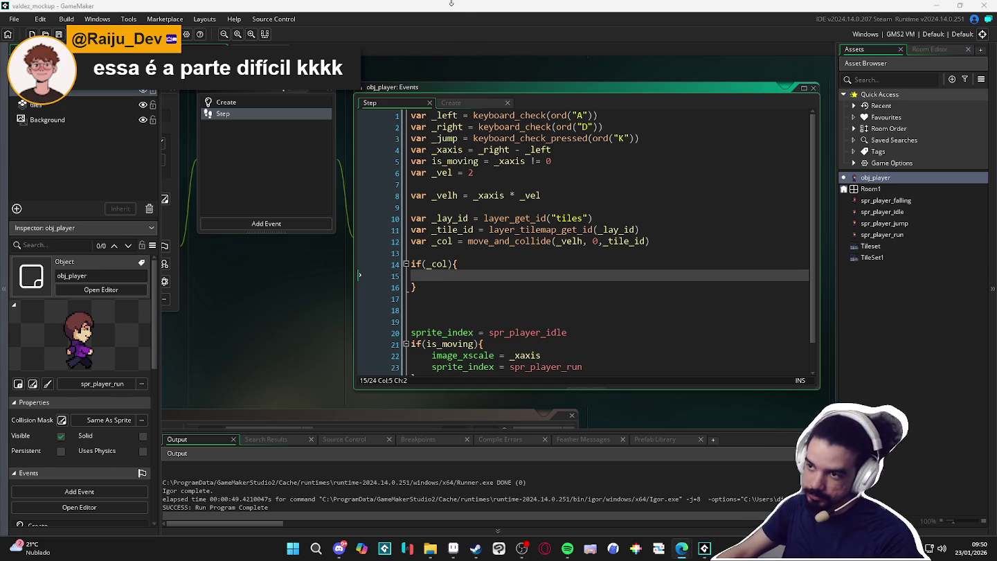
- Search Edge for 'game maker room loader' and open the GMRoomLoader YouTube video, pausing it
left_click(683, 549)
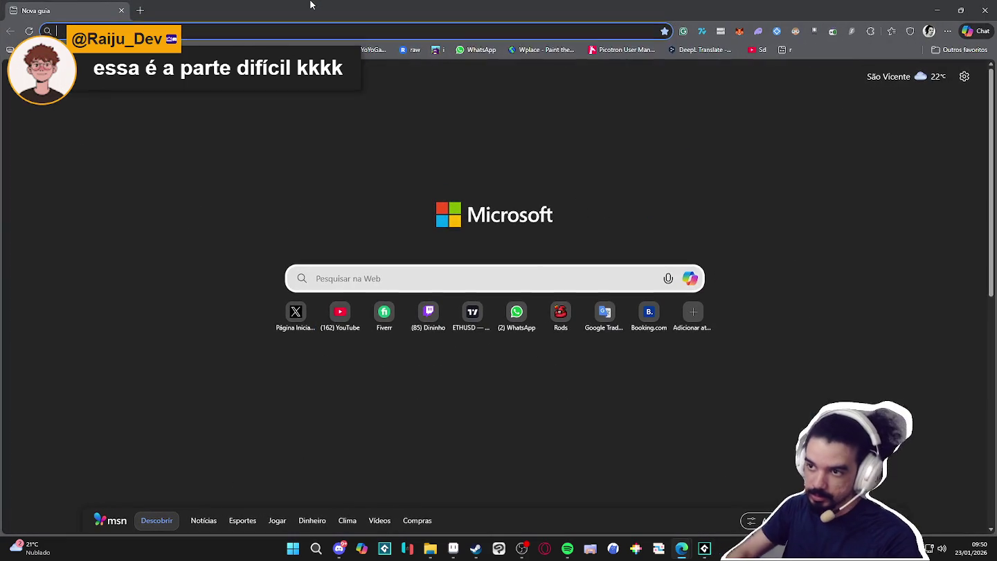
type("room")
key("Return")
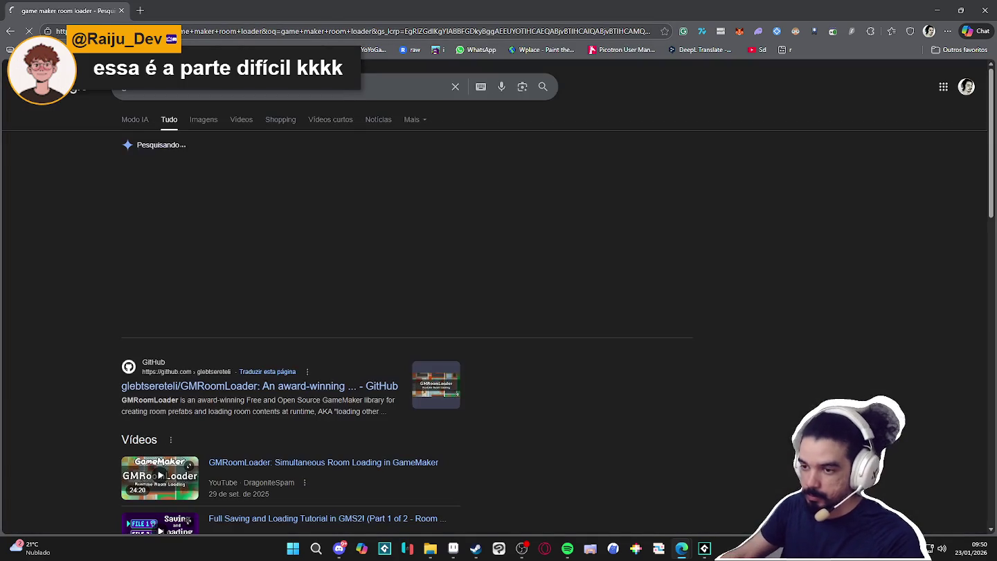
left_click(283, 468)
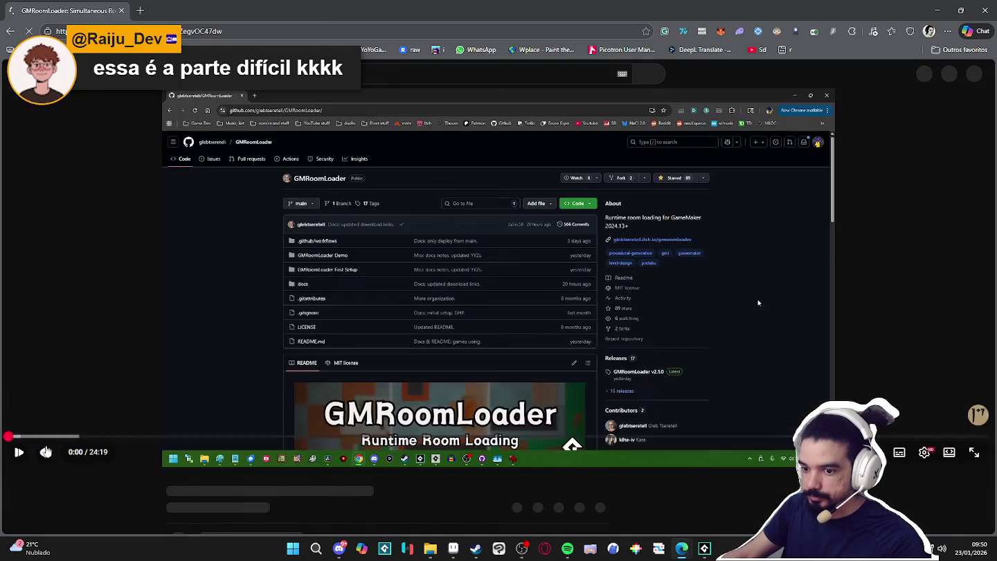
left_click(235, 329)
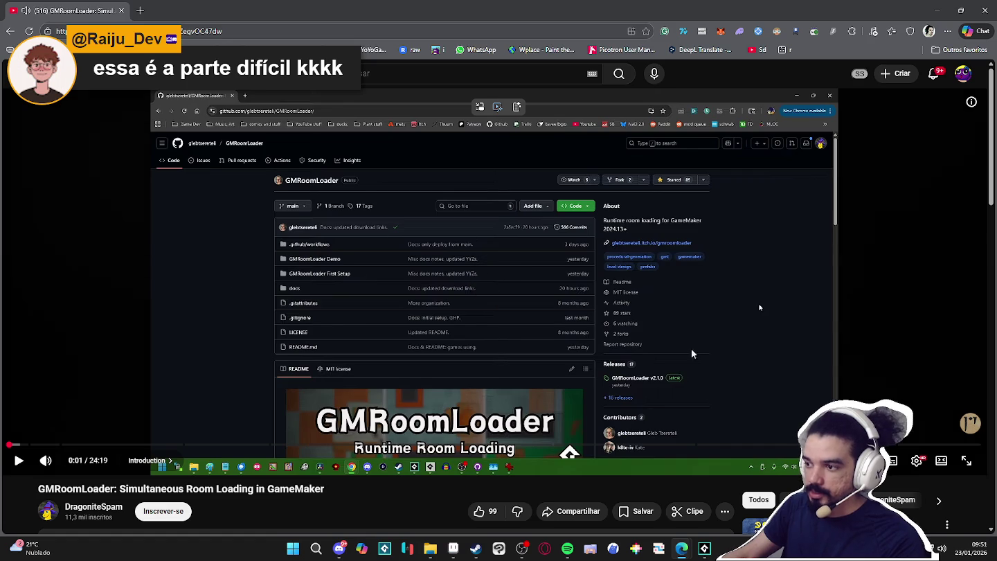
- Copy the GMRoomLoader video's URL and return to GameMaker
scroll(441, 266, "down", 1)
scroll(363, 262, "up", 1)
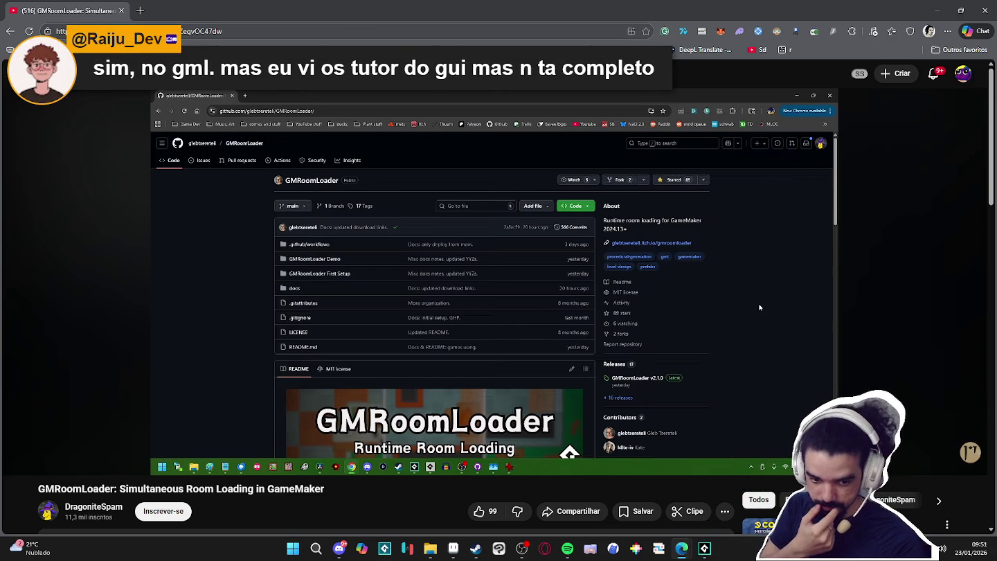
left_click(402, 218)
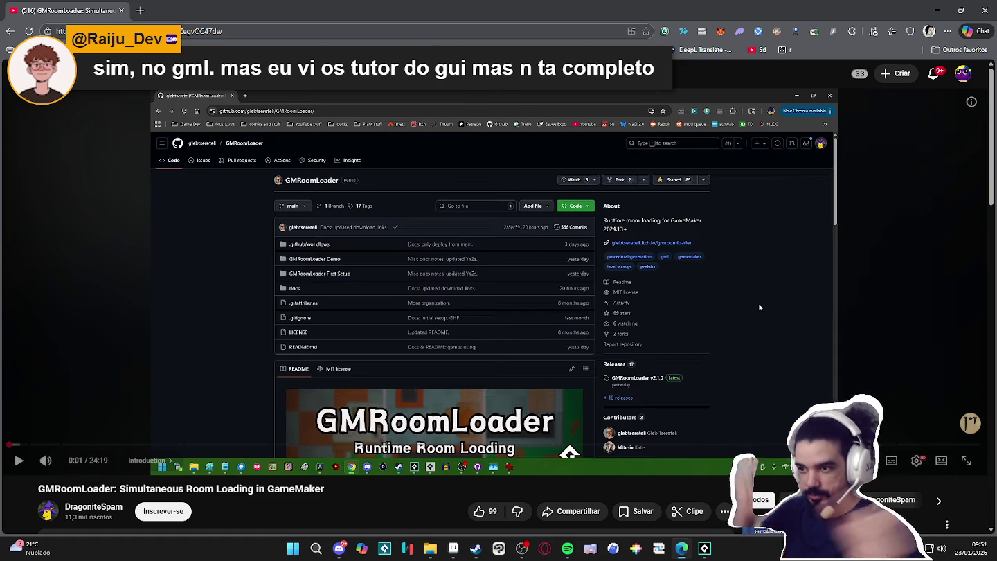
right_click(422, 168)
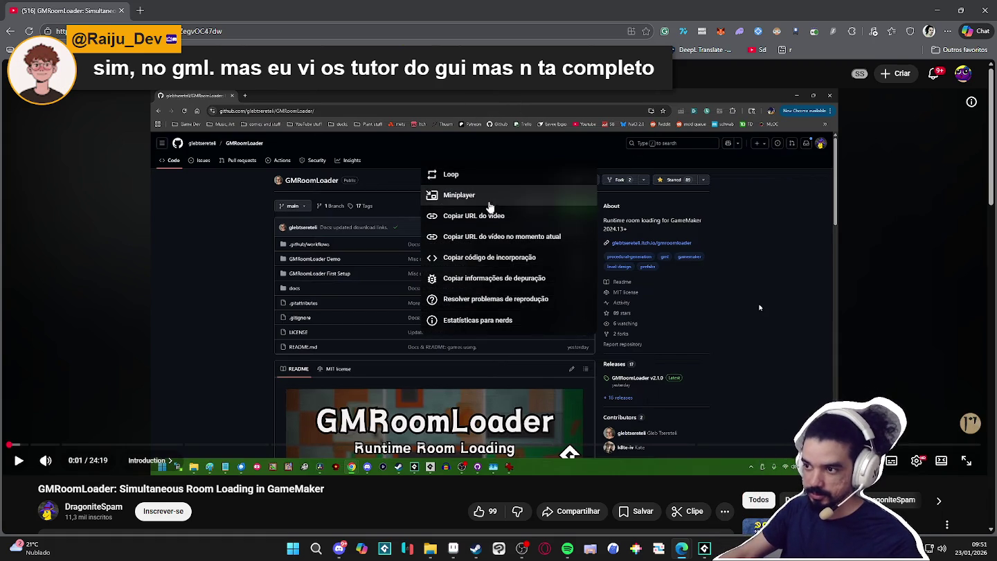
left_click(501, 214)
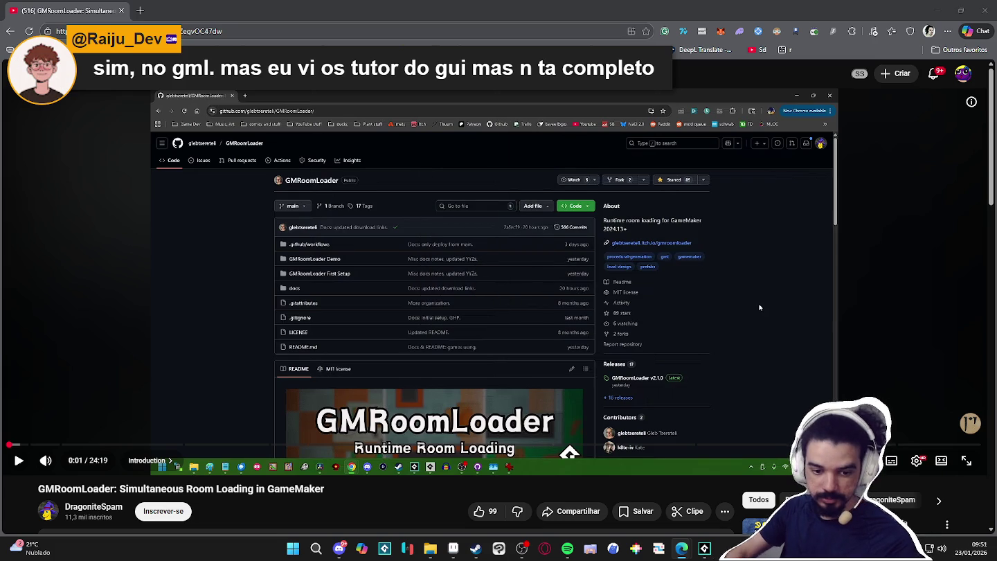
key("alt+Tab")
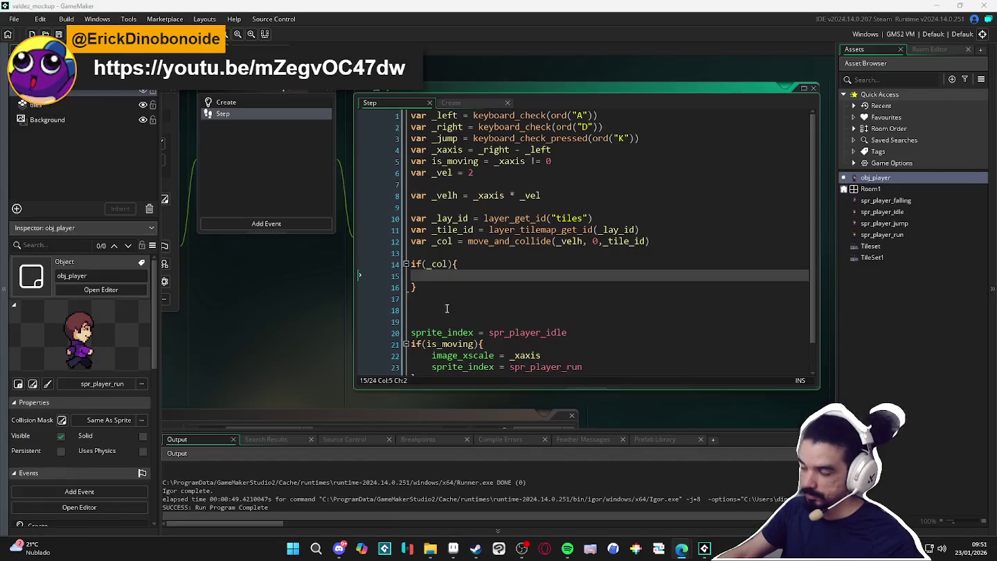
- Add an '// on floor' comment to the if(_col) line of obj_player's Step code
left_click(488, 264)
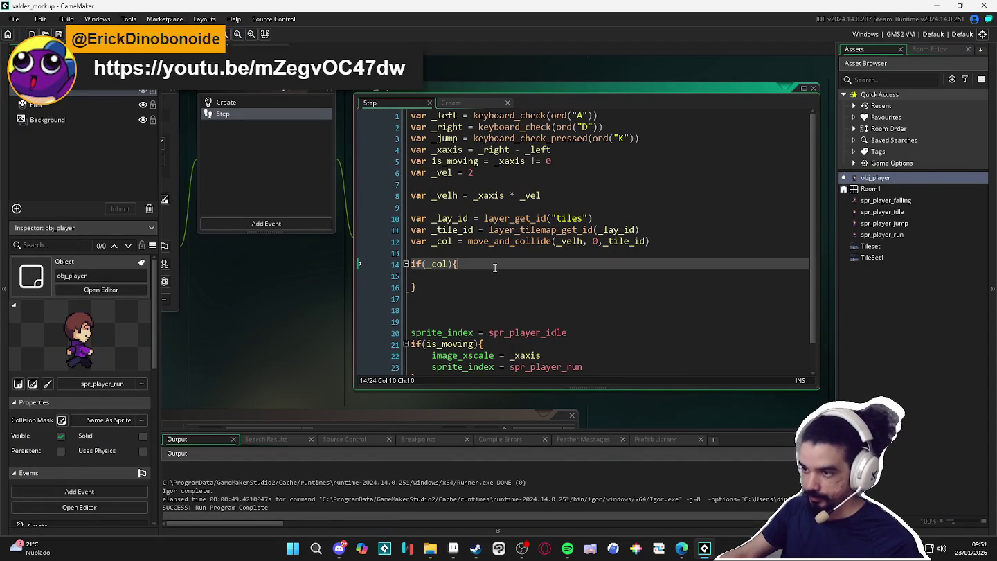
type("// on ")
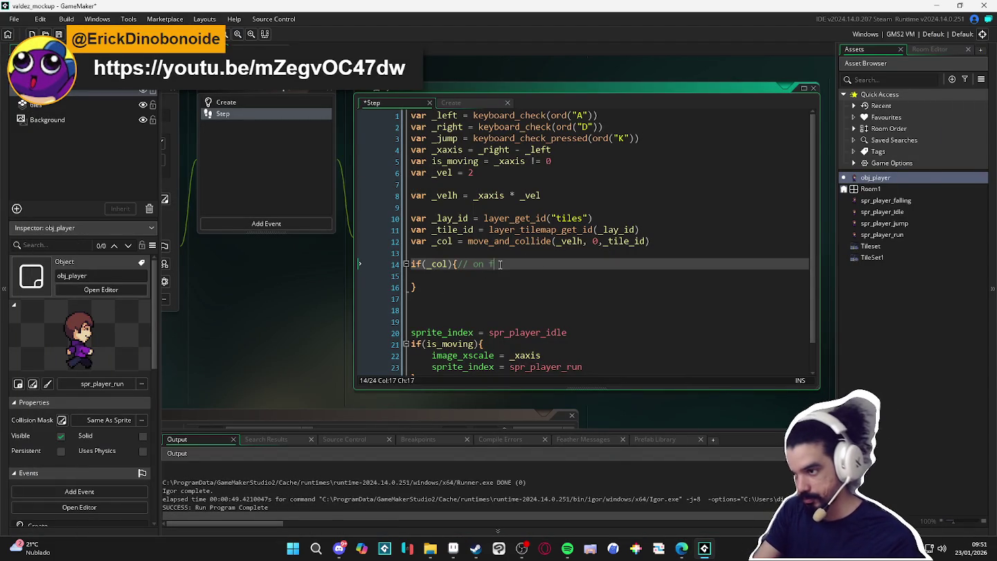
type("flor")
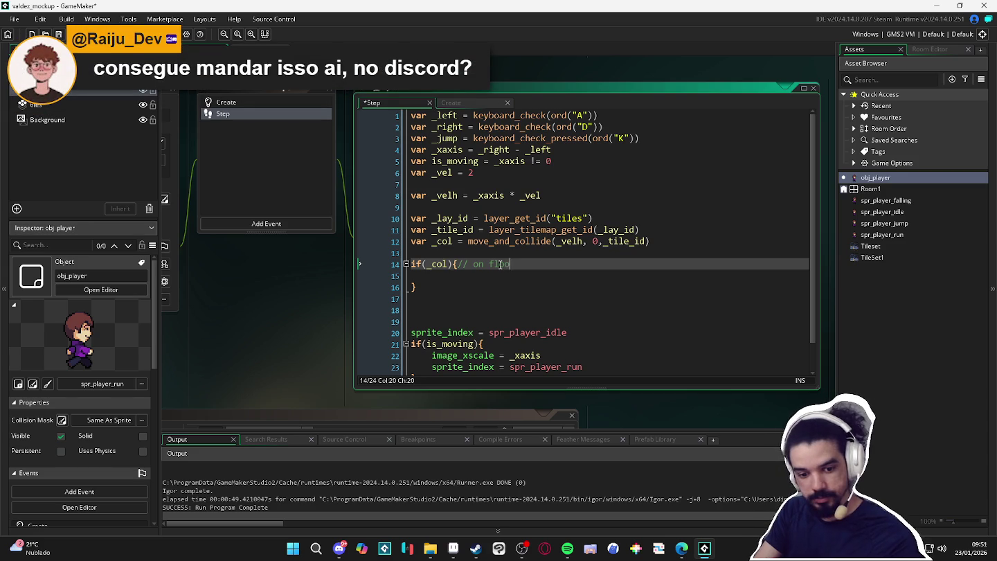
key("Down")
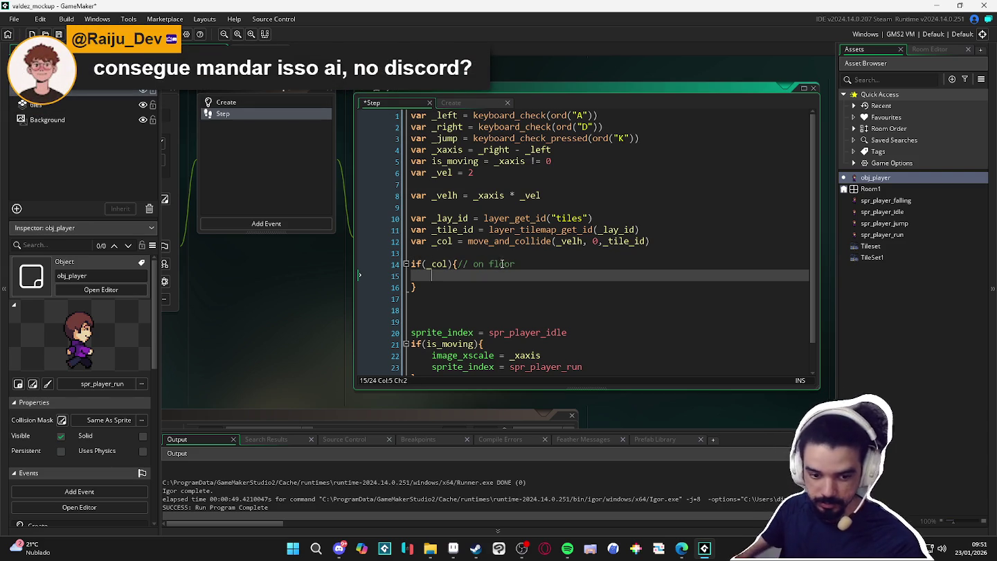
key("alt+Tab")
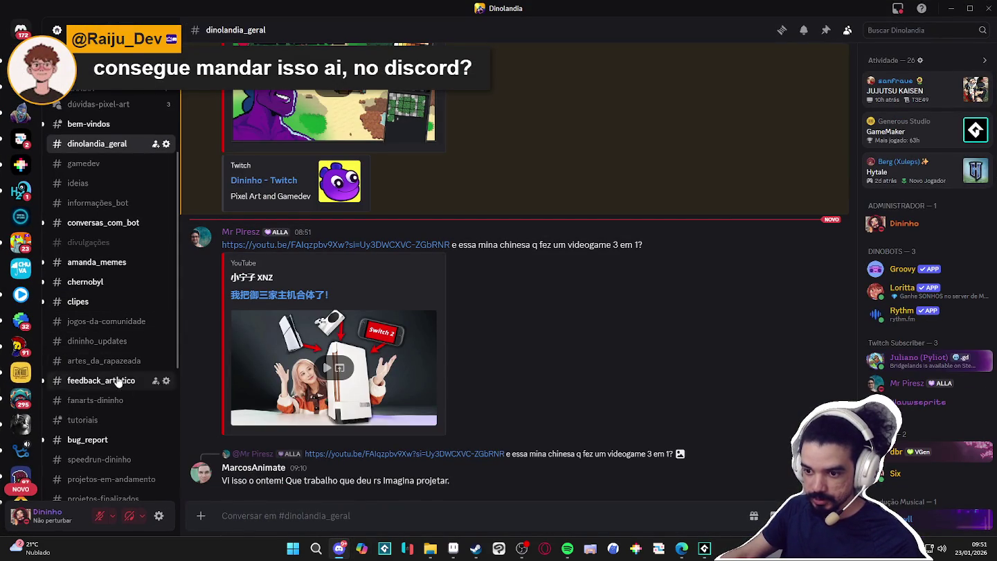
- Post the copied GMRoomLoader video link in Discord's #gamedev channel
scroll(138, 360, "up", 1)
scroll(115, 291, "up", 2)
left_click(83, 267)
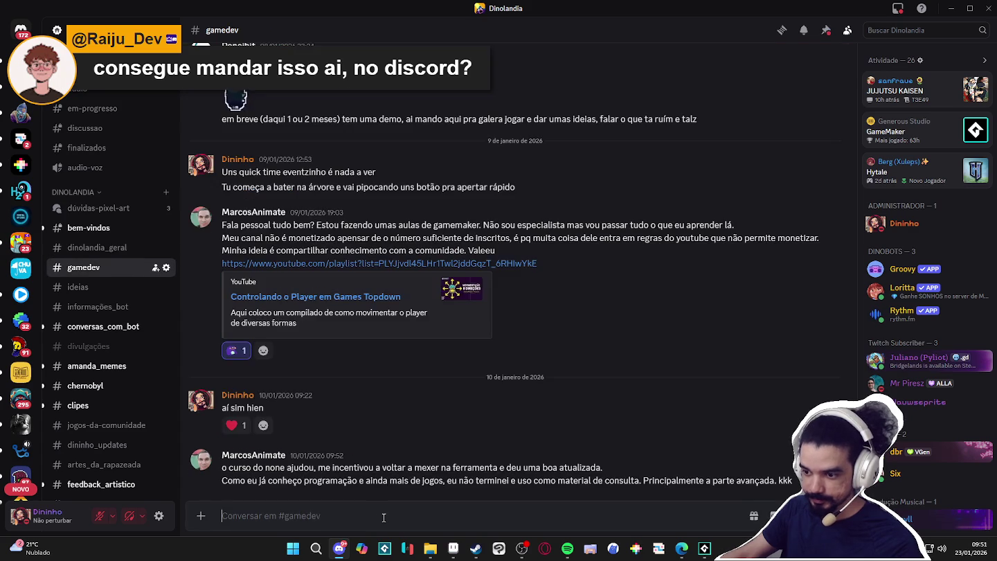
type("https://youtu.be/mZegvOC47dw")
key("Return")
left_click(900, 131)
key("Escape")
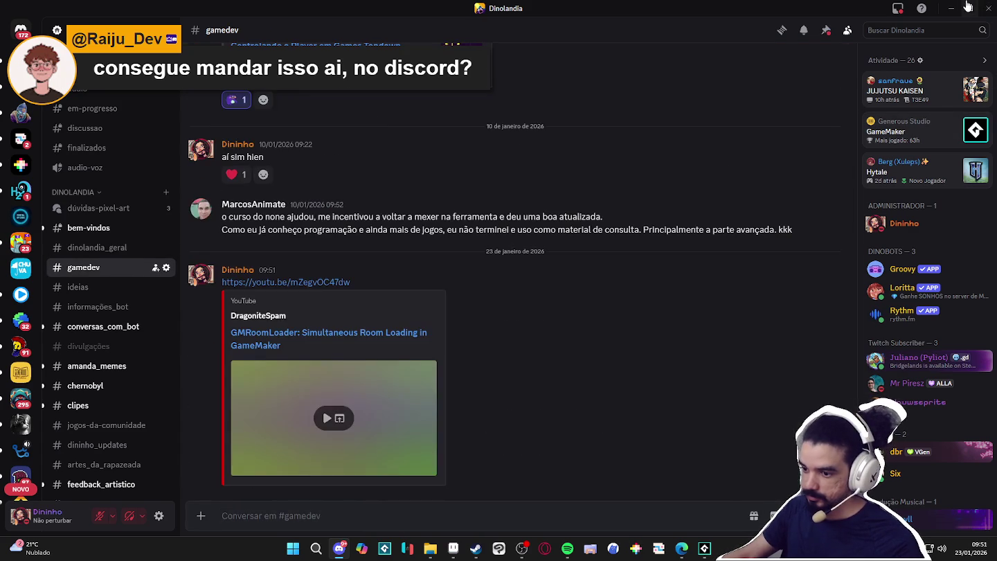
key("alt+Tab")
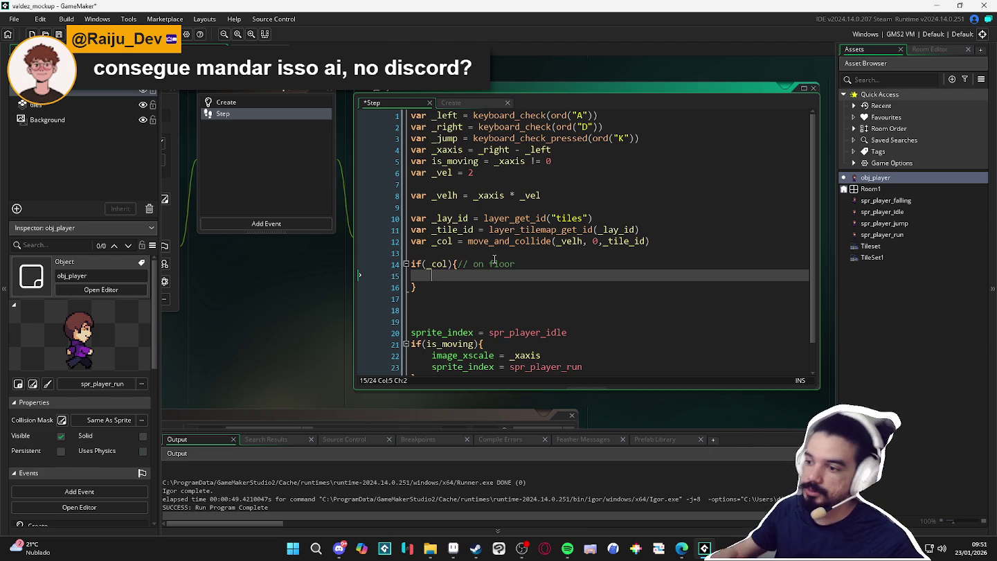
- Move the if(is_moving) block inside the if(_col) on-floor block
scroll(589, 291, "down", 1)
left_click_drag(411, 308, 457, 346)
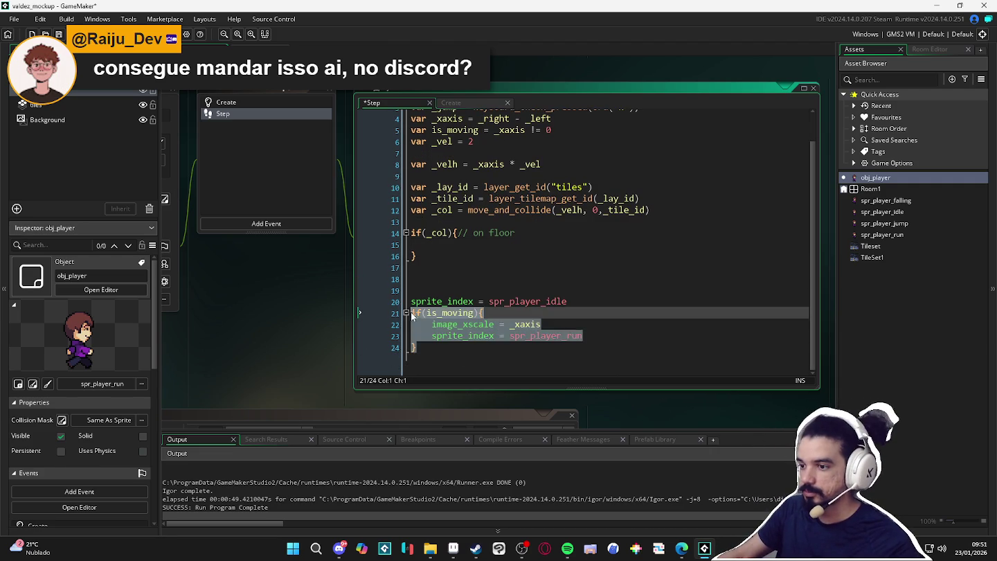
key("BackSpace")
left_click(434, 244)
left_click(440, 277)
type("if(is_moving){     image_xscale = _xaxis     sprite_index = spr_player_run }")
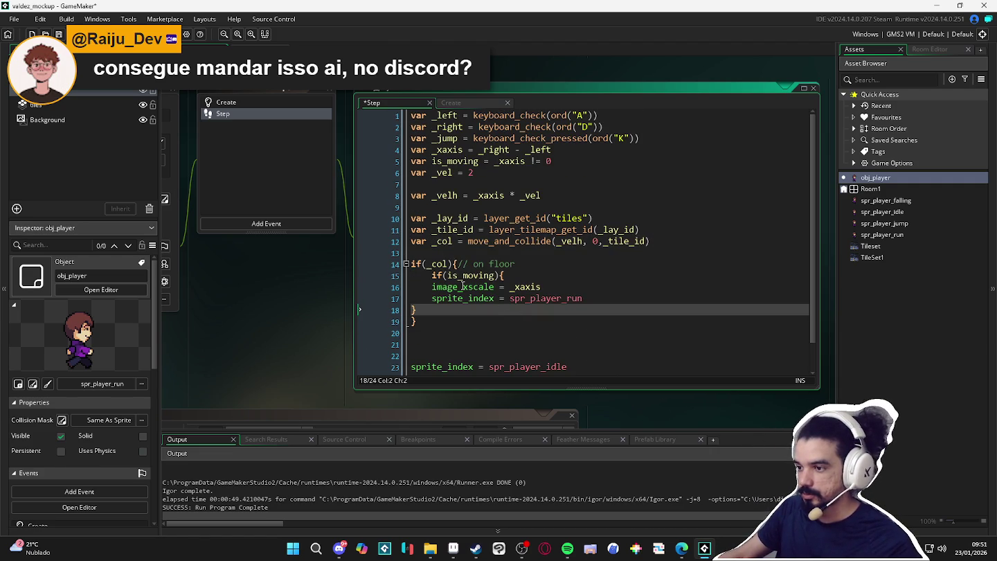
key("Home")
key("Tab")
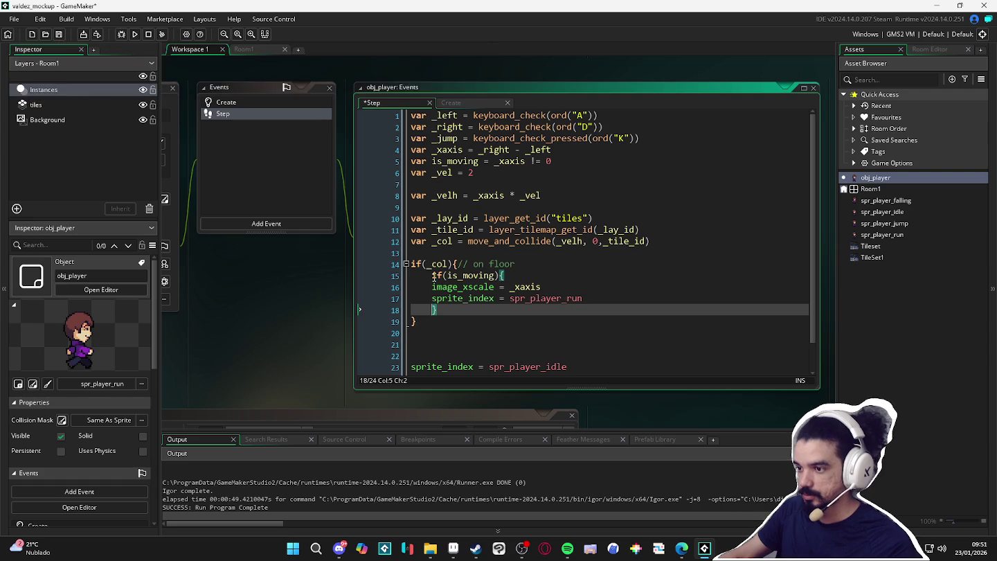
left_click(432, 275)
key("Return")
- Give if(is_moving) an else branch that sets sprite_index = spr_player_idle
scroll(516, 297, "down", 1)
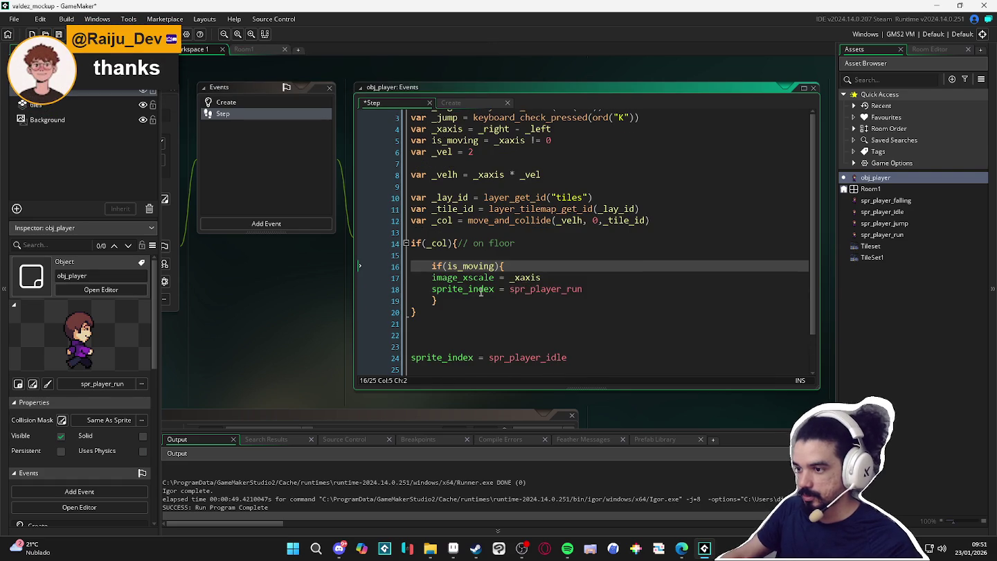
left_click(524, 295)
type("else {")
key("Return")
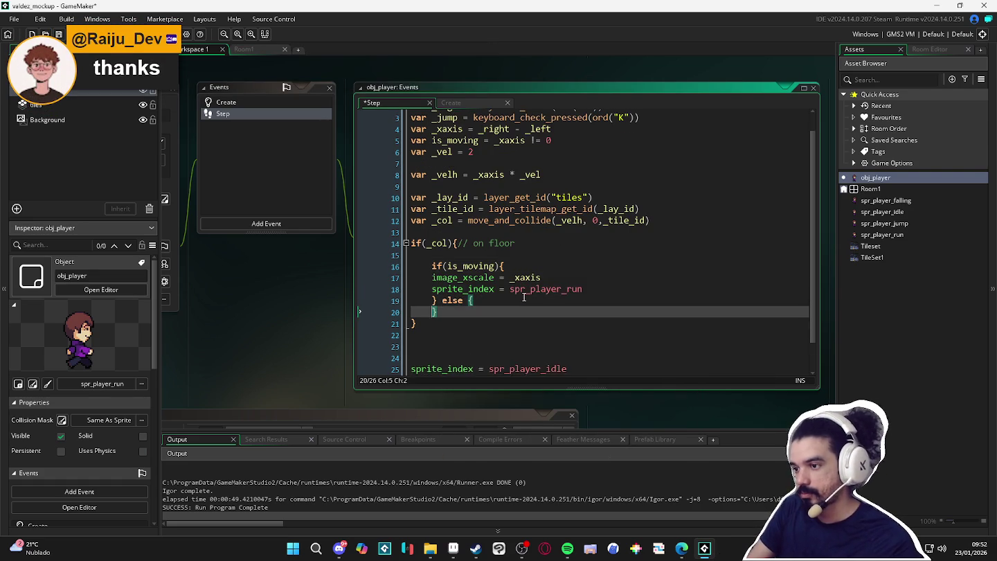
left_click_drag(604, 290, 412, 277)
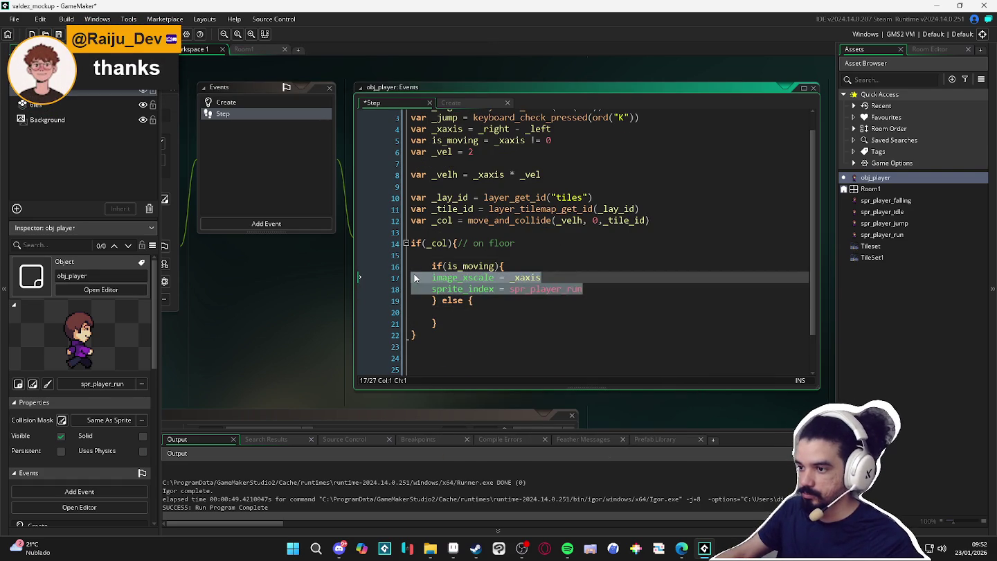
key("Tab")
scroll(464, 302, "down", 2)
left_click(600, 336)
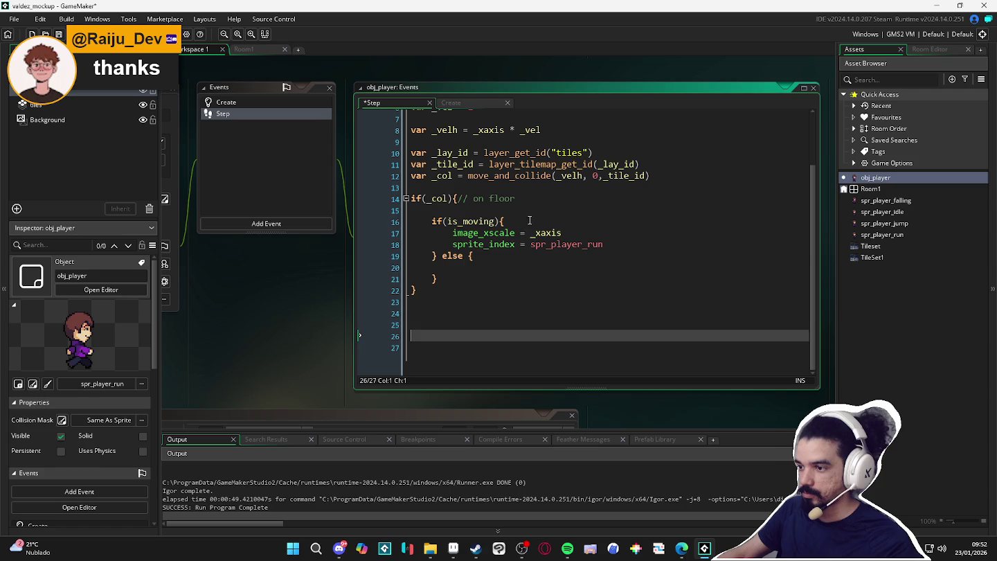
left_click_drag(568, 336, 359, 333)
key("ctrl+x")
left_click(484, 267)
key("ctrl+v")
- Add an empty outer else after the if(_col) block
left_click(423, 290)
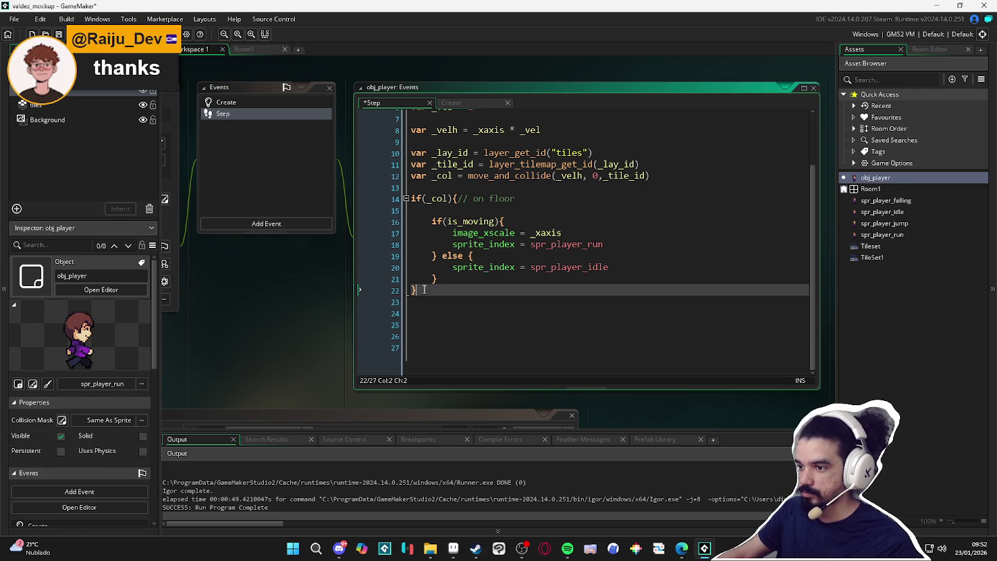
type(" else {")
key("Return")
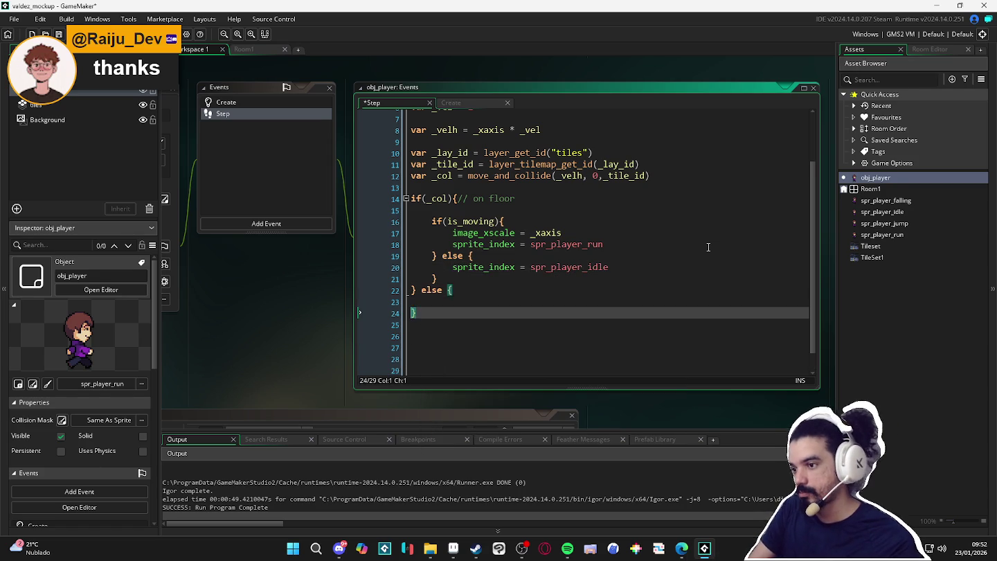
- In the on-air branch, set sprite_index = spr_player_falling when _velv > 0
key("Up")
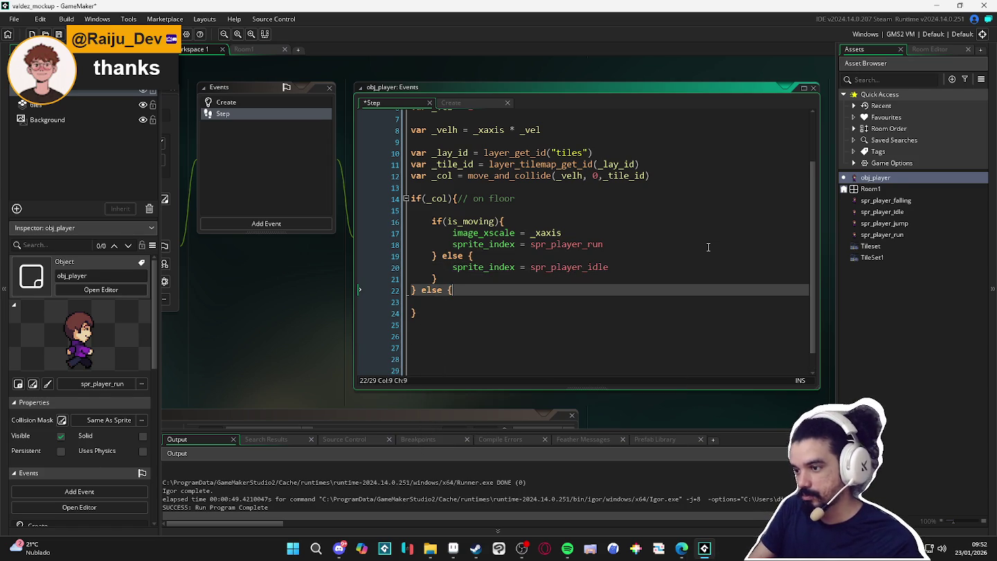
type("r")
key("Down")
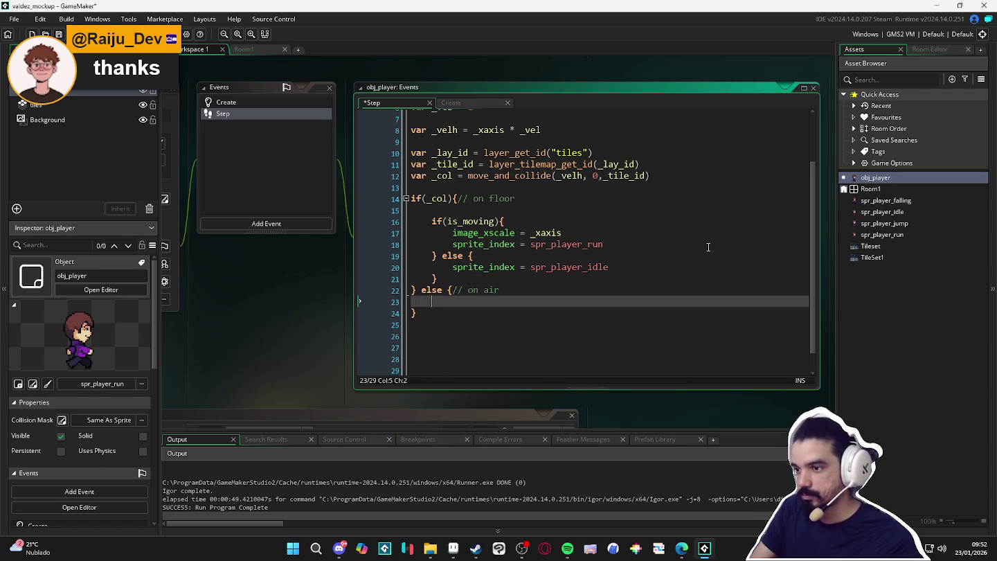
type("if(_vel")
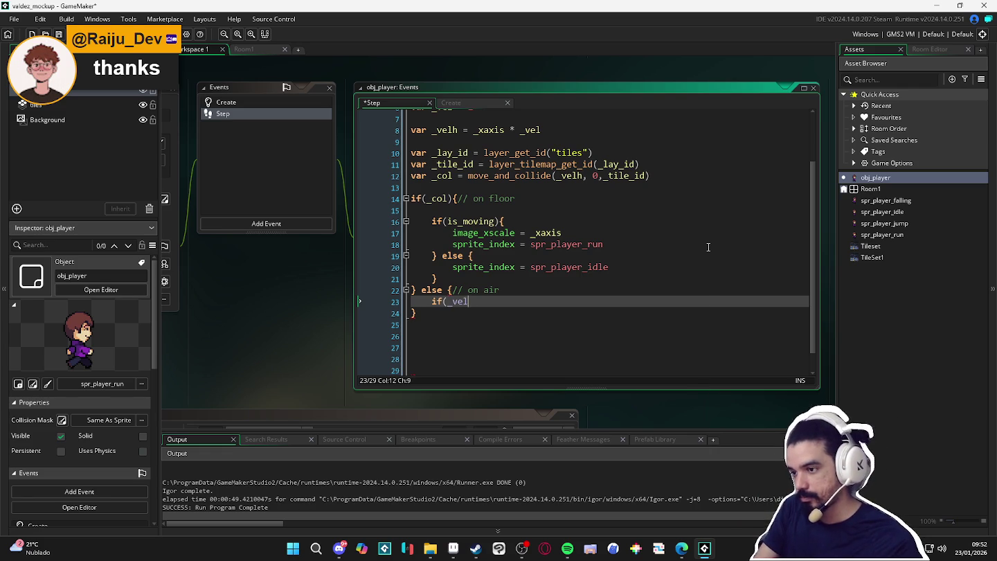
type(" 0){")
key("Return")
key("Return")
key("Up")
type("spr")
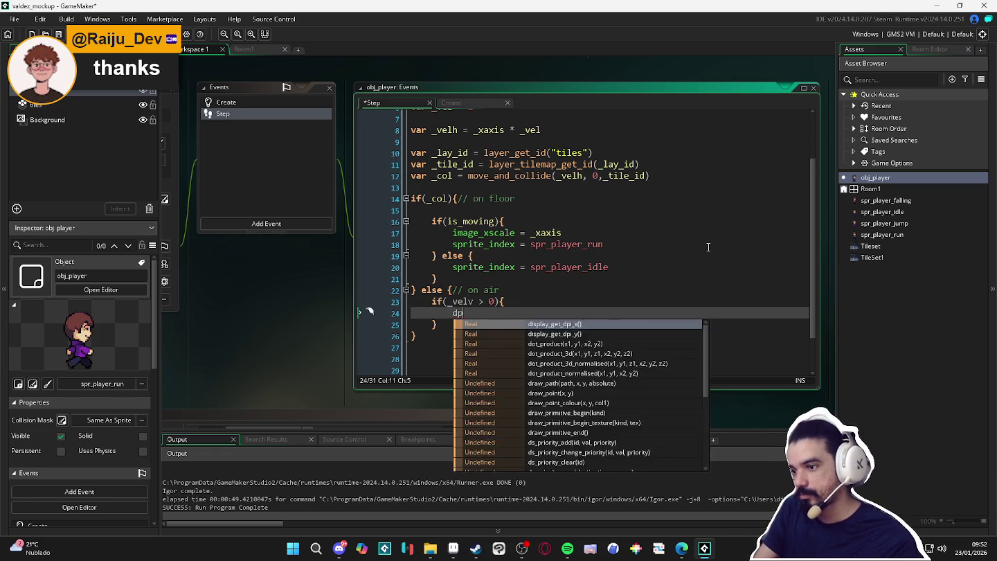
type("ite_index = sp")
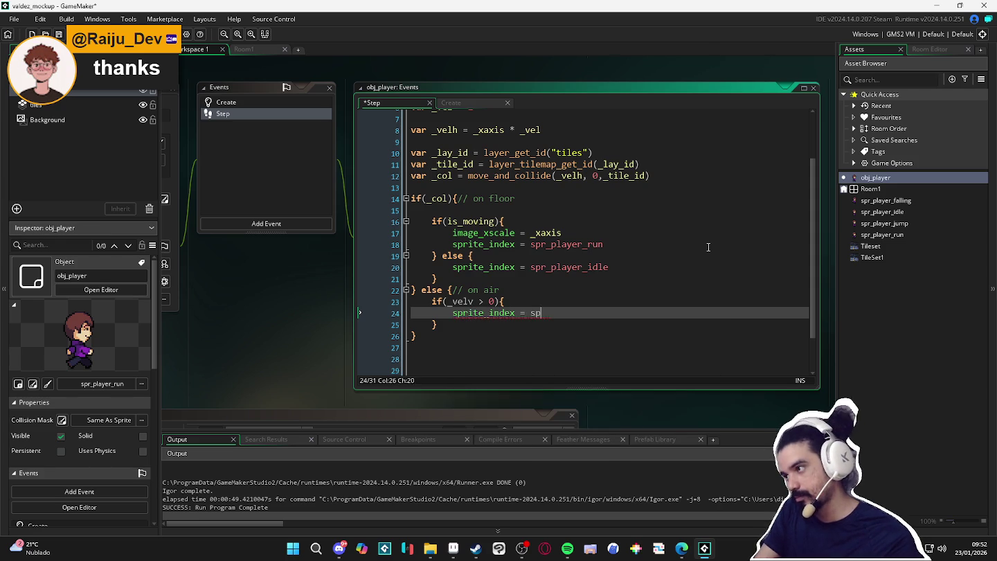
type("r_player_f")
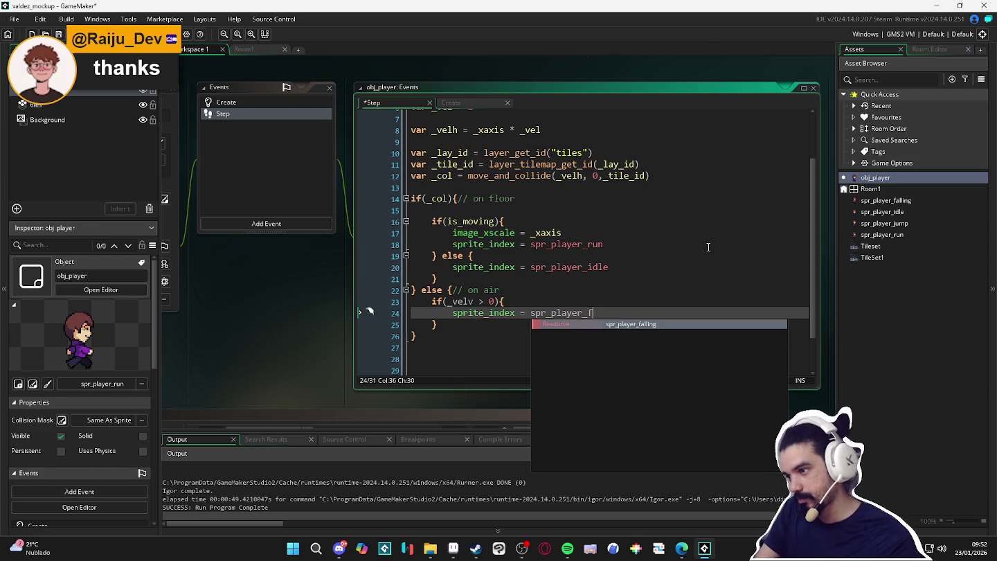
key("Return")
key("Down")
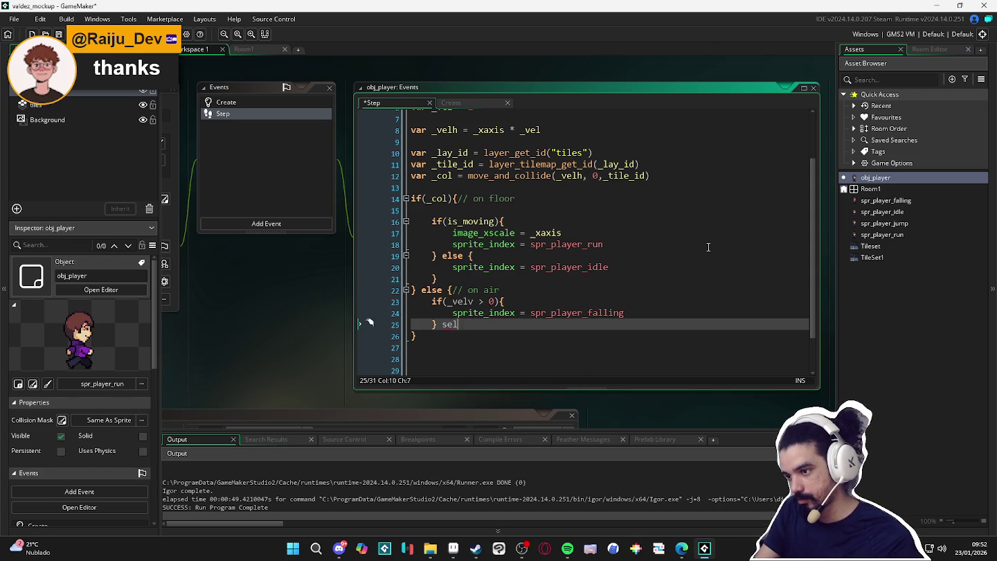
- Add an else branch referencing spr_player_jump for the rising case
type("e if")
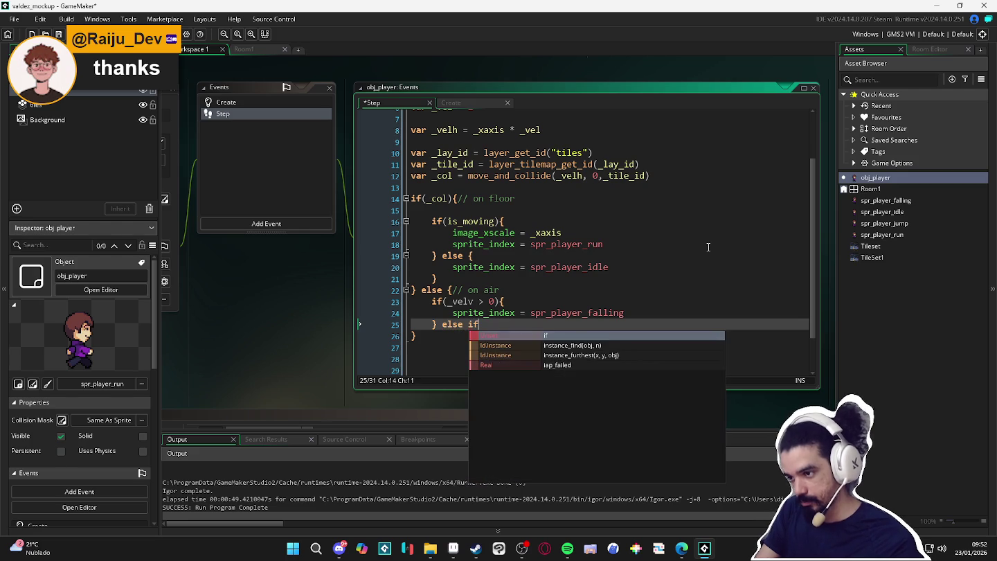
key("BackSpace")
key("BackSpace")
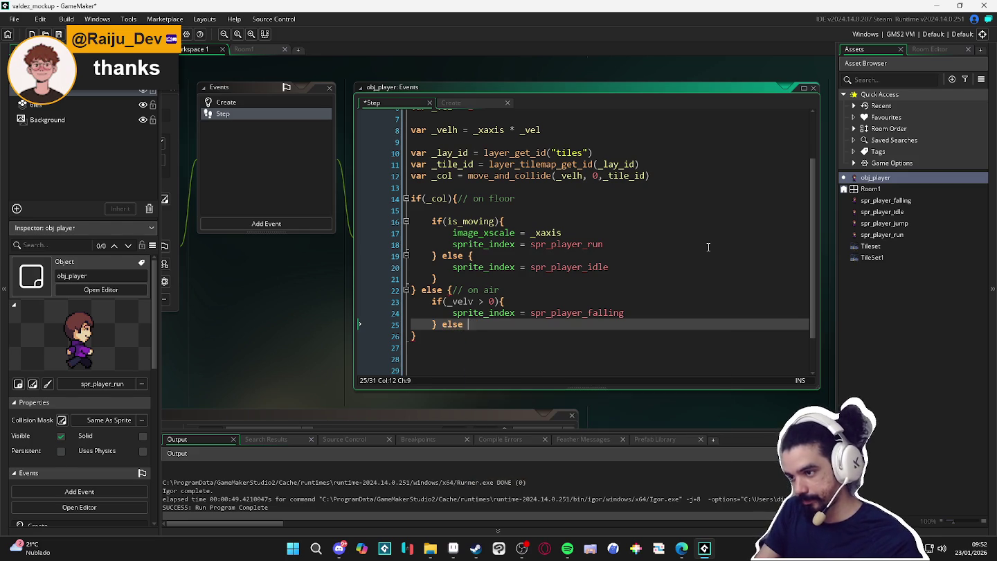
type("{")
key("Return")
type("_velv")
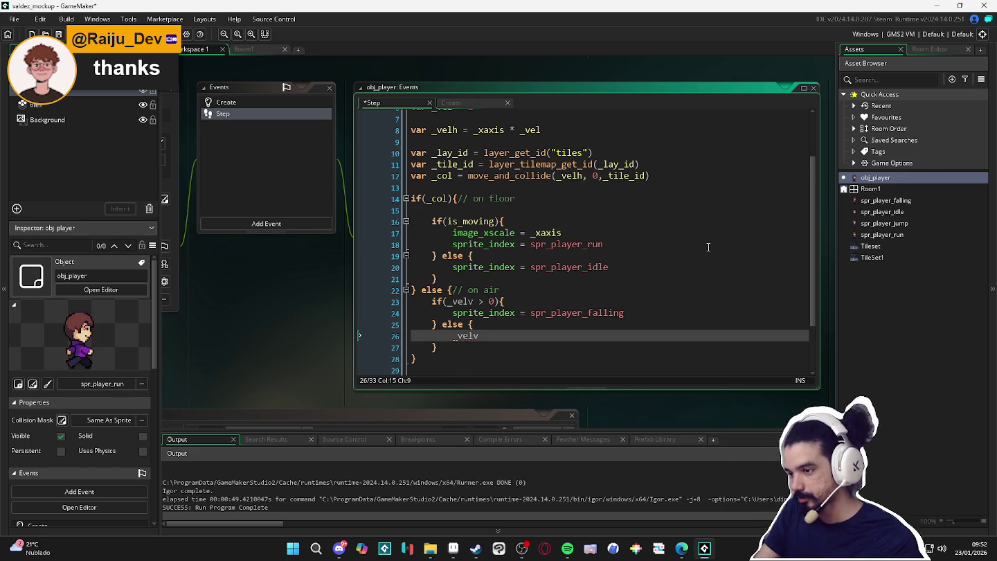
key("BackSpace")
key("BackSpace")
key("BackSpace")
type("s")
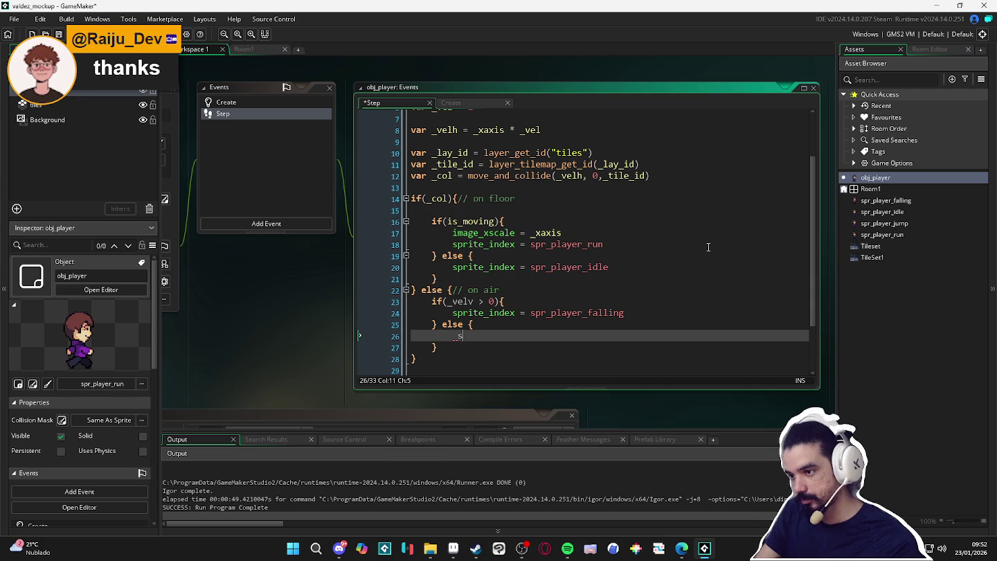
type("pr_pl")
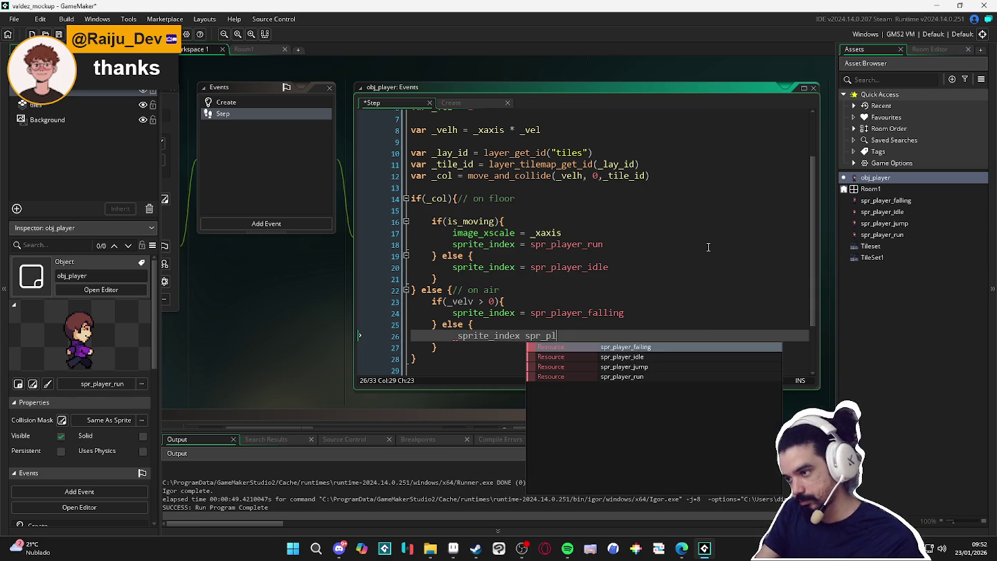
type("ayer_j")
key("Return")
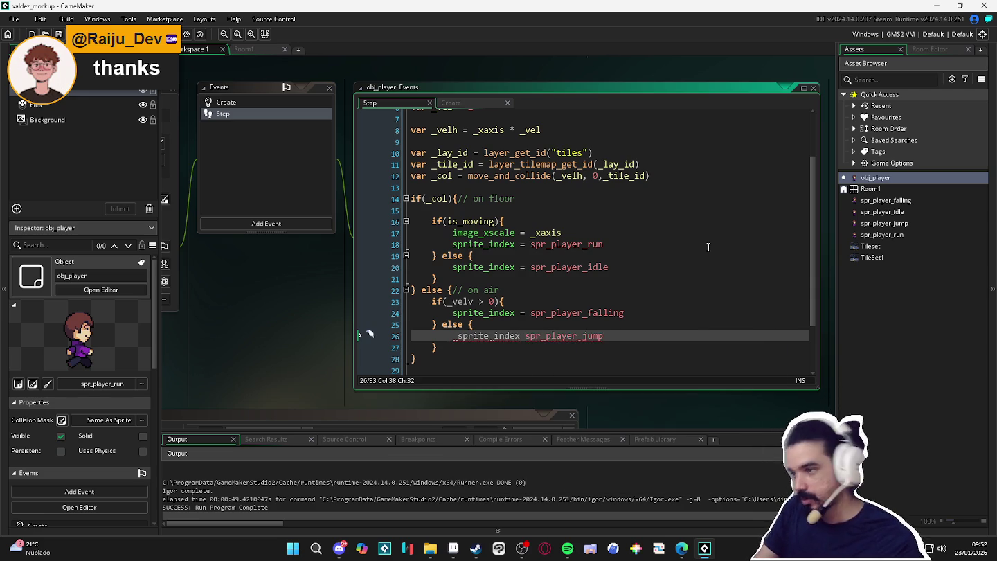
scroll(497, 306, "down", 1)
scroll(497, 306, "up", 1)
scroll(497, 306, "down", 1)
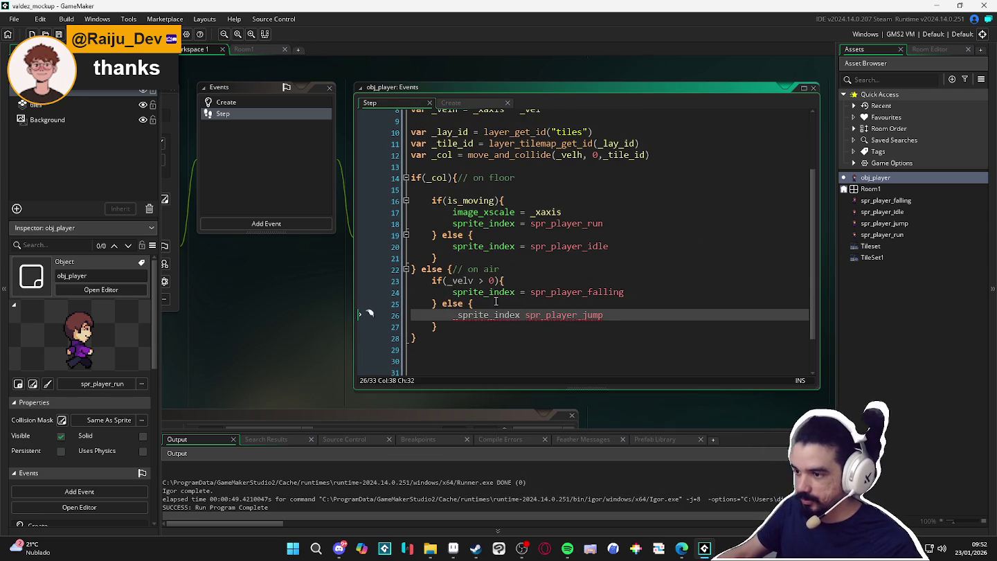
left_click(519, 314)
scroll(514, 273, "up", 4)
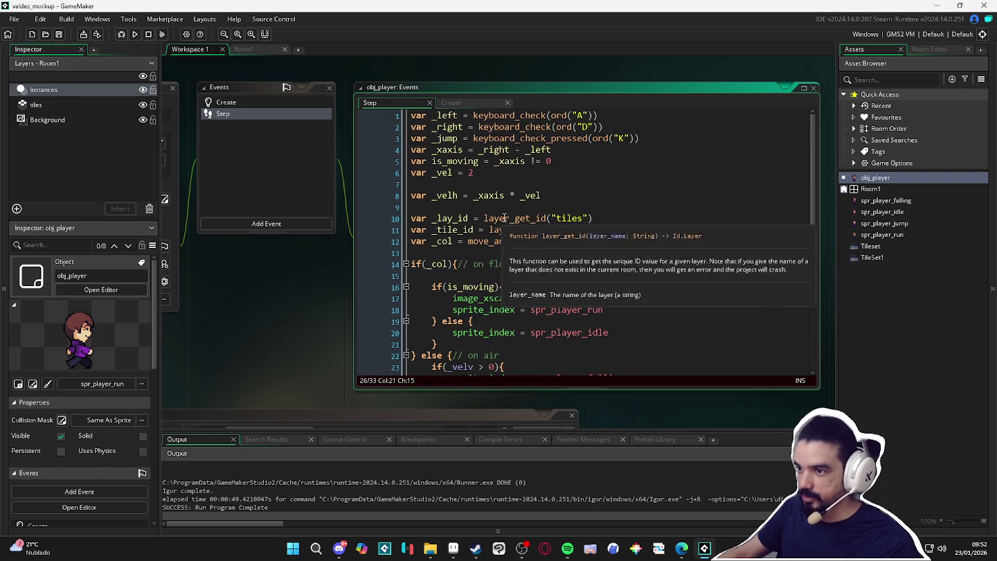
left_click(532, 205)
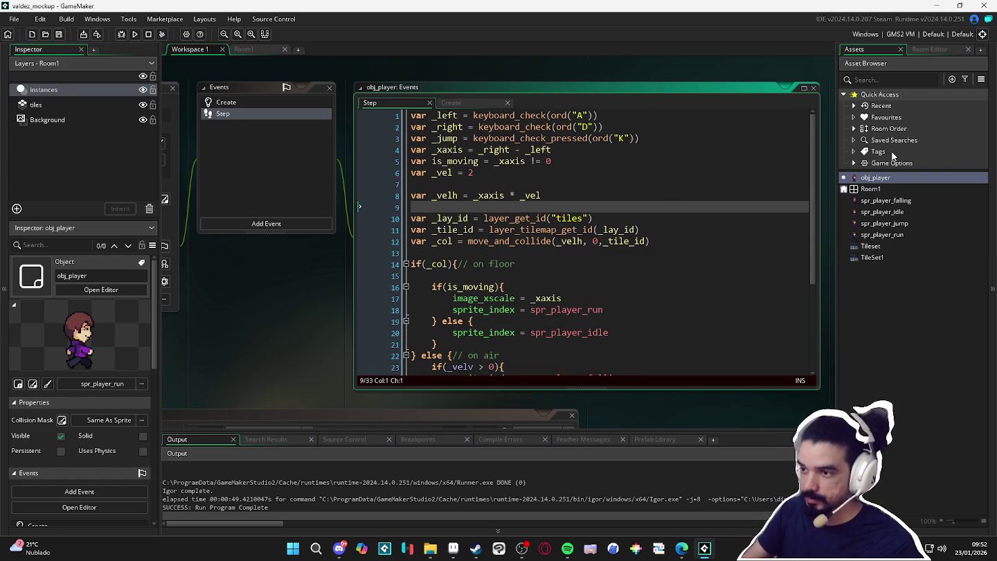
- Start a var _velv declaration on a new line 9 of the Step code
key("Return")
key("Up")
type("var _velv =")
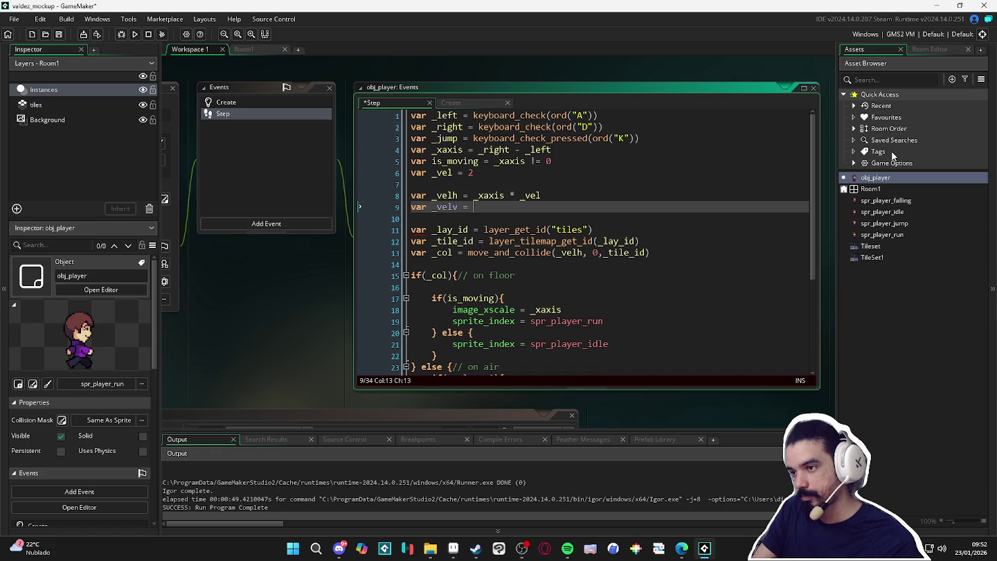
- In obj_player's Create event, set velv = 0 and begin grav =
left_click(275, 104)
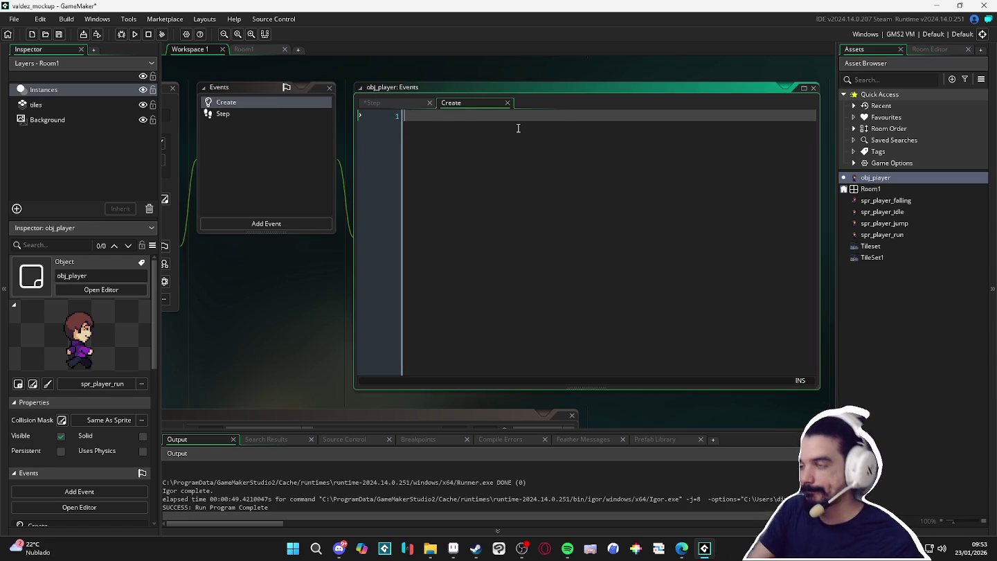
type("velv = 0")
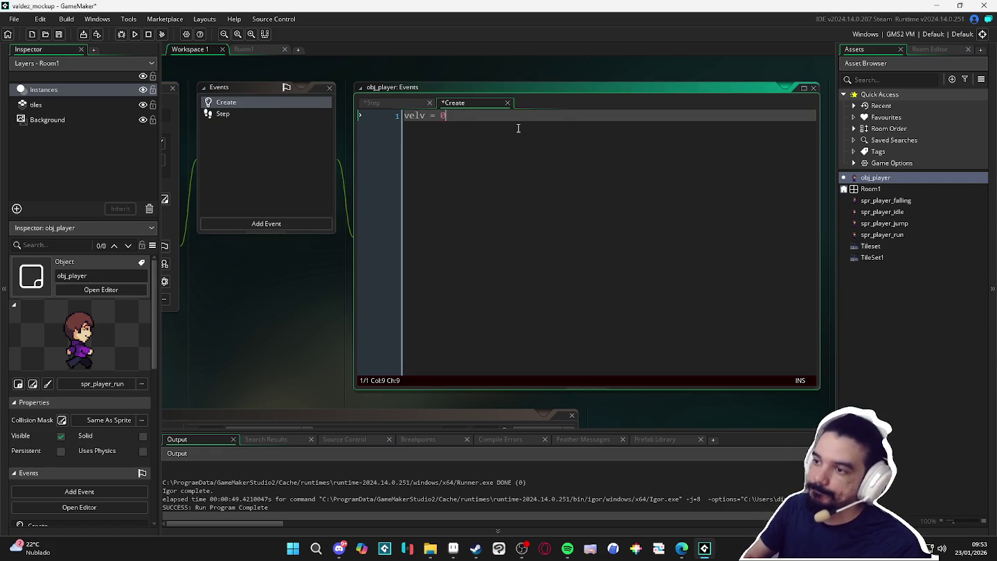
key("Return")
type("grav = .")
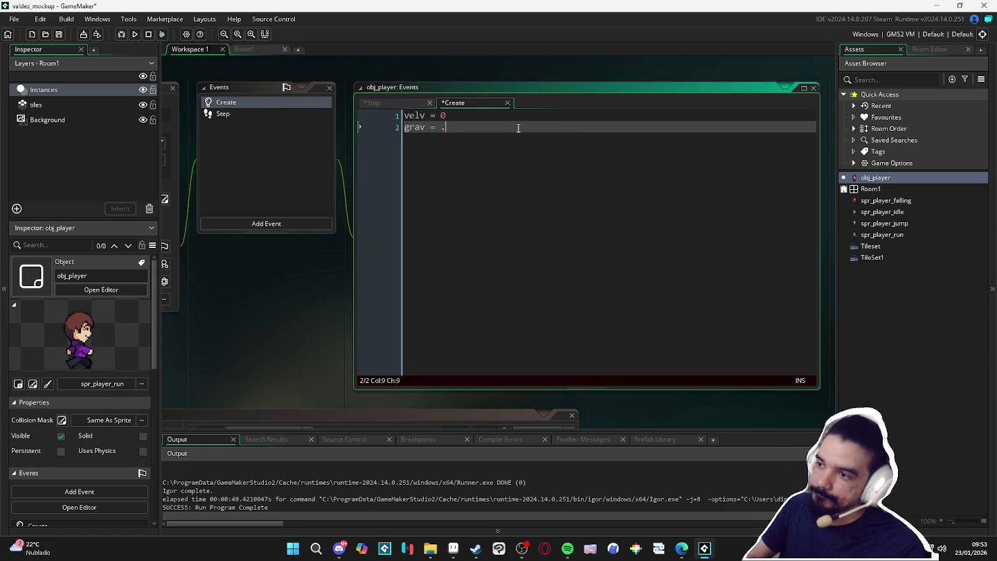
- Replace Step line 9's var _velv declaration with velv += grav
left_click(222, 113)
left_click_drag(463, 209, 379, 206)
type("velv += grav")
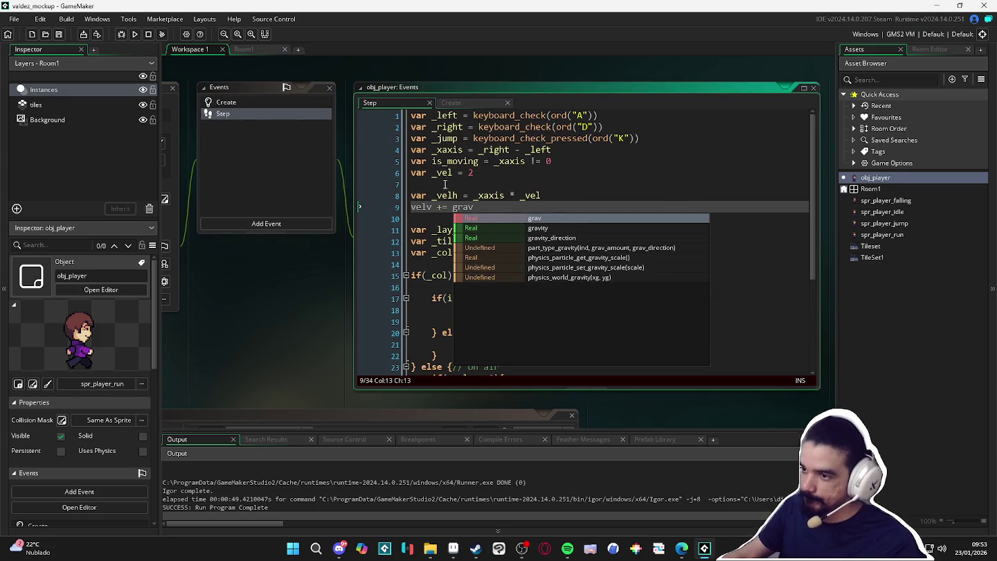
- Reset velv = 0 inside the on-floor branch of the Step code
left_click(439, 187)
double_click(420, 208)
scroll(541, 226, "down", 3)
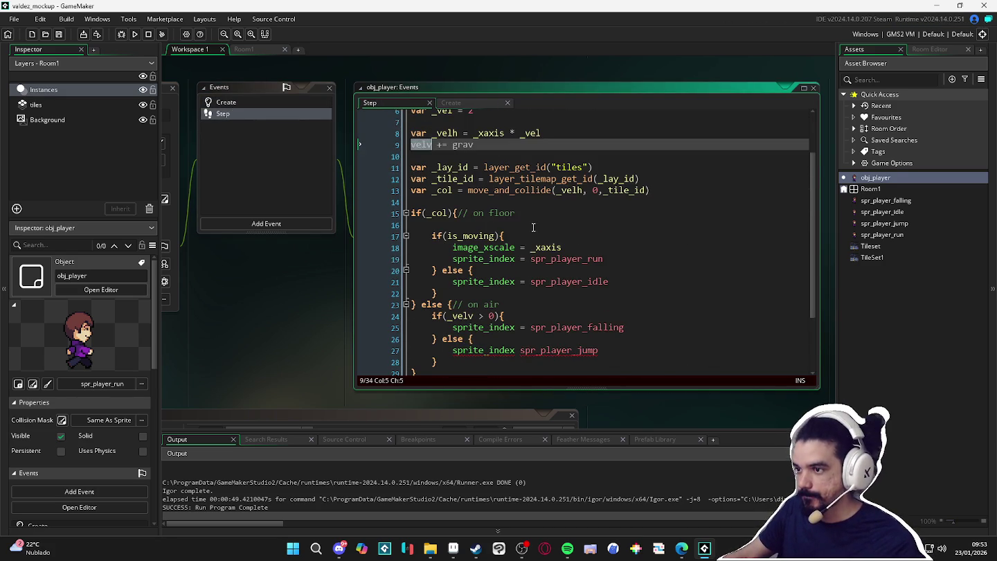
left_click(540, 225)
type("velv = 0")
- Fix line 27 to sprite_index = spr_player_jump and run the game
scroll(483, 327, "down", 3)
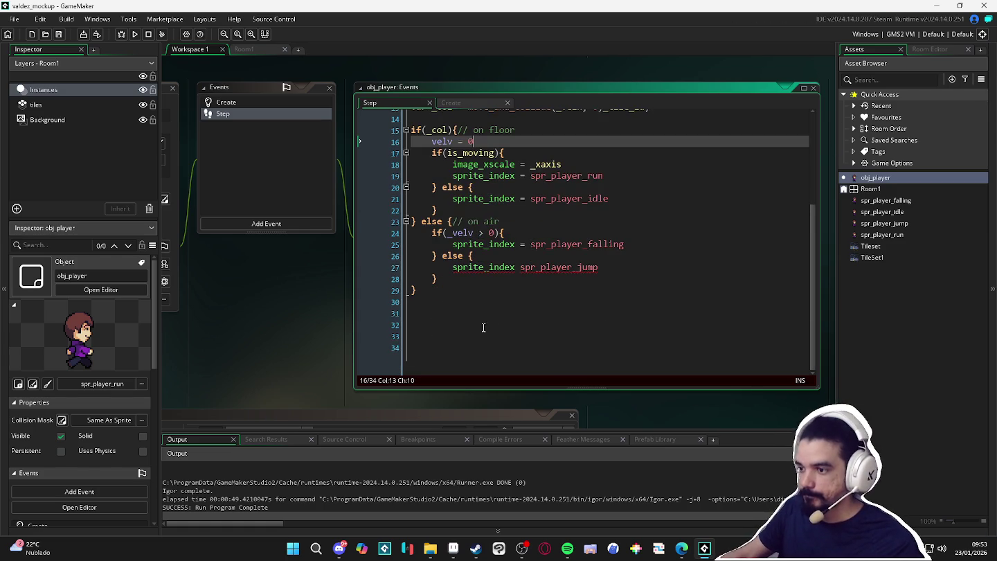
left_click(489, 277)
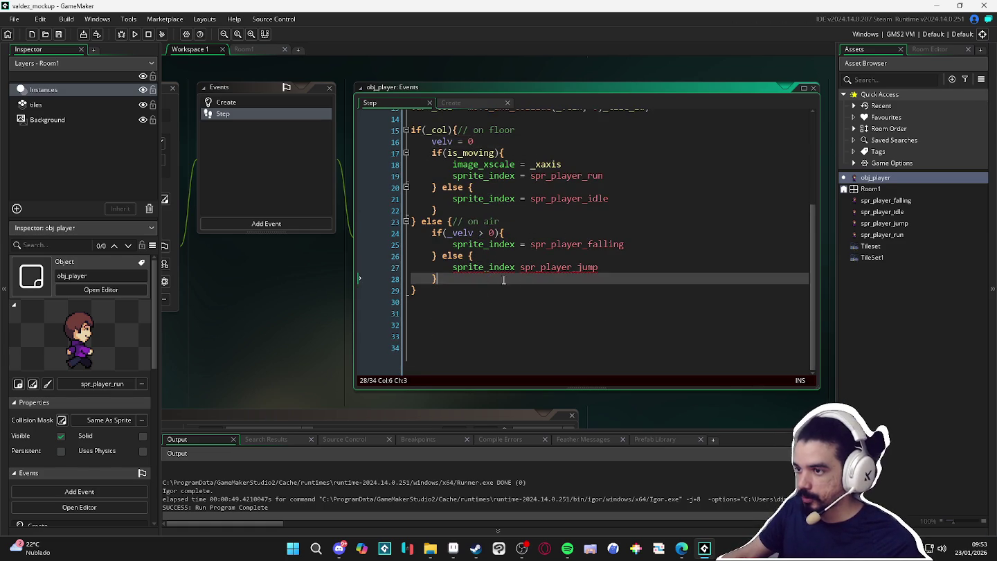
scroll(532, 277, "up", 2)
scroll(526, 277, "up", 3)
scroll(531, 263, "up", 1)
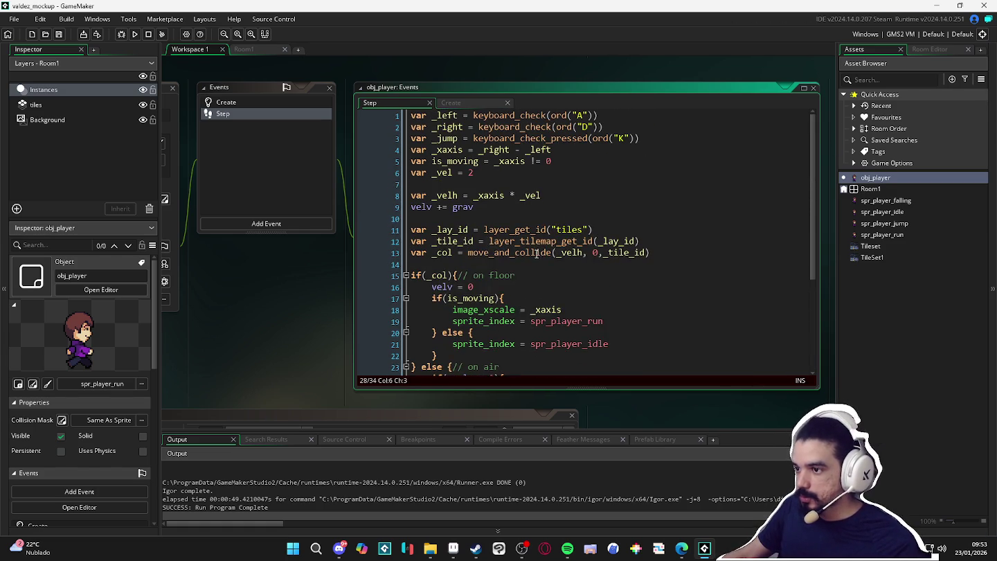
scroll(522, 264, "down", 4)
scroll(494, 287, "down", 1)
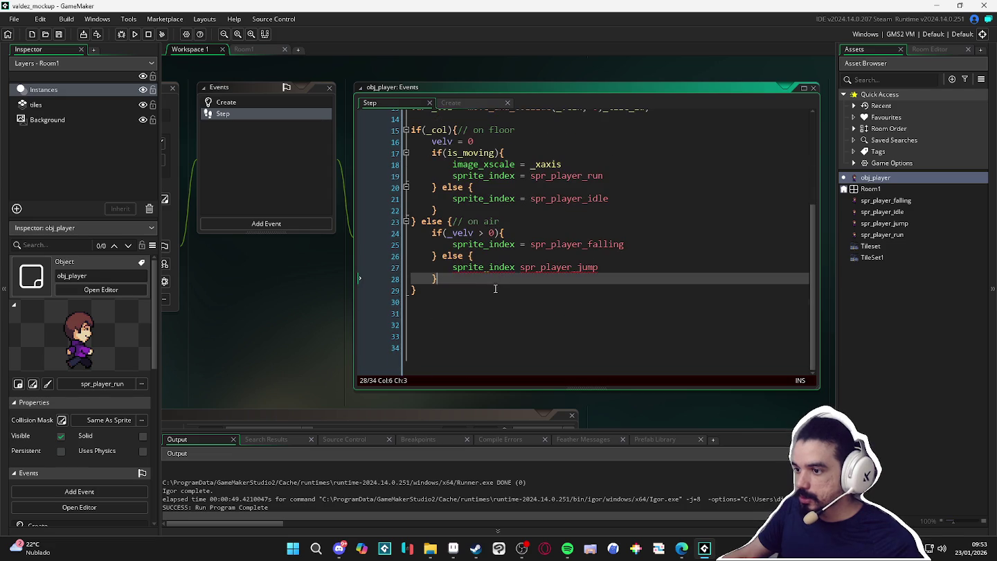
scroll(545, 241, "up", 1)
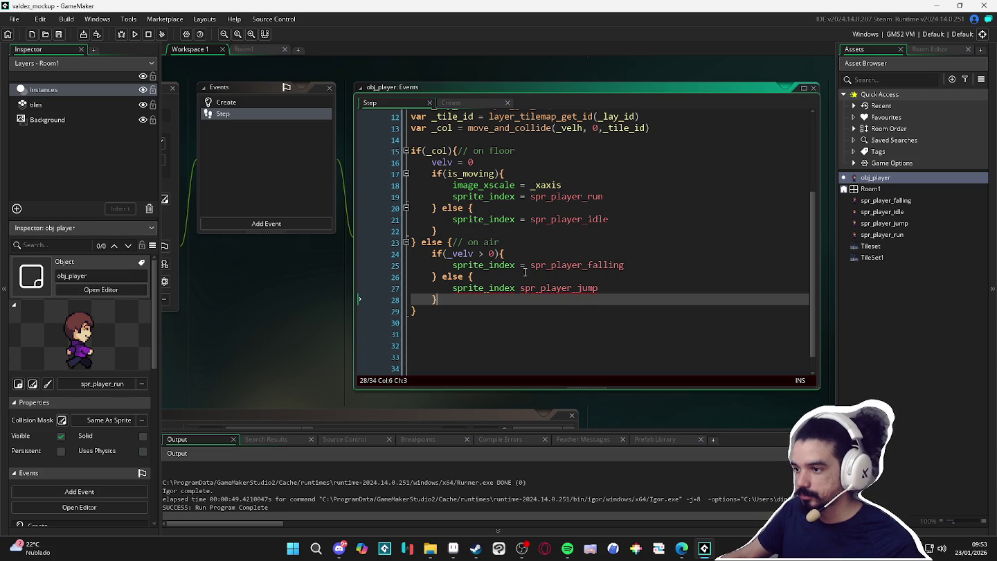
left_click(520, 269)
left_click(519, 288)
type("=")
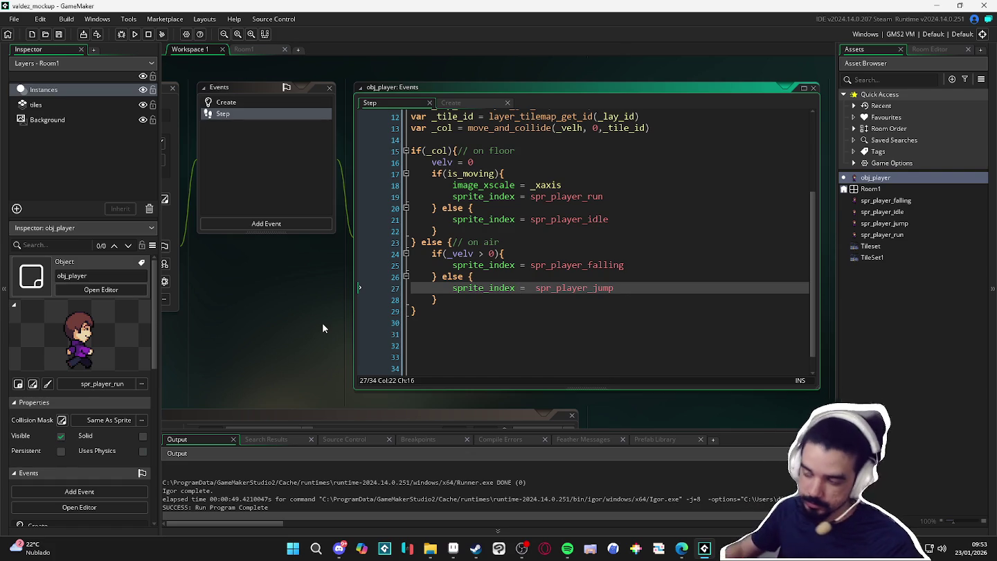
key("F5")
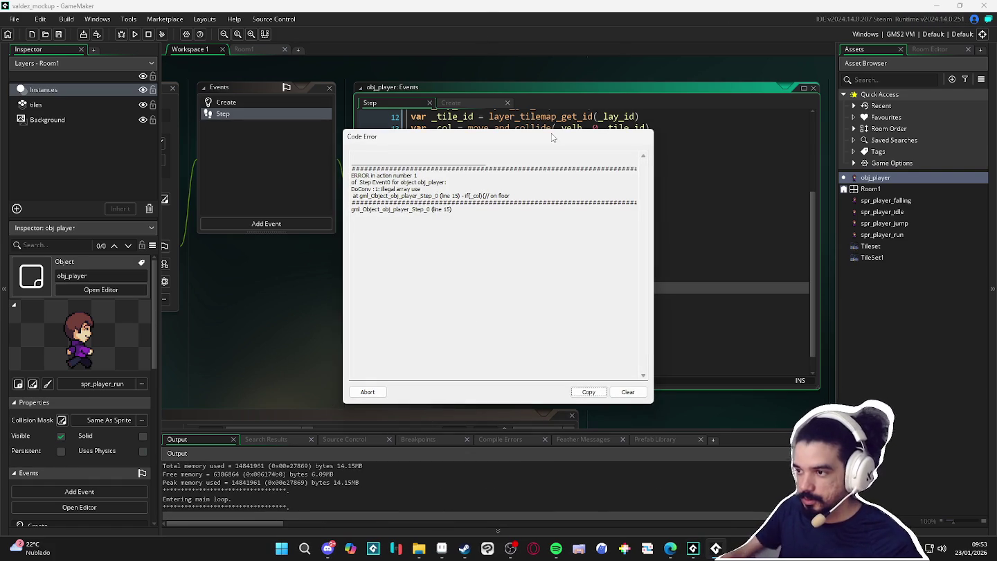
- Change the floor check on line 15 to if(array_length(_col)) and rerun the game
left_click(375, 392)
key("Up")
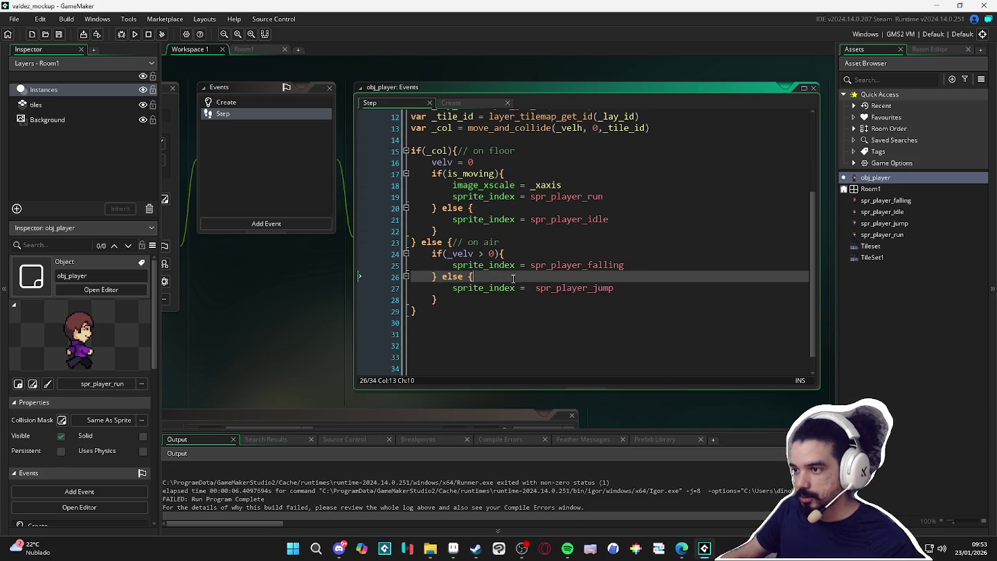
scroll(496, 281, "up", 3)
mouse_move(437, 151)
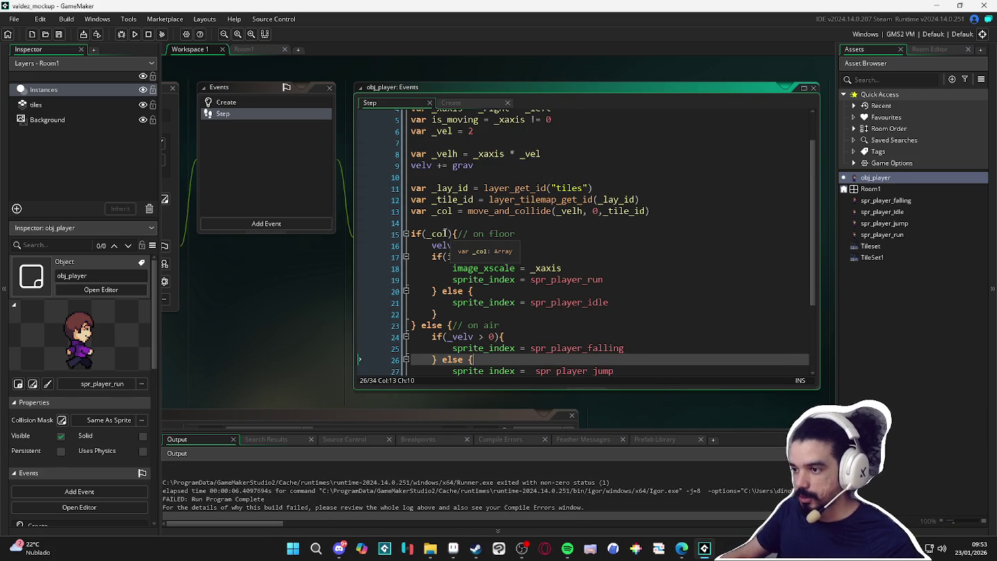
left_click(433, 233)
type("array_leng")
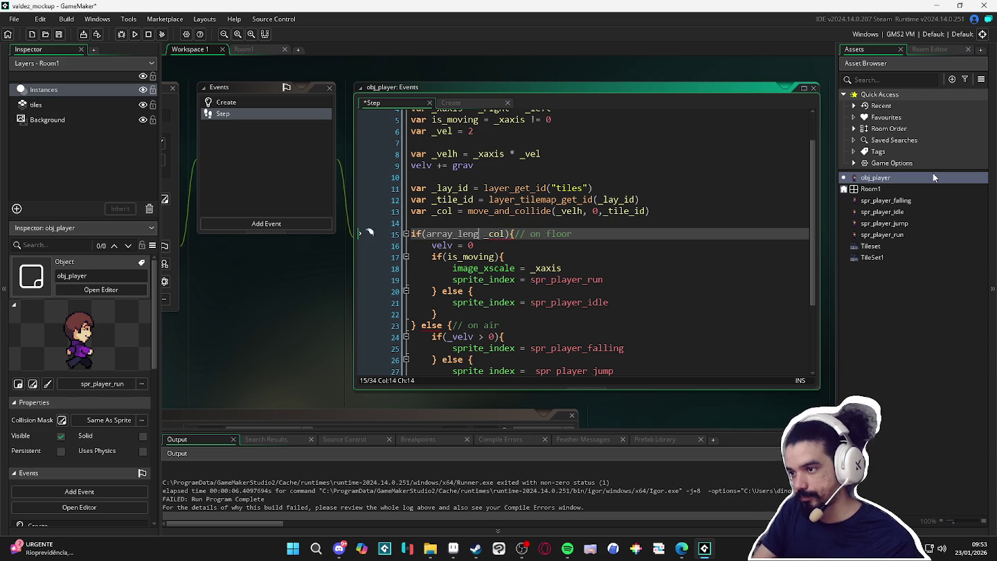
key("ctrl+space")
type("gth(")
key("Delete")
type(")")
key("F5")
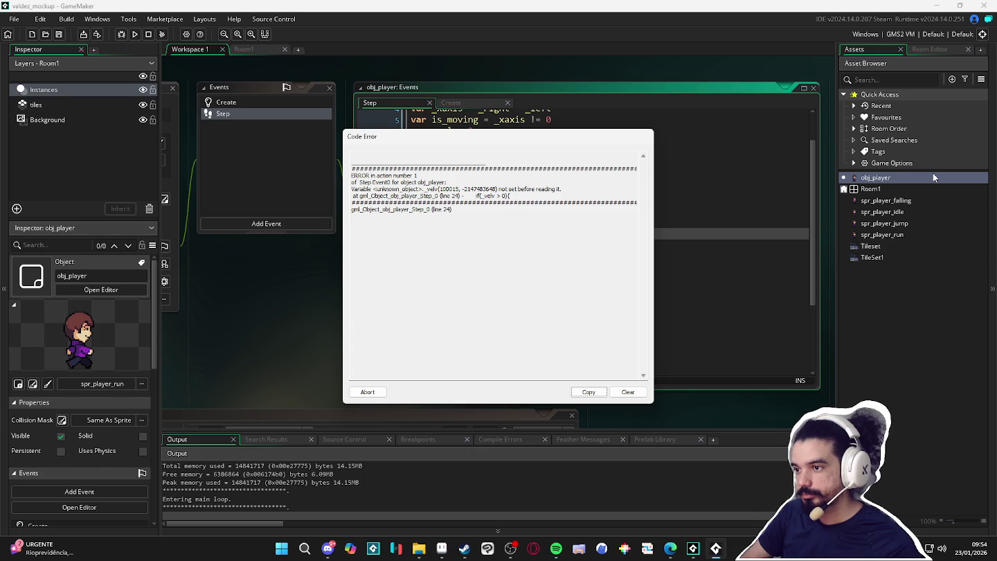
- Rename _velv to velv in the falling check and run the game again
left_click(367, 392)
scroll(489, 269, "down", 2)
double_click(443, 265)
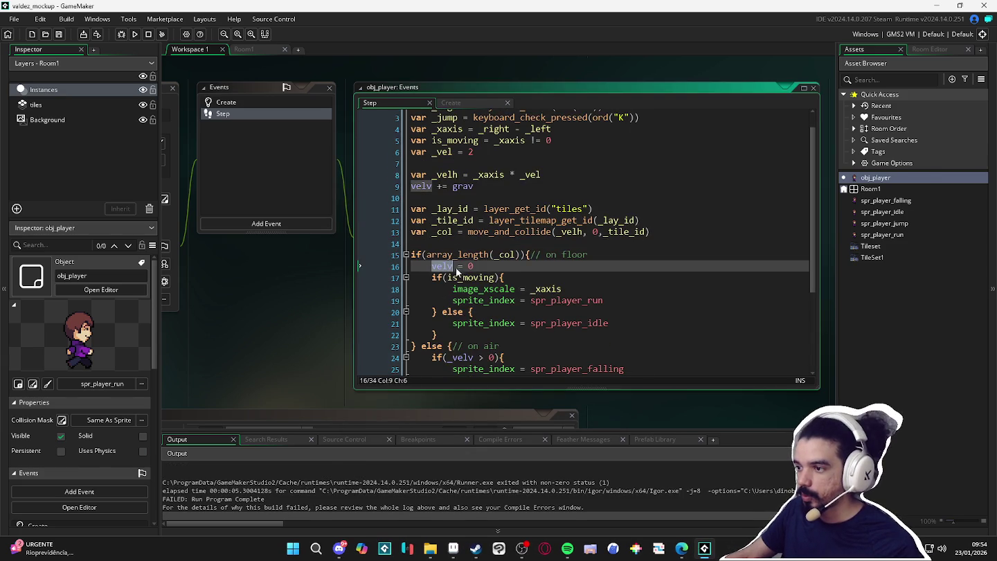
scroll(508, 266, "down", 3)
double_click(463, 254)
type("velv")
key("F5")
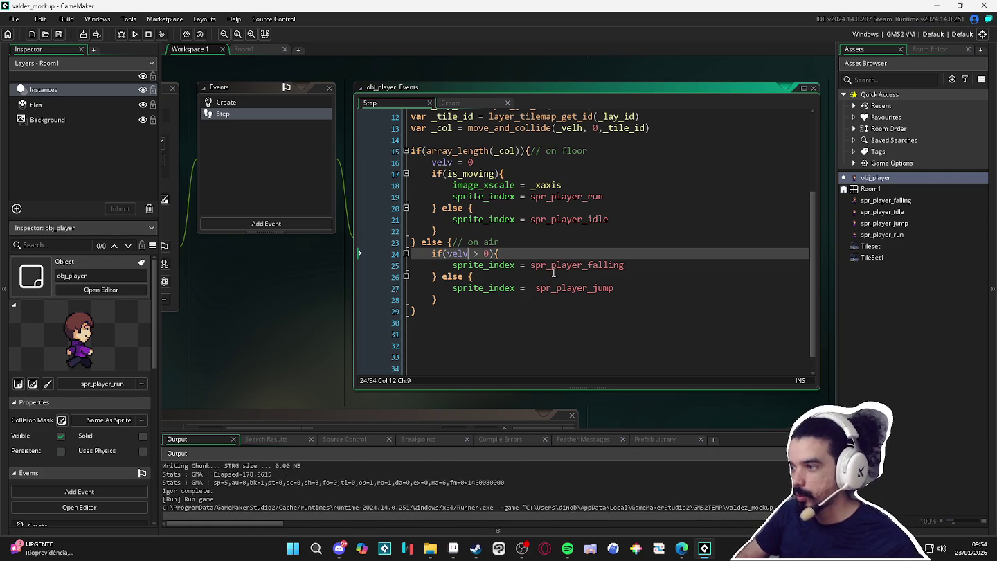
- Test running the player right, then close the game and return to the collision line
key("Right")
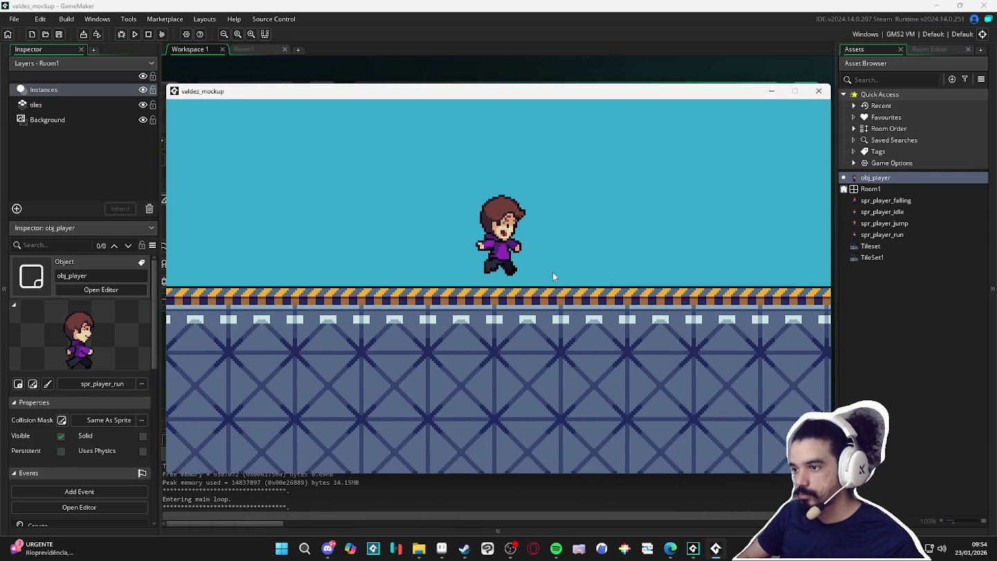
key("Right")
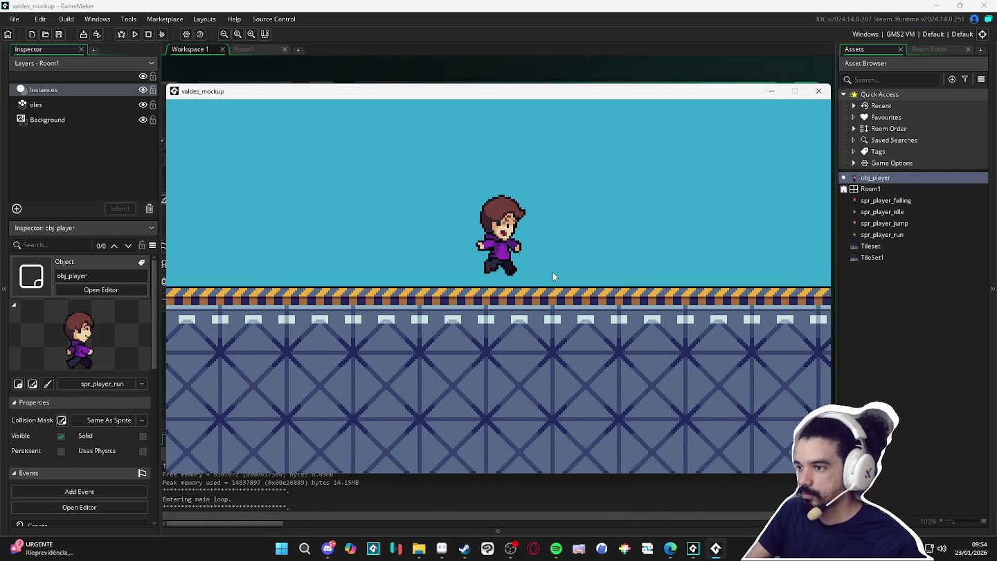
left_click(819, 91)
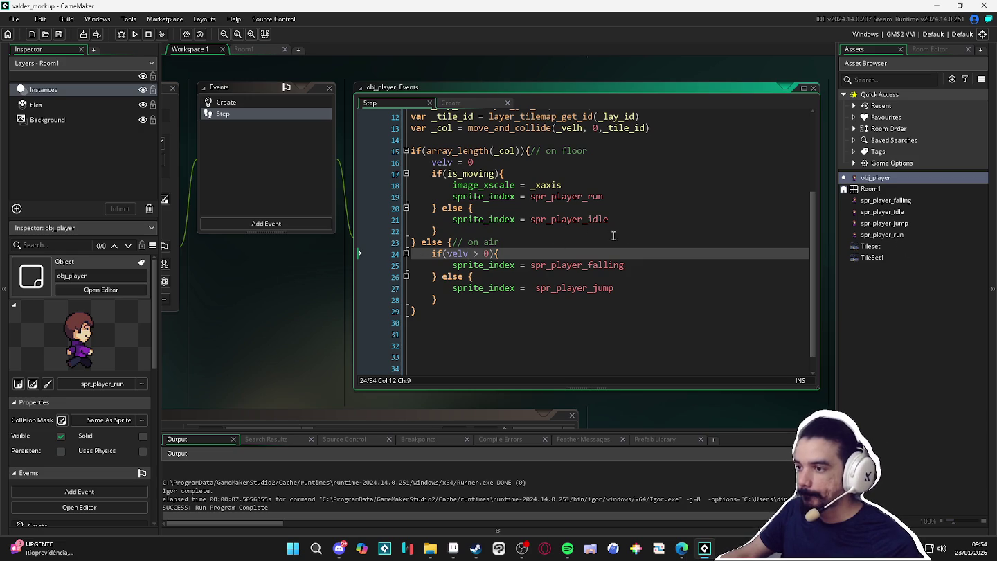
scroll(508, 186, "up", 1)
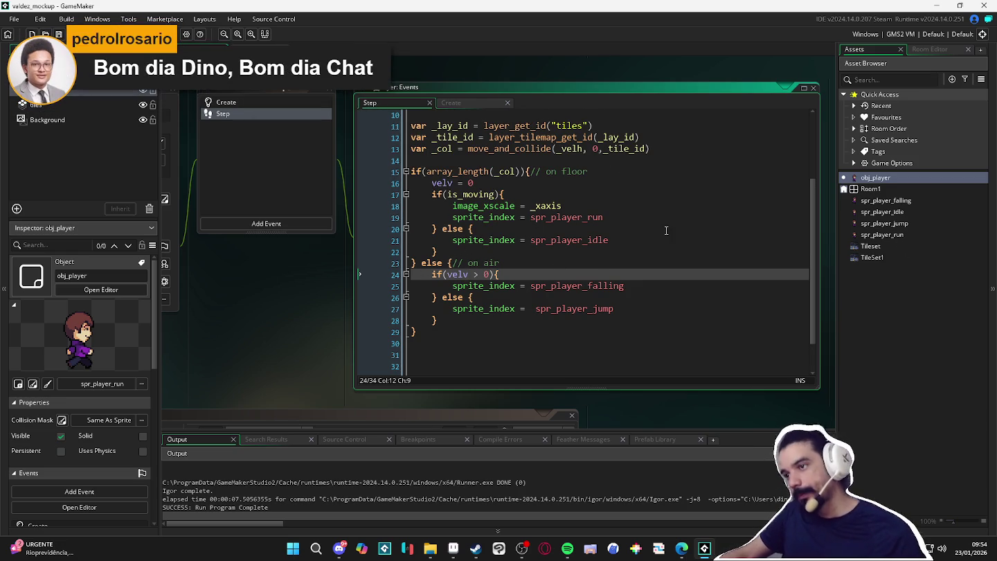
scroll(662, 221, "up", 2)
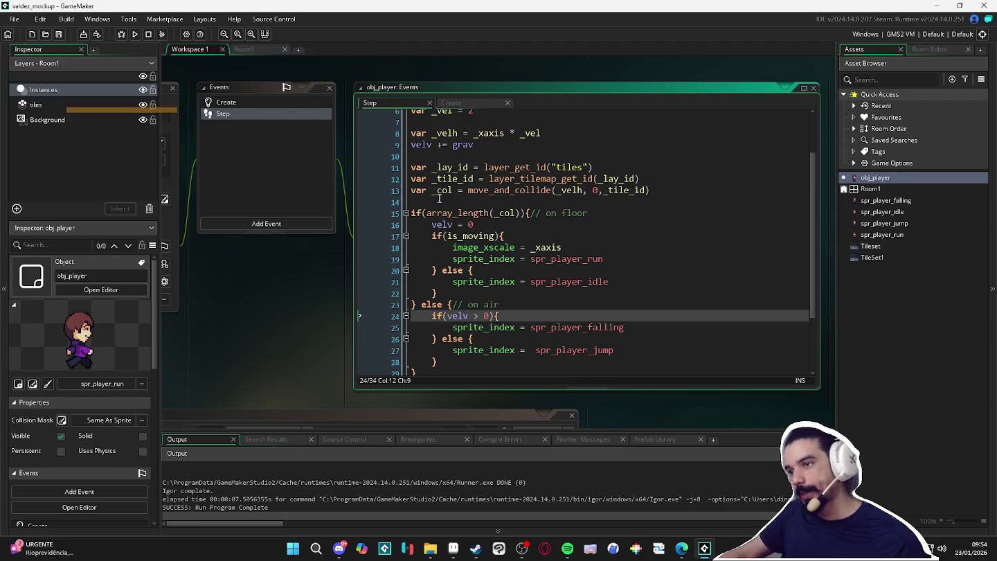
scroll(457, 209, "up", 1)
left_click(468, 221)
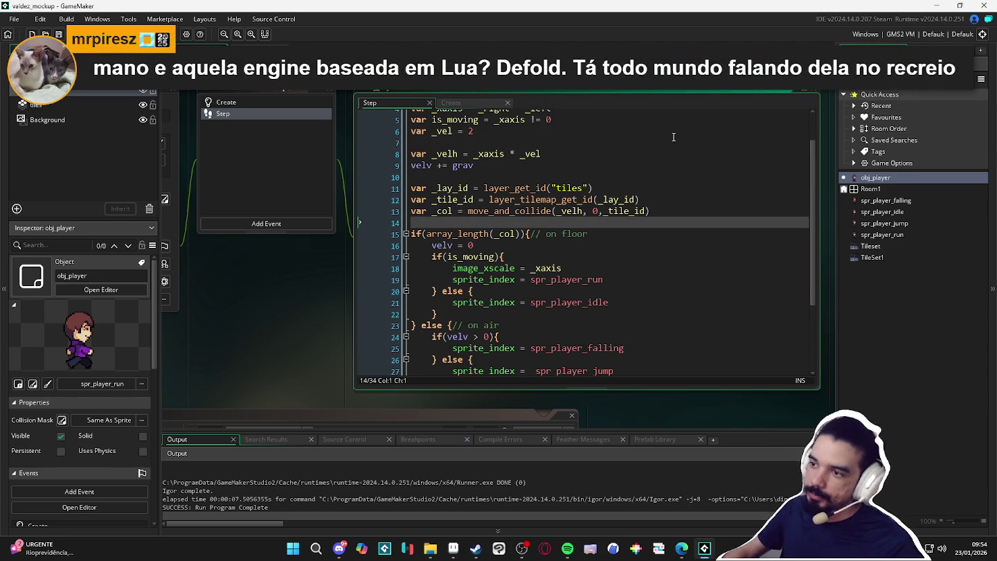
- Add an if(_jump) block setting velv = -10 after the _col line and run the game
key("Return")
key("Return")
key("Up")
type("jump")
key("Return")
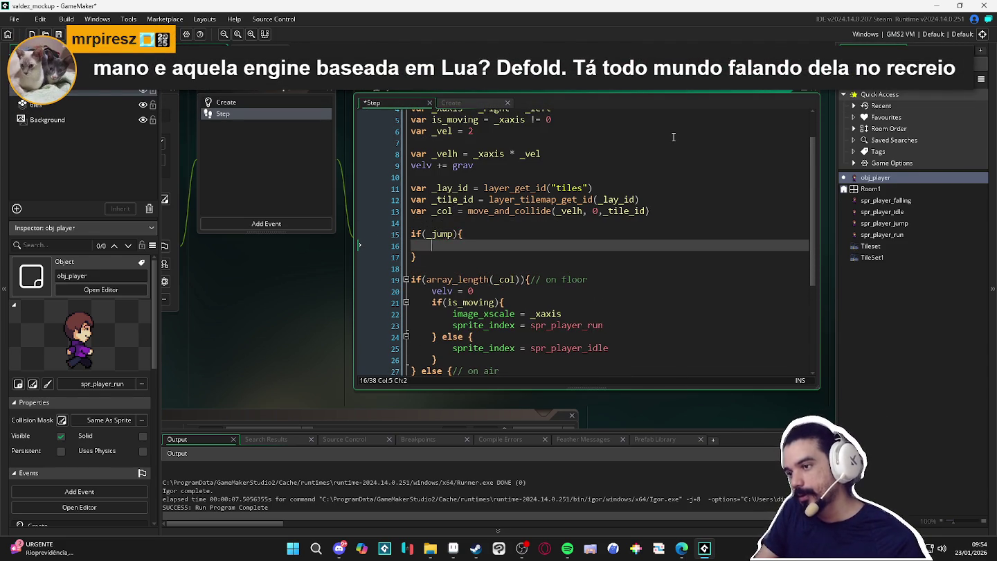
type("velv = ")
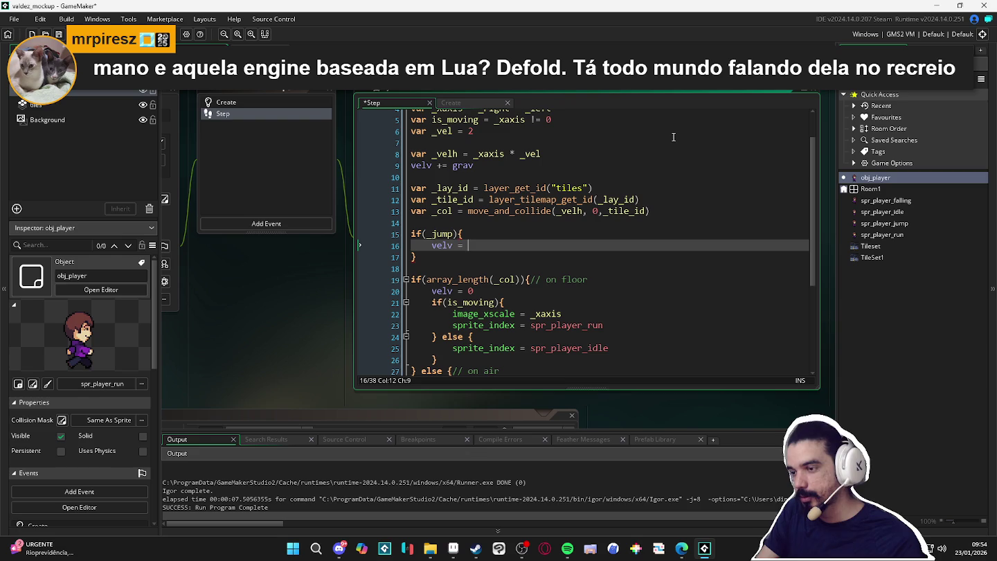
type("-10")
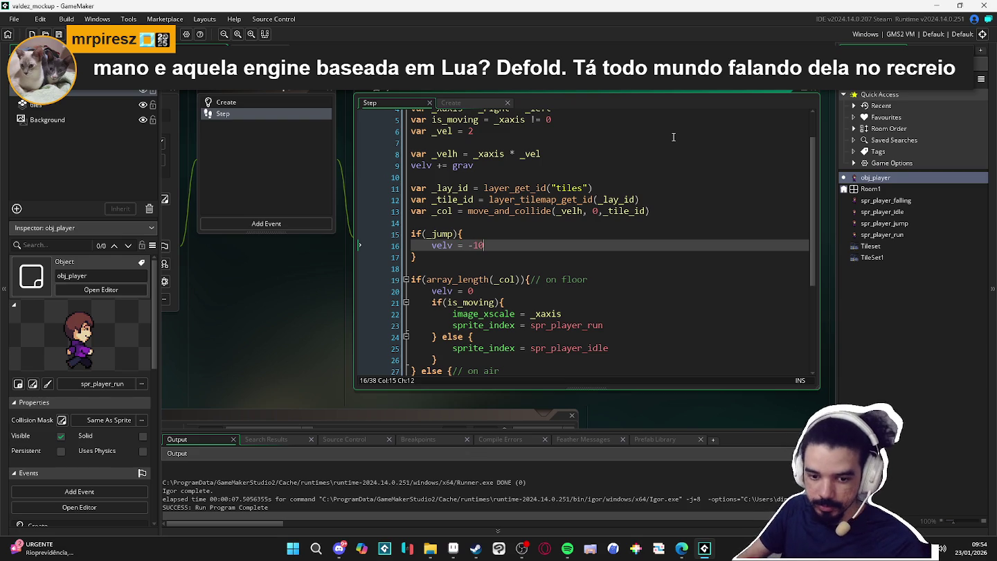
key("F5")
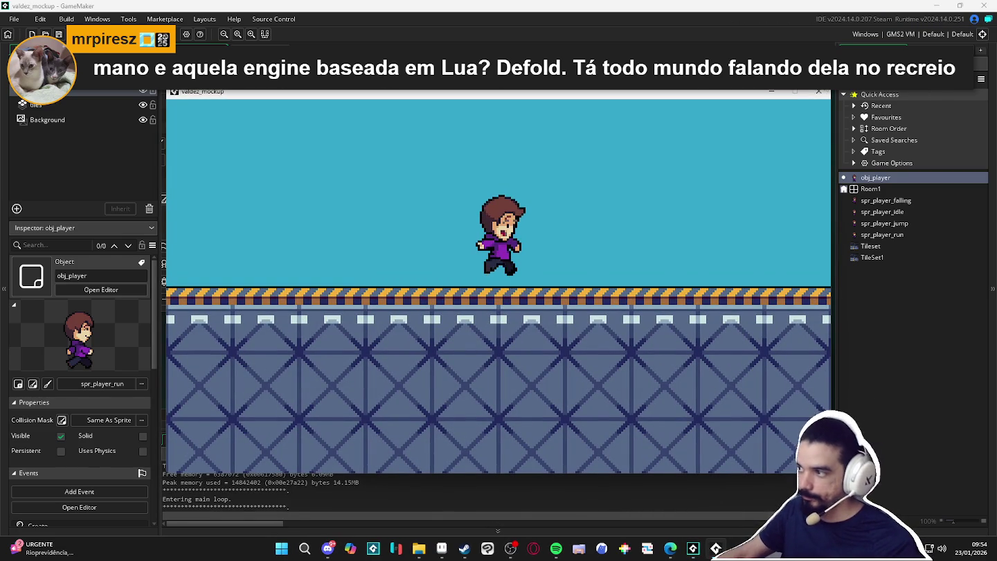
- Close the game and cut the jump block from below the collision line
left_click(818, 91)
scroll(508, 252, "up", 1)
scroll(544, 263, "up", 1)
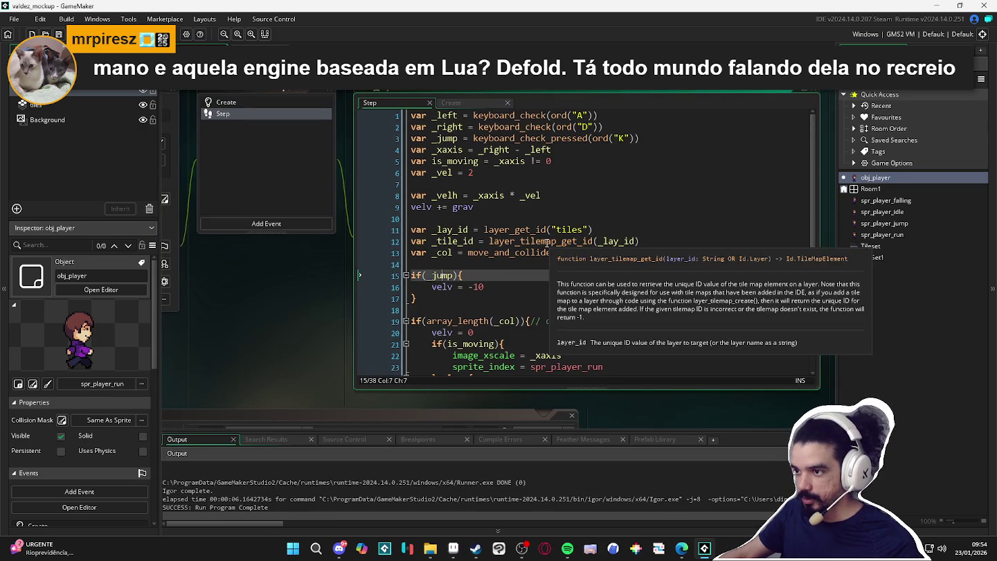
scroll(553, 266, "down", 2)
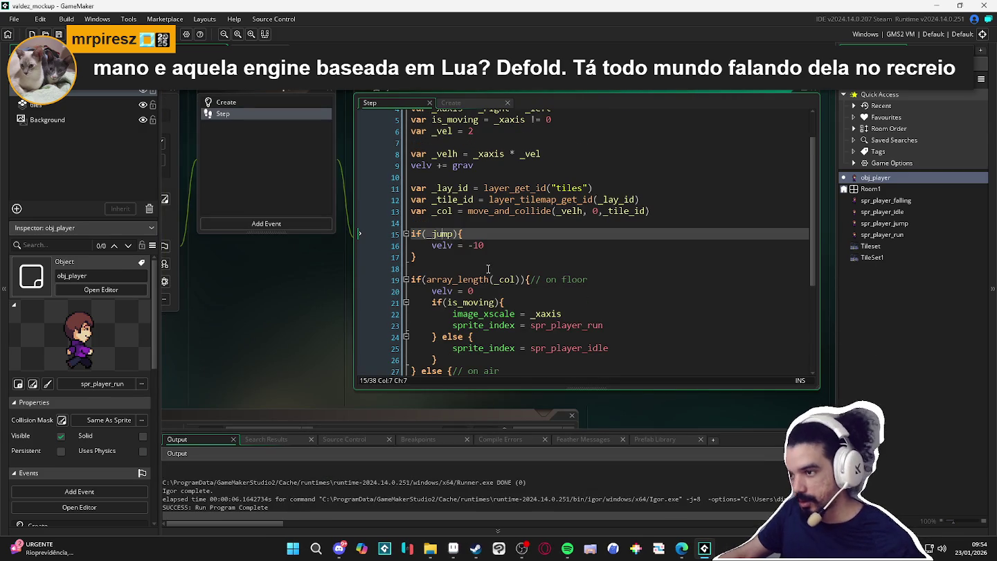
key("Down")
key("Down")
key("End")
key("BackSpace")
key("BackSpace")
key("BackSpace")
key("shift+Home")
key("BackSpace")
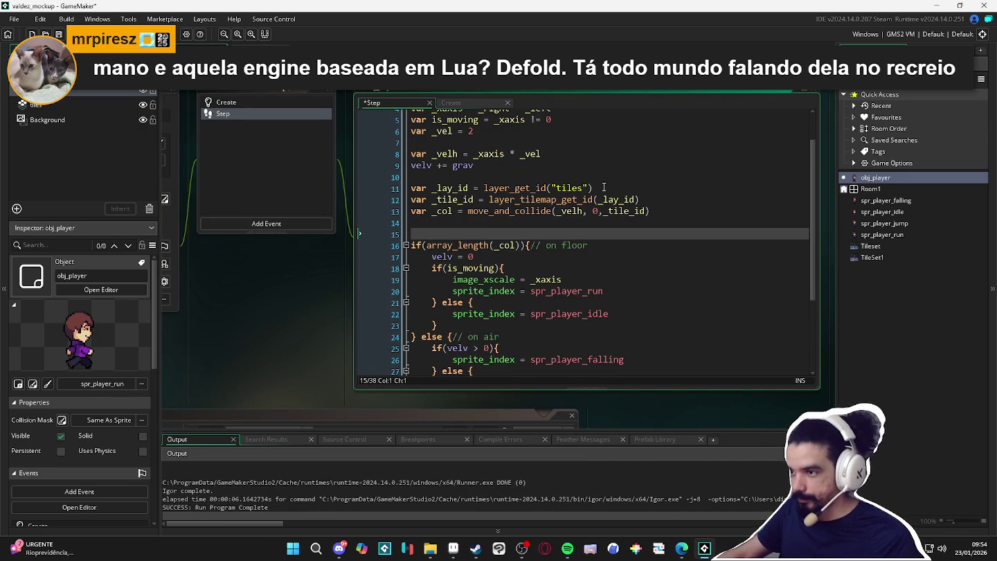
- Paste the jump block above the collision line and run the game to test it
left_click(691, 201)
key("Down")
key("Home")
key("Return")
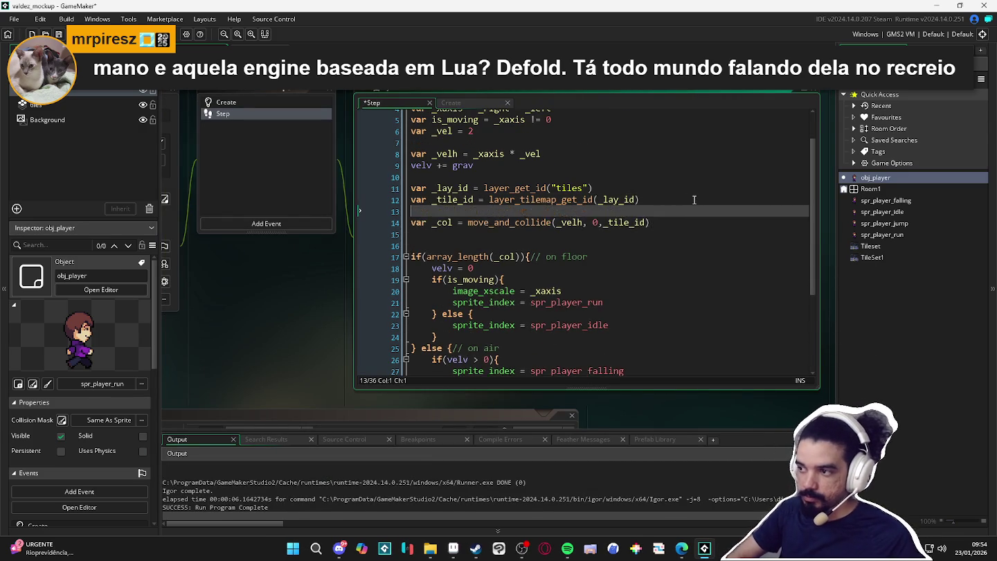
key("Return")
key("Return")
key("Up")
key("Up")
type("if(_jump){     velv = -10 }")
key("F5")
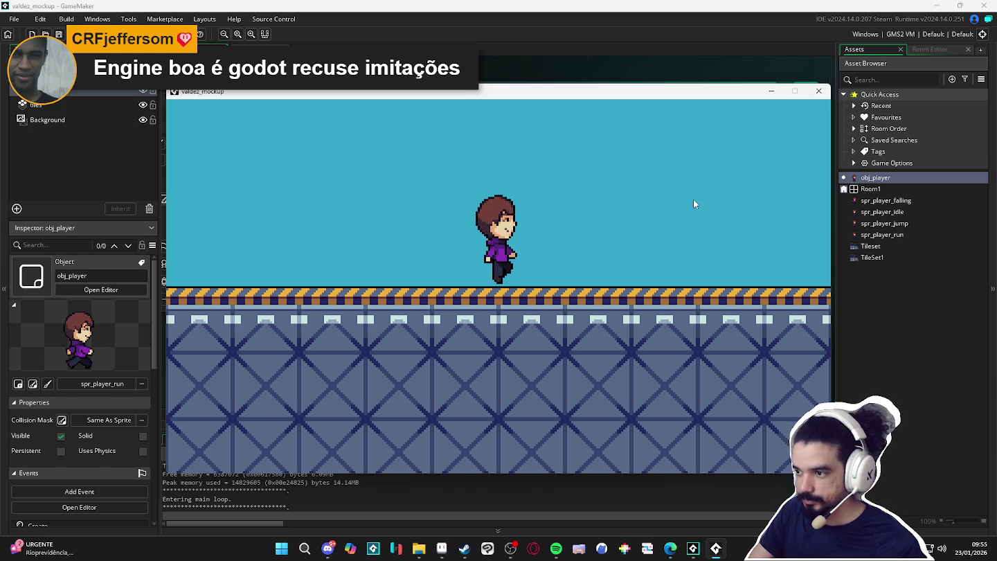
key("Right")
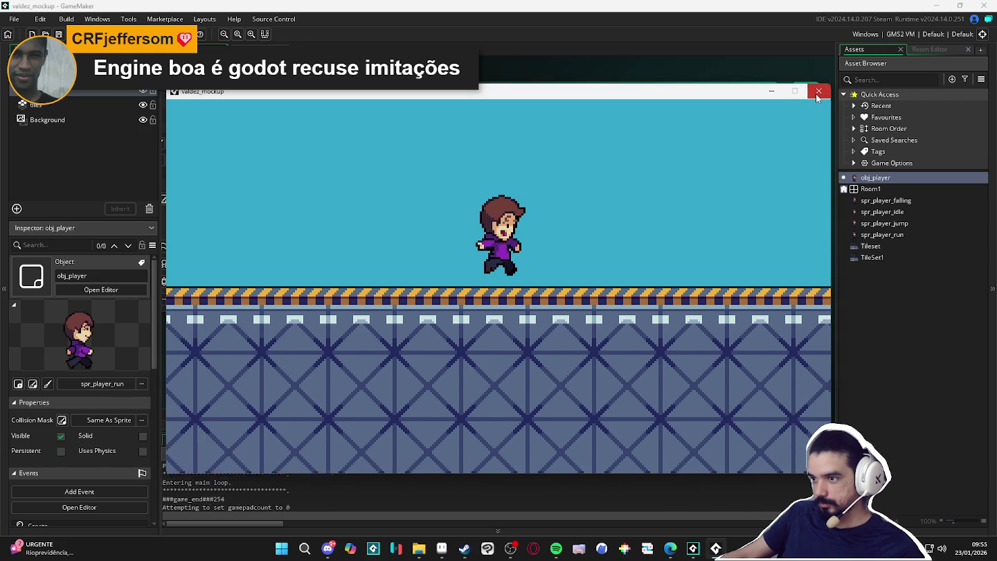
- Lift the player instance above the floor in Room1 and test-run the game
left_click(817, 91)
left_click_drag(483, 277, 487, 251)
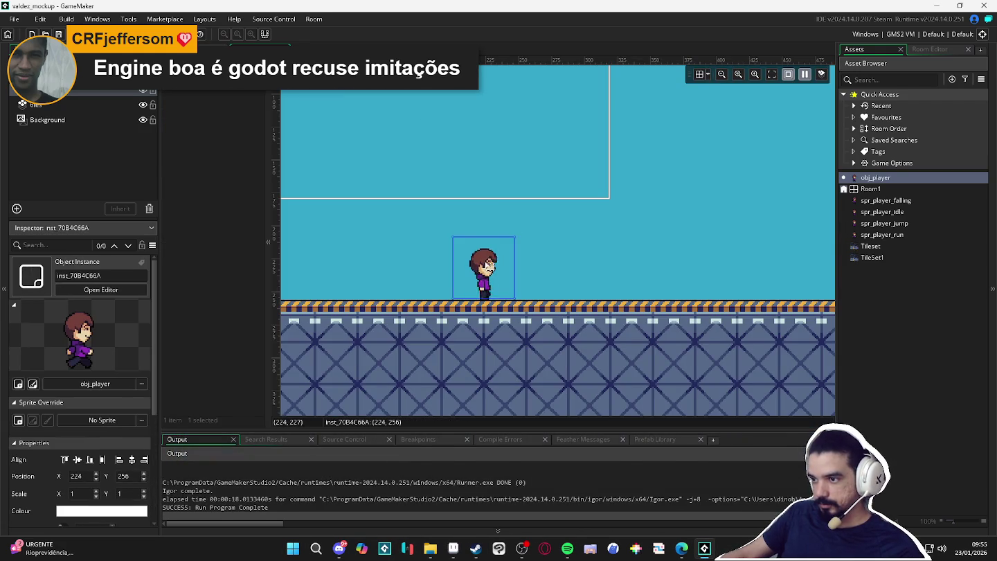
key("F5")
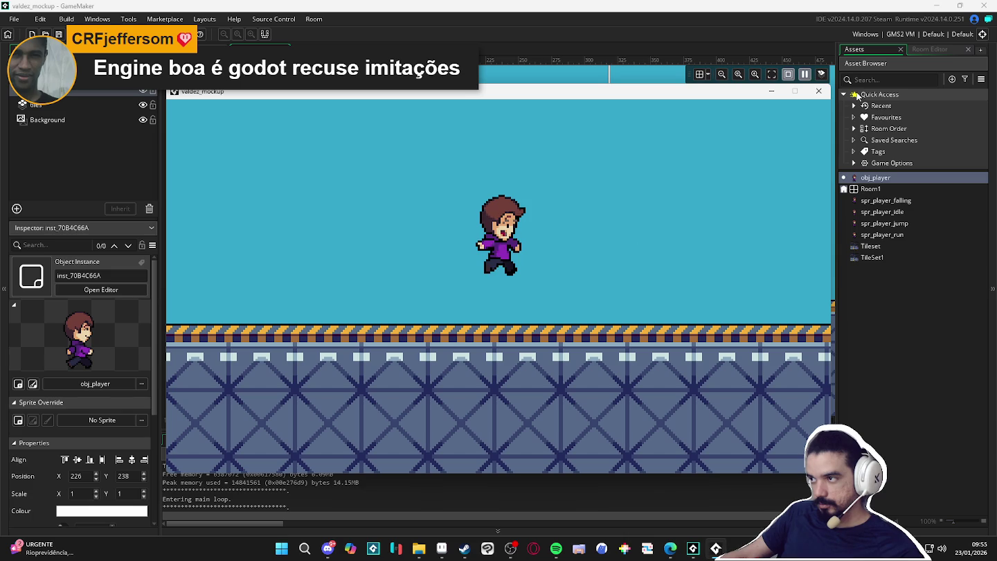
left_click(818, 90)
- Replace the 0 vertical argument of move_and_collide with velv in obj_player and run
double_click(898, 177)
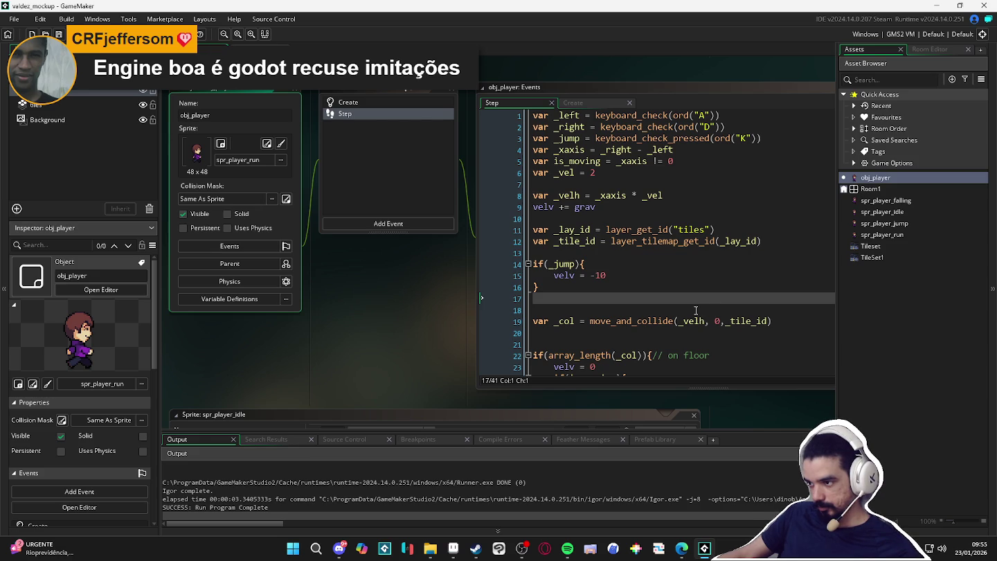
left_click(582, 276)
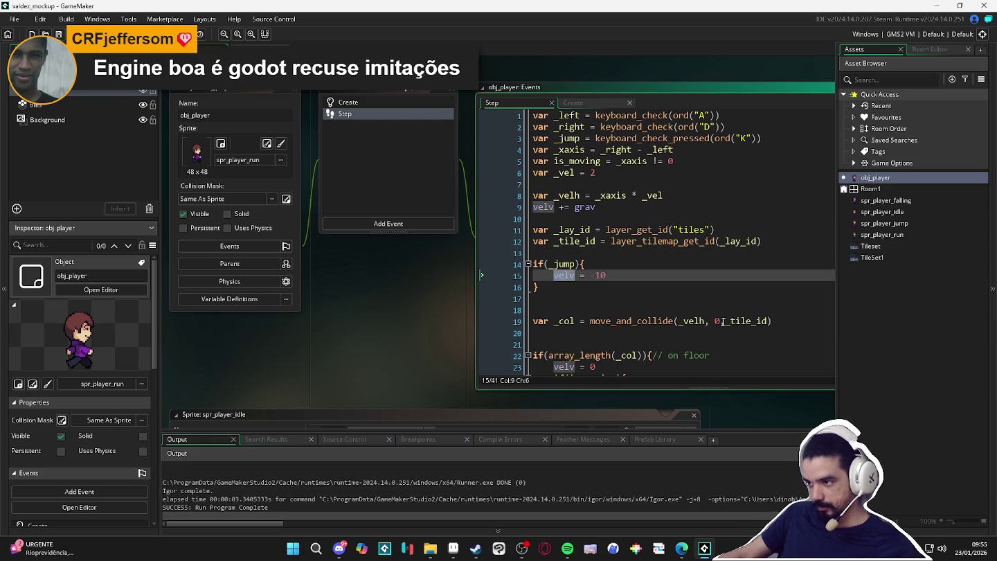
double_click(718, 323)
type("velv")
key("F5")
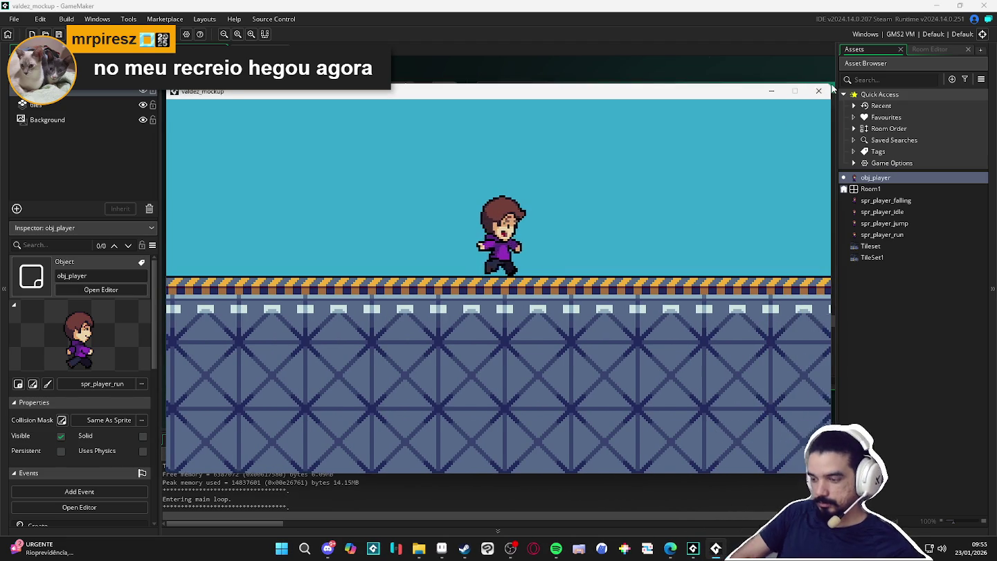
- Test jumping while moving left and right, then close the game
key("space")
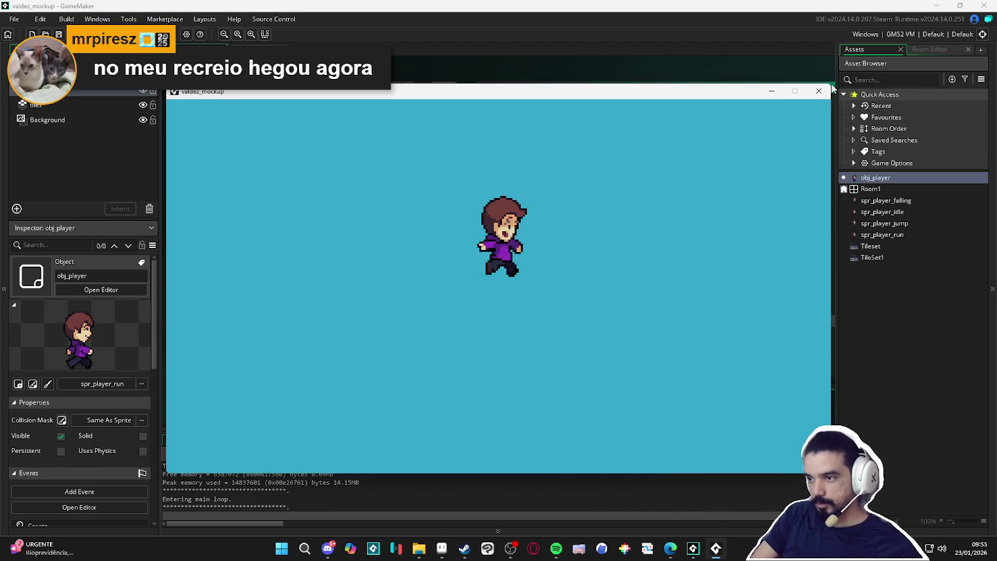
key("Left")
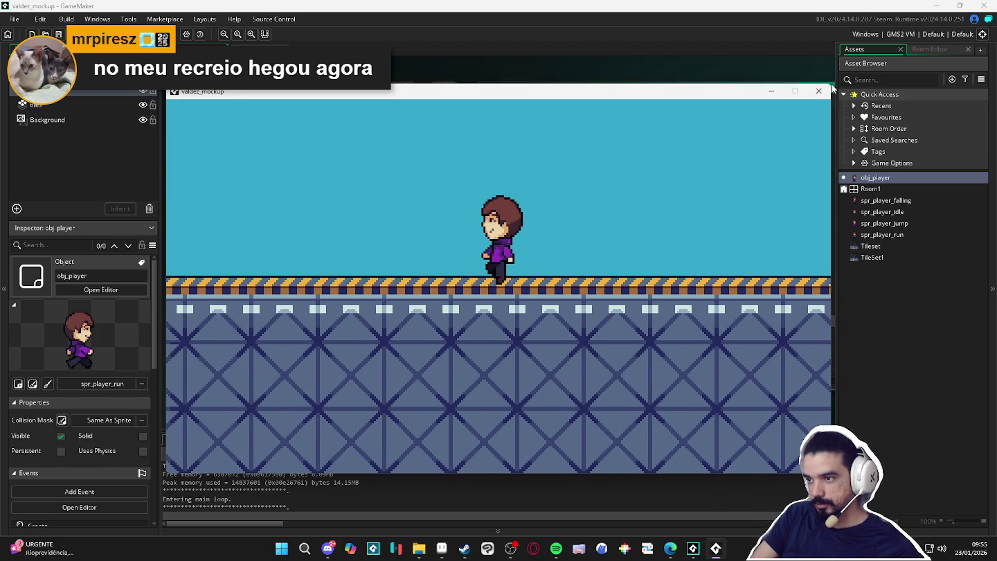
key("space")
key("Right")
left_click(818, 91)
left_click(688, 264)
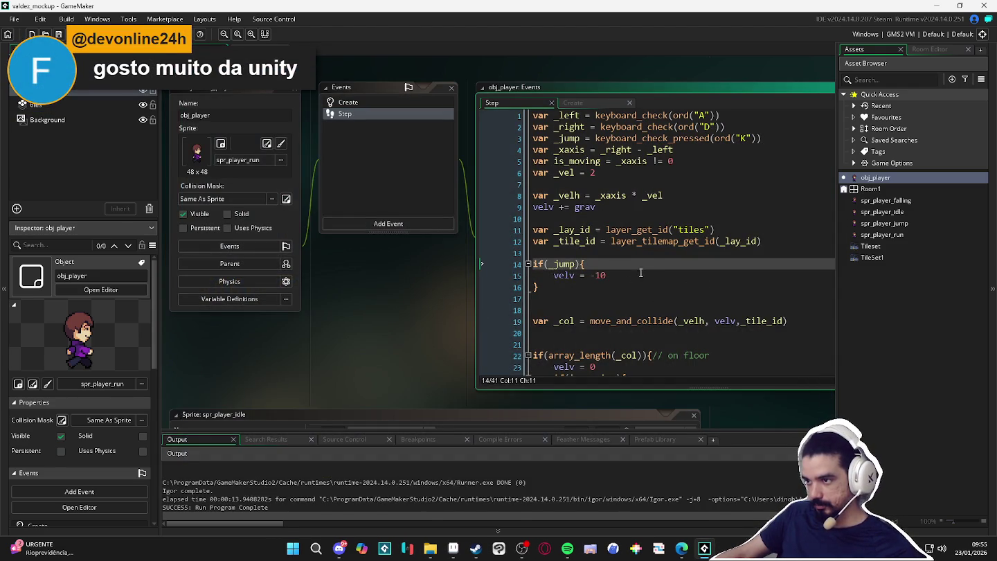
- Select the in-air sprite lines 31–35 in the Step code
scroll(651, 265, "down", 1)
scroll(651, 266, "up", 1)
scroll(659, 259, "up", 1)
scroll(660, 258, "down", 1)
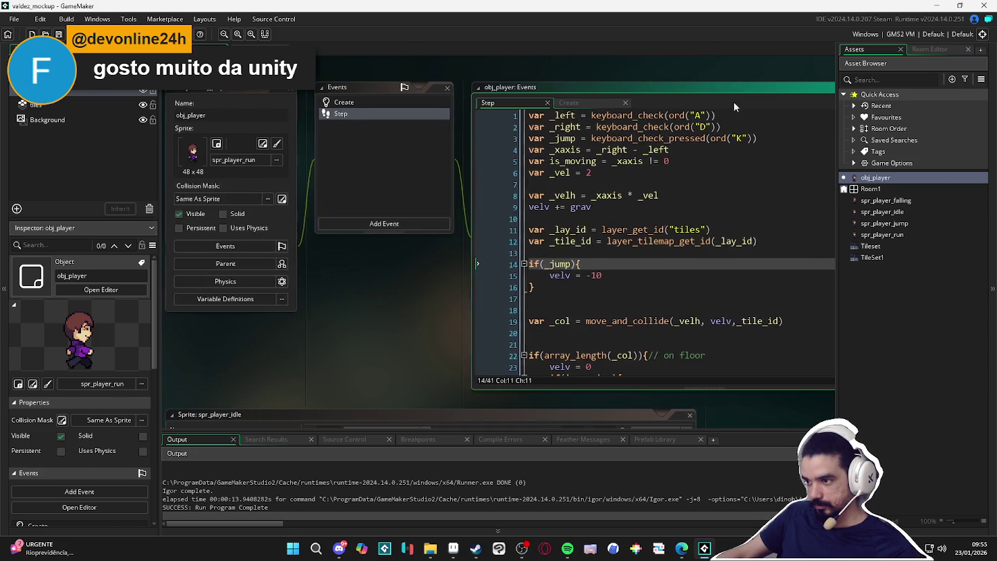
left_click_drag(738, 85, 617, 87)
scroll(556, 276, "down", 3)
scroll(556, 277, "down", 2)
scroll(557, 277, "up", 1)
scroll(499, 304, "down", 1)
scroll(451, 334, "down", 1)
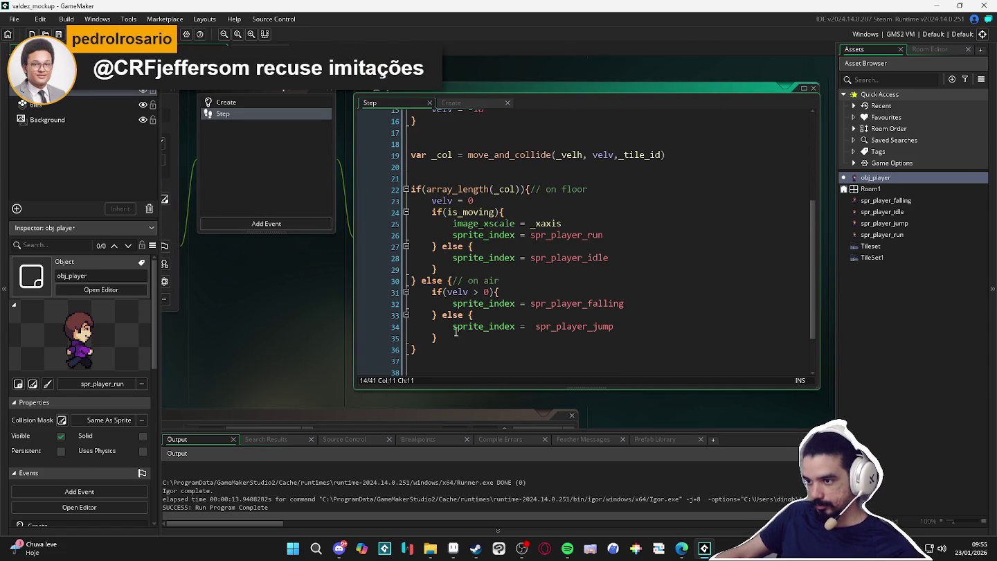
left_click_drag(455, 336, 413, 293)
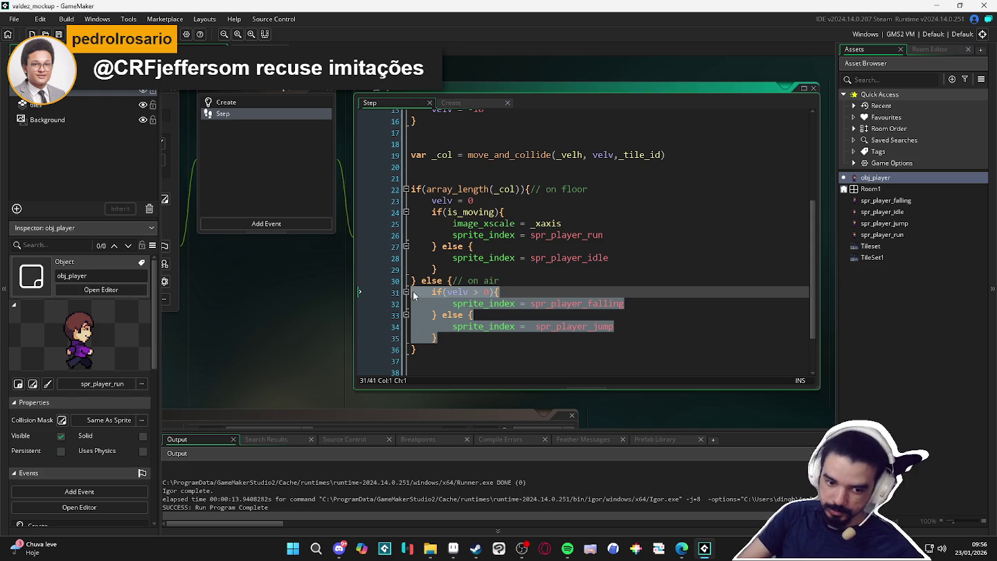
- Comment out the in-air sprite lines, run, and walk the player right and left
key("ctrl+k")
key("F5")
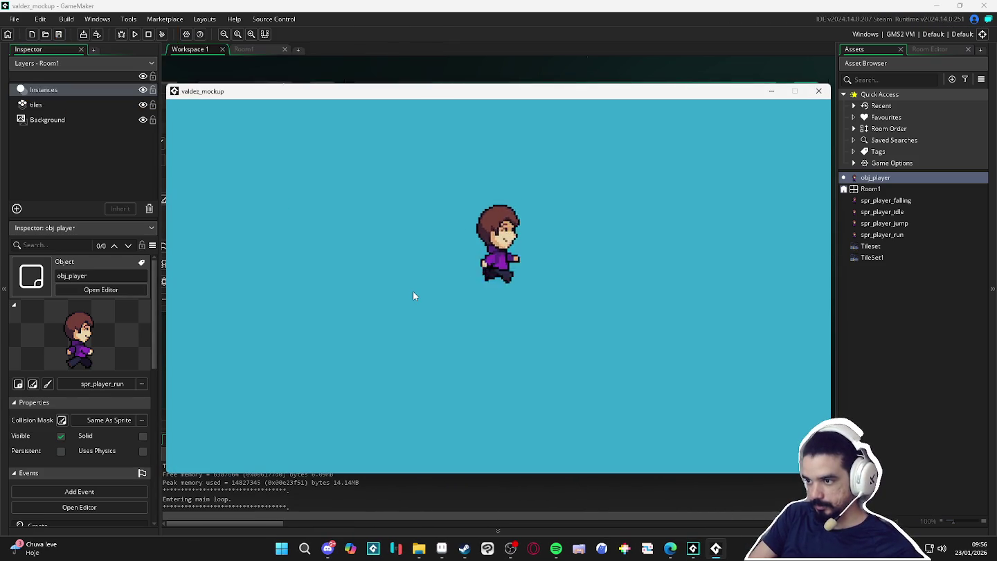
key("Right")
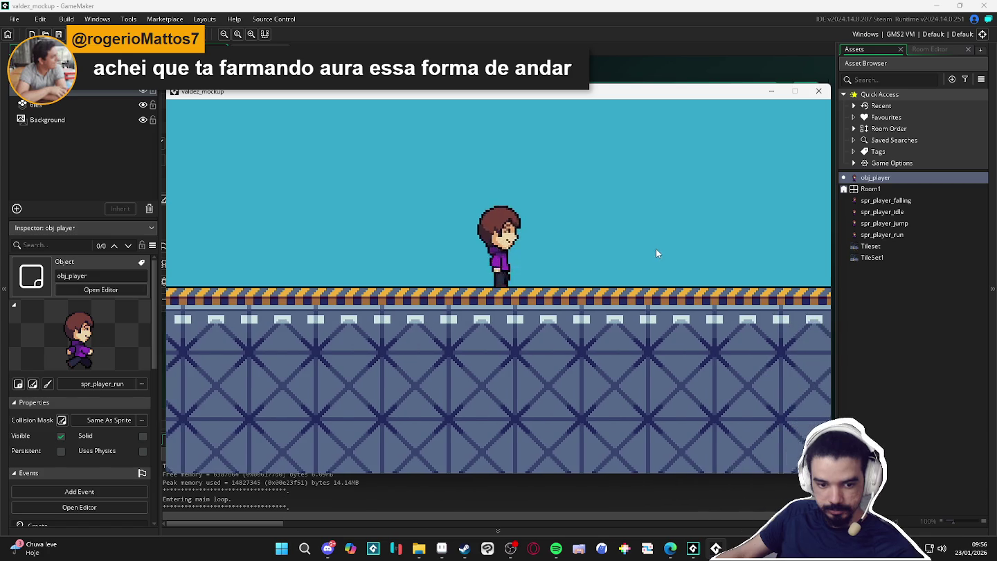
key("Left")
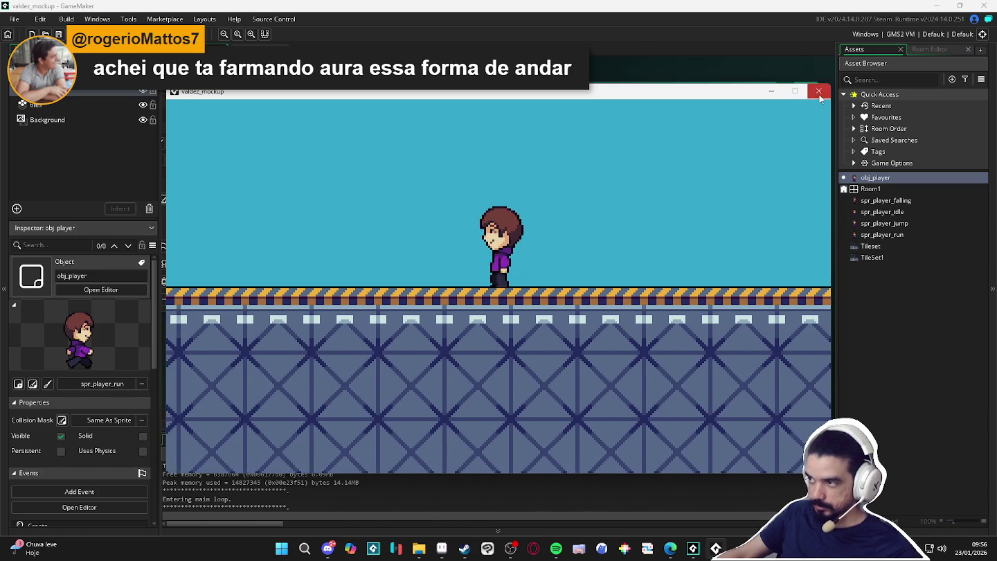
left_click(820, 91)
- Delete the two extra blank lines around the collision call and save the Step code
scroll(501, 268, "up", 1)
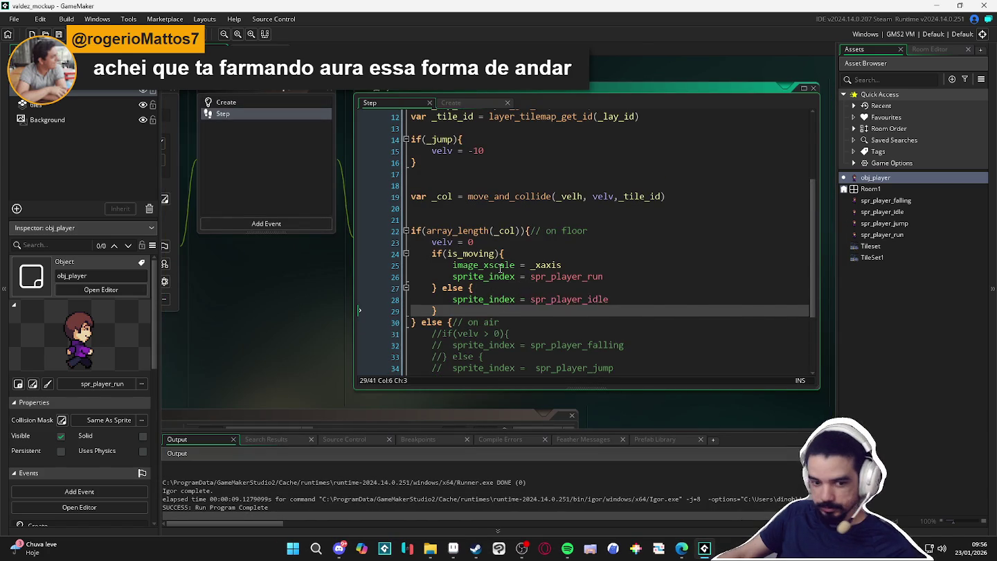
scroll(500, 268, "up", 1)
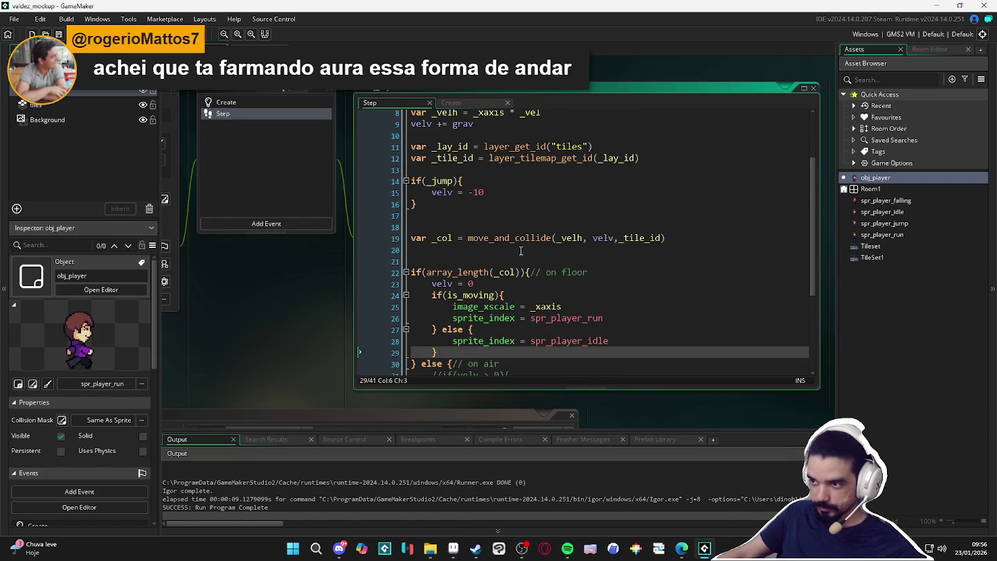
left_click(483, 226)
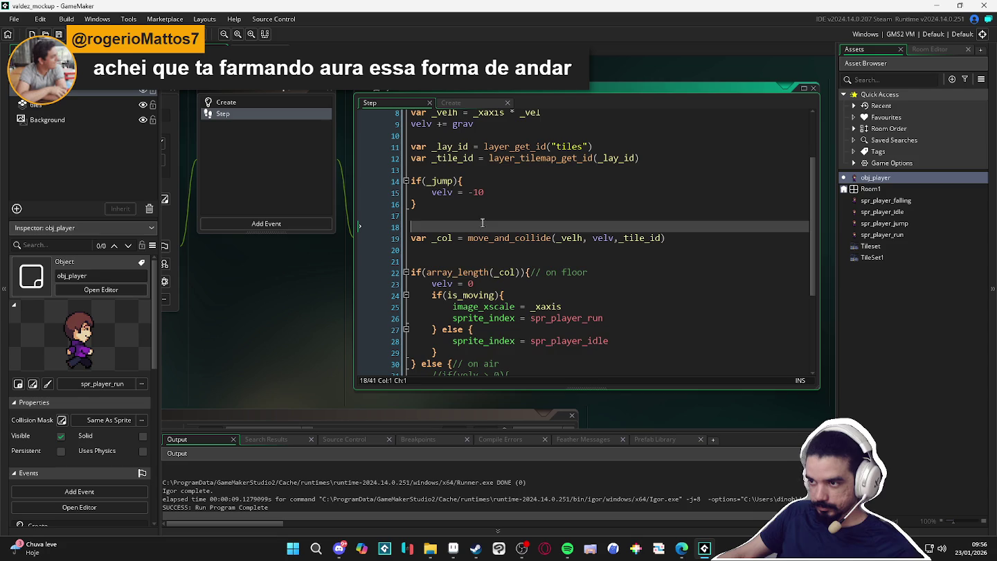
key("BackSpace")
left_click(463, 249)
key("BackSpace")
left_click(480, 260)
key("ctrl+s")
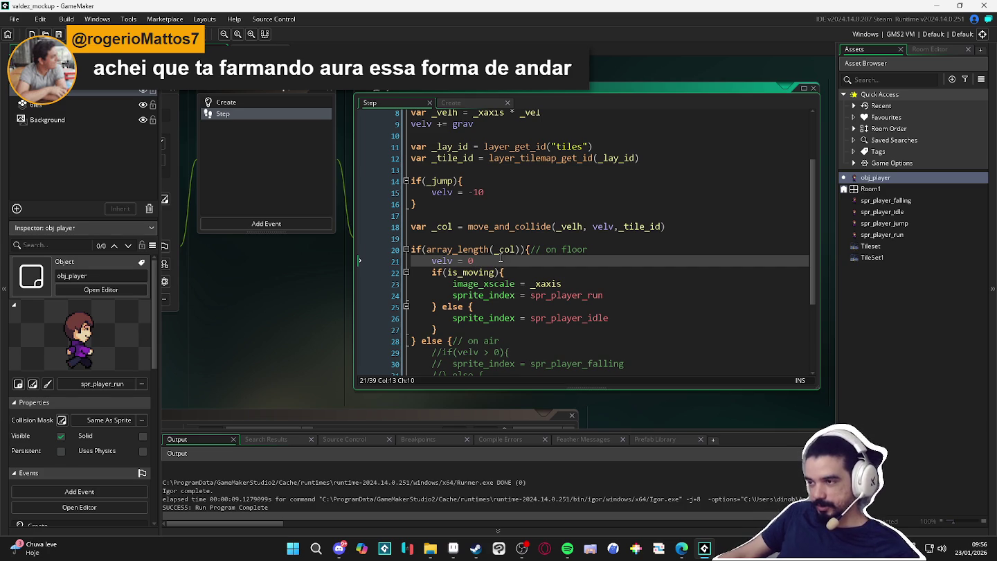
- Scroll through the Step code and inspect the on-floor block
scroll(470, 277, "down", 1)
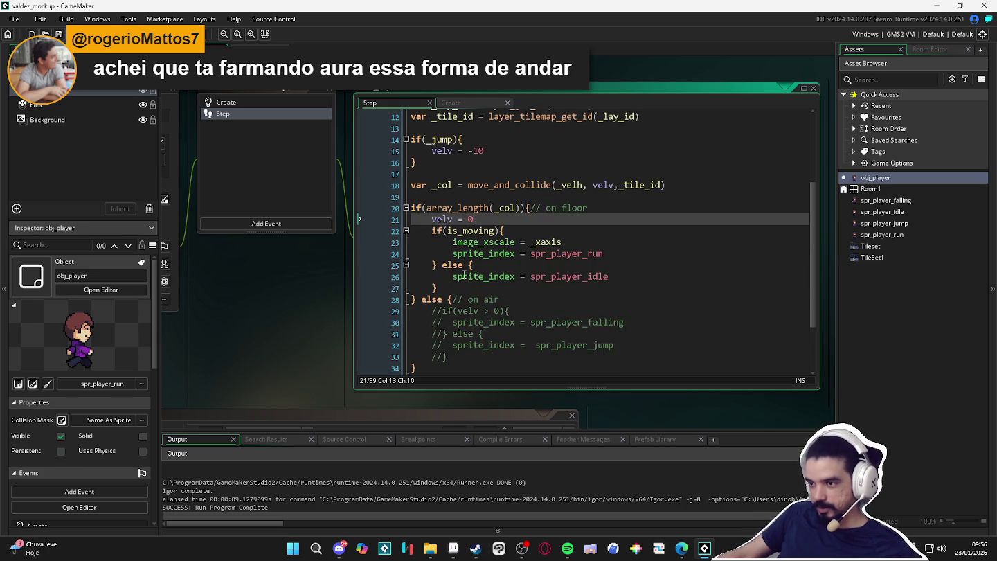
scroll(454, 286, "down", 2)
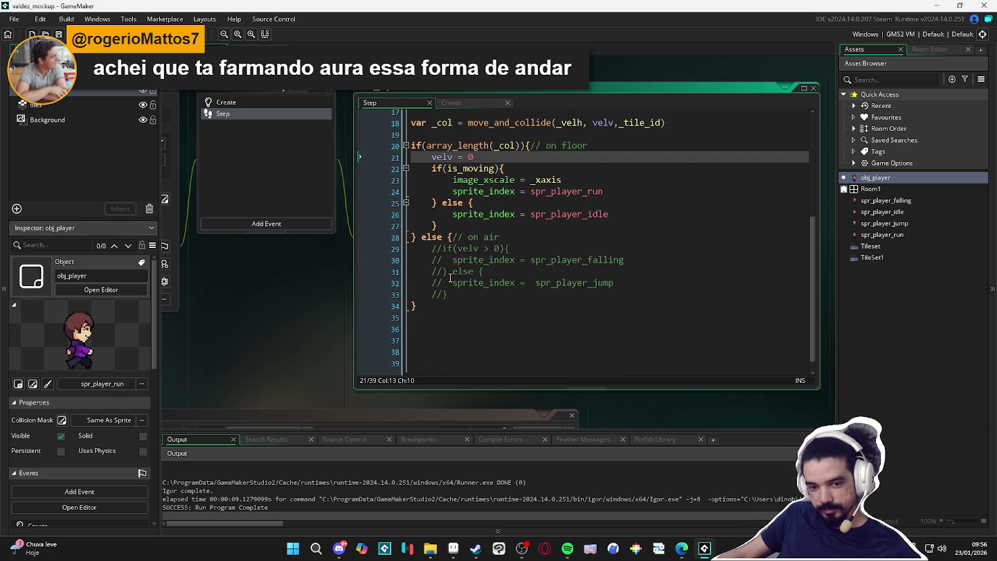
scroll(462, 271, "up", 2)
scroll(484, 276, "up", 1)
scroll(509, 279, "up", 1)
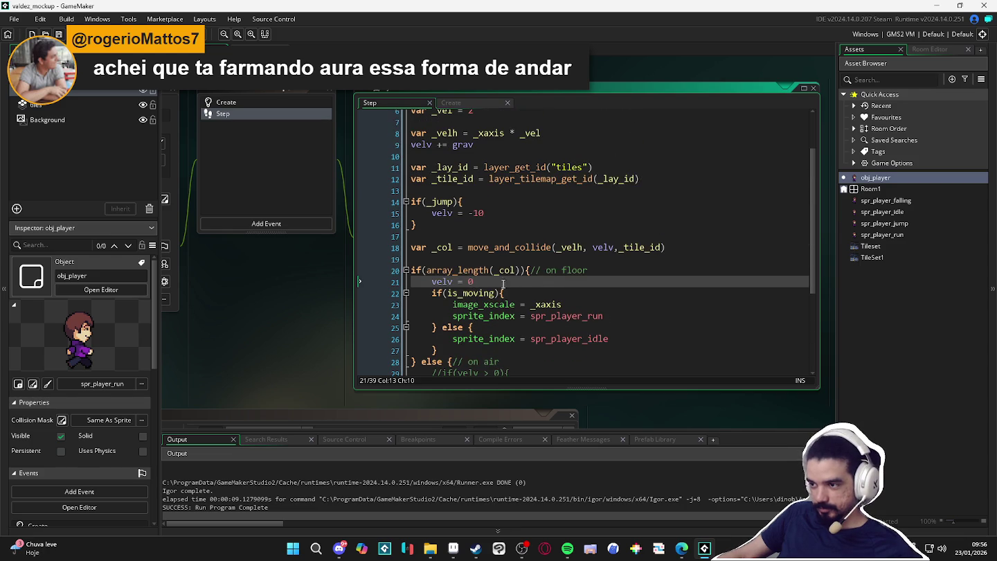
left_click(433, 327)
left_click(457, 341)
left_click(437, 350)
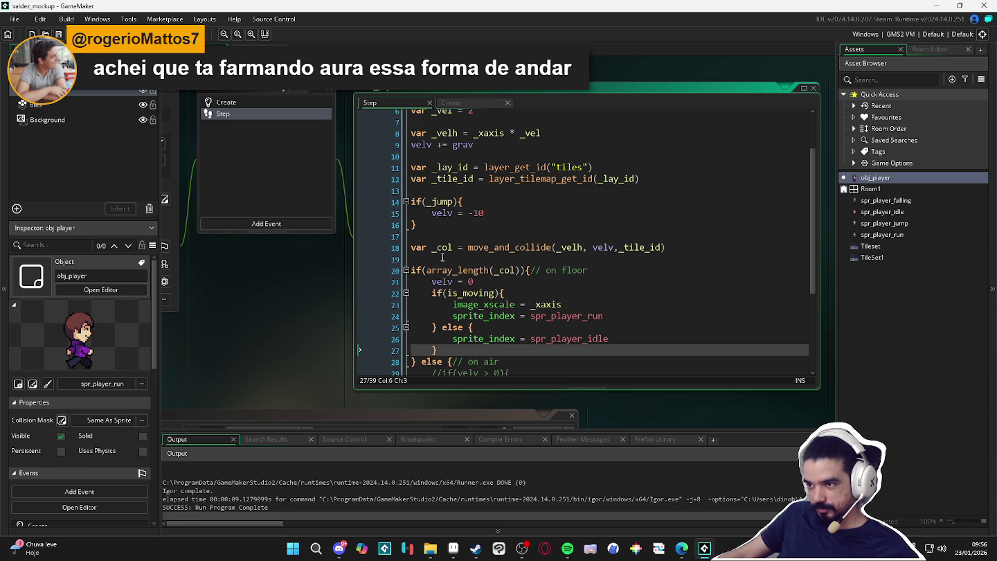
- Review the layer id and jump lines, ending on the blank line after the collision call
left_click(474, 168)
left_click(490, 214)
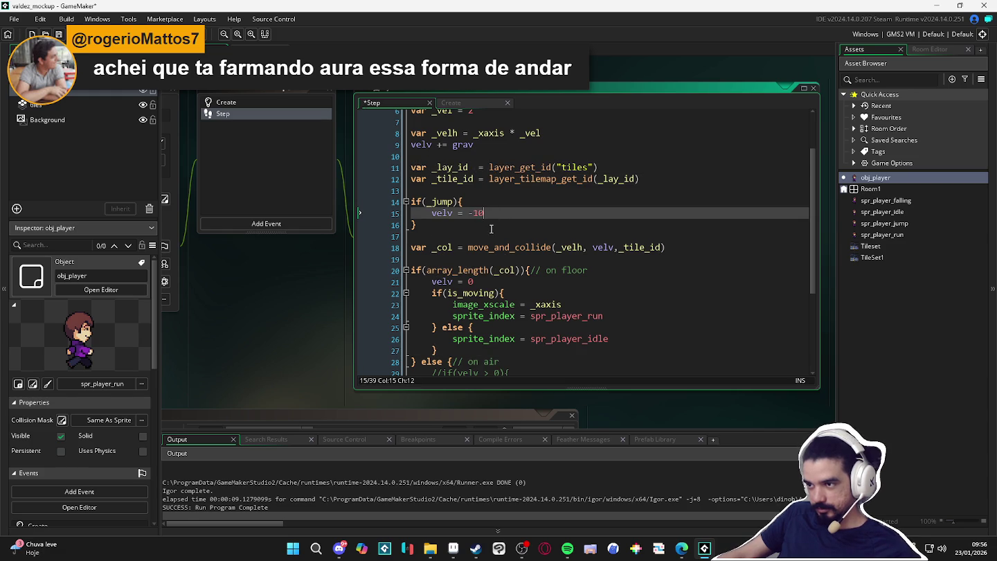
left_click(491, 236)
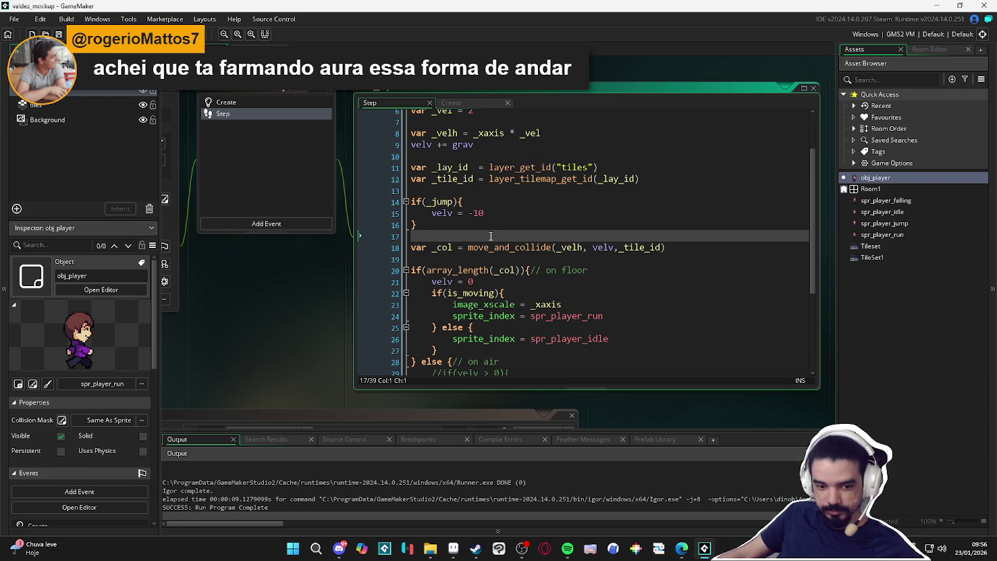
scroll(491, 236, "down", 2)
scroll(493, 236, "down", 1)
scroll(502, 228, "up", 1)
scroll(598, 224, "up", 2)
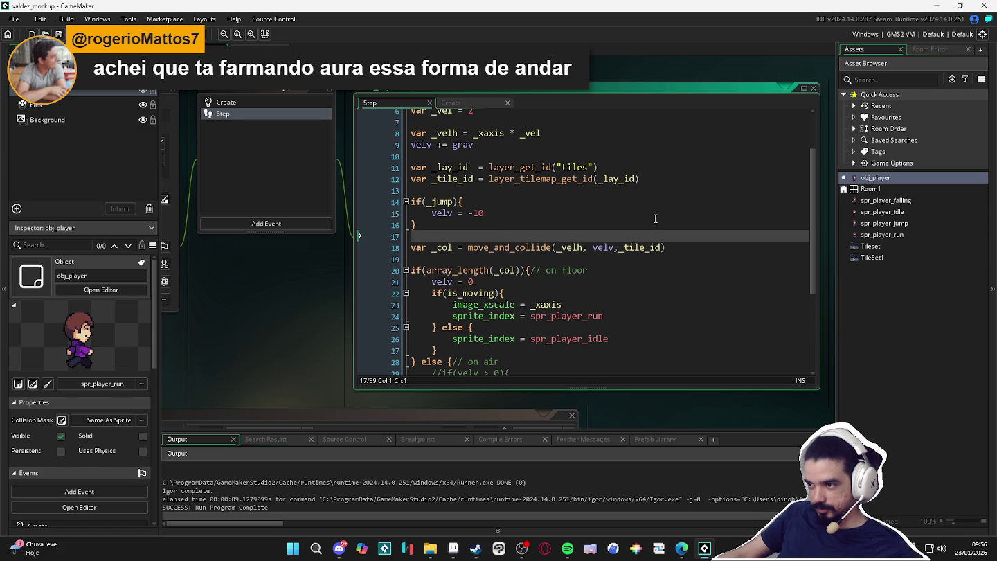
scroll(519, 257, "down", 3)
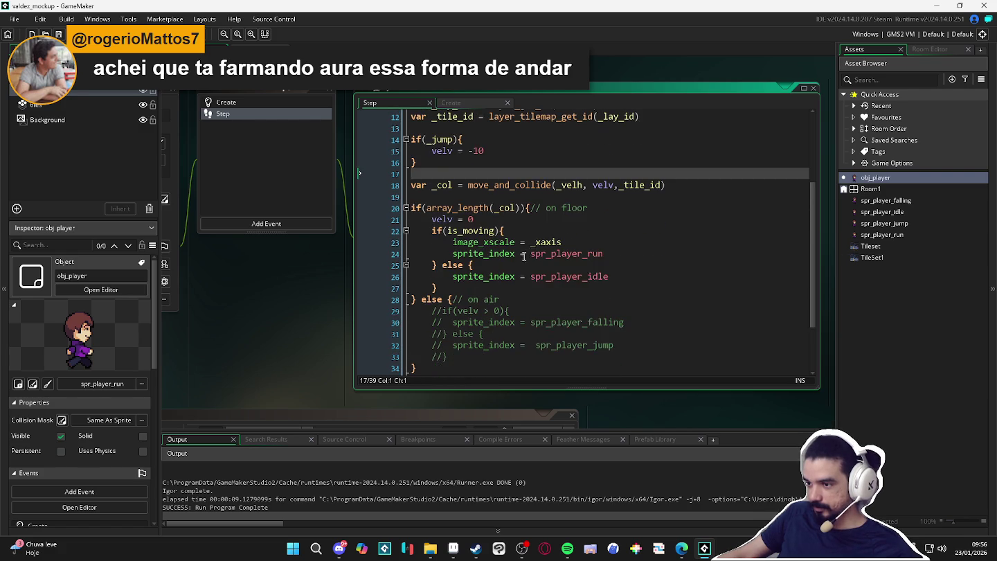
scroll(535, 254, "down", 2)
scroll(554, 259, "up", 4)
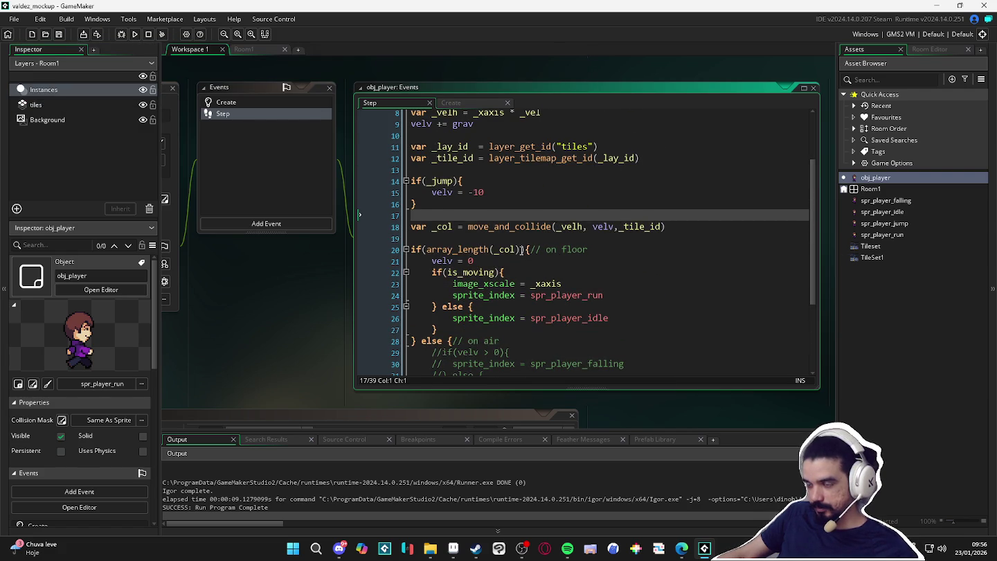
left_click(508, 241)
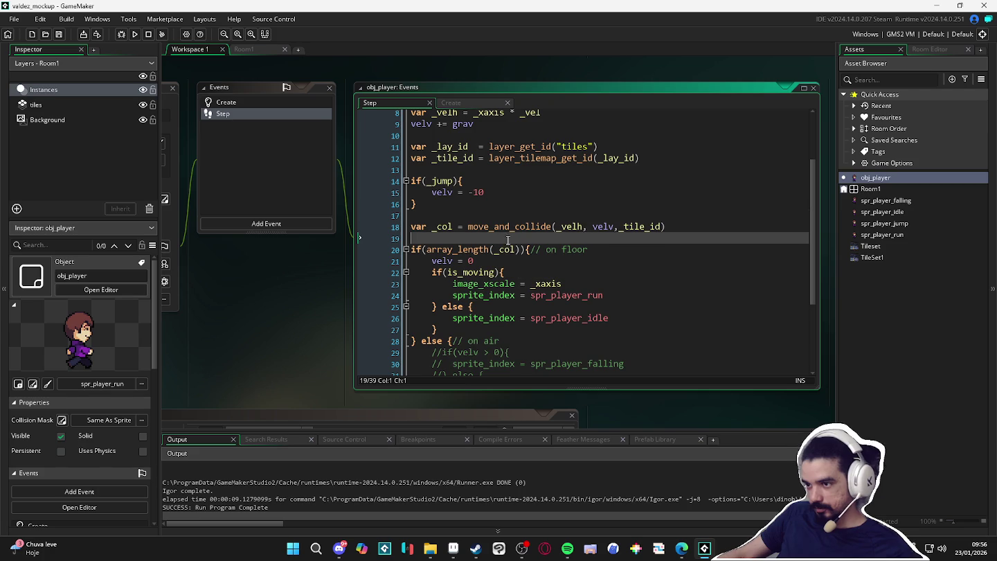
- Add show_debug_message(_col) below the collision call and run the game
type("show_d")
key("BackSpace")
key("BackSpace")
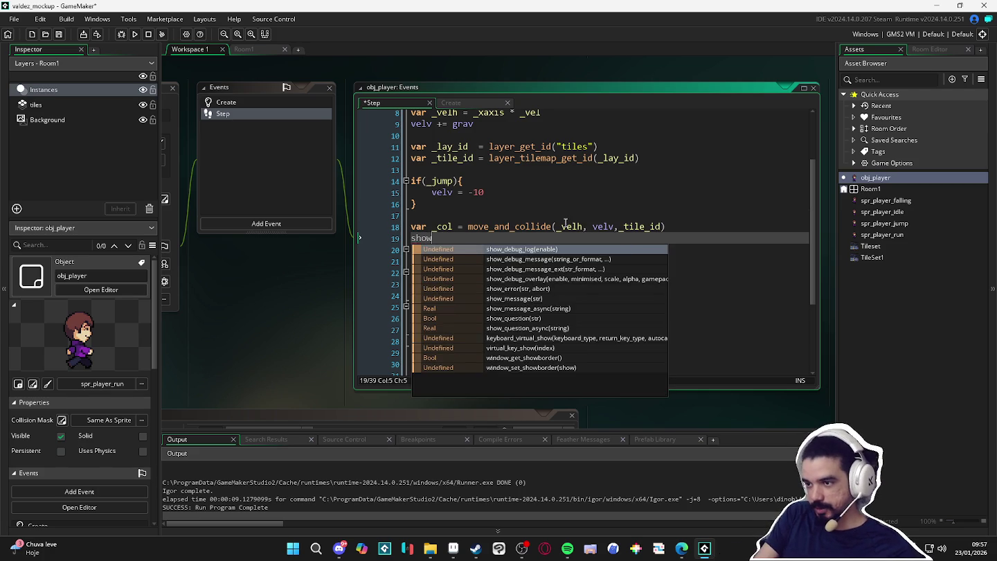
type("_d")
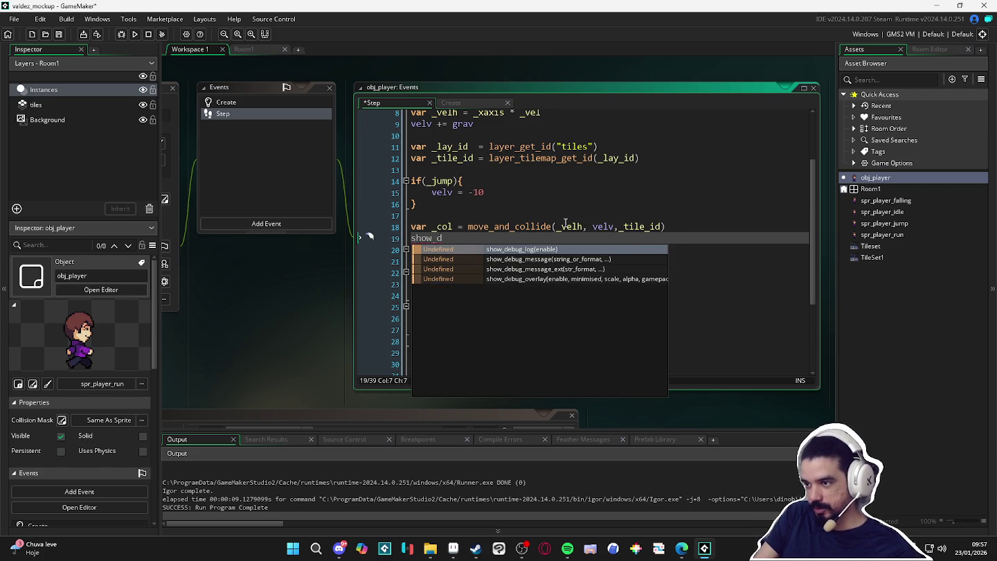
type("ebug_me")
key("Return")
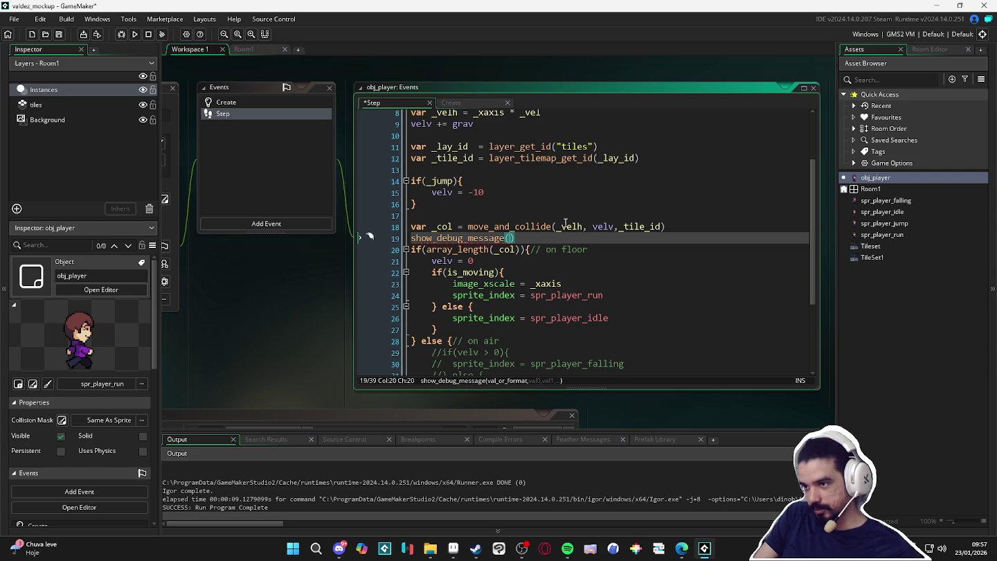
type("_col")
key("F5")
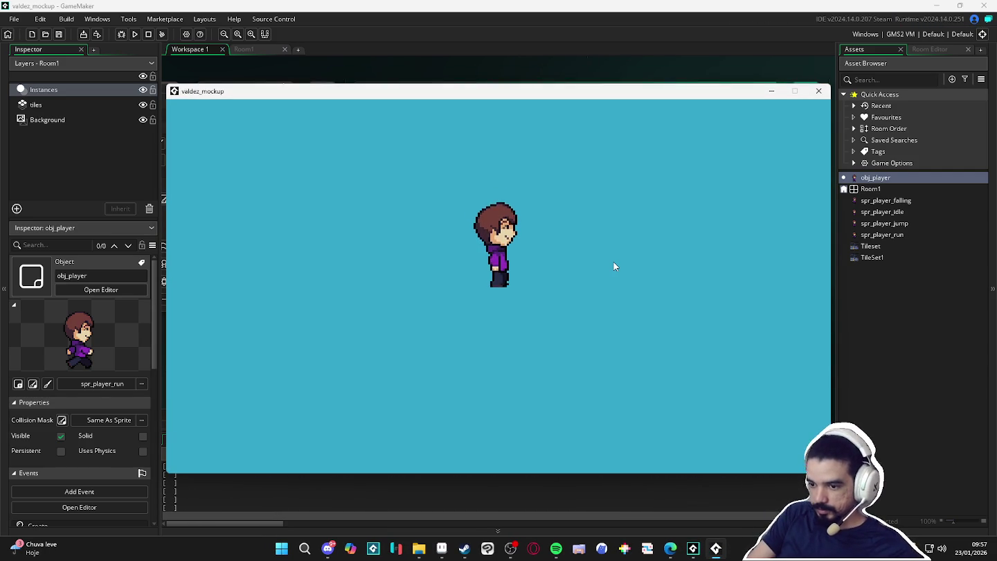
- Close the game and delete the show_debug_message(_col) line
left_click(815, 92)
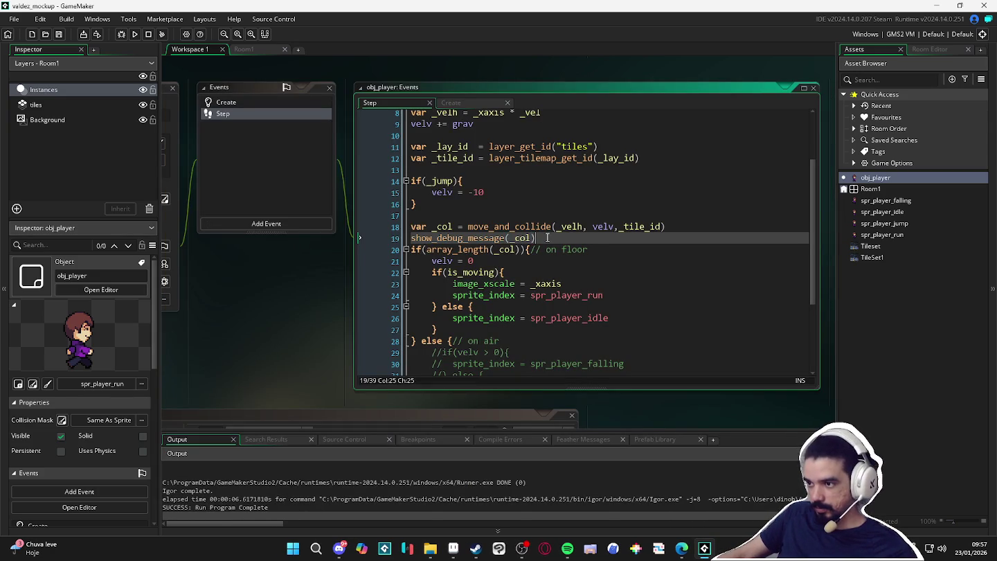
left_click_drag(544, 237, 392, 241)
key("Delete")
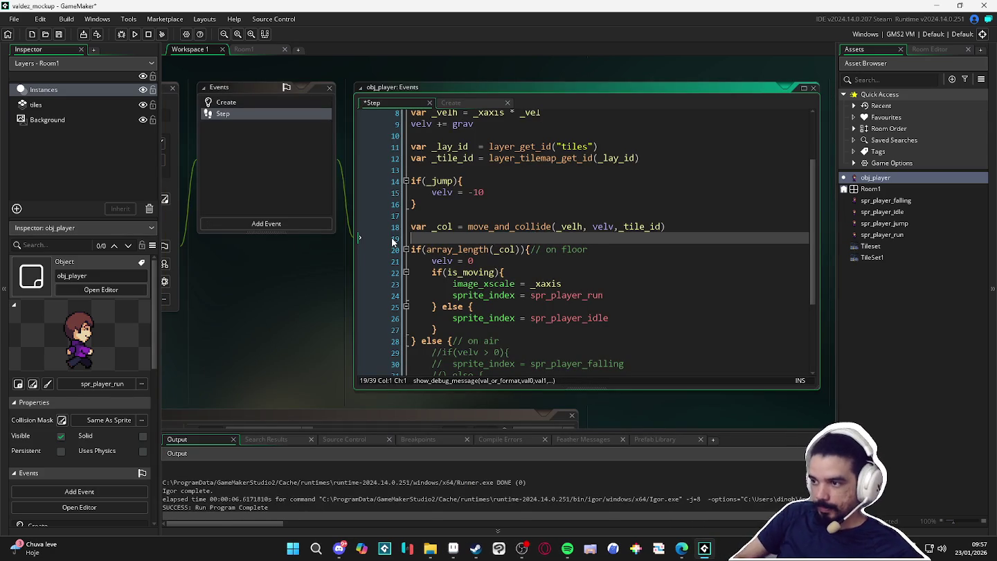
- Add show_debug_message("floor") under velv = 0 in the floor branch
left_click(519, 262)
key("Return")
type("show_d")
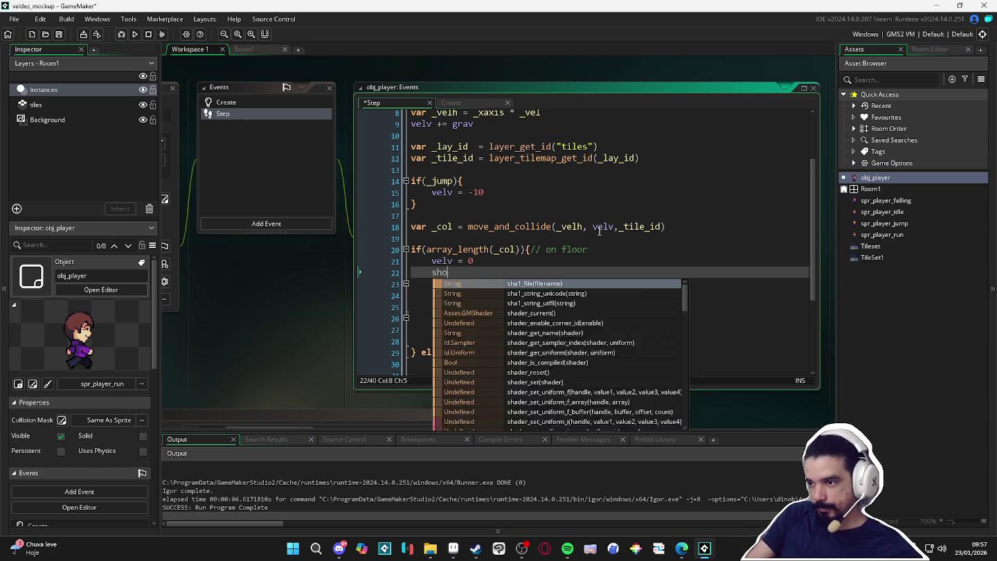
type("ebug_me")
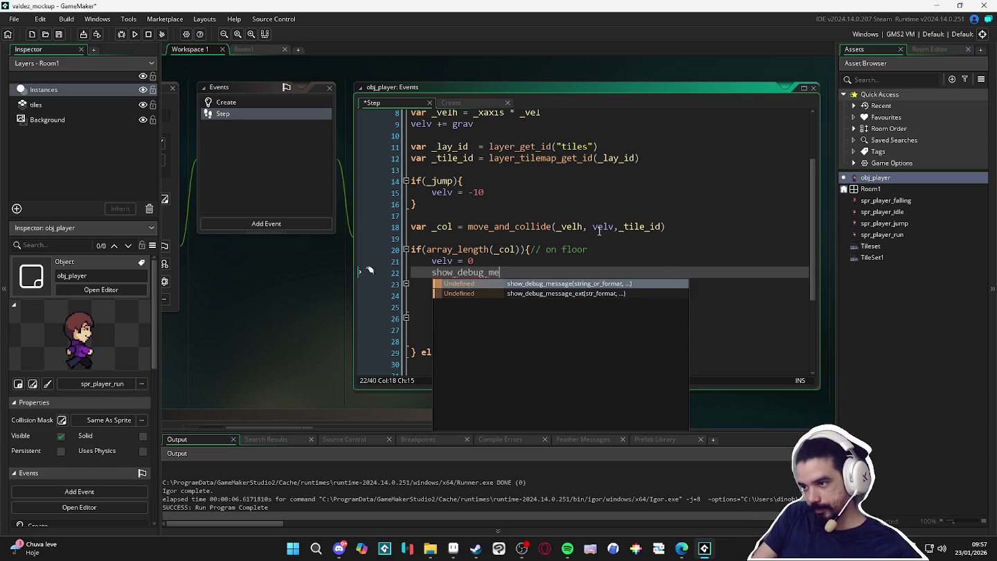
key("Return")
type("\"floor\")")
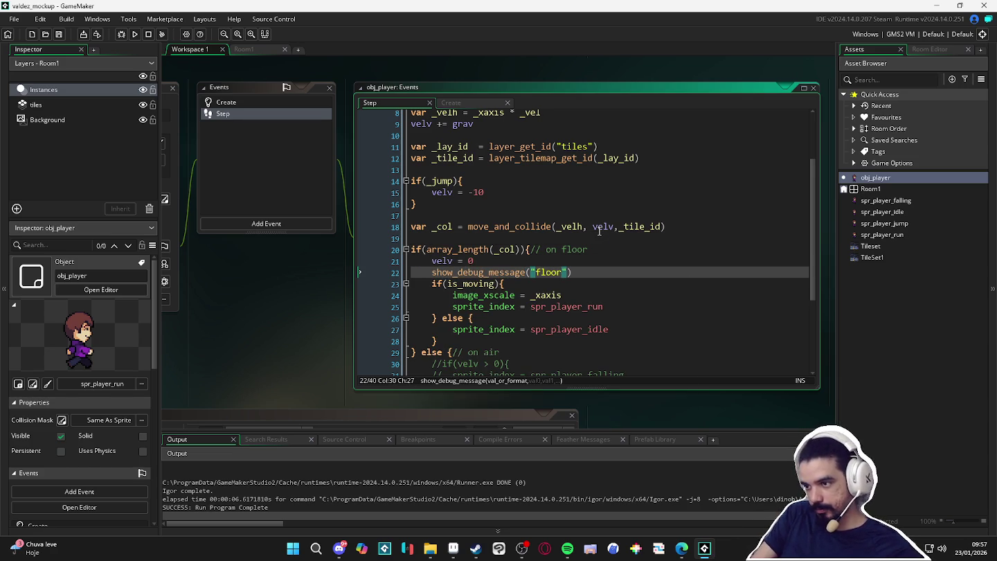
- Copy the debug line into the else branch as show_debug_message("air"), then test-run the game
scroll(689, 166, "down", 2)
left_click_drag(572, 231, 431, 231)
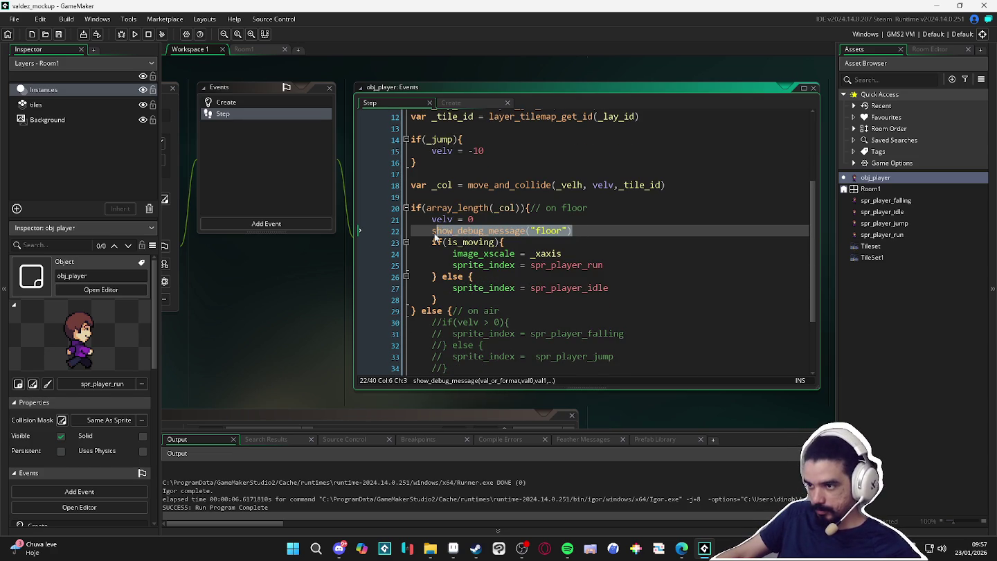
key("ctrl+c")
left_click(528, 312)
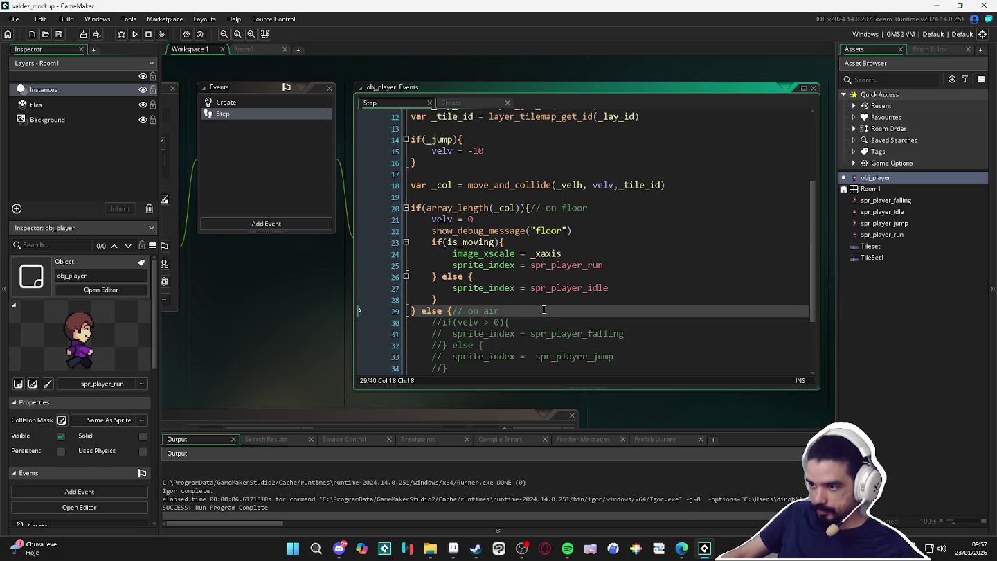
key("Return")
key("ctrl+v")
double_click(551, 322)
type("air")
key("F5")
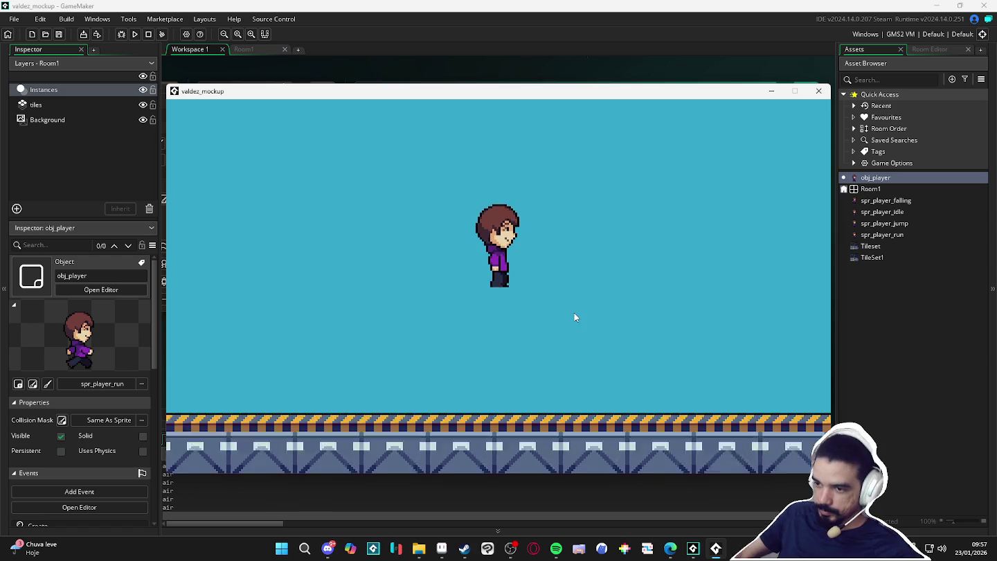
left_click(819, 91)
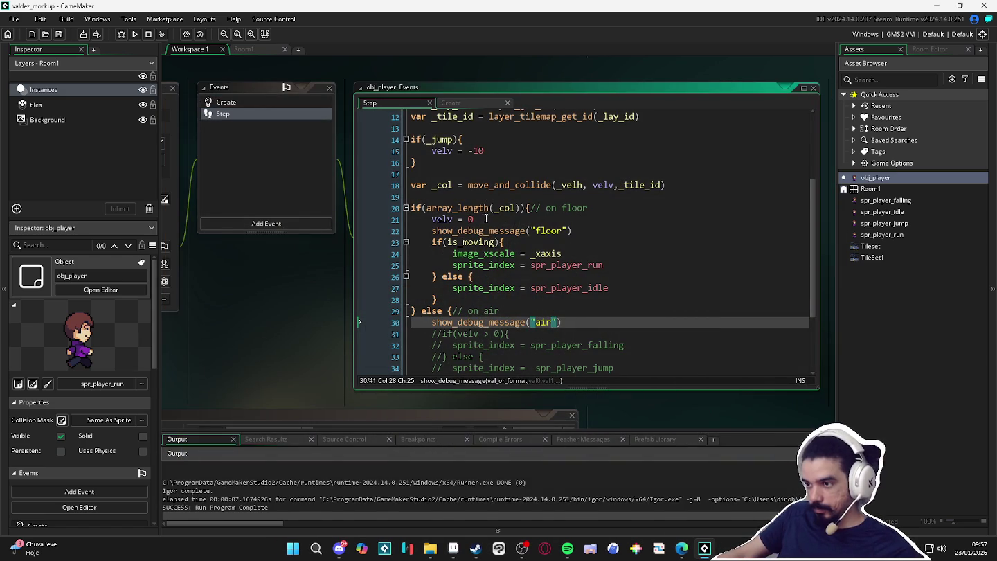
- Delete the velv = 0 line from the floor branch and save
scroll(484, 221, "up", 1)
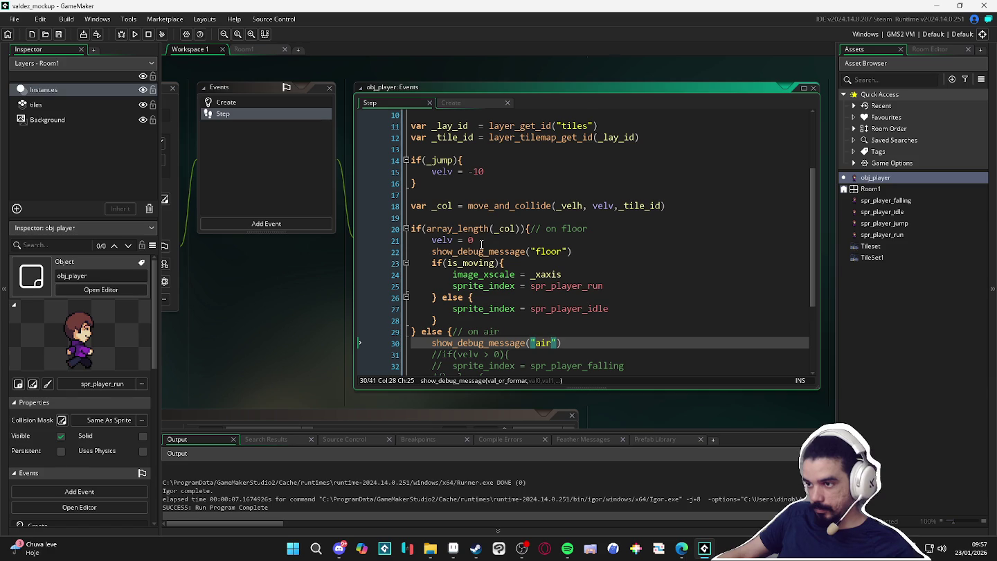
left_click_drag(474, 240, 333, 238)
key("BackSpace")
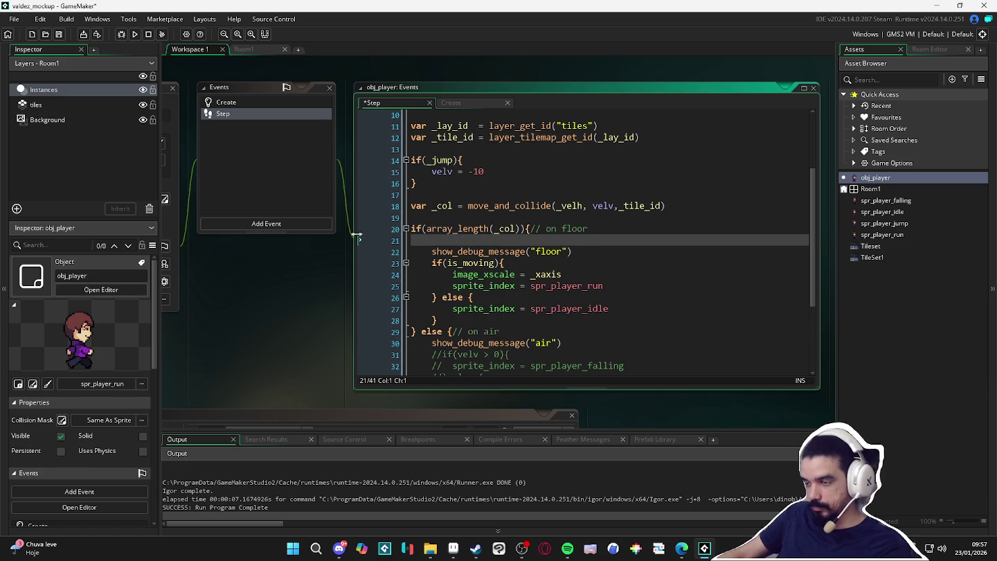
key("BackSpace")
key("ctrl+s")
- Uncomment the falling/jump sprite lines 30–34 and run the game
scroll(484, 240, "down", 1)
scroll(485, 238, "down", 2)
left_click_drag(470, 284, 395, 240)
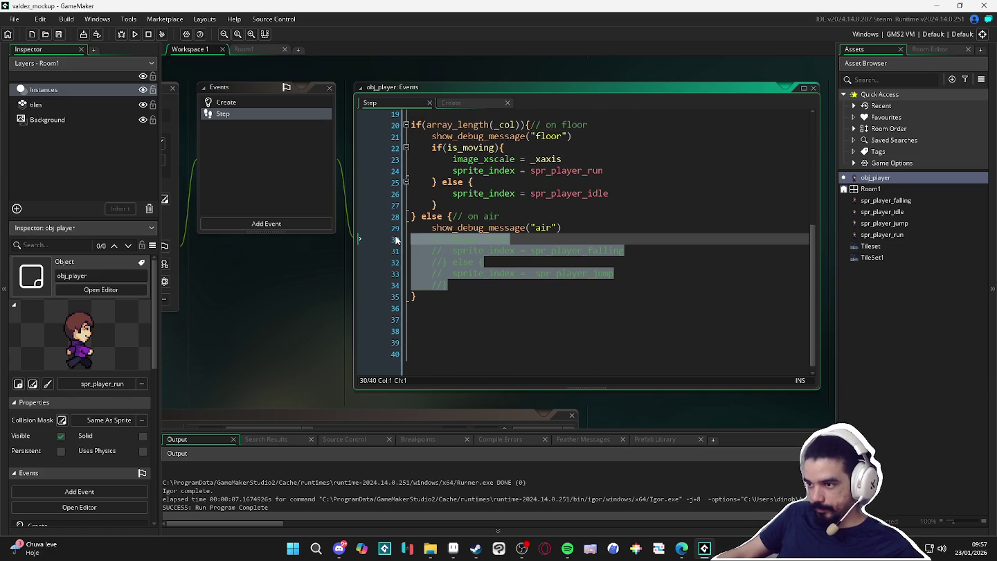
key("ctrl+shift+k")
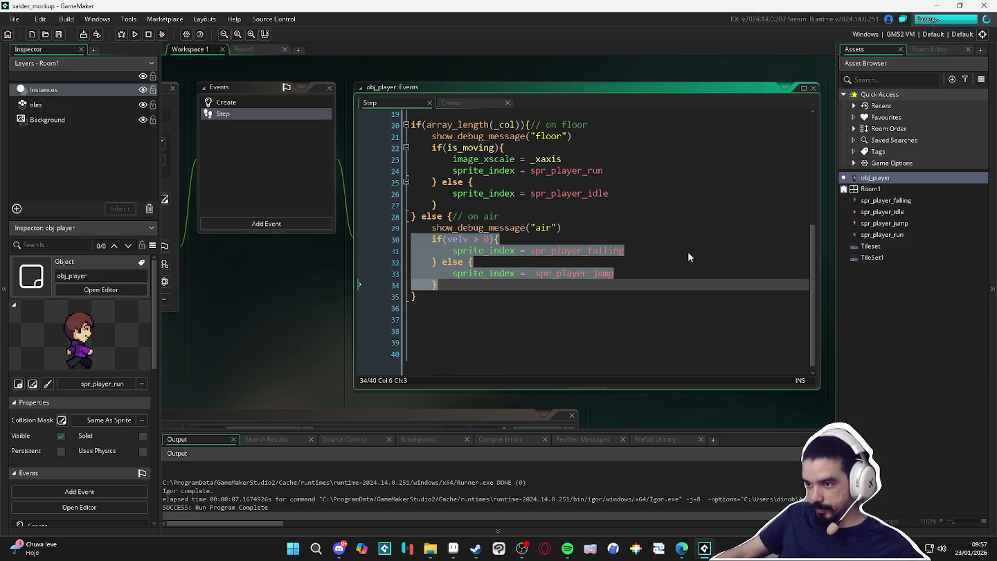
scroll(625, 278, "up", 1)
left_click(619, 285)
mouse_move(577, 291)
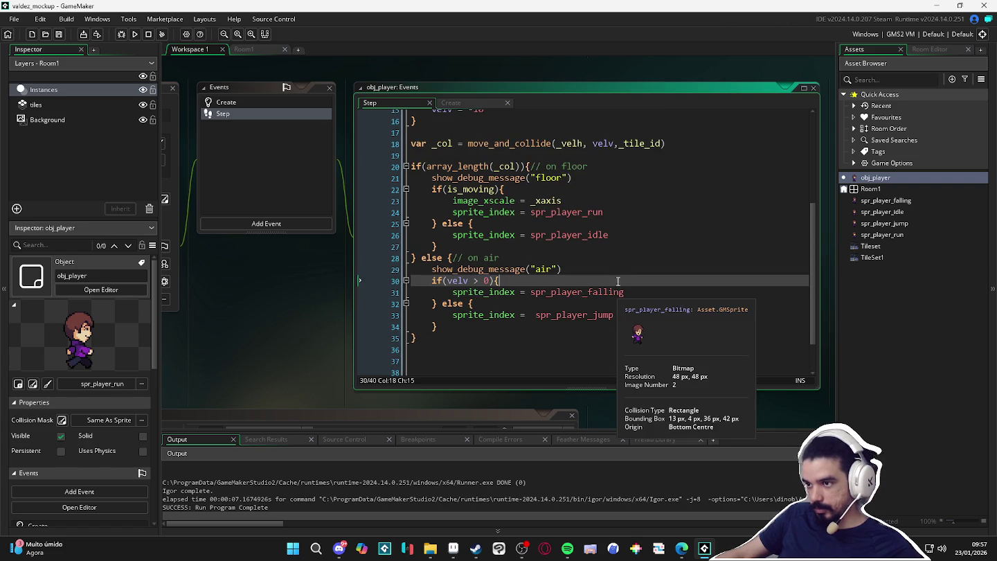
key("F5")
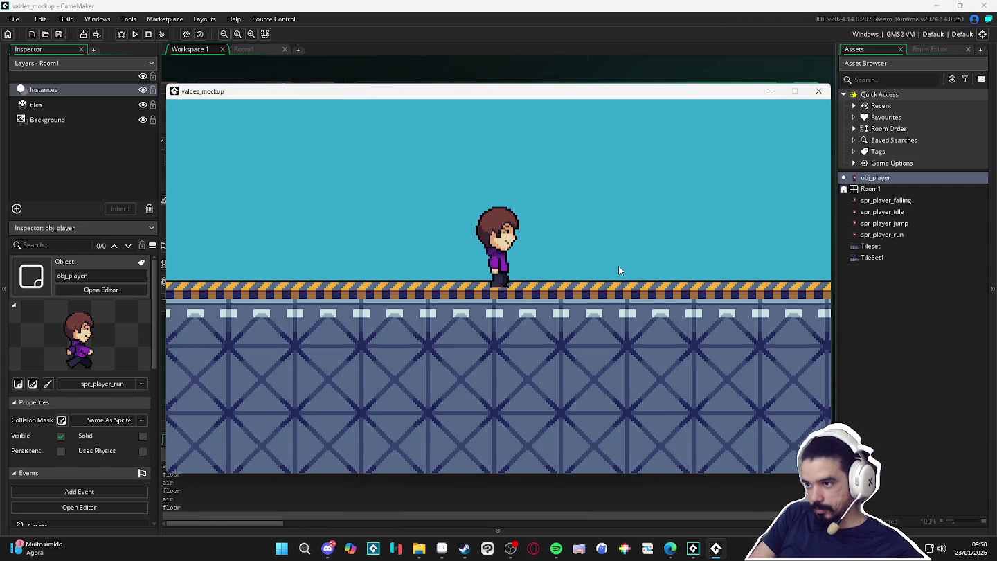
- Jump the player twice in the running game, then close the game window
key("space")
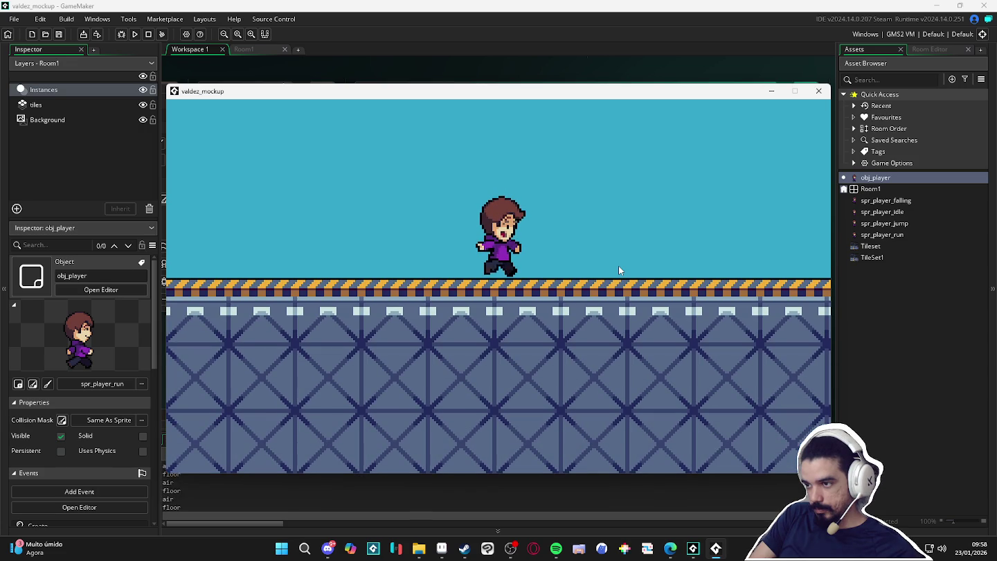
key("space")
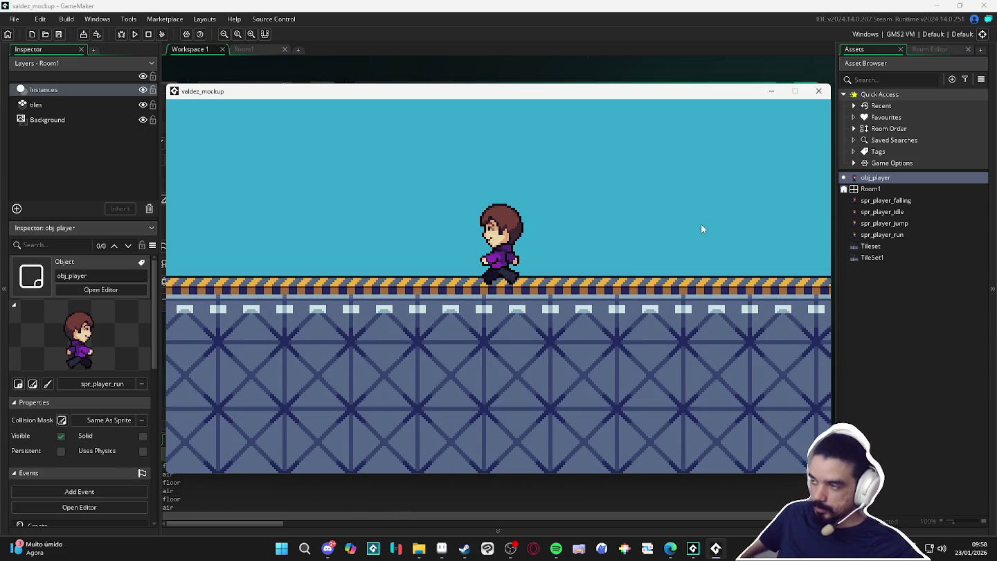
left_click(818, 91)
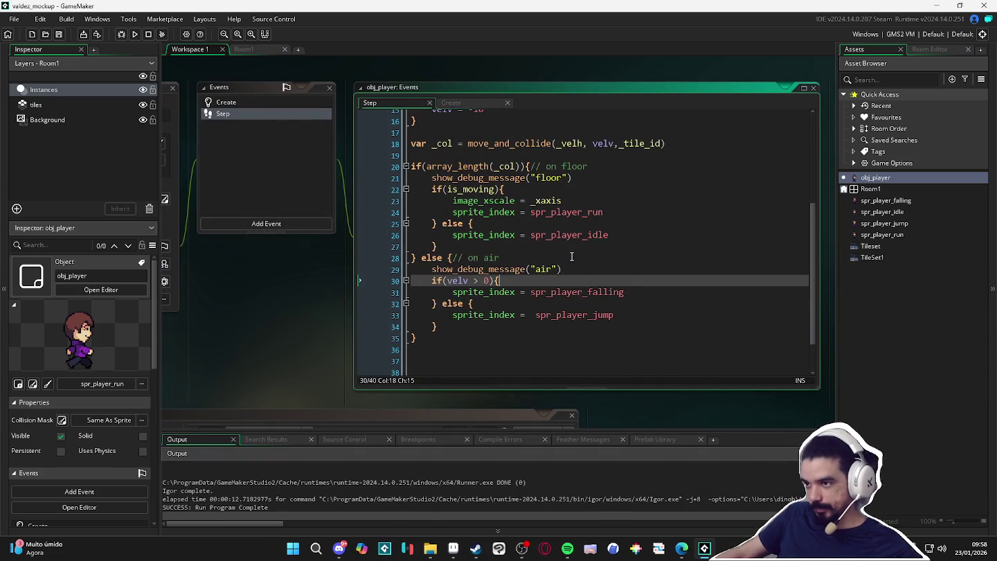
- Compare the collision mask settings of spr_player_falling and spr_player_idle
scroll(588, 252, "up", 2)
left_click(601, 198)
scroll(594, 212, "down", 2)
scroll(595, 216, "up", 2)
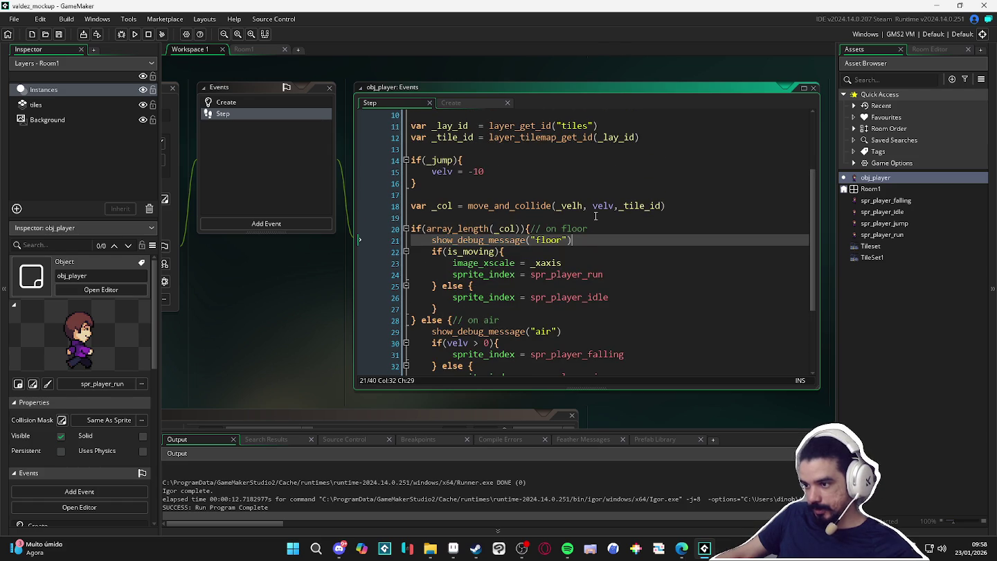
double_click(879, 202)
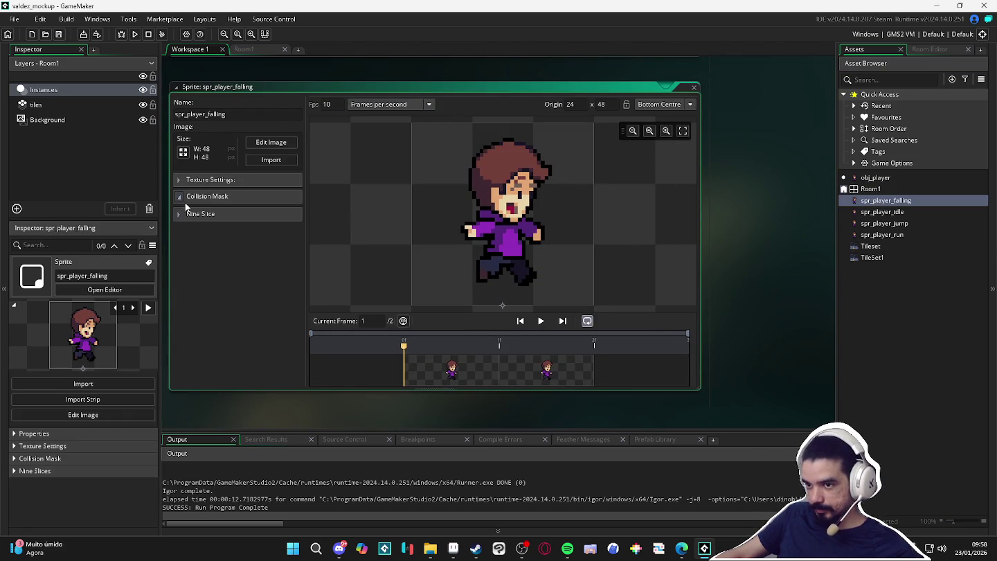
left_click(208, 196)
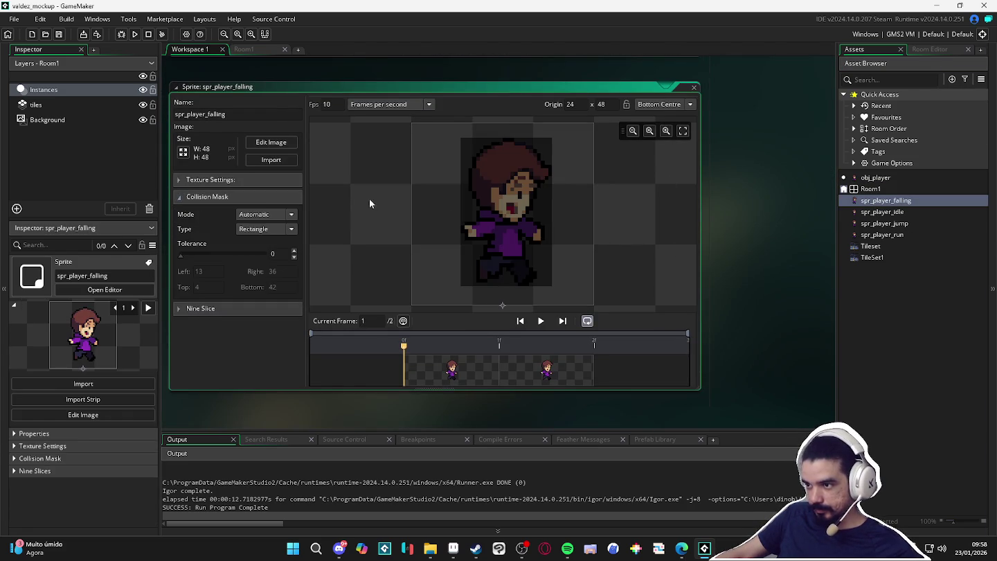
double_click(899, 213)
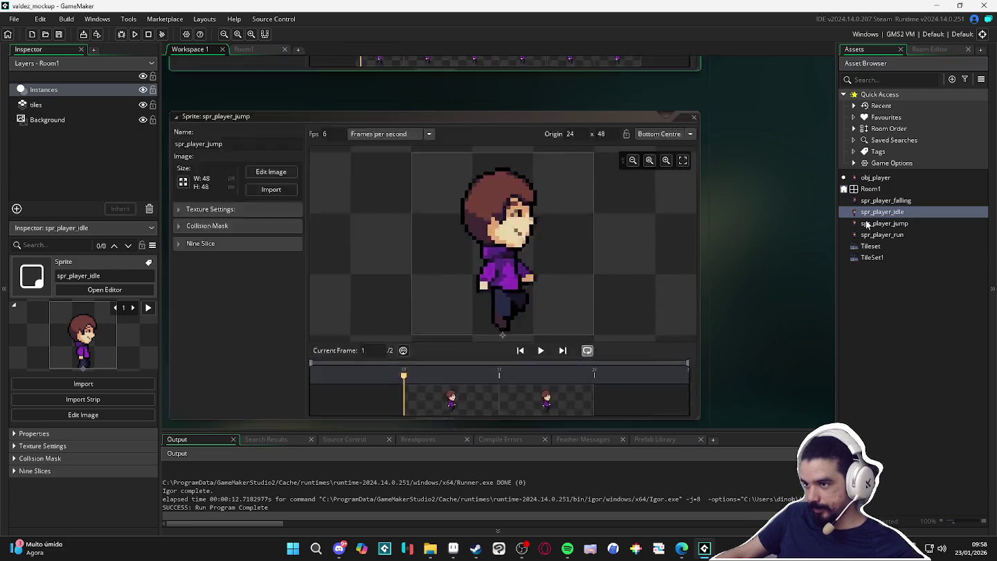
left_click(211, 196)
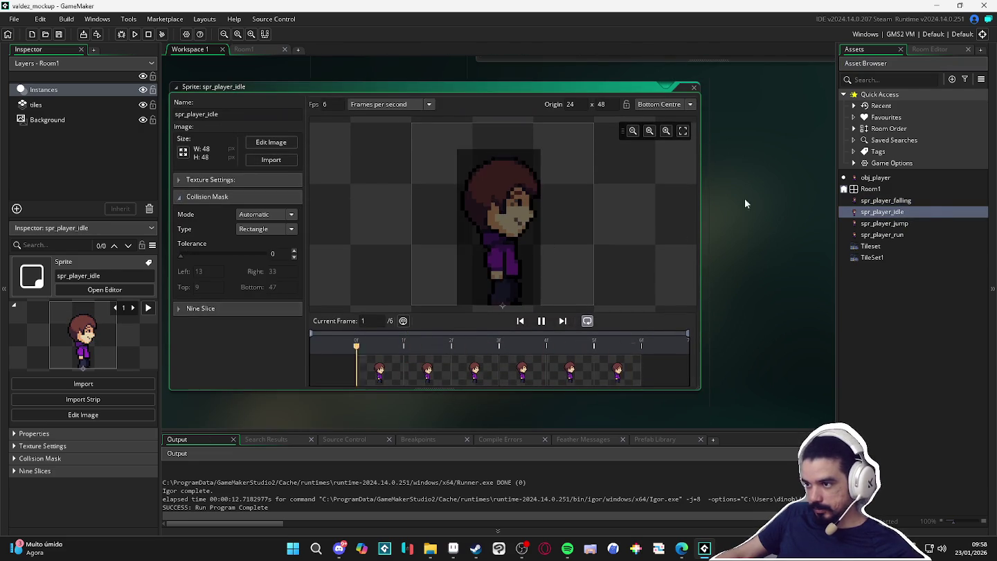
left_click(928, 213)
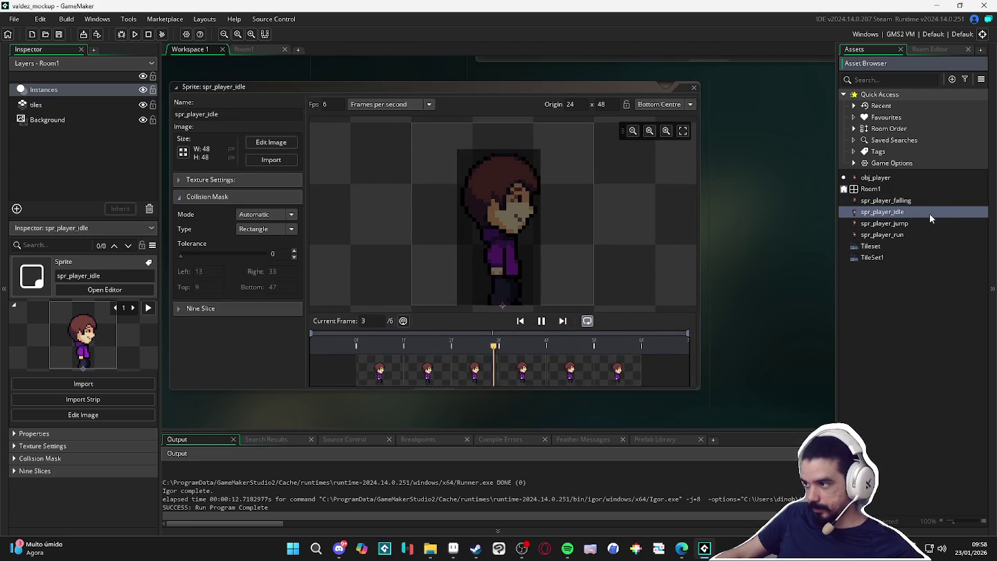
- Set obj_player's collision mask to spr_player_idle and run the game
double_click(875, 177)
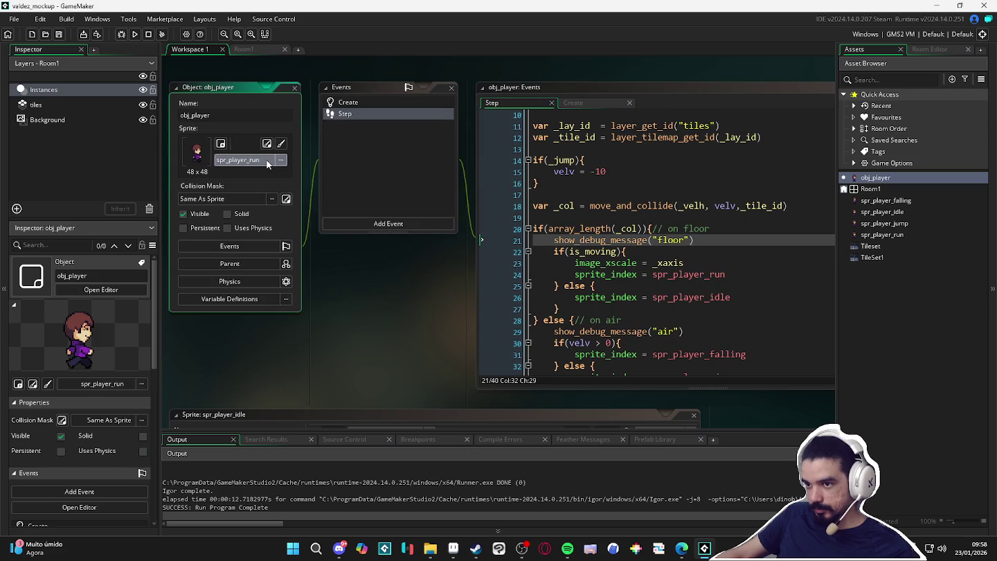
left_click(267, 161)
left_click(230, 191)
left_click(231, 199)
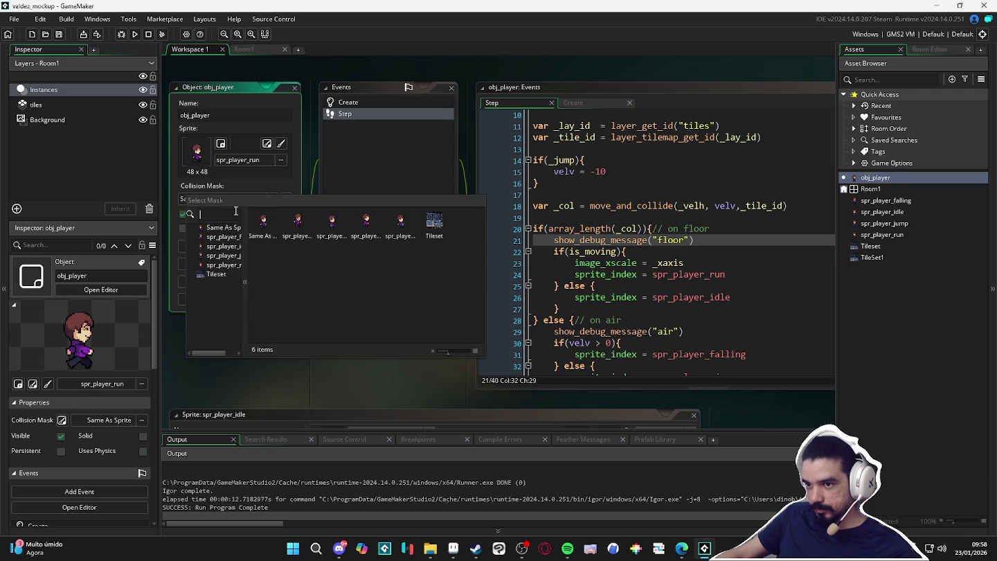
type("spr_player_idle")
left_click(297, 232)
left_click(385, 179)
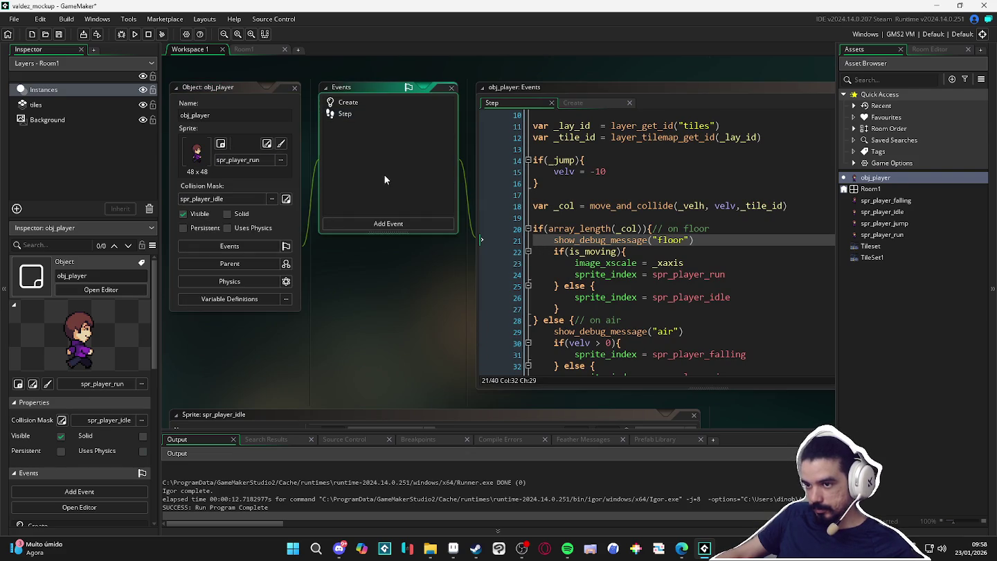
key("F5")
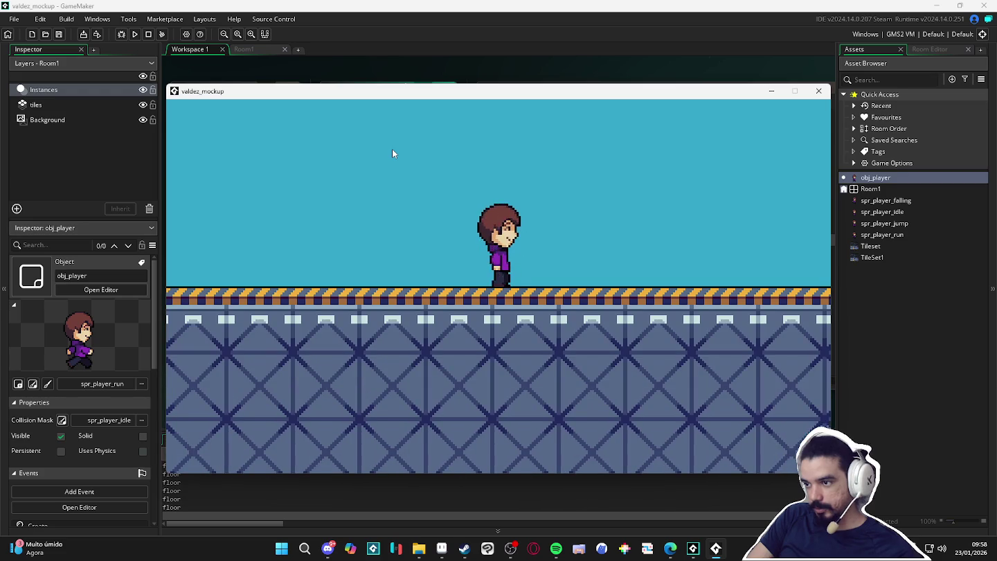
- Test-run the player running right, jumping, and turning left, then close the game
key("Right")
key("space")
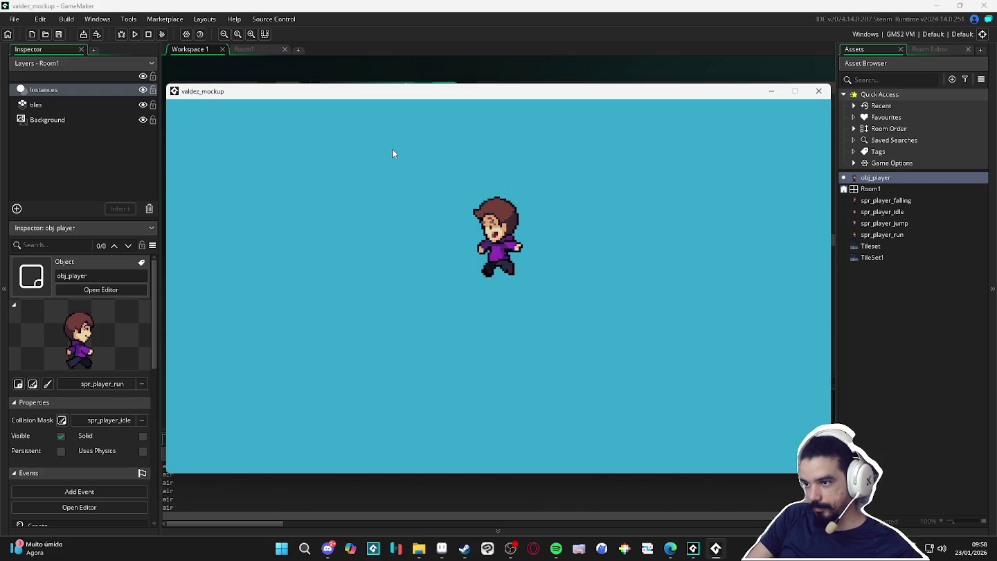
key("space")
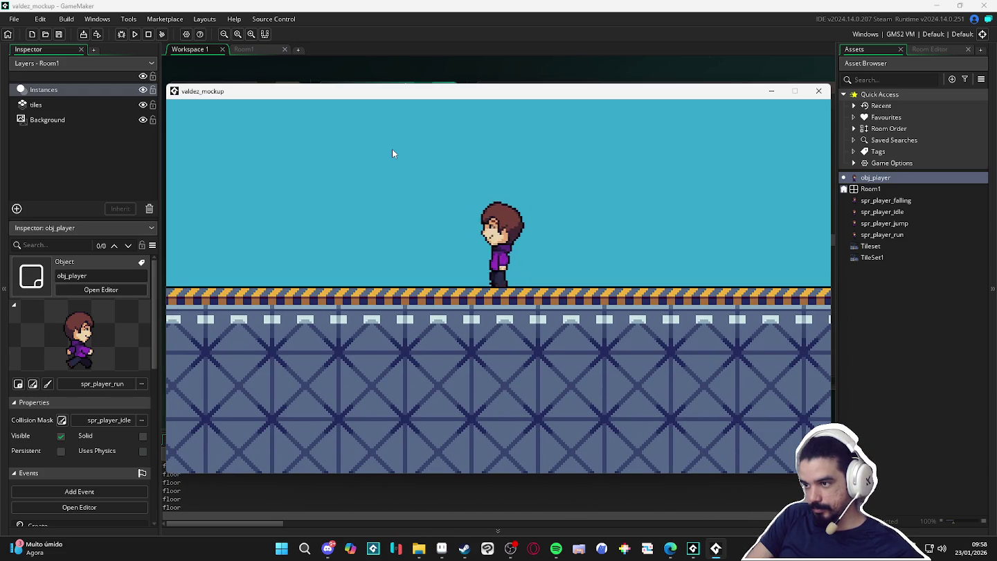
key("Left")
key("space")
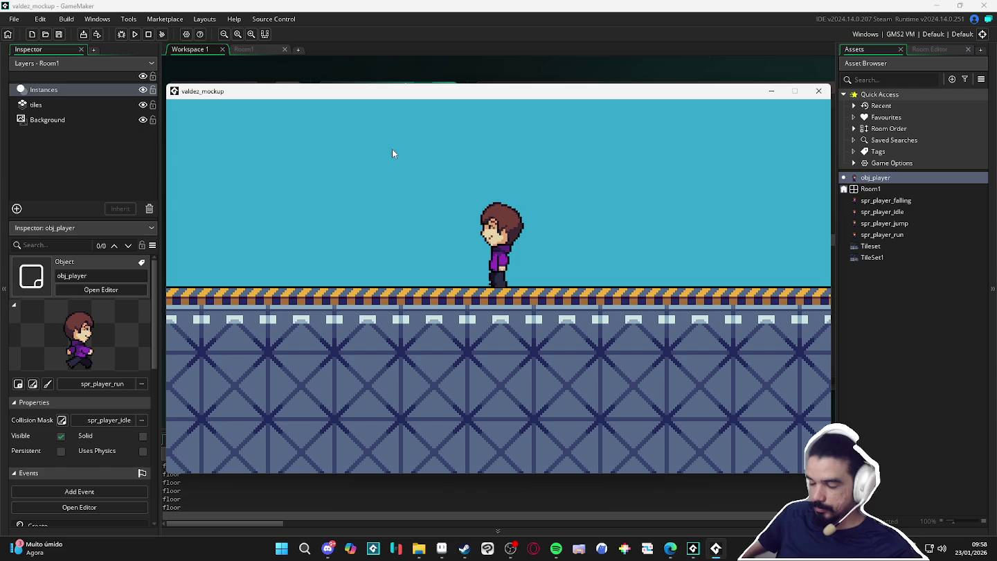
left_click(819, 90)
- Add 'velv = 0' under the floor check in obj_player's Step event, then save and run
left_click(709, 255)
scroll(709, 256, "down", 2)
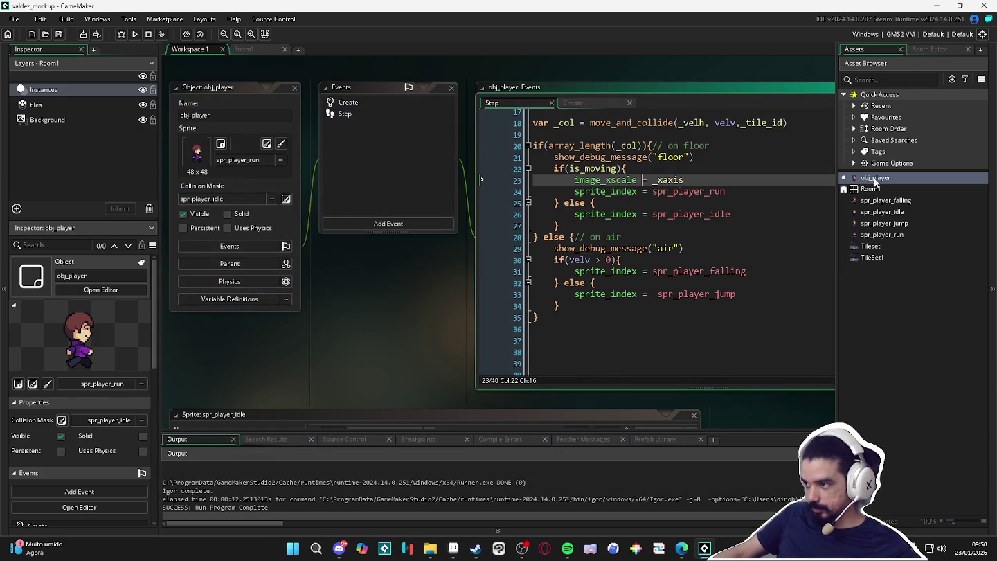
left_click(717, 88)
scroll(607, 203, "up", 1)
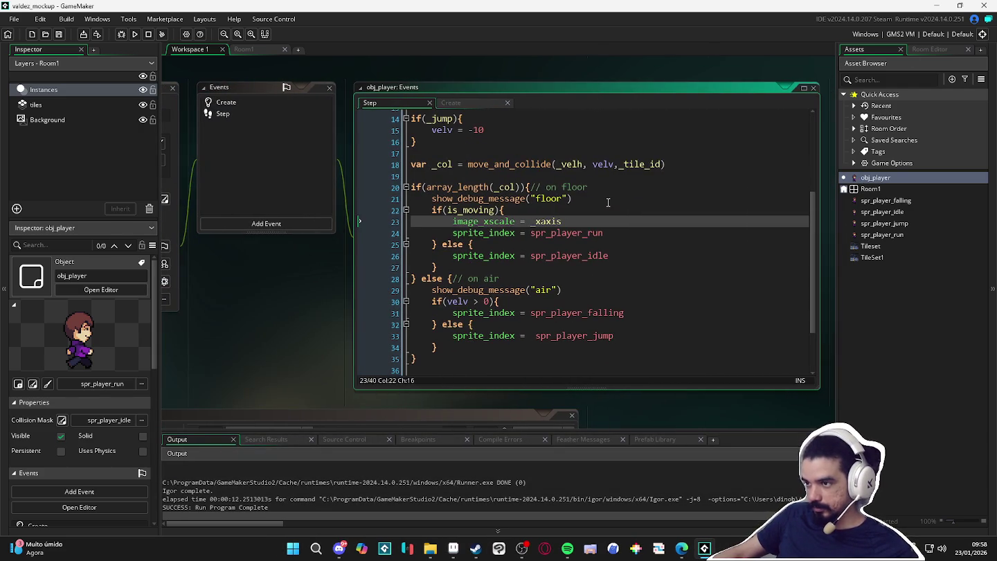
scroll(601, 191, "up", 1)
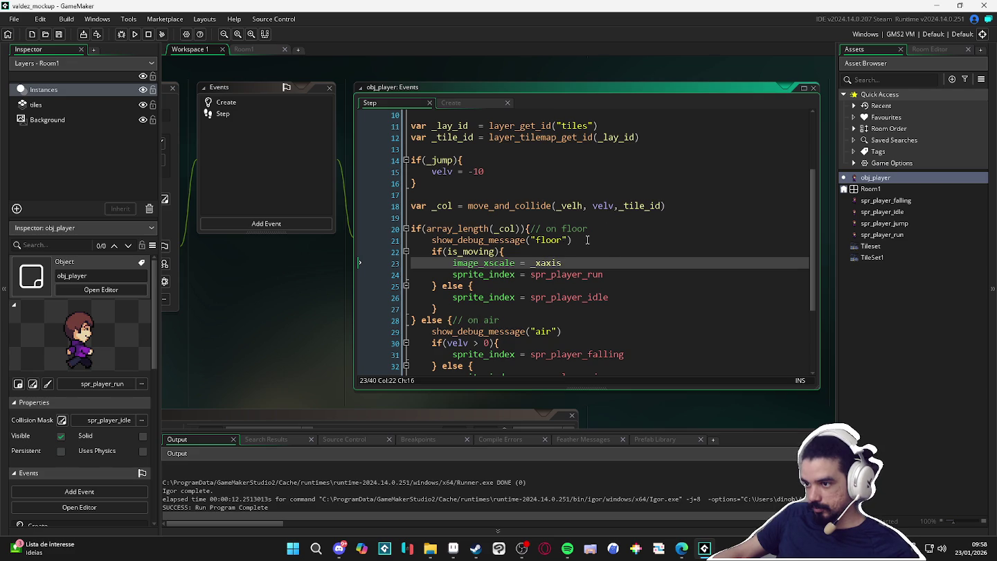
left_click(627, 229)
key("Return")
type("velv = 0")
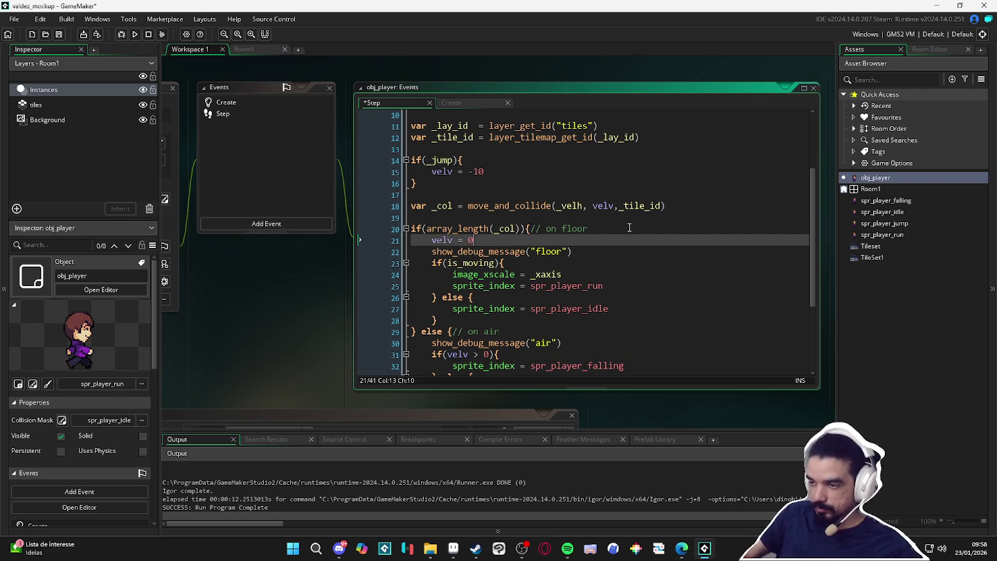
key("F5")
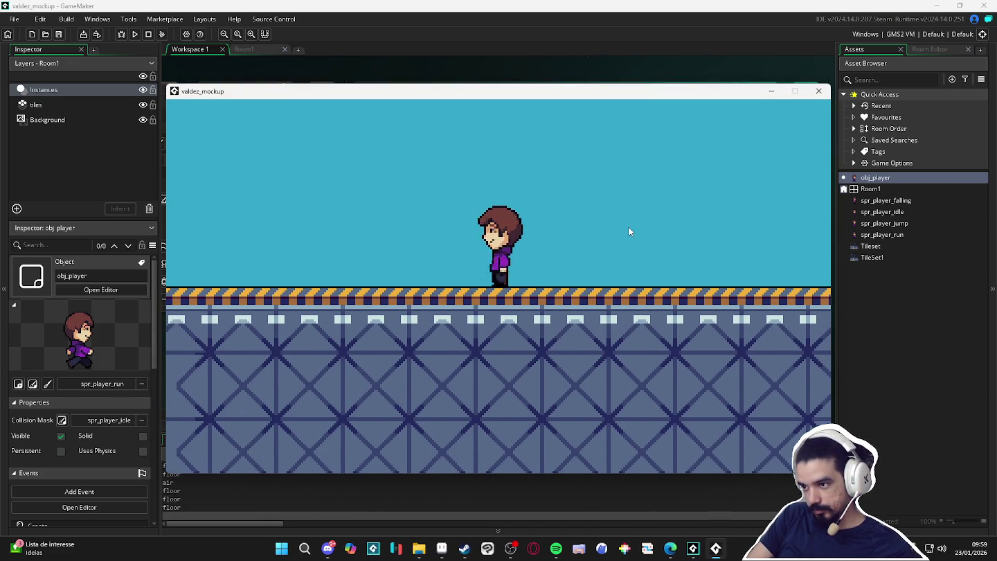
- Run right and jump repeatedly to test the floor reset, then close the game
key("Right")
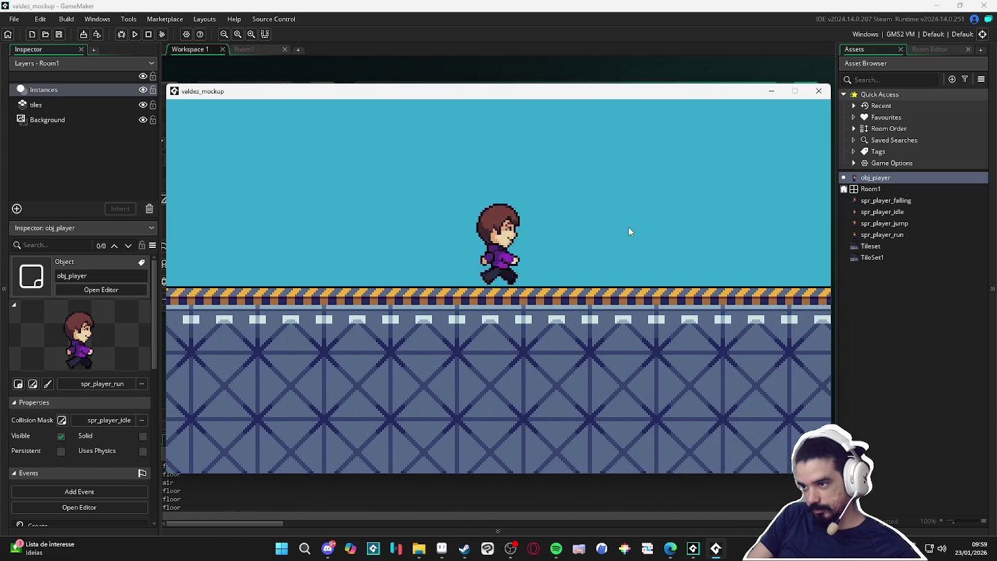
key("Right")
key("space")
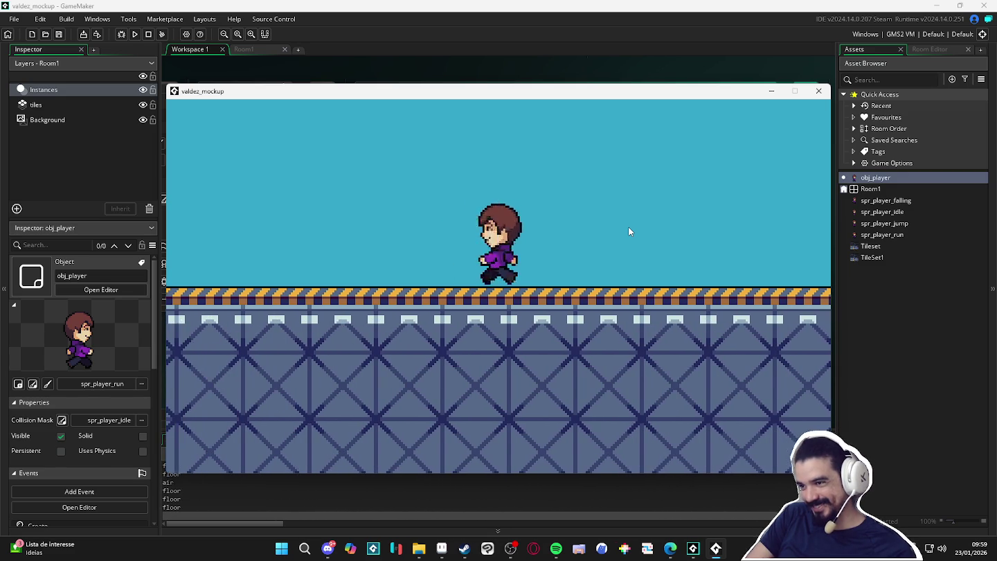
key("Right")
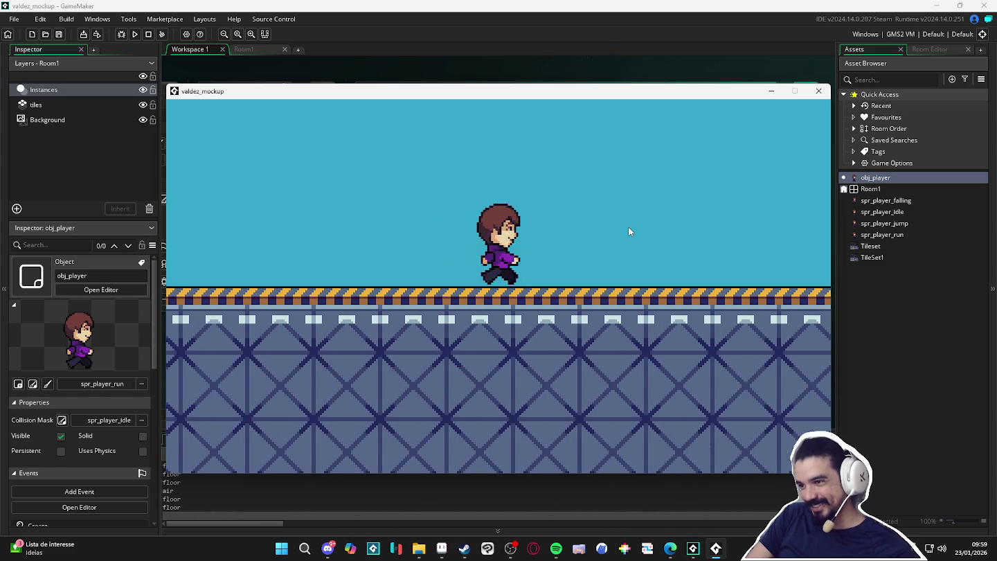
key("space")
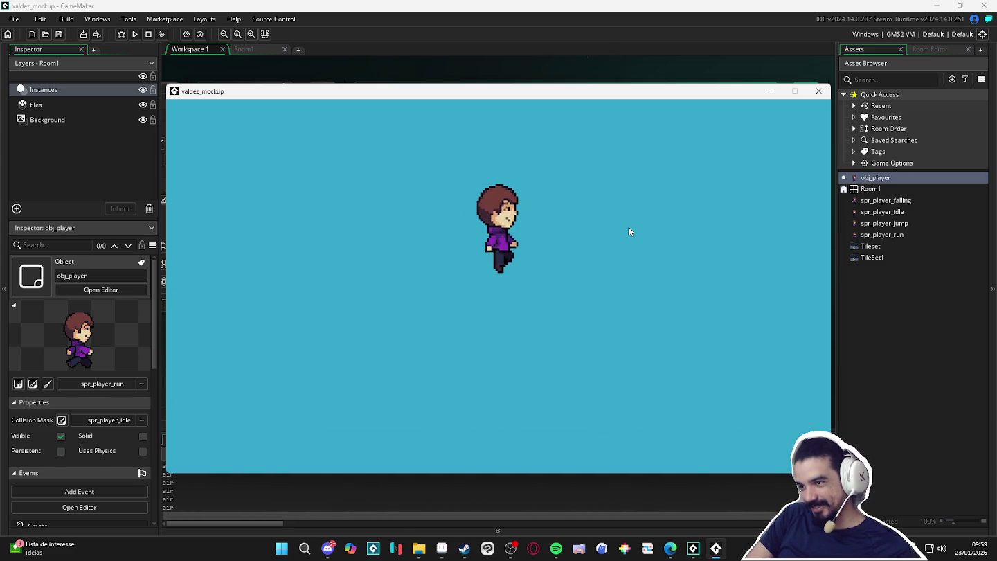
left_click(819, 91)
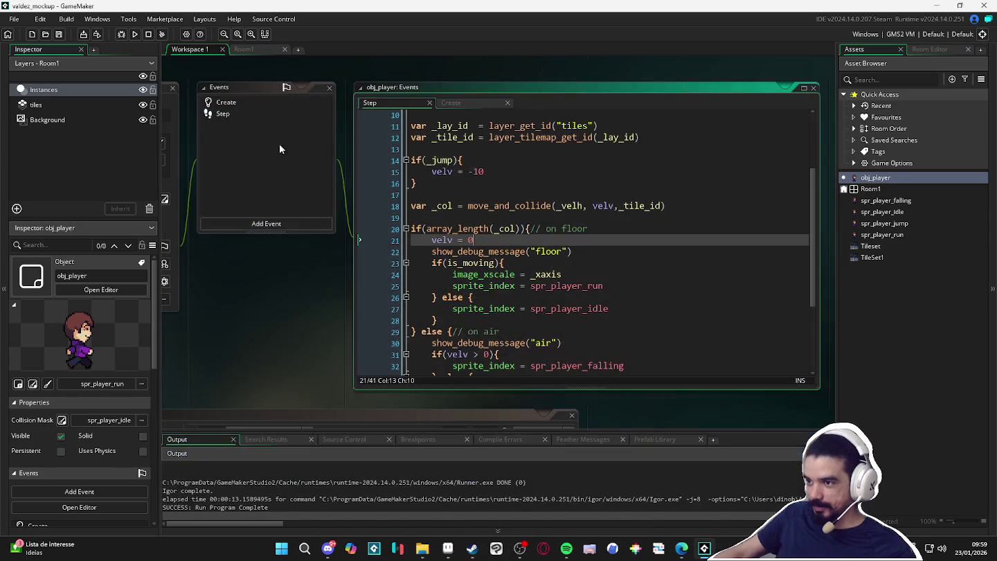
- Change the jump velocity from -10 to -5 and rebuild the game with F5
left_click(509, 172)
key("BackSpace")
key("BackSpace")
type("5")
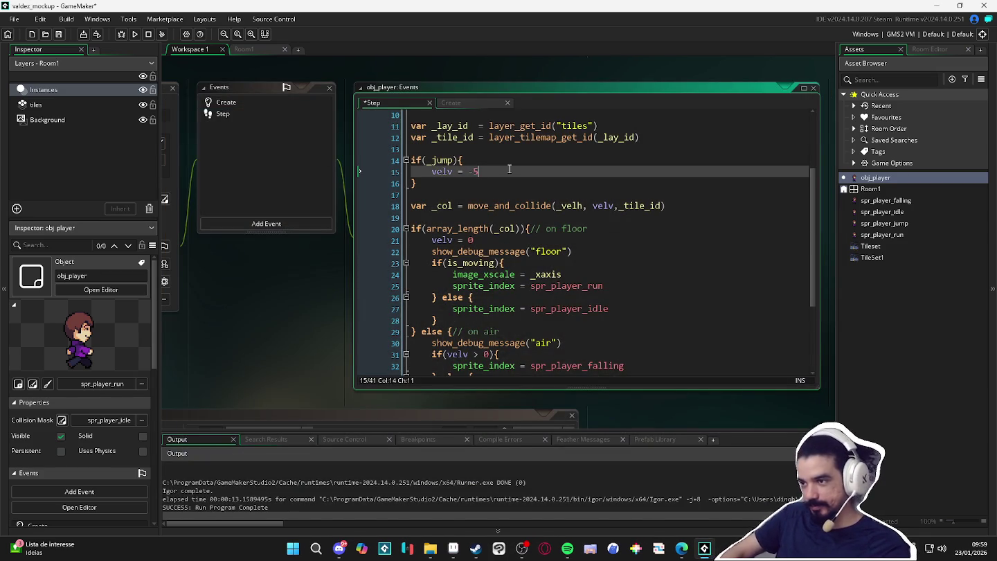
key("F5")
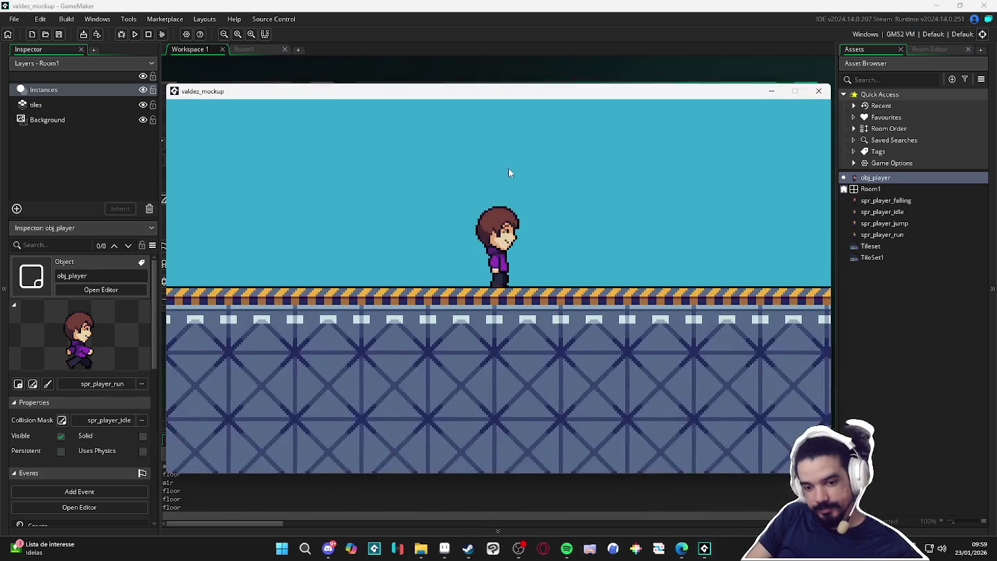
- Test the -5 jump by hopping in place and running left and right
key("space")
key("space")
key("space")
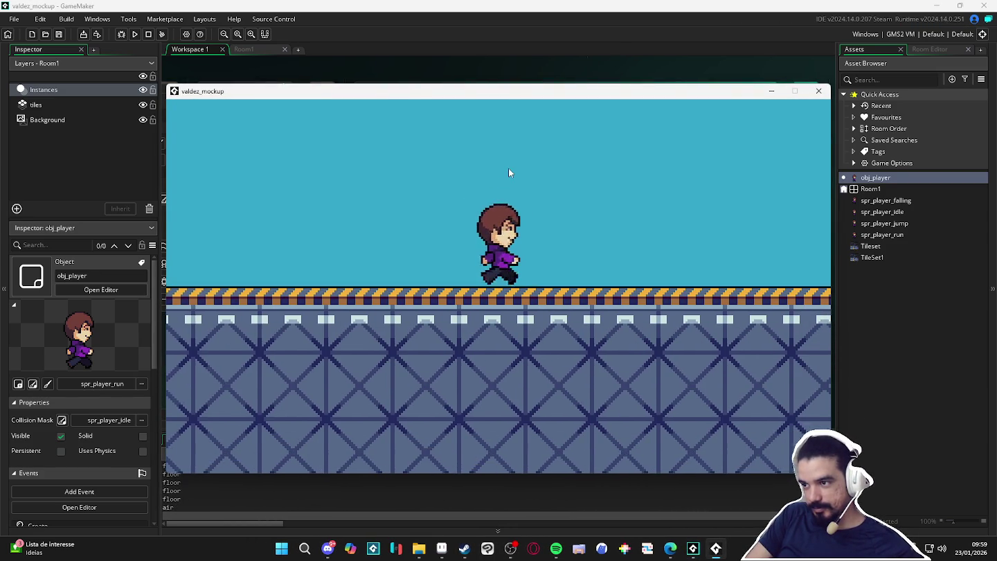
key("space")
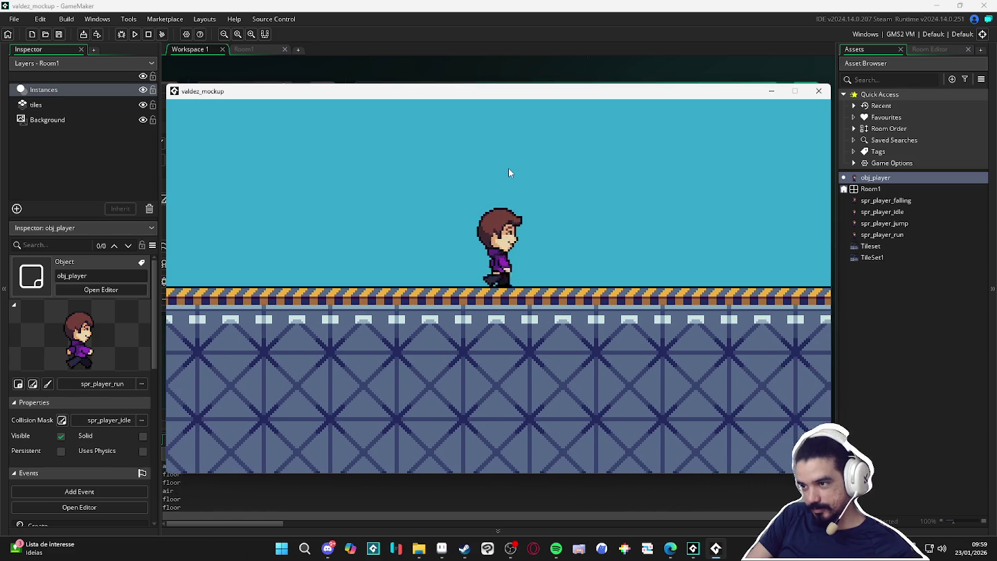
key("Right")
key("Left")
key("space")
key("Right")
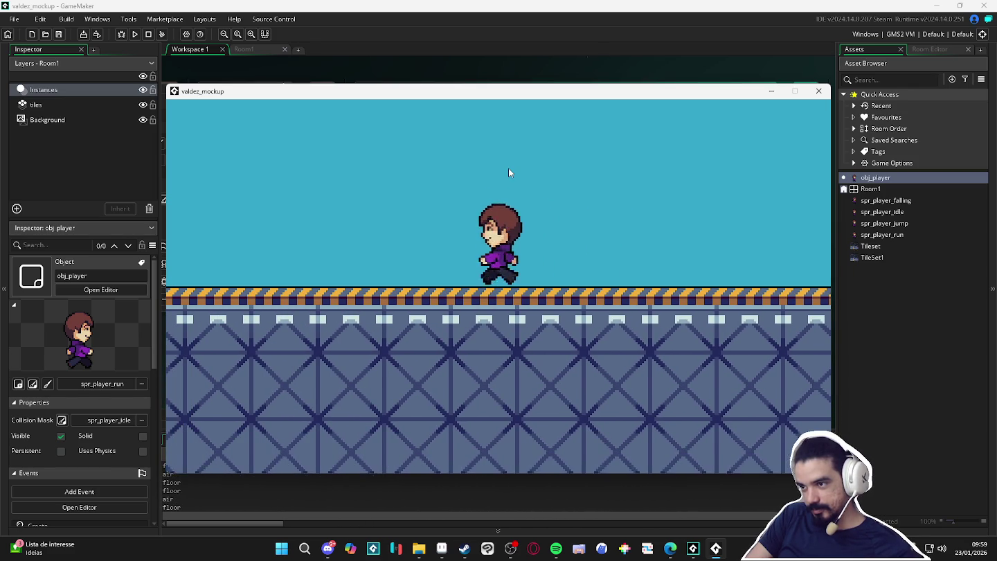
key("Left")
- Keep testing the shorter jump while running right and back left
key("Right")
key("space")
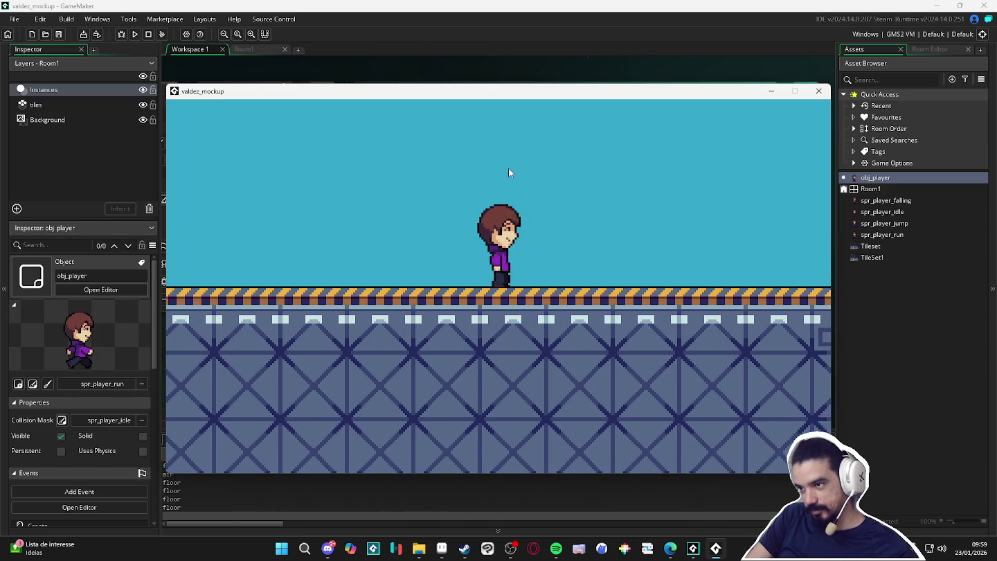
key("Right")
key("Left")
key("space")
key("space")
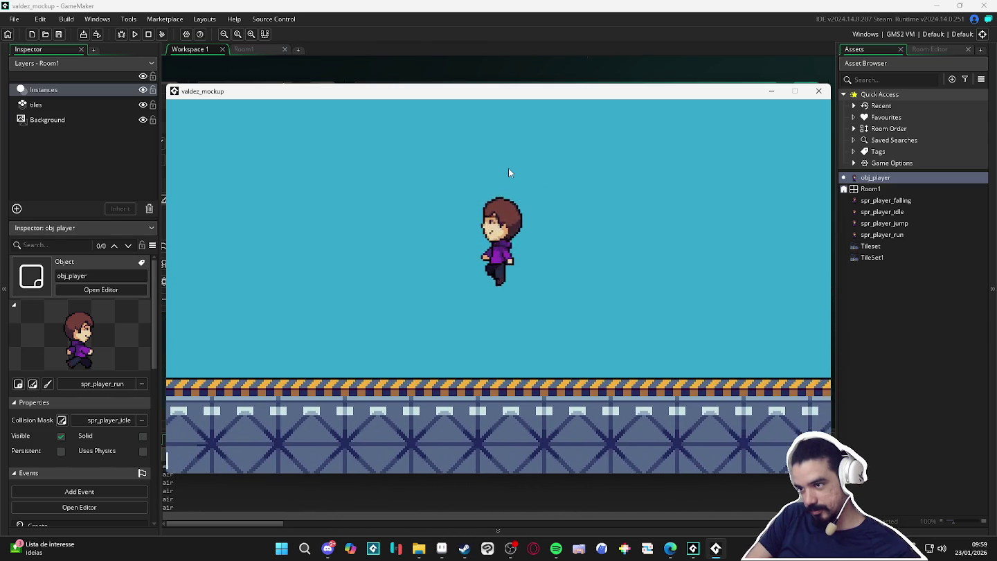
key("Right")
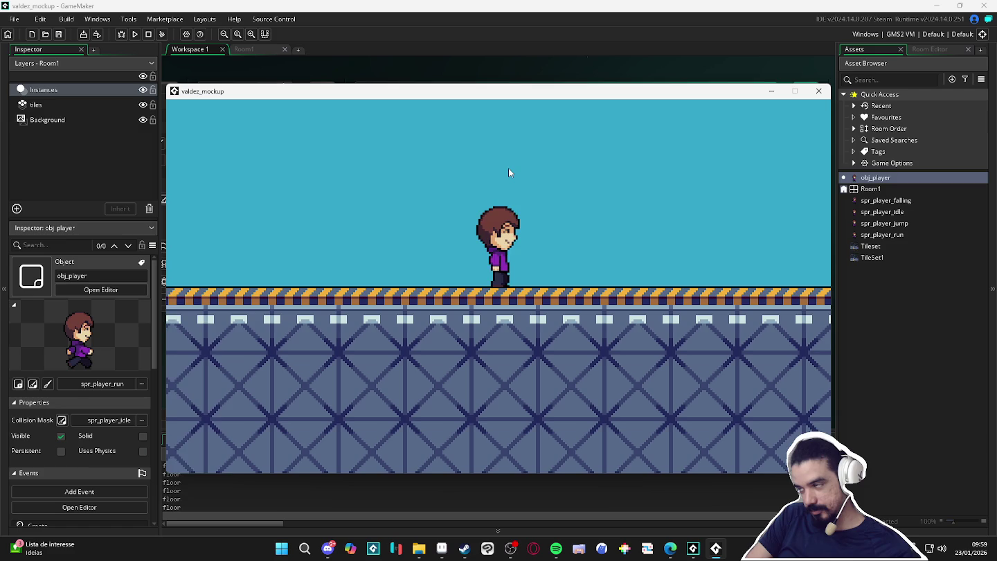
key("Right")
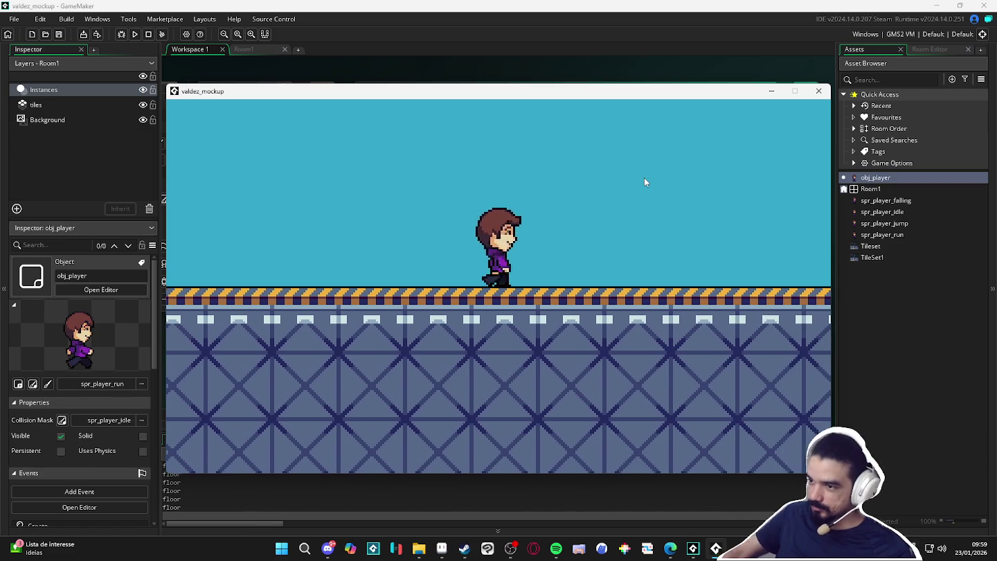
key("space")
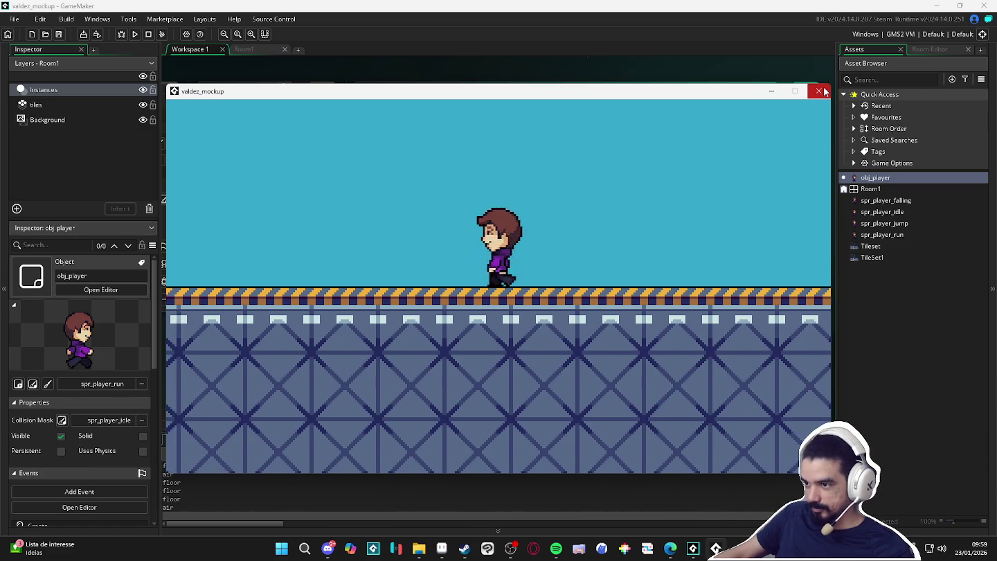
- Close the game and discard an unfinished move_and line on line 19
left_click(824, 90)
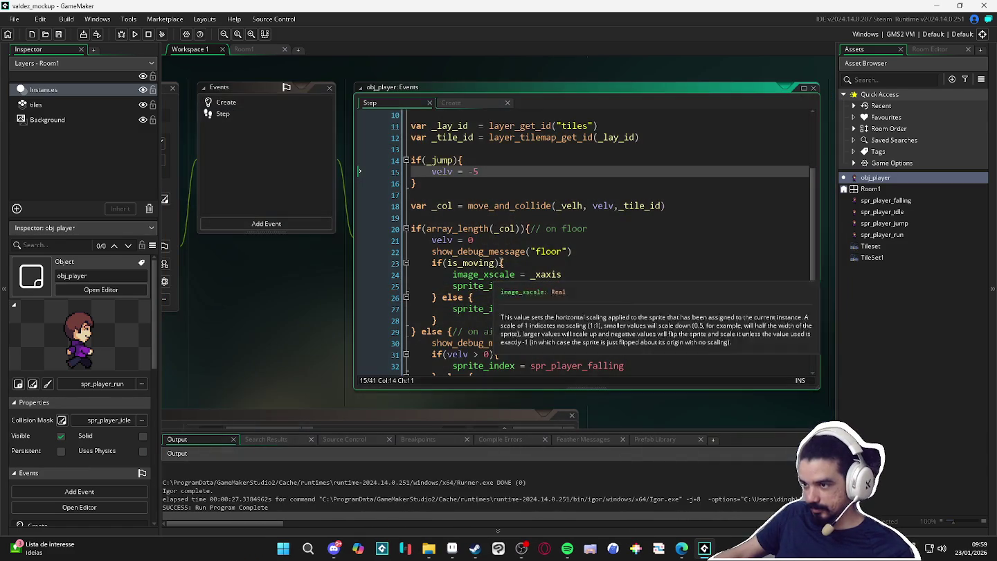
left_click(543, 214)
type("move_and")
key("BackSpace")
key("BackSpace")
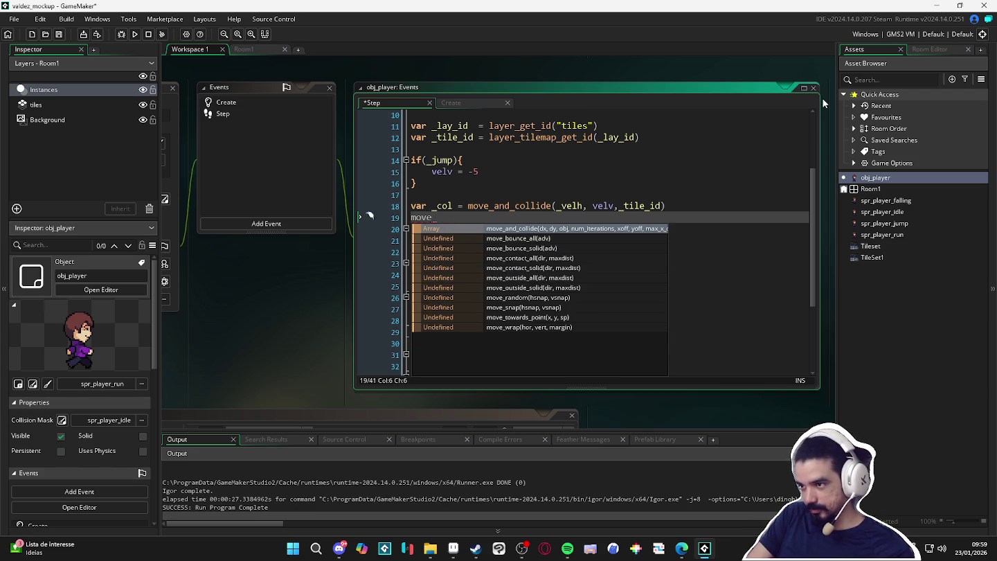
key("BackSpace")
key("BackSpace")
key("BackSpace")
key("BackSpace")
key("BackSpace")
key("Up")
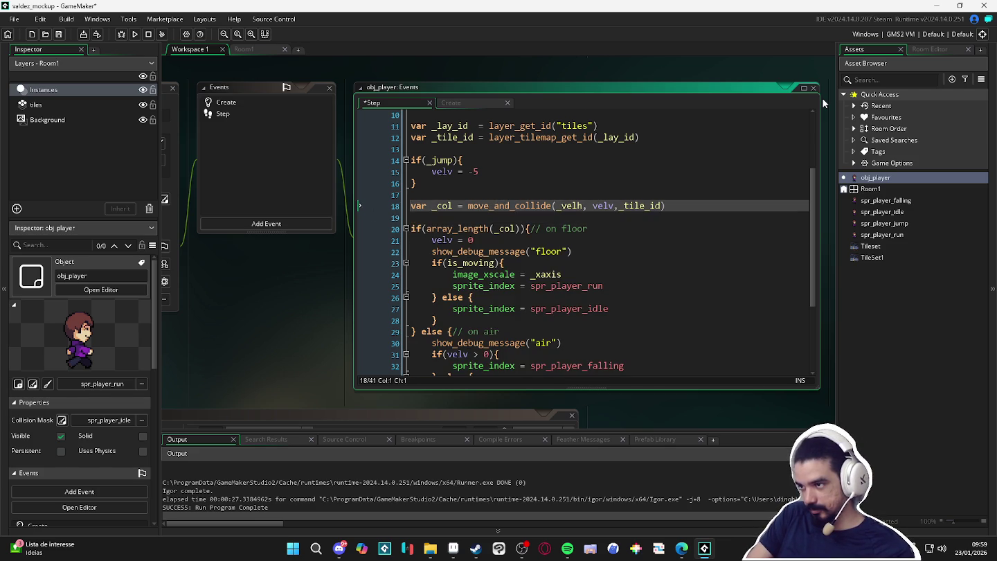
key("End")
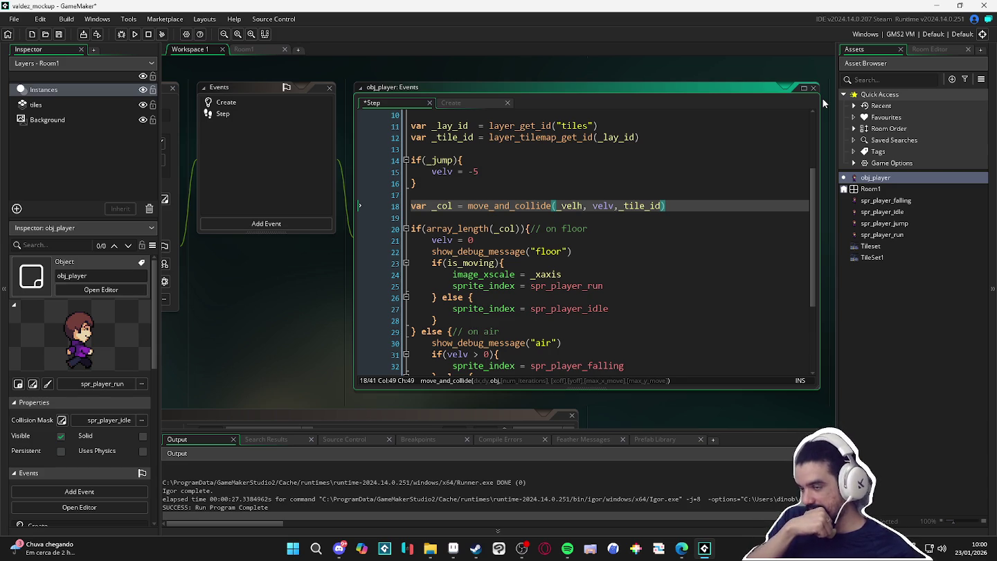
- Review the velv += grav gravity code and change line 21's on-floor velv from 0 to 1
scroll(533, 249, "down", 2)
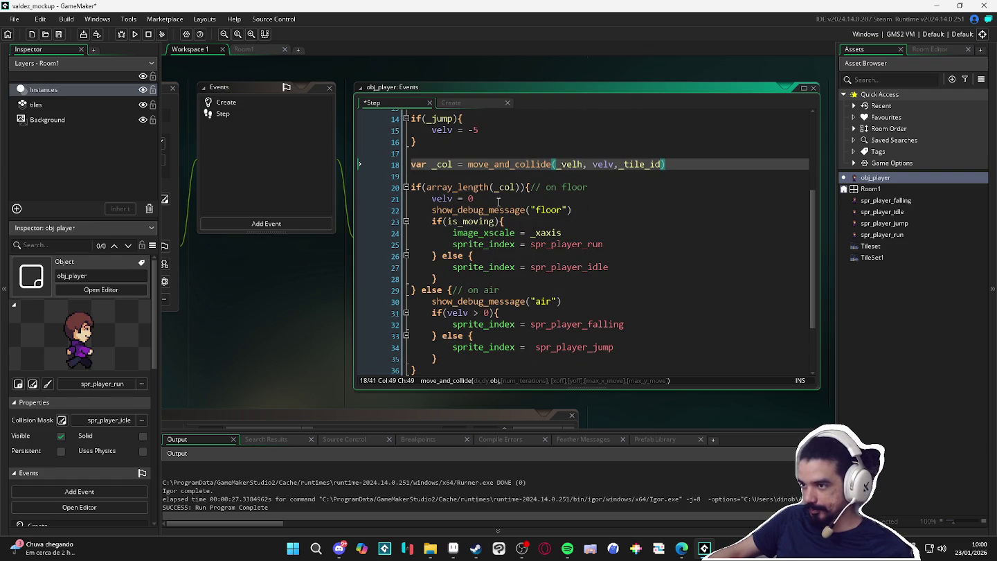
scroll(498, 201, "up", 2)
scroll(484, 208, "down", 1)
scroll(474, 214, "up", 2)
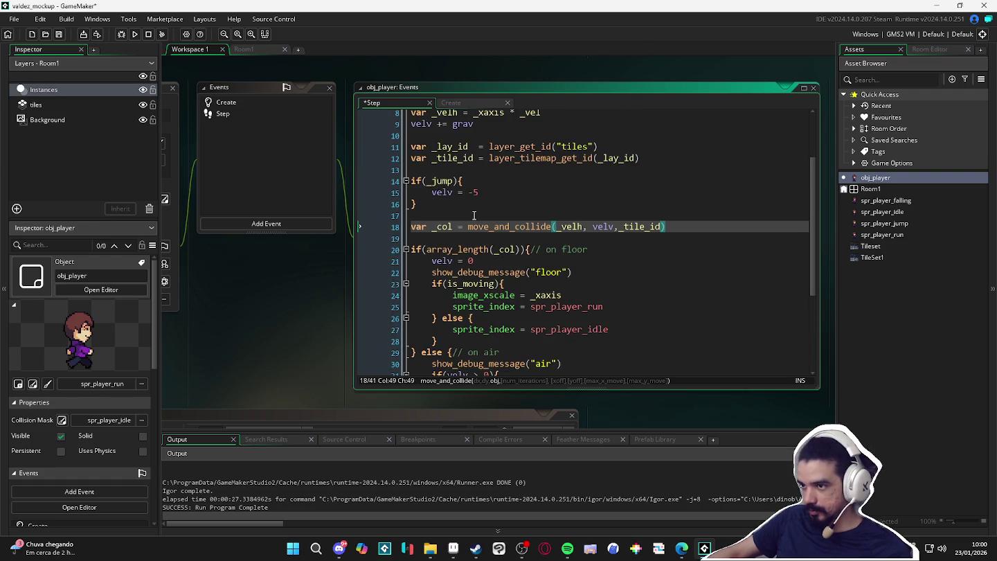
left_click_drag(482, 124, 342, 124)
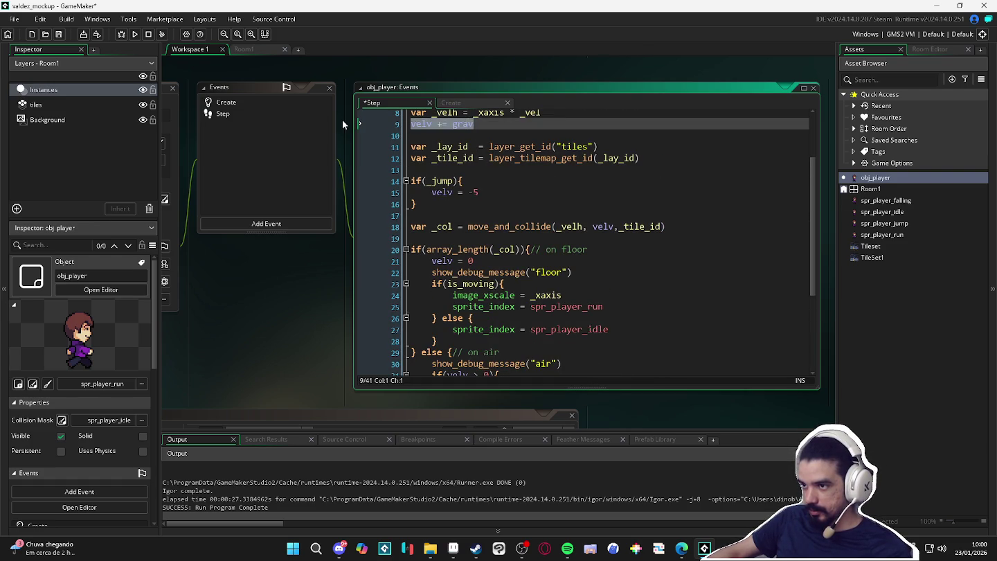
scroll(539, 235, "down", 2)
scroll(553, 235, "up", 1)
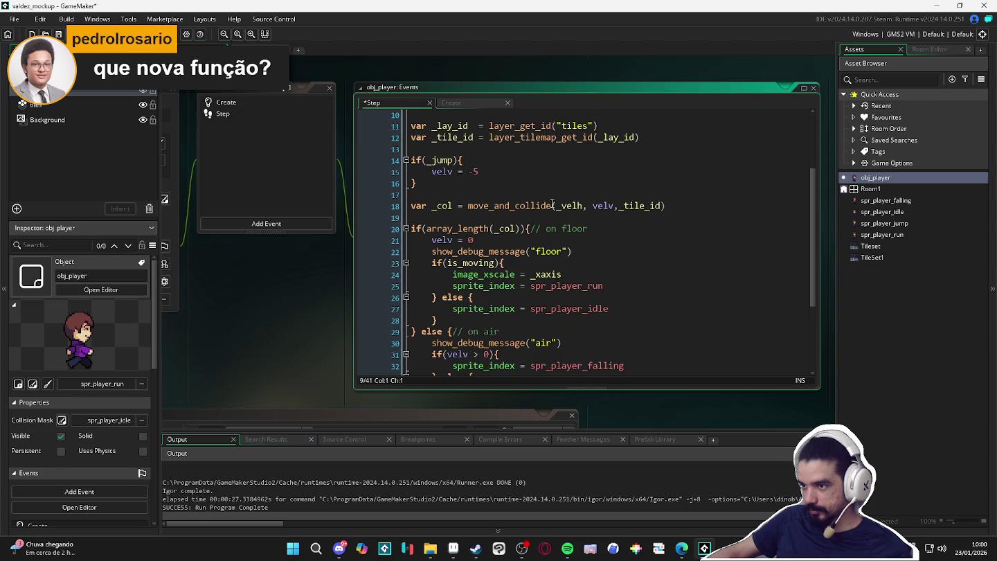
scroll(530, 179, "up", 1)
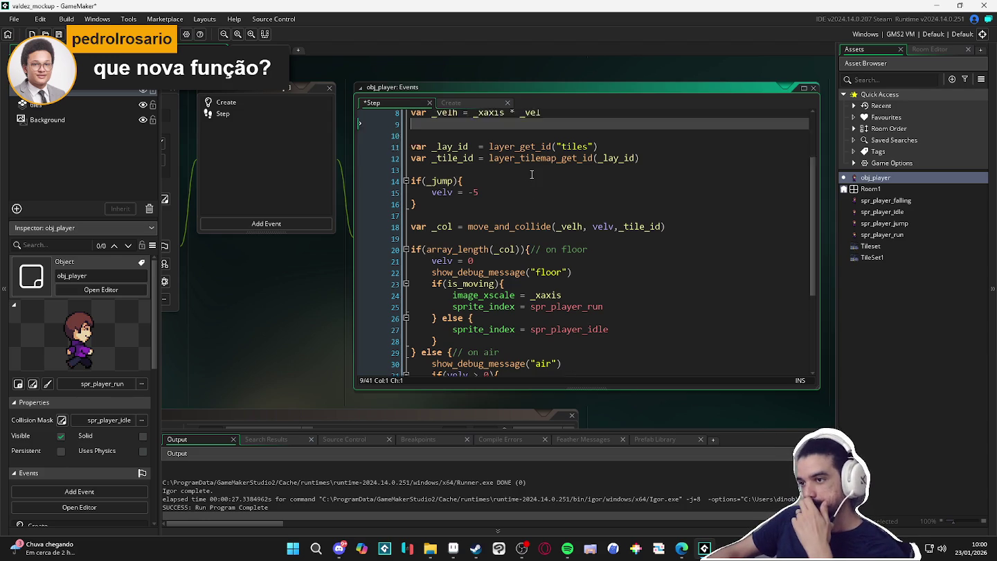
scroll(516, 183, "up", 2)
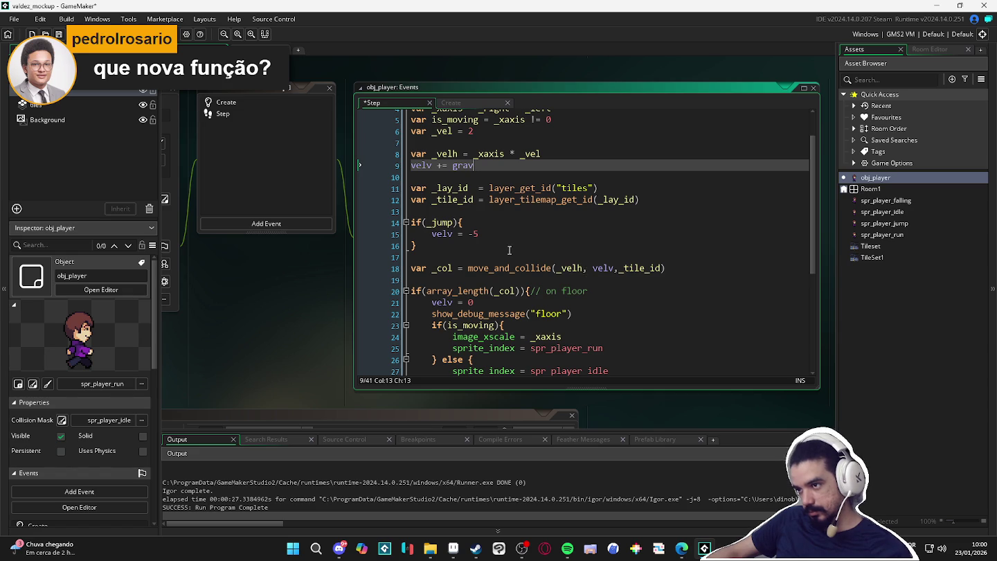
scroll(422, 281, "down", 2)
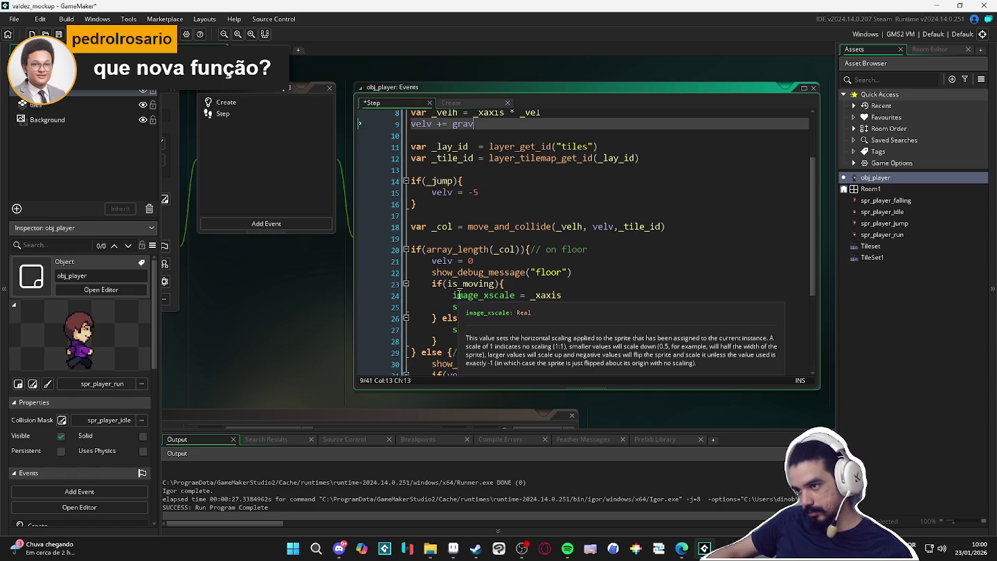
scroll(541, 276, "down", 1)
scroll(545, 278, "down", 2)
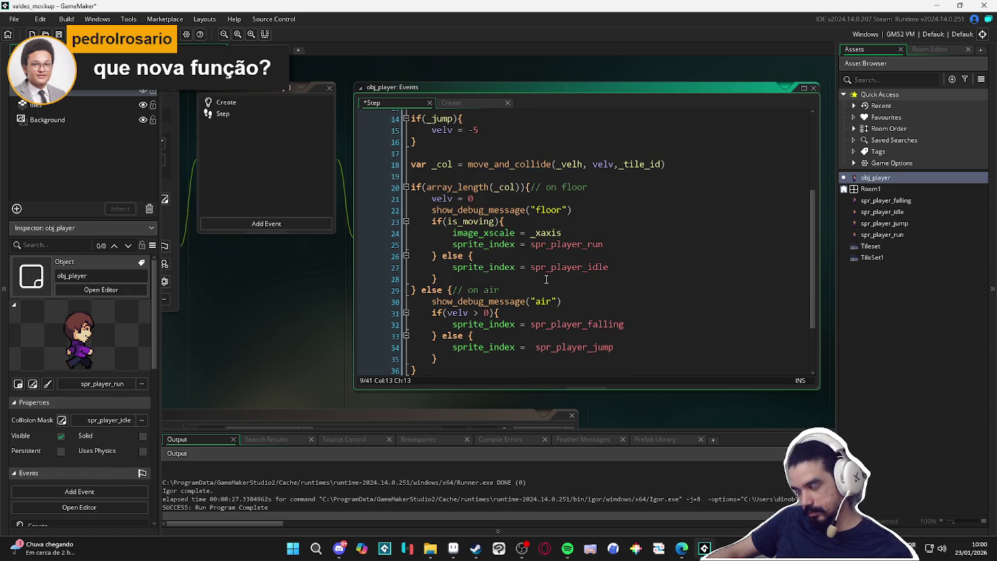
scroll(514, 217, "up", 2)
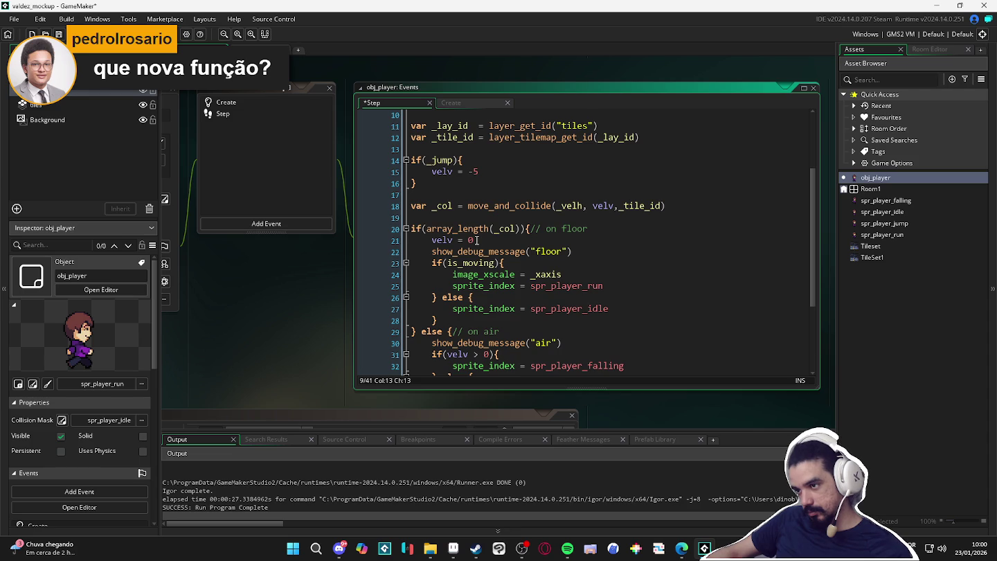
left_click_drag(476, 239, 458, 240)
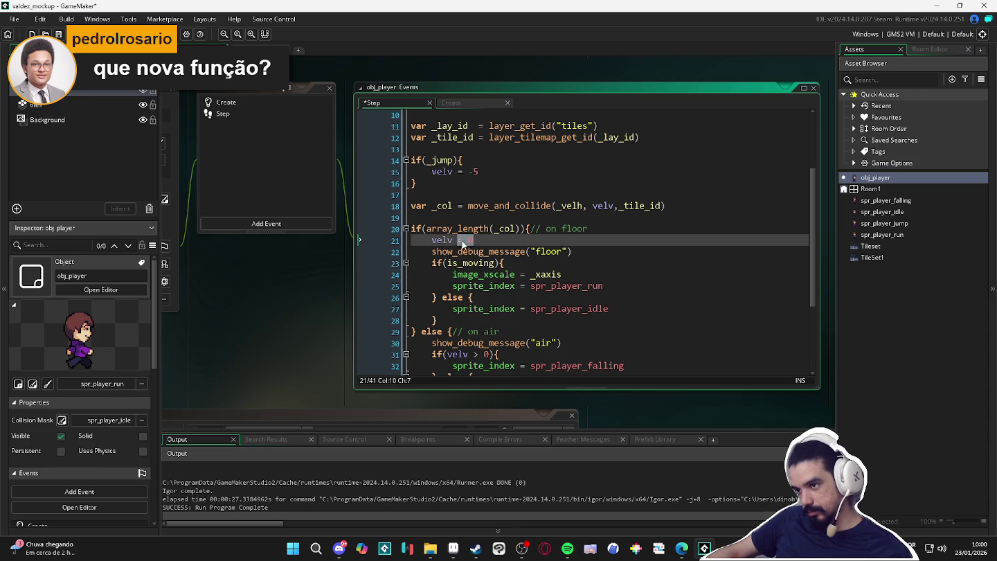
type("1")
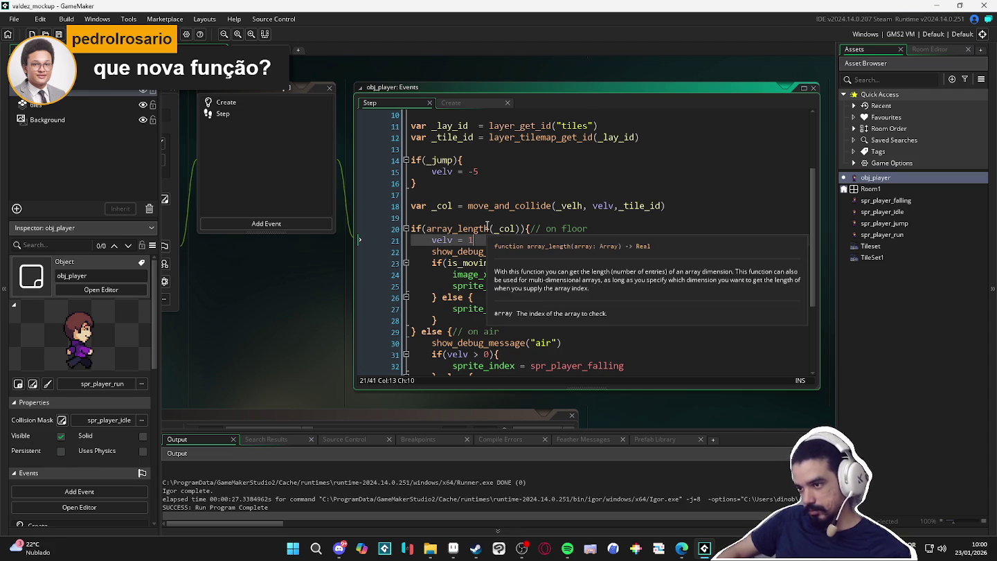
key("F5")
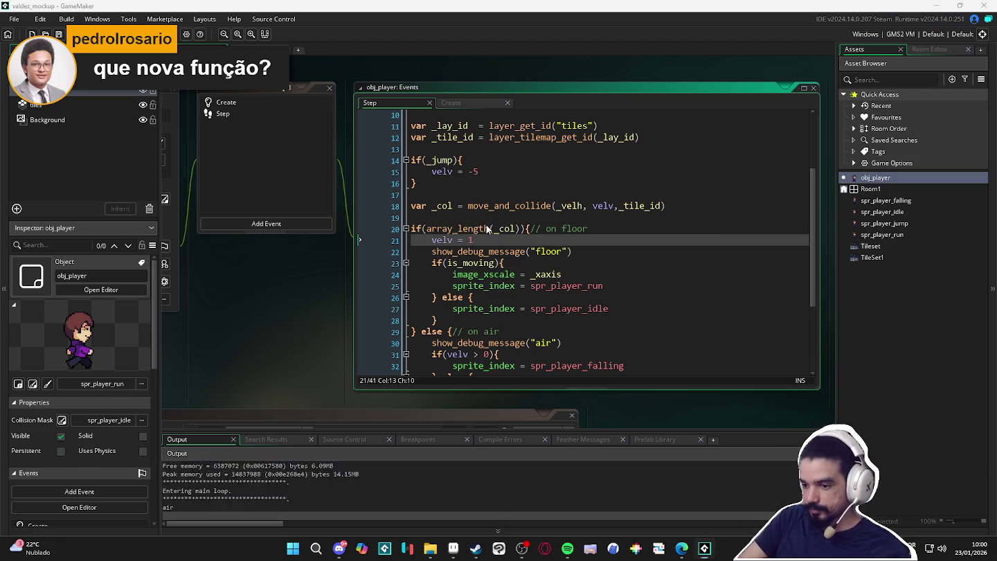
key("Left")
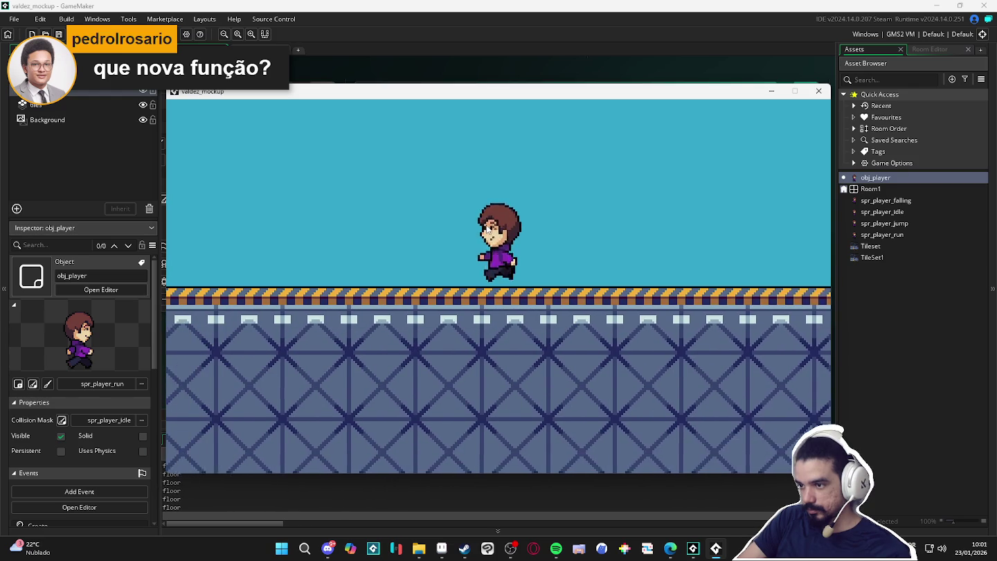
key("Right")
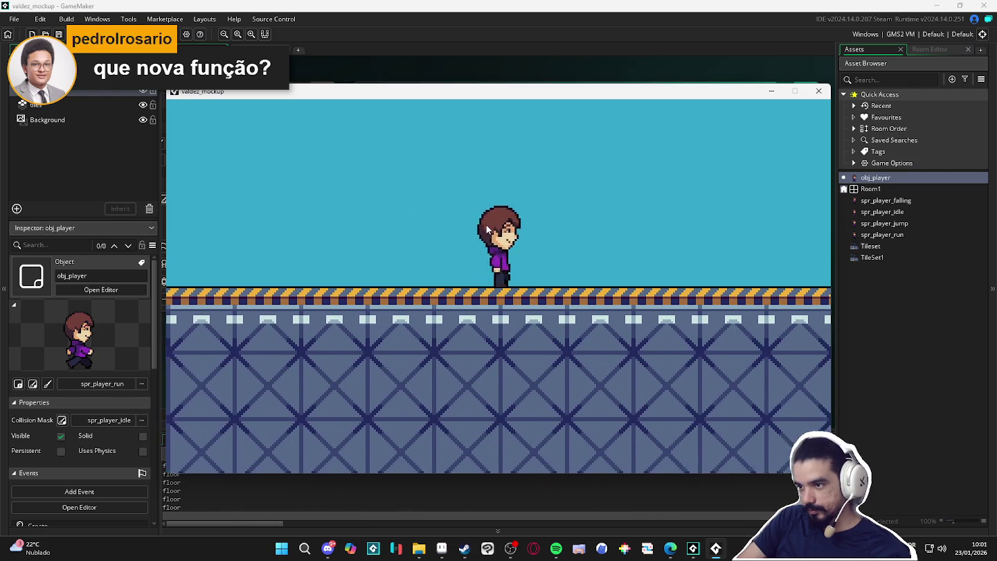
key("Left")
key("space")
key("Right")
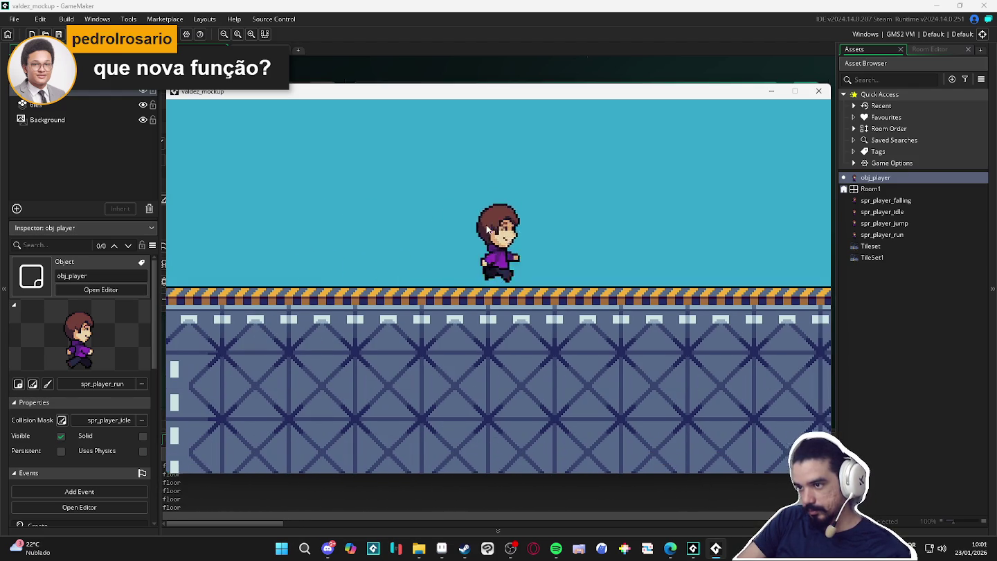
key("space")
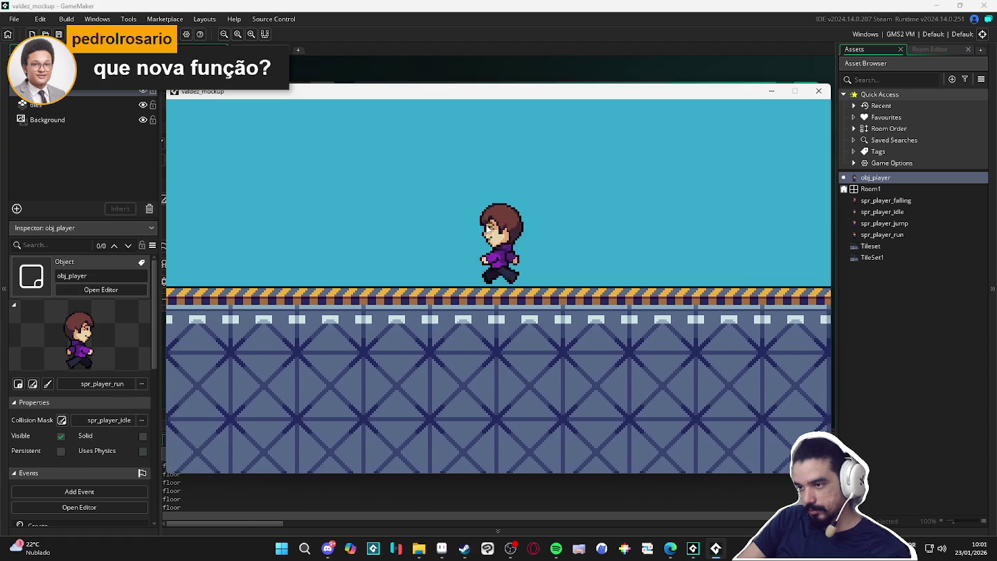
key("space")
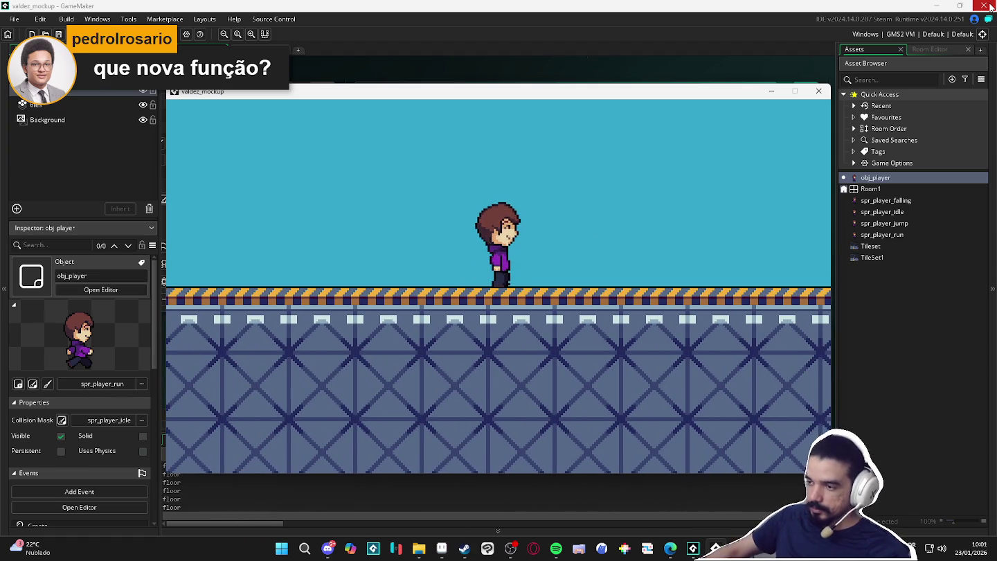
key("space")
key("Left")
key("Right")
key("Right")
key("space")
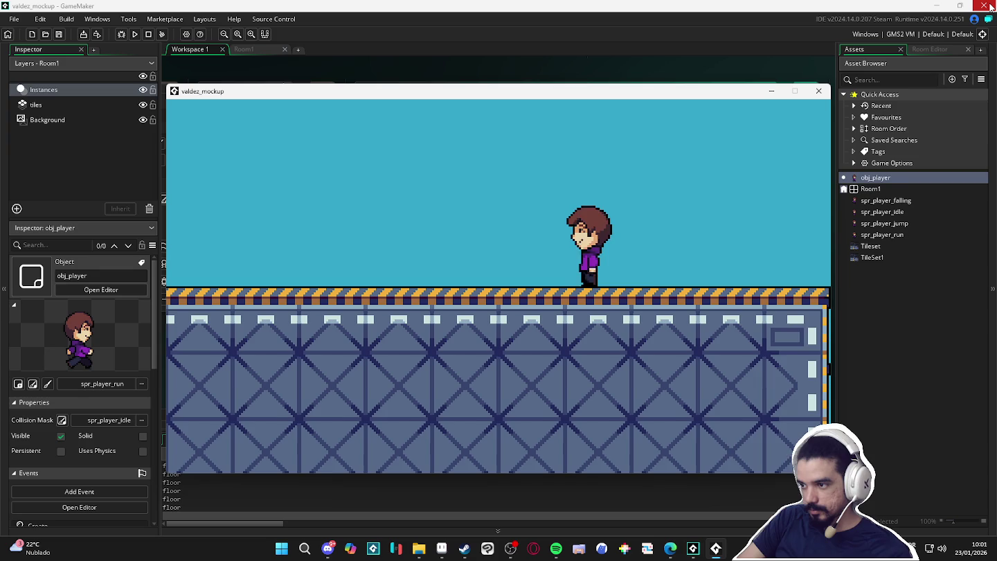
key("Left")
key("Right")
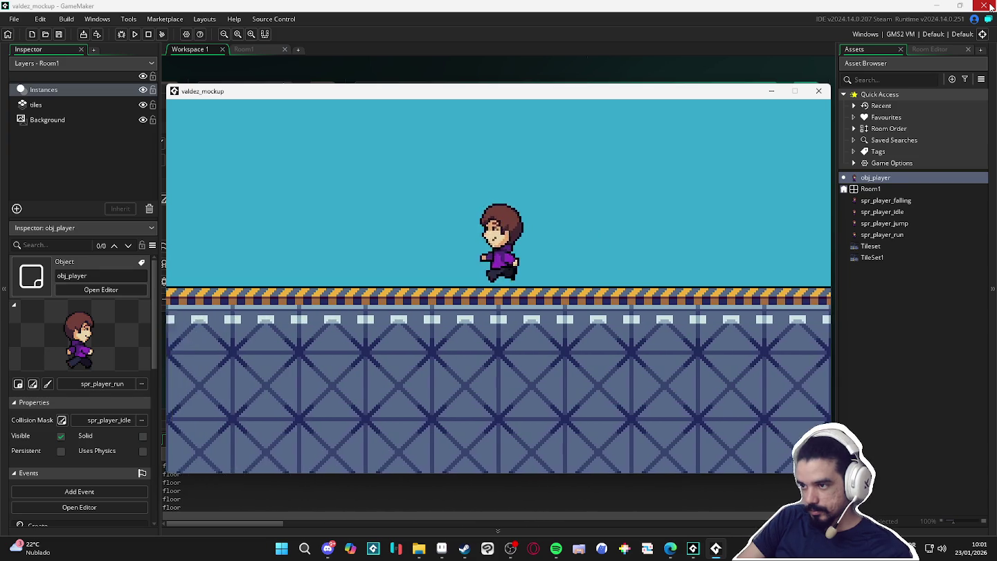
key("space")
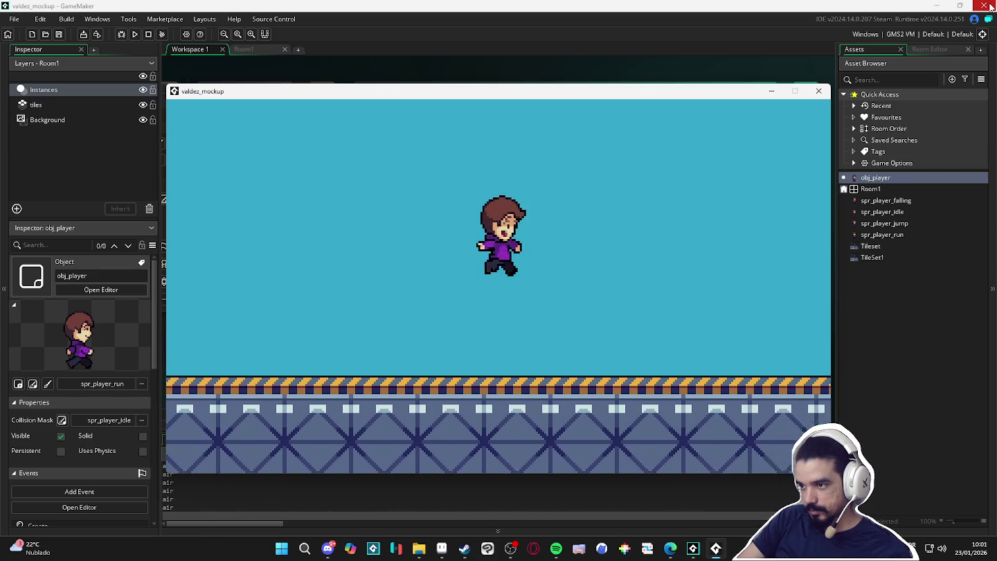
key("Left")
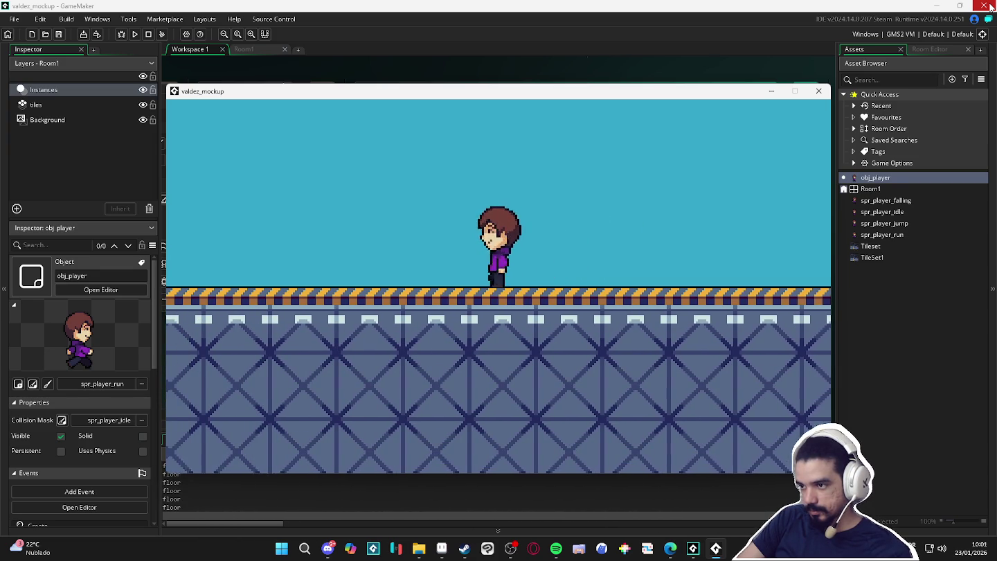
key("space")
key("Right")
key("space")
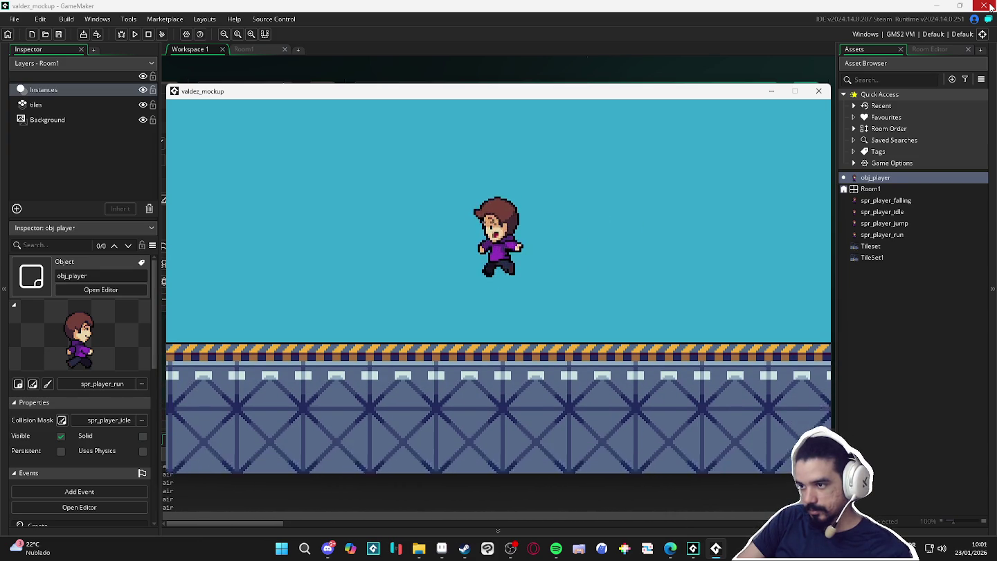
left_click(819, 91)
- Review the floor code, the move_and_collide result, the _col check and the air debug message
left_click(558, 275)
scroll(558, 270, "down", 3)
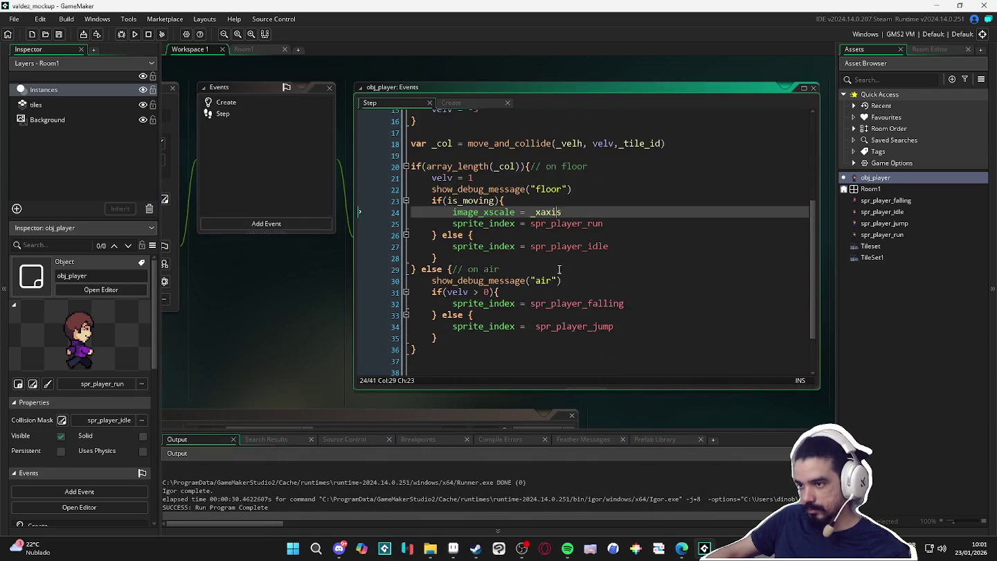
scroll(558, 262, "up", 3)
scroll(459, 276, "up", 2)
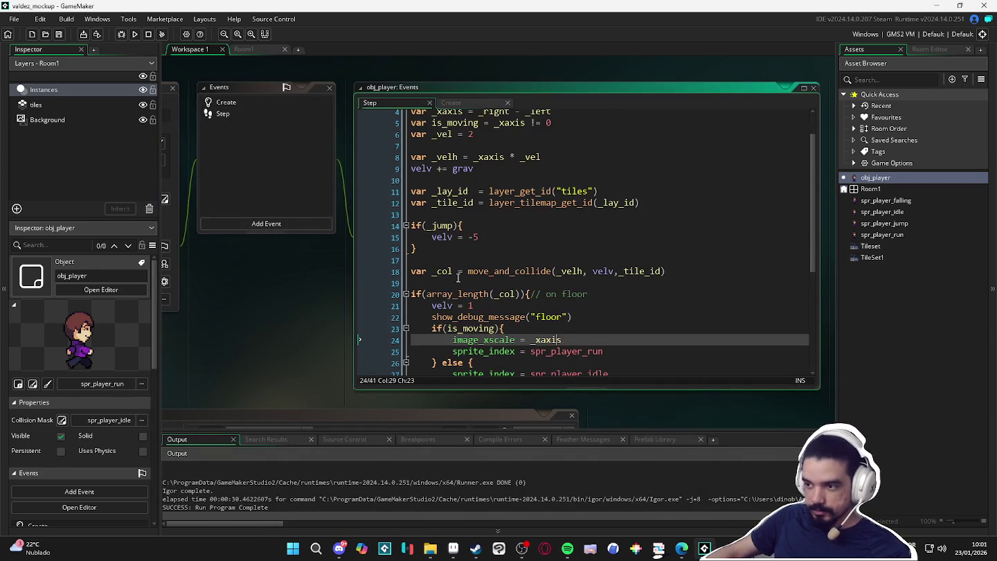
left_click(498, 270)
left_click(503, 294)
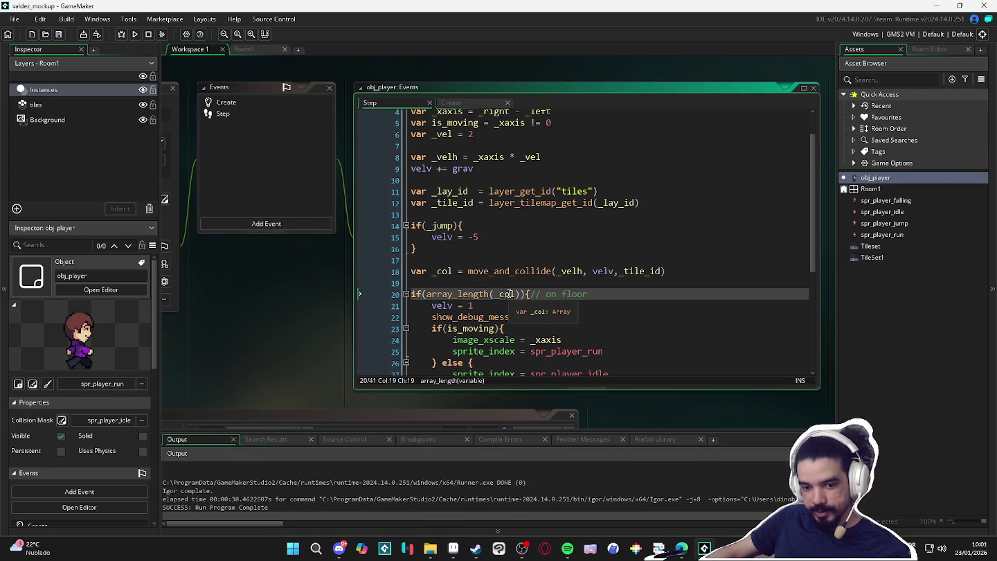
scroll(508, 295, "down", 2)
scroll(509, 294, "down", 2)
left_click(508, 283)
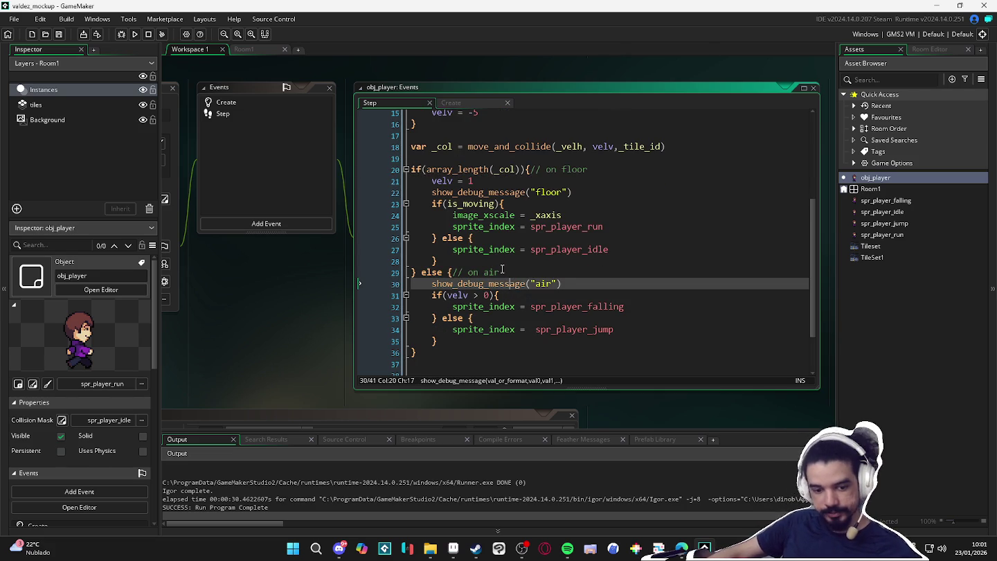
- Inspect the end of the jump block and the move_and_collide call on line 18
scroll(505, 271, "down", 2)
scroll(491, 283, "up", 3)
scroll(483, 290, "up", 2)
left_click(479, 279)
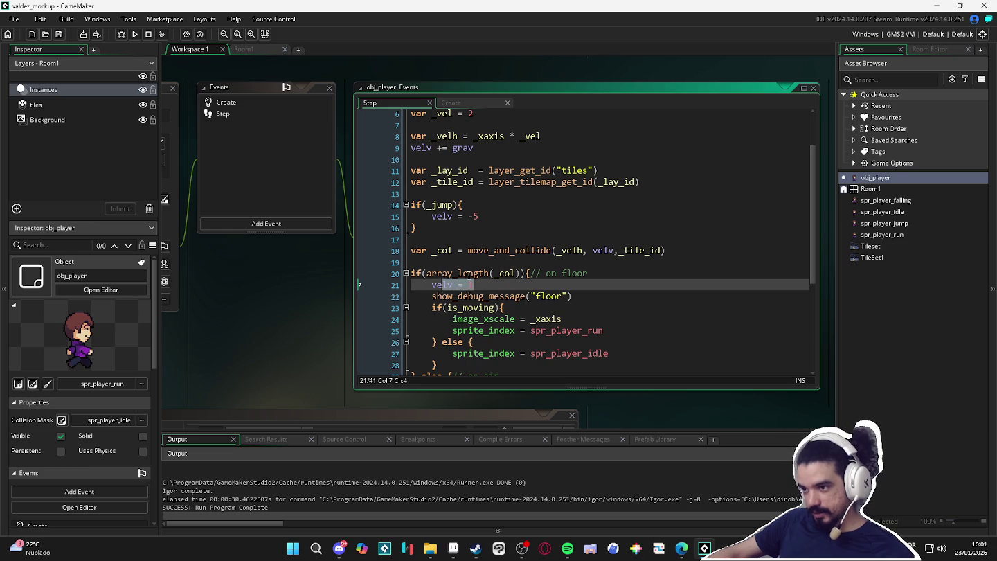
scroll(489, 277, "up", 1)
left_click(498, 236)
left_click(532, 261)
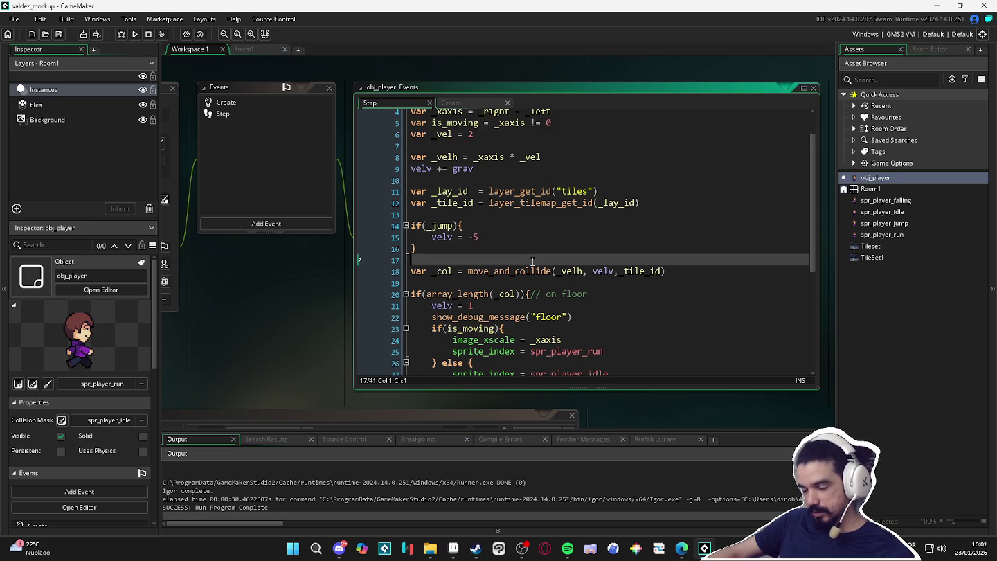
left_click(468, 271)
scroll(579, 271, "down", 1)
- Check the floor check line and its show_debug_message on line 22
mouse_move(470, 271)
left_mouse_down()
mouse_move(579, 271)
mouse_move(446, 285)
left_mouse_up()
scroll(579, 271, "down", 3)
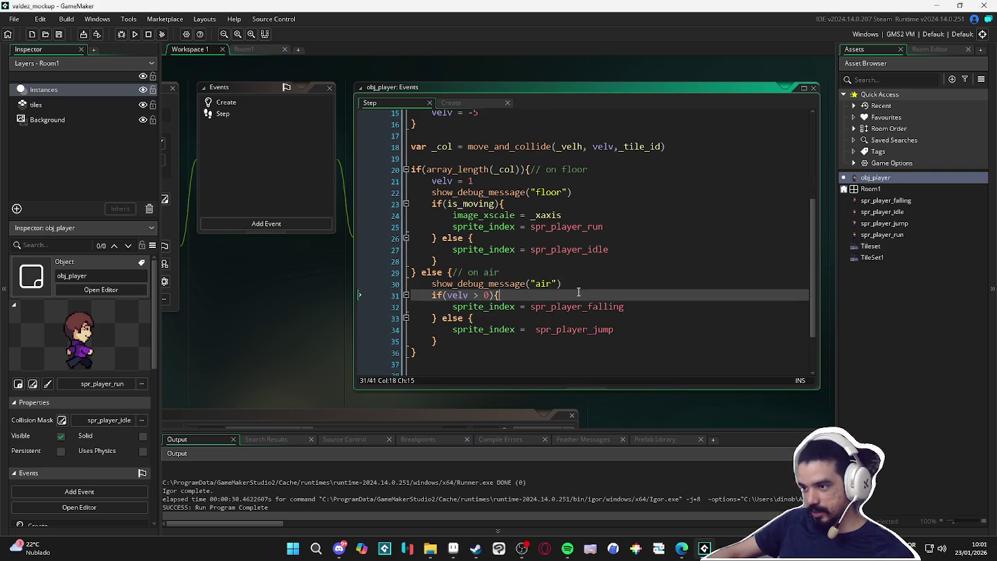
scroll(478, 291, "up", 2)
scroll(477, 296, "up", 1)
left_click(476, 316)
left_click(532, 283)
scroll(508, 301, "down", 1)
scroll(542, 257, "up", 1)
key("Left")
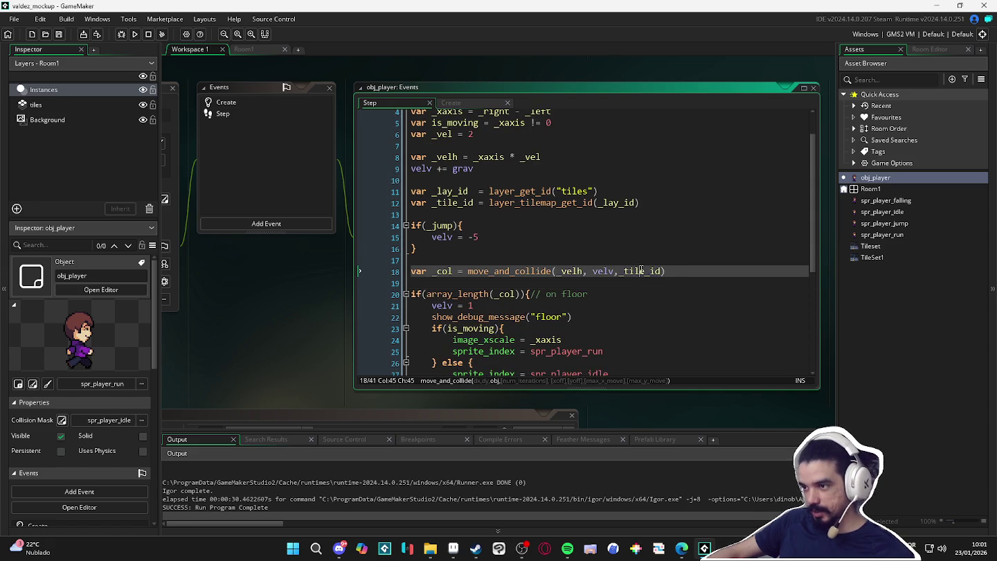
scroll(512, 279, "down", 2)
left_click(609, 211)
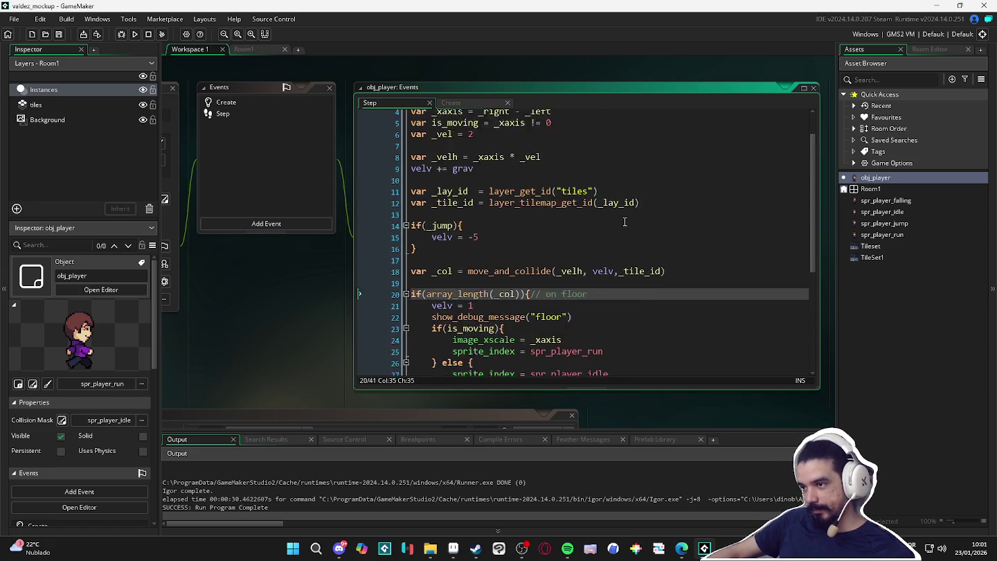
left_click(499, 233)
- Scroll through the remaining Step code down to its final empty line
scroll(500, 235, "down", 3)
scroll(505, 233, "up", 3)
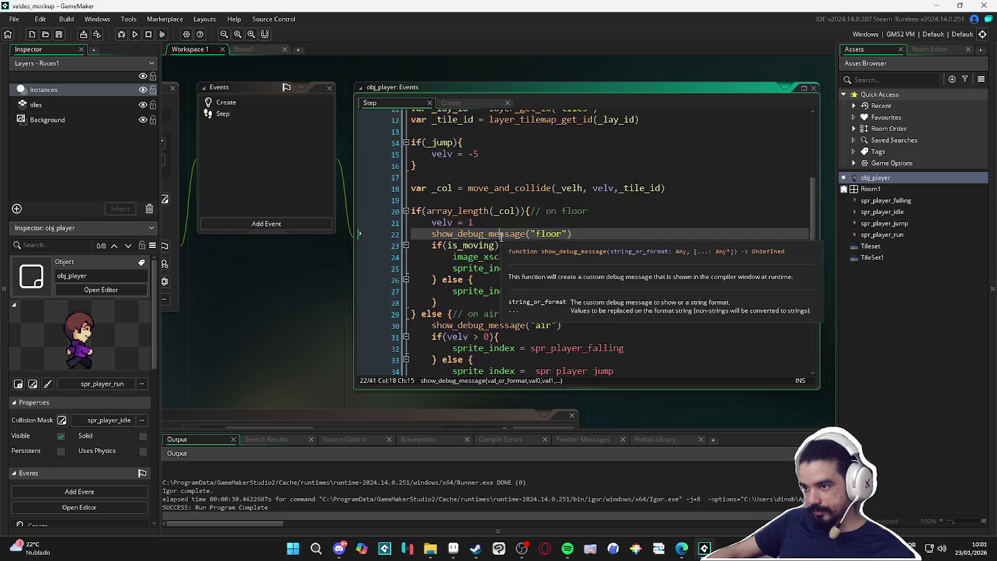
scroll(512, 232, "up", 3)
scroll(520, 232, "up", 1)
scroll(526, 231, "down", 2)
scroll(527, 231, "up", 2)
scroll(528, 232, "down", 3)
scroll(527, 232, "down", 3)
left_click(454, 313)
scroll(458, 305, "up", 3)
scroll(463, 296, "up", 1)
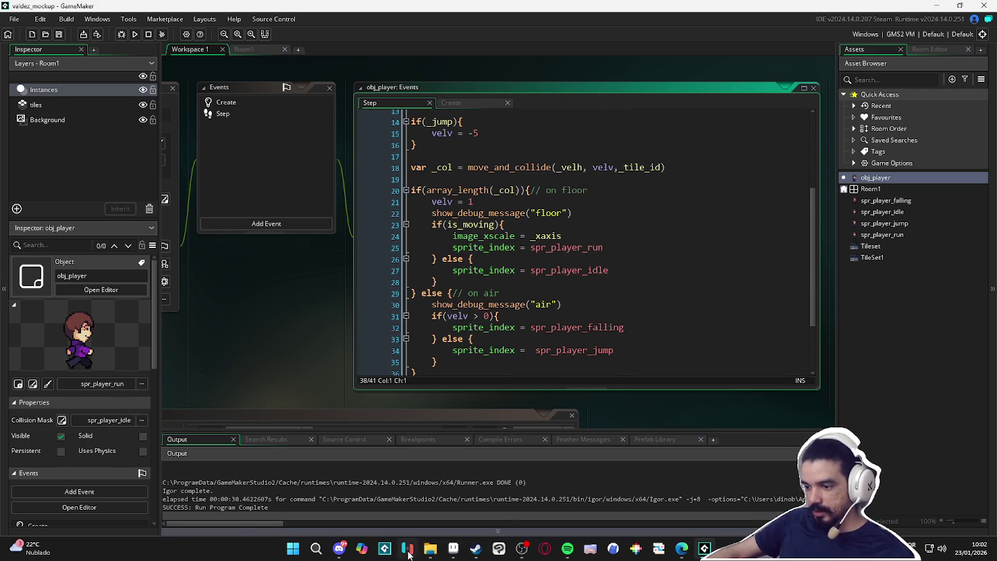
left_click(430, 549)
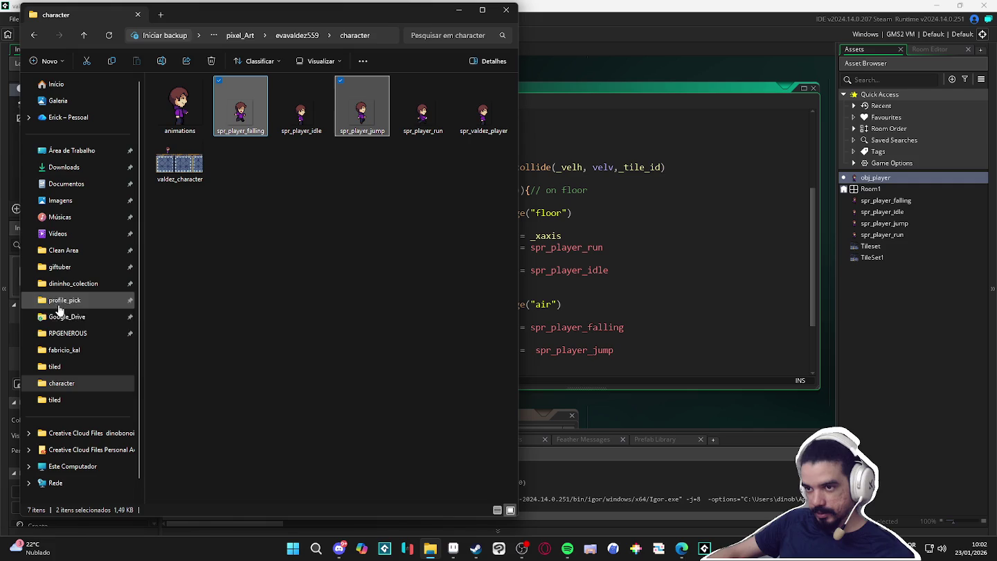
- Open tween.yymps from the Clean Area GM_TOOLs folder in GameMaker
left_click(82, 253)
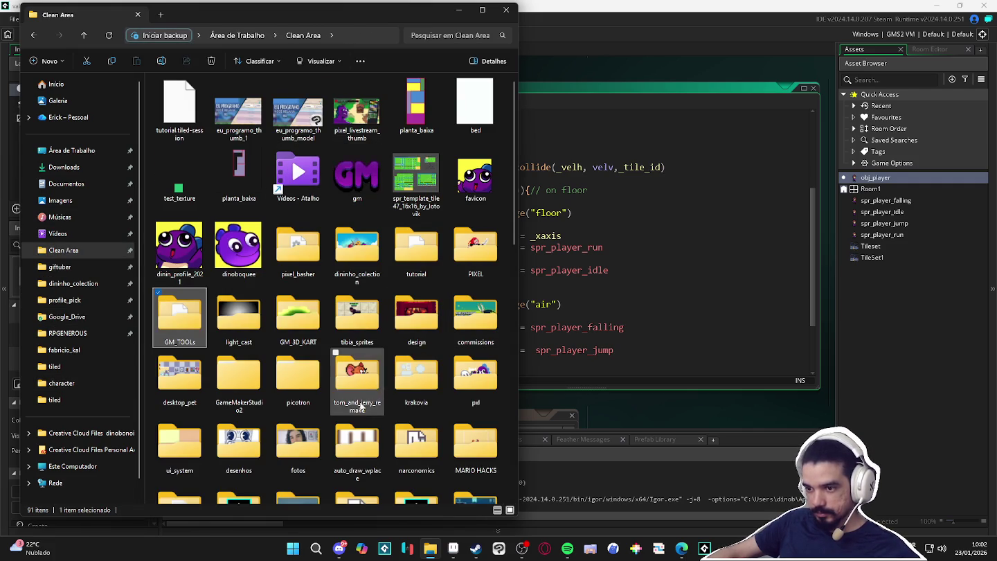
double_click(182, 317)
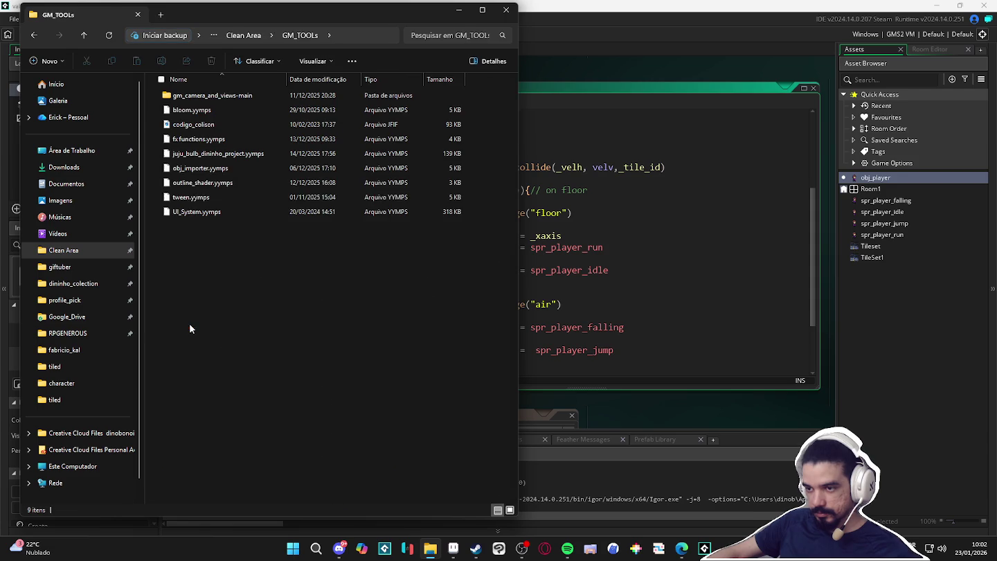
left_click(252, 197)
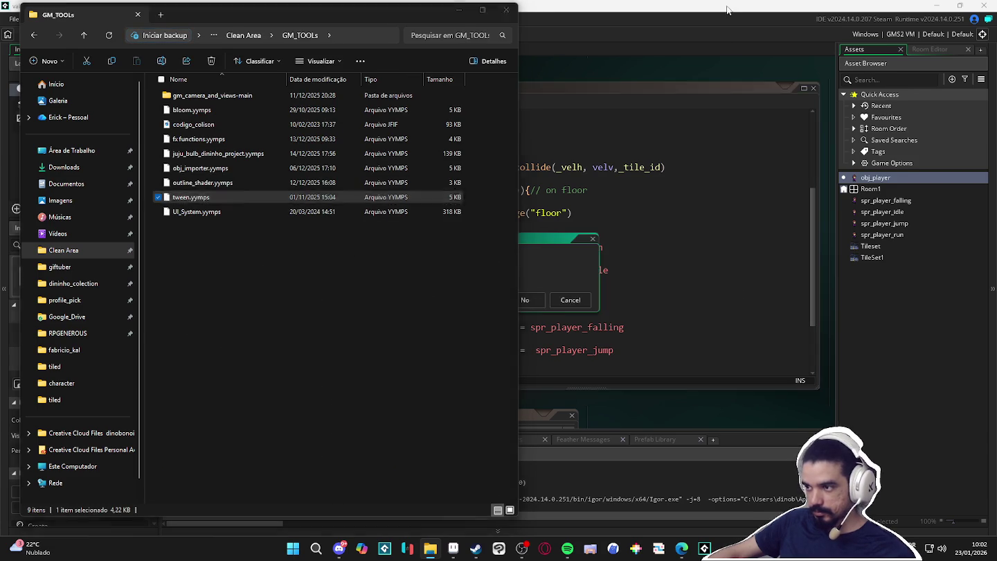
key("Return")
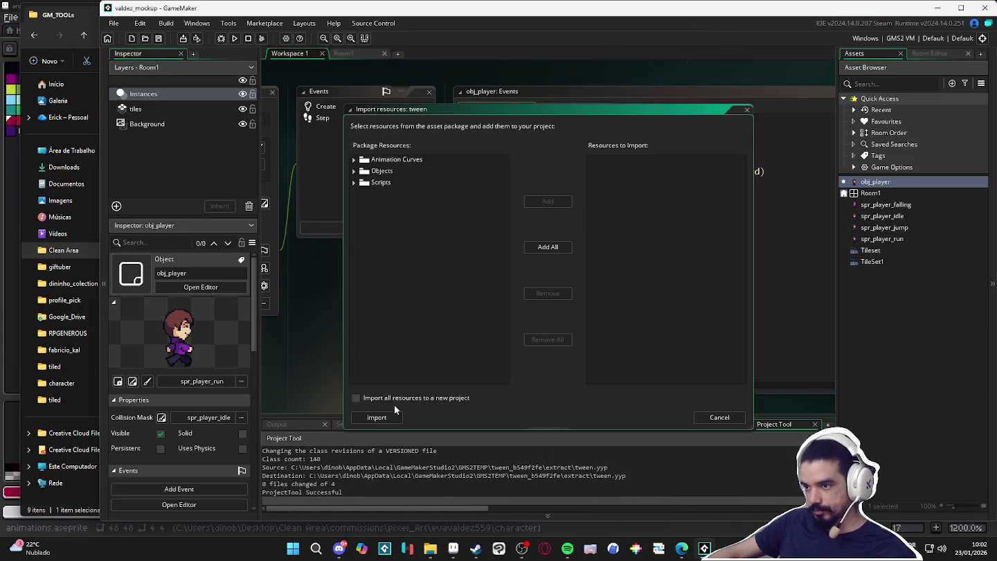
- Add all tween package resources and import them into the project
left_click(546, 248)
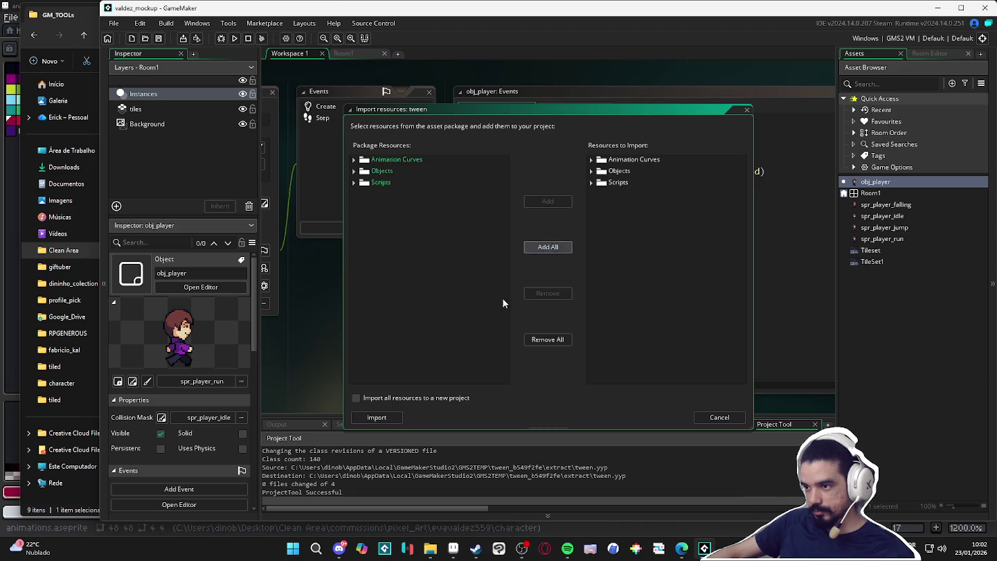
left_click(377, 417)
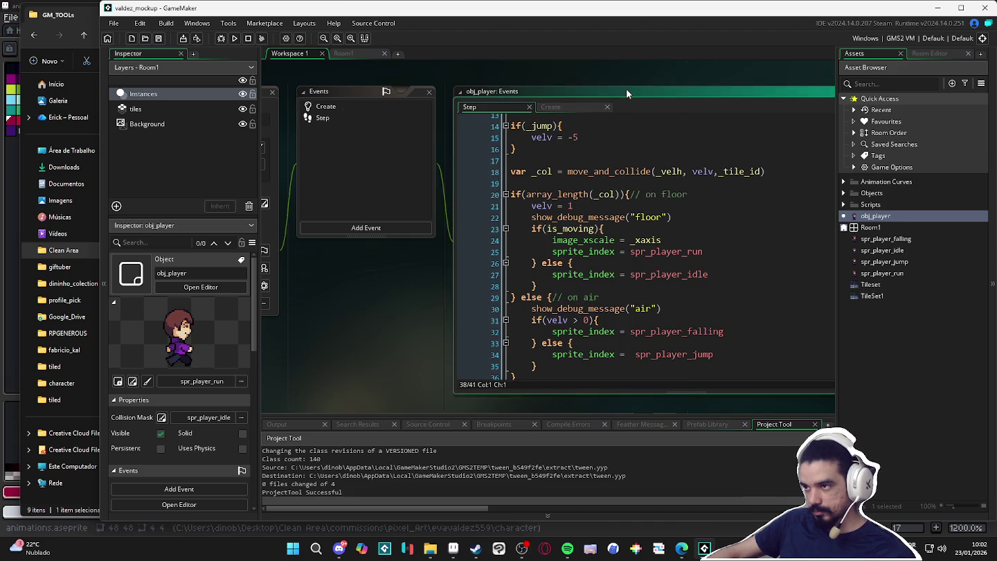
left_click_drag(626, 89, 526, 89)
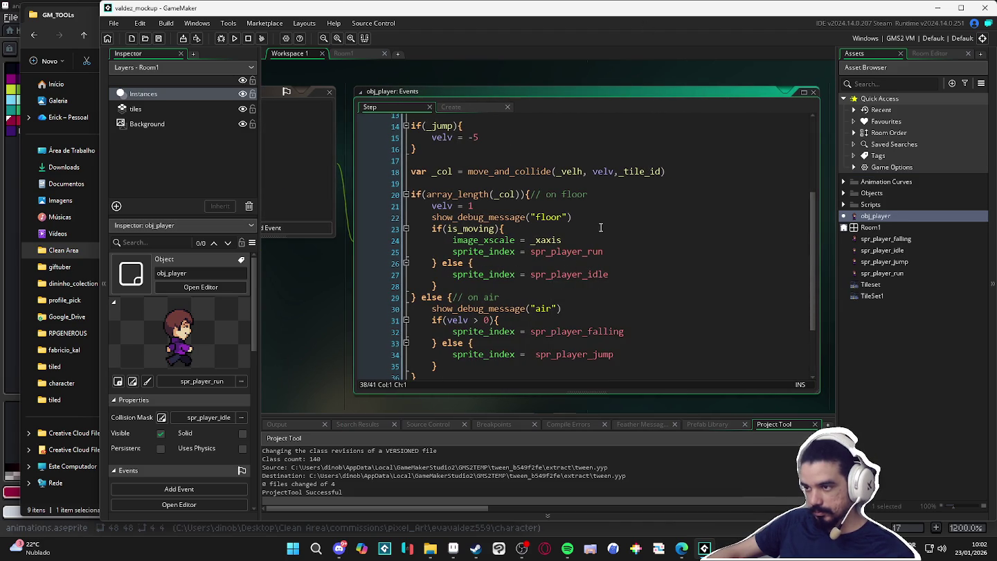
- Add 'touched = false' below grav in obj_player's Create event
scroll(628, 205, "up", 1)
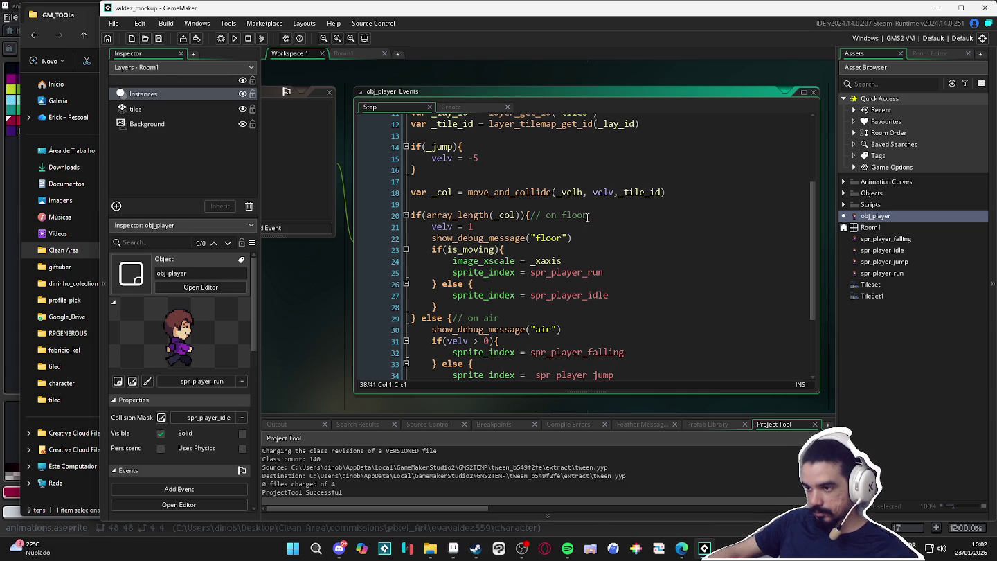
left_click(320, 190)
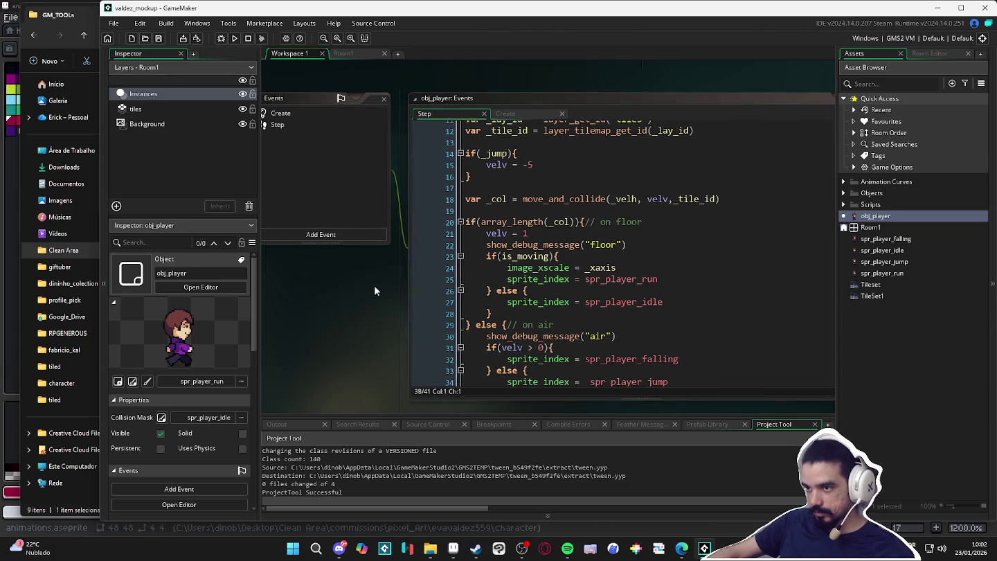
left_click(313, 115)
key("Return")
type("touched = false")
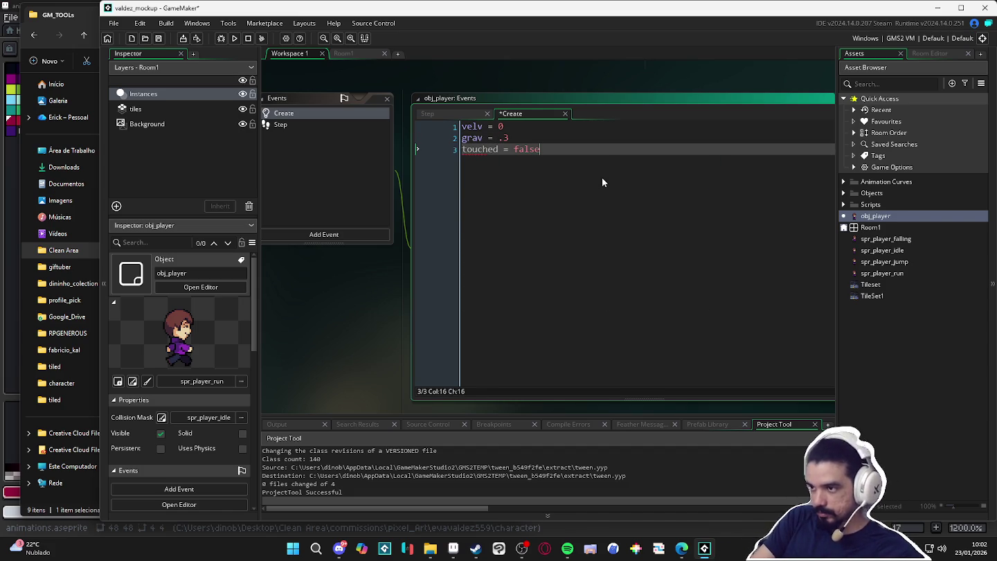